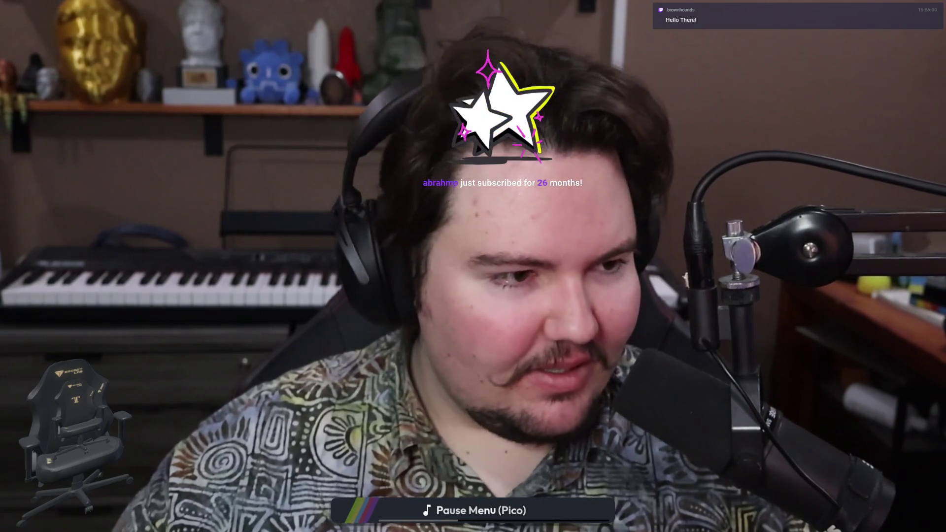
- Trigger Confetti from the stream control overlay, then hide the overlay again
key("Escape")
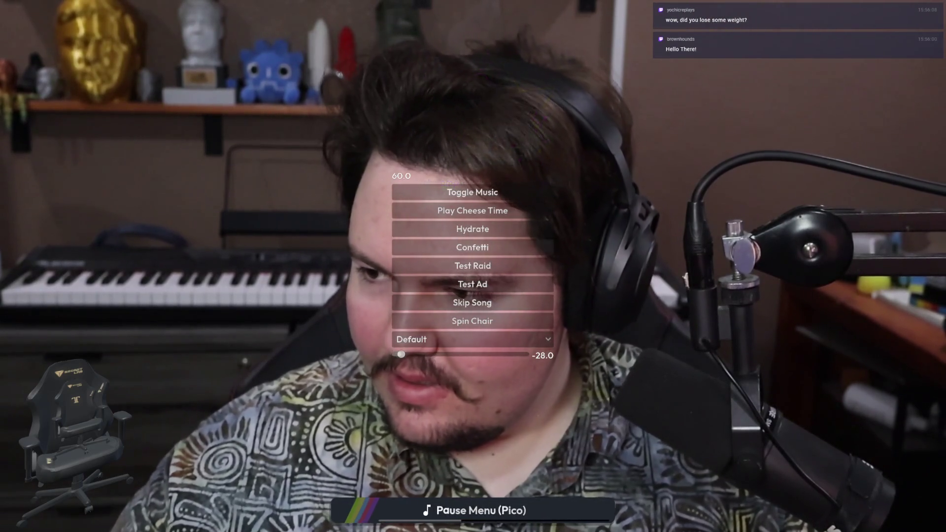
left_click(472, 247)
key("Escape")
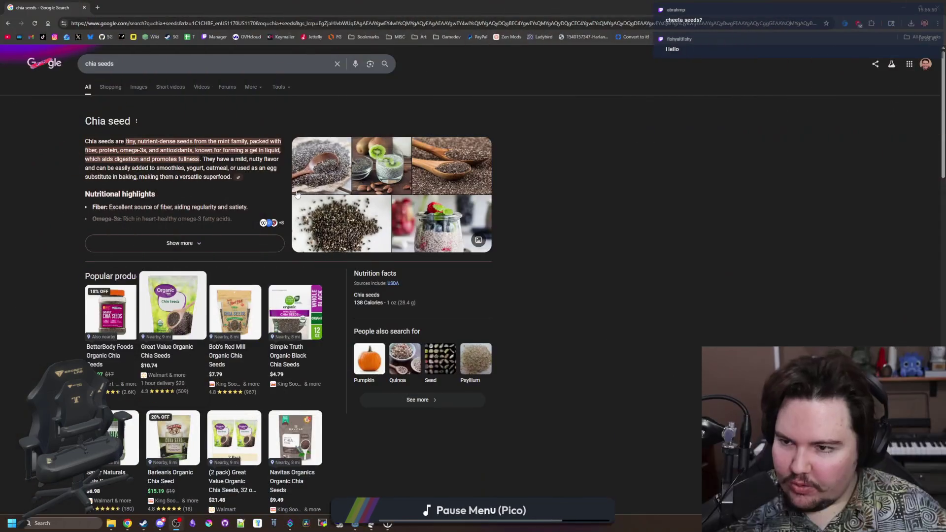
left_click(139, 88)
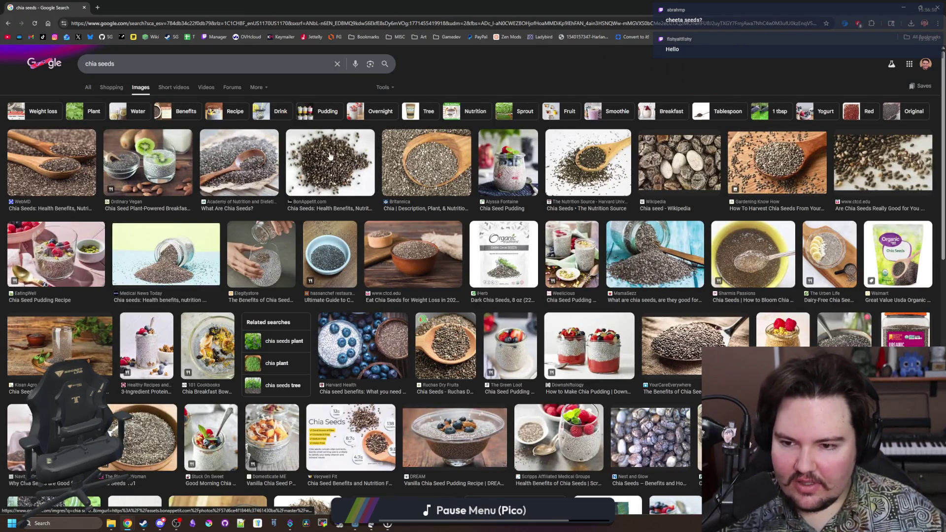
left_click(275, 245)
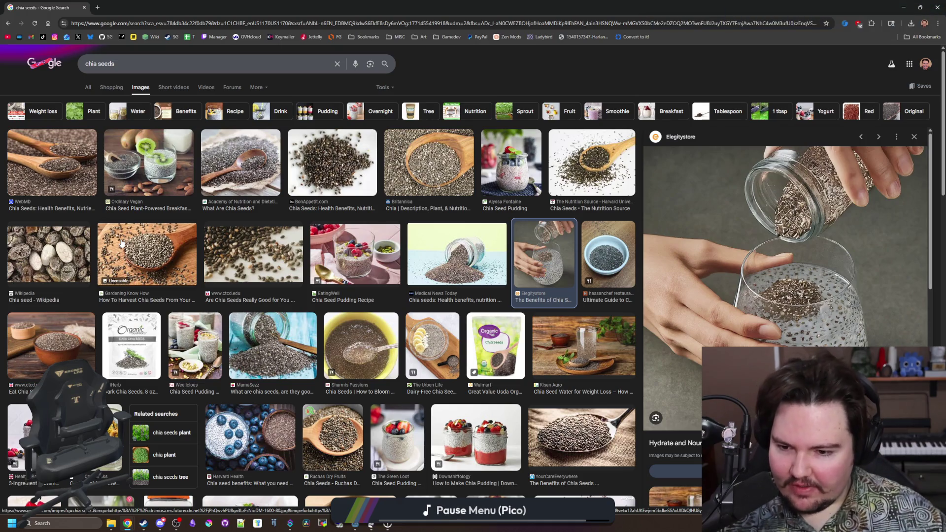
scroll(242, 280, "down", 3)
key("Escape")
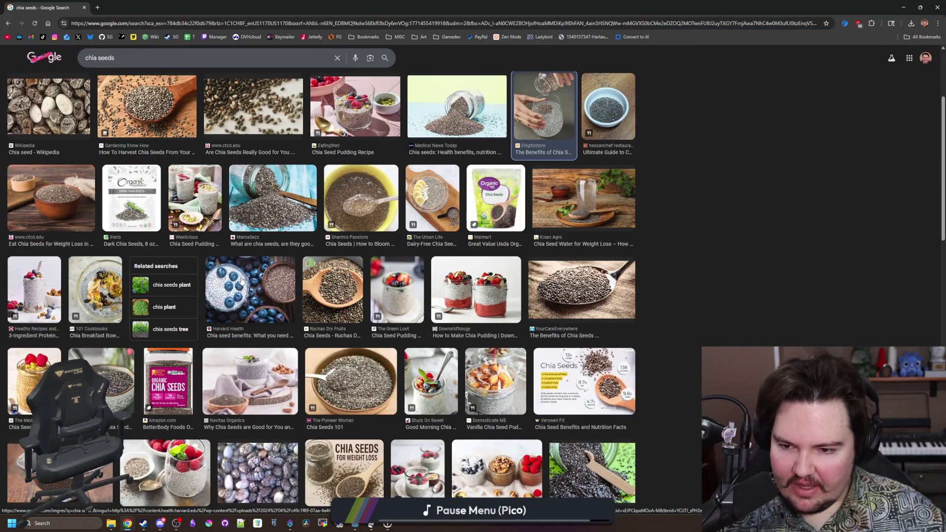
left_click(242, 280)
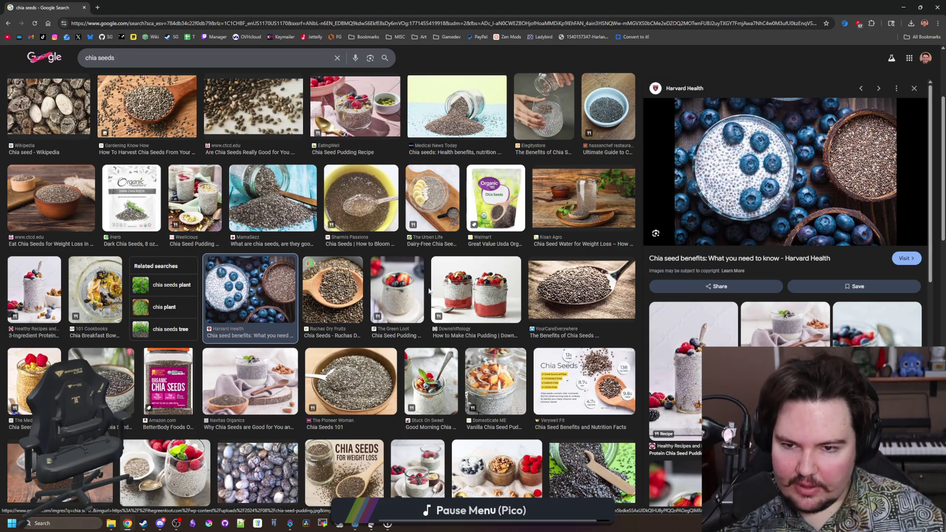
scroll(356, 283, "down", 3)
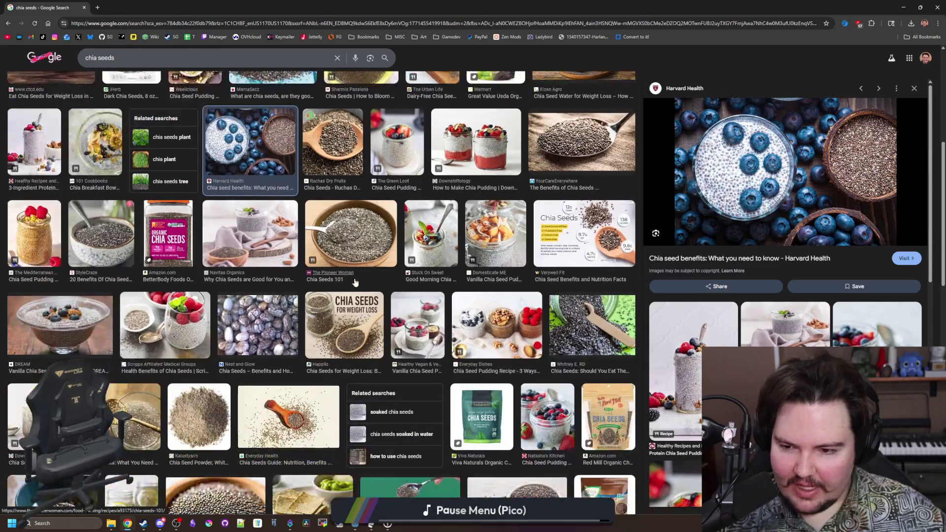
scroll(356, 276, "down", 4)
scroll(356, 276, "down", 5)
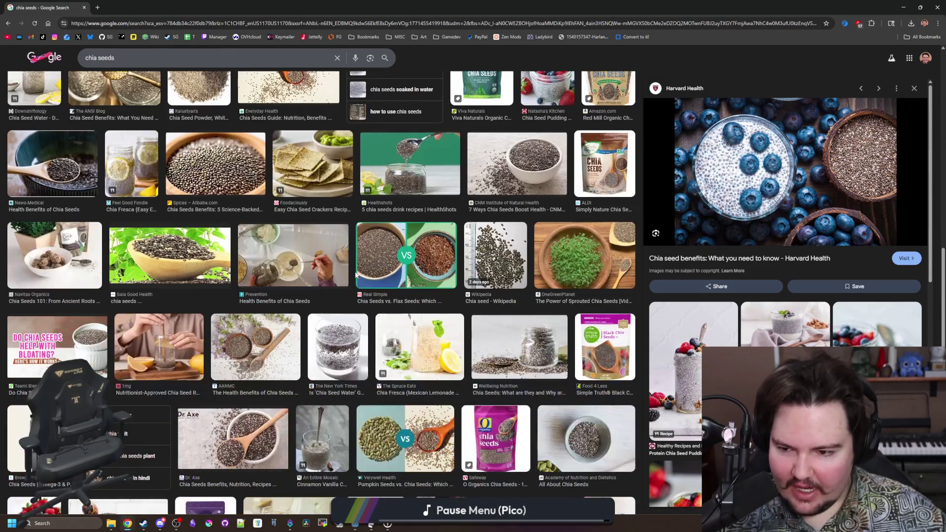
scroll(357, 276, "down", 2)
scroll(357, 277, "up", 15)
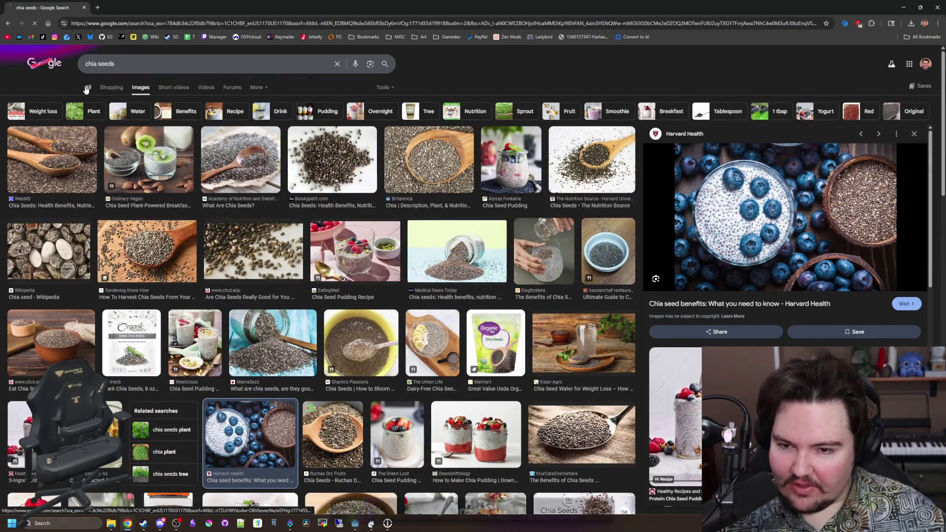
left_click(87, 88)
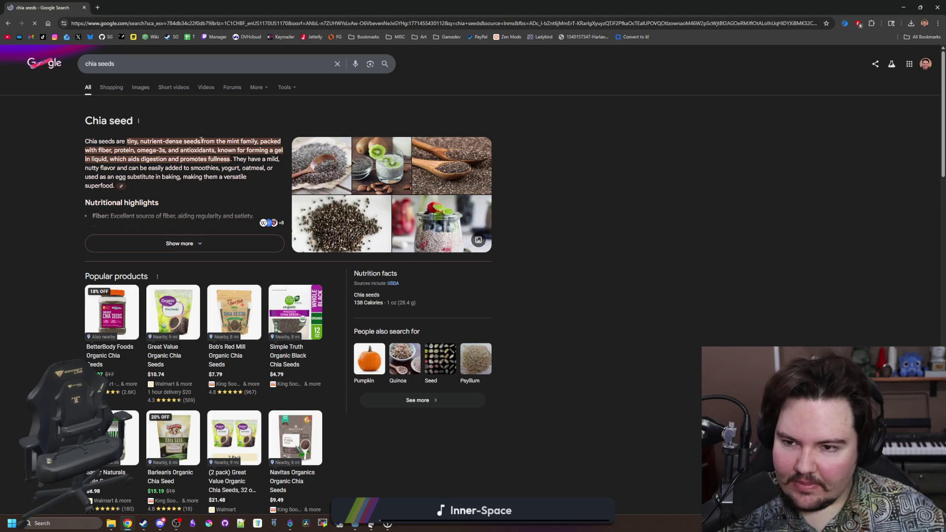
- Expand 'Is it OK to eat chia seeds everyday?' under People also ask and scroll through the answer
scroll(108, 168, "down", 6)
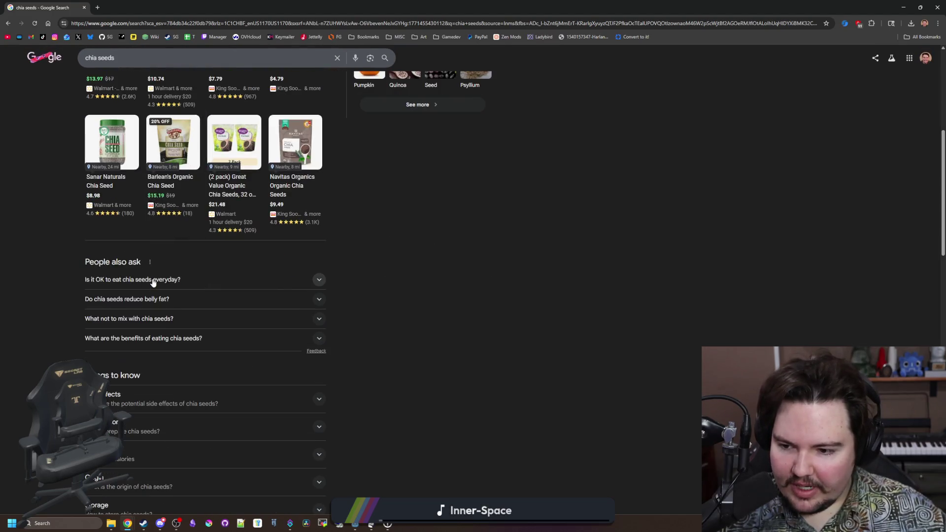
left_click(184, 279)
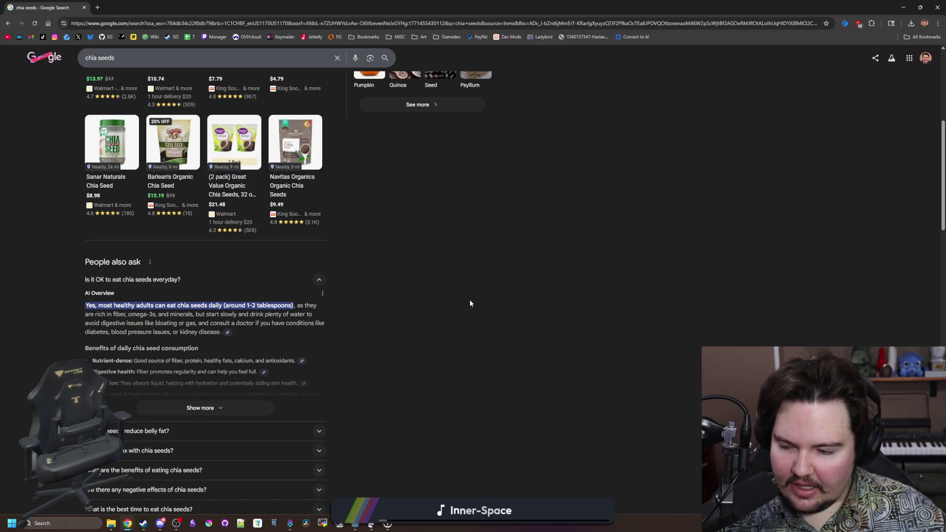
scroll(470, 304, "down", 2)
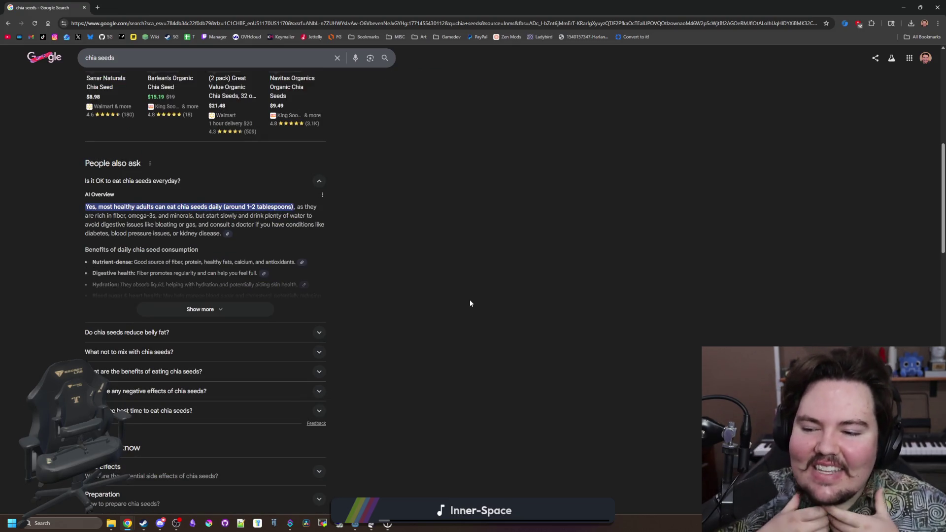
scroll(470, 304, "down", 5)
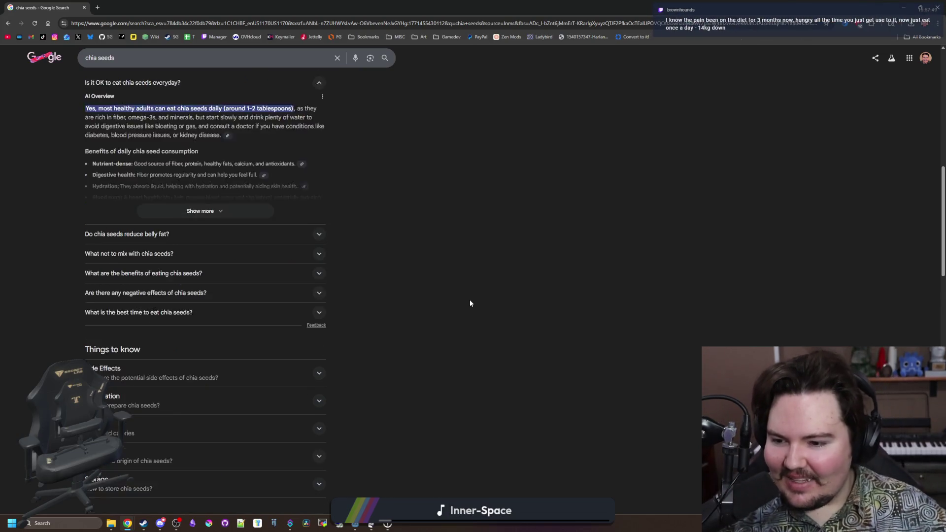
scroll(382, 281, "down", 6)
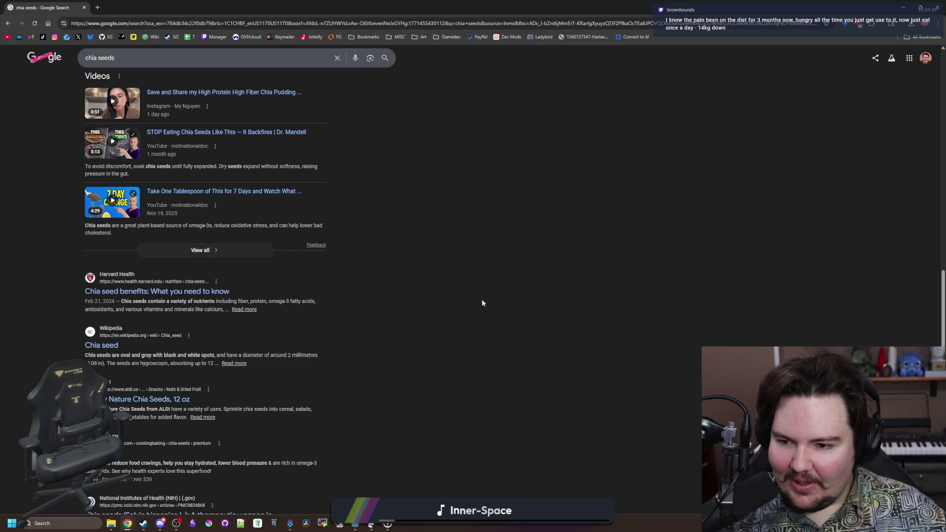
scroll(482, 302, "up", 15)
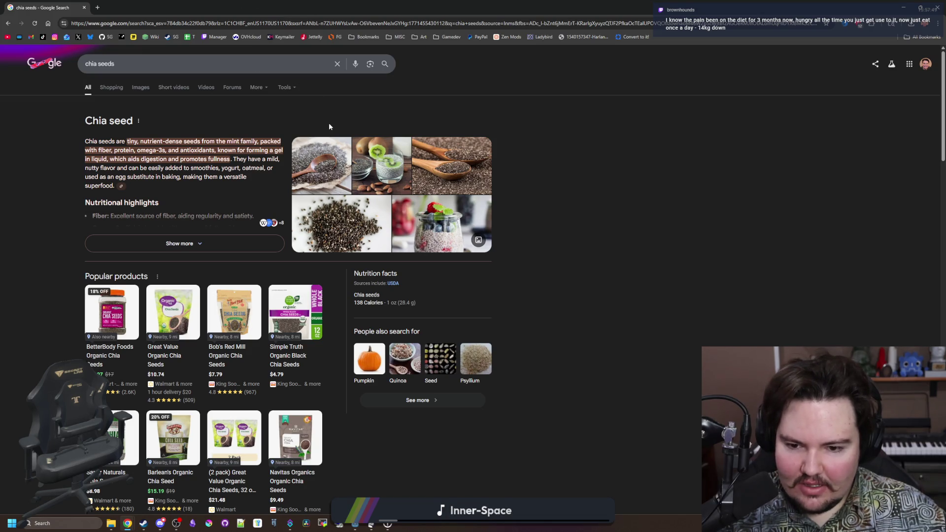
- Hide the browser and fly the editor view past the fence into the elevator and back to the coins
key("super+Down")
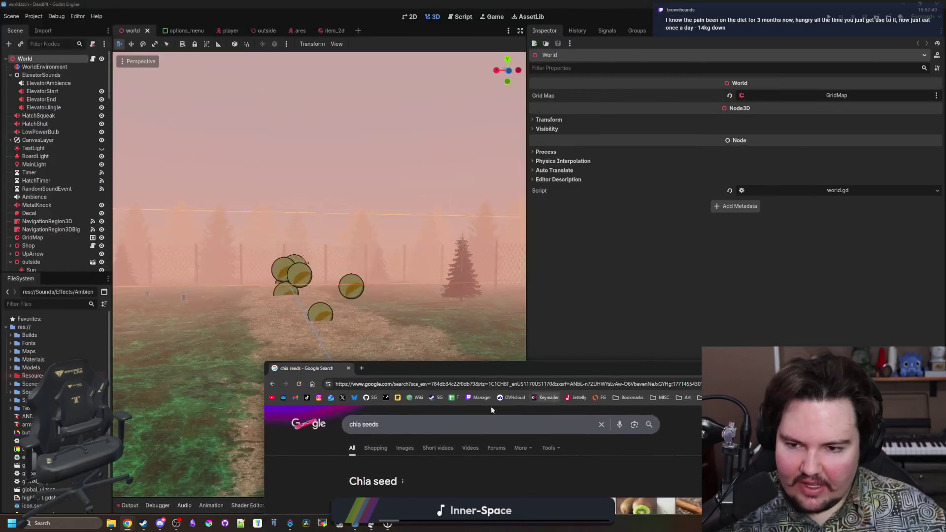
left_click(348, 369)
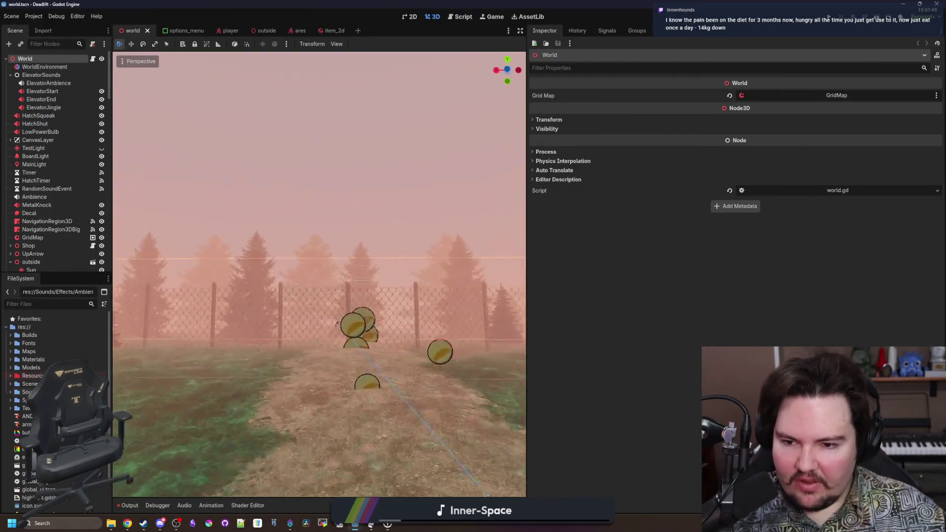
key("w")
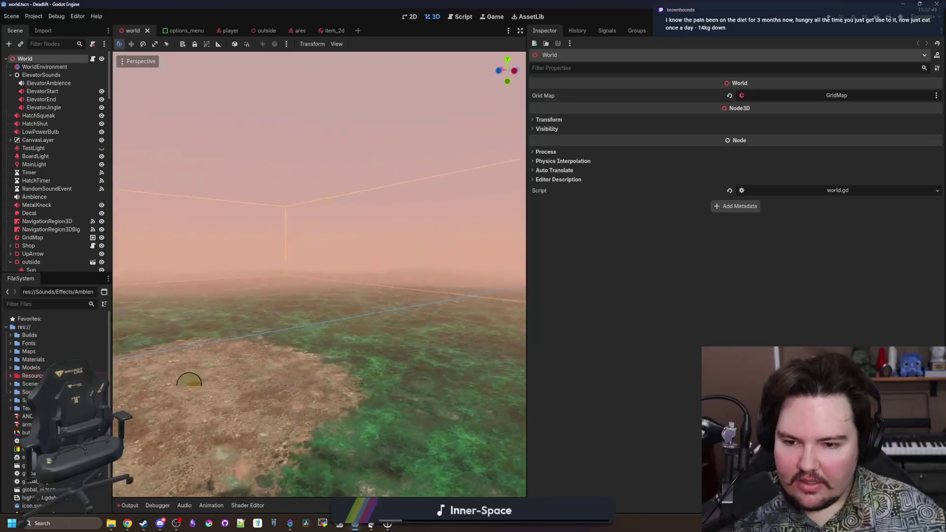
key("w")
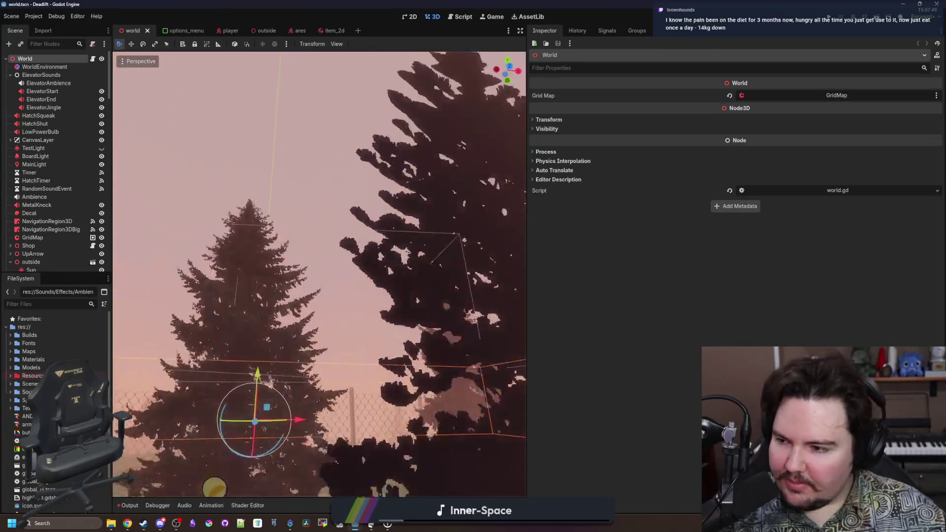
key("w")
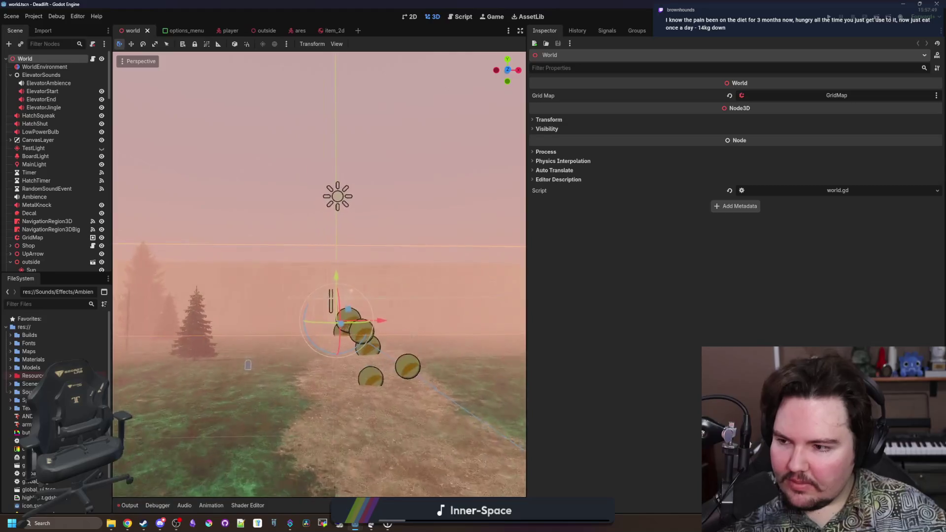
key("w")
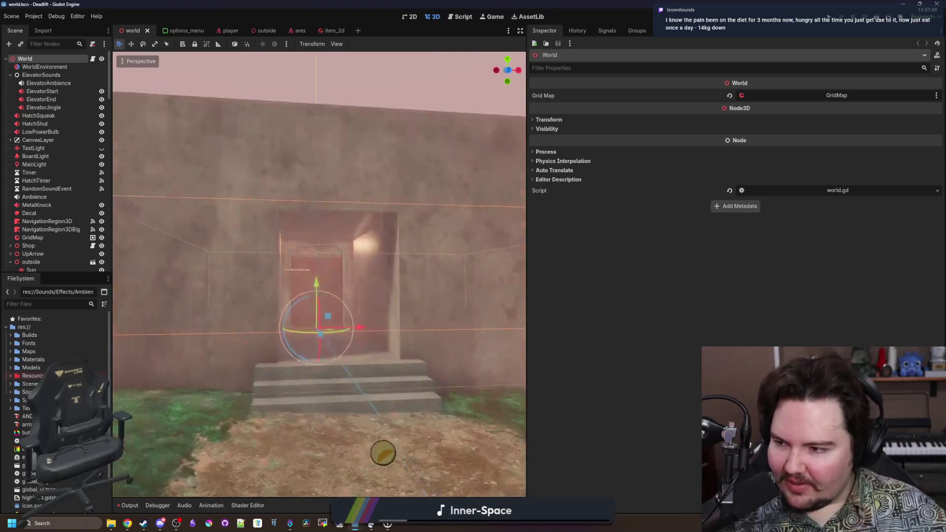
key("w")
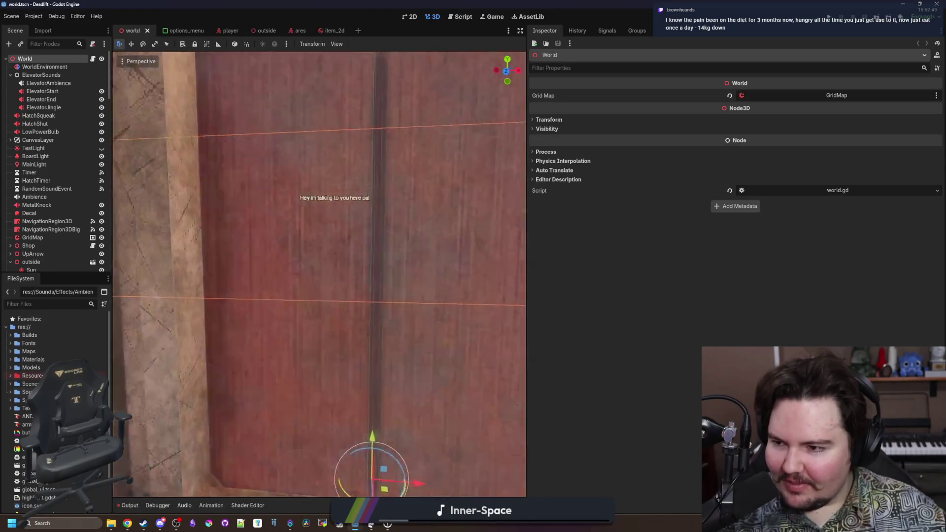
key("w")
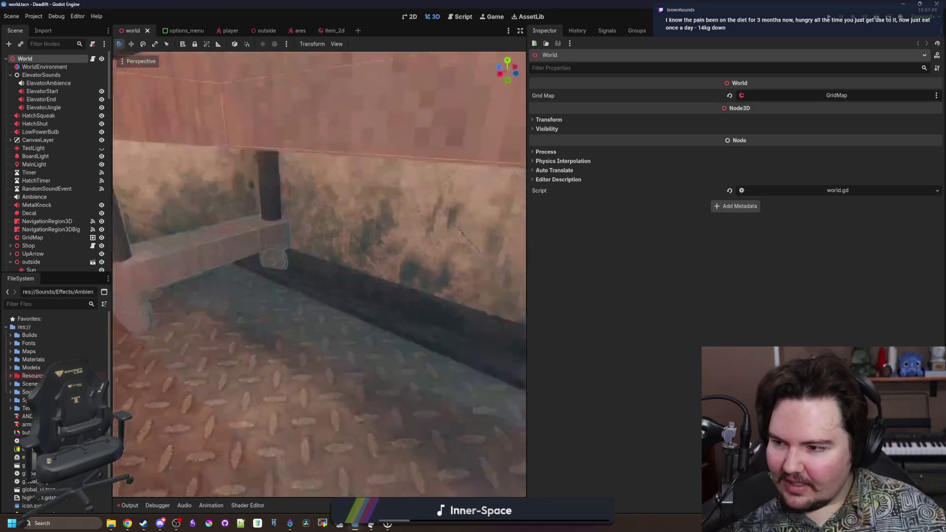
key("w")
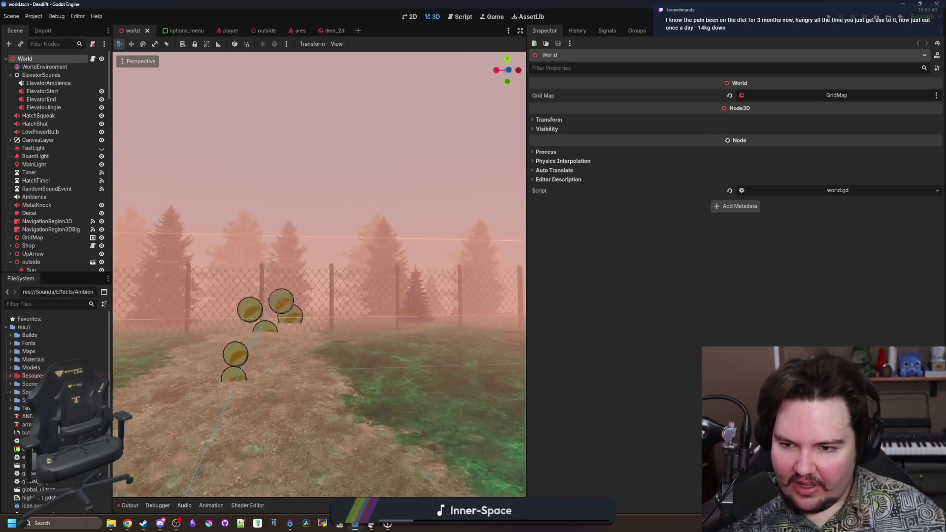
key("w")
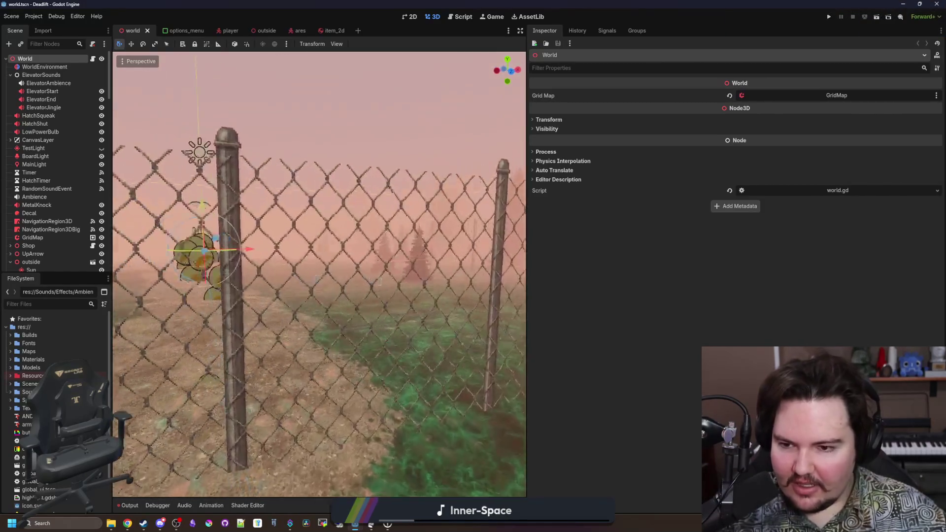
key("w")
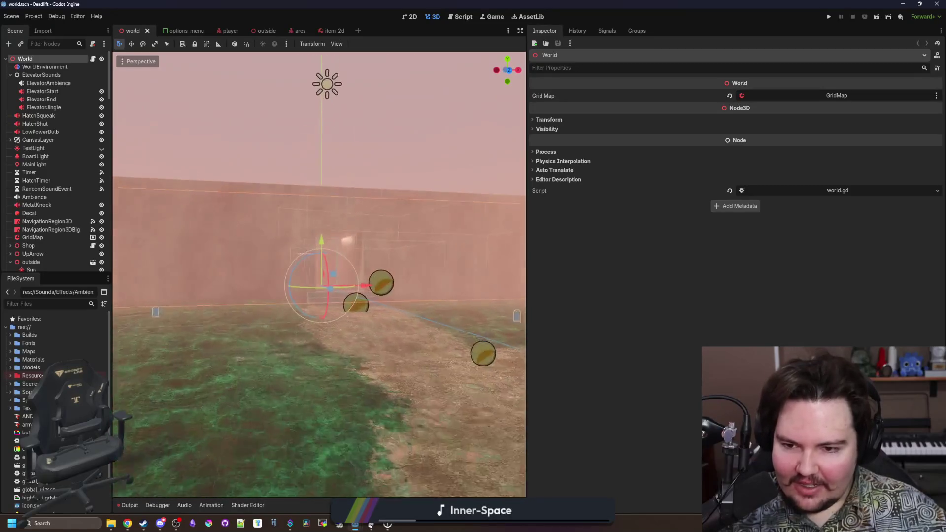
- Fly through the stair doorway, the building interior and the crafting machine, then out through the fog to the fence
key("w")
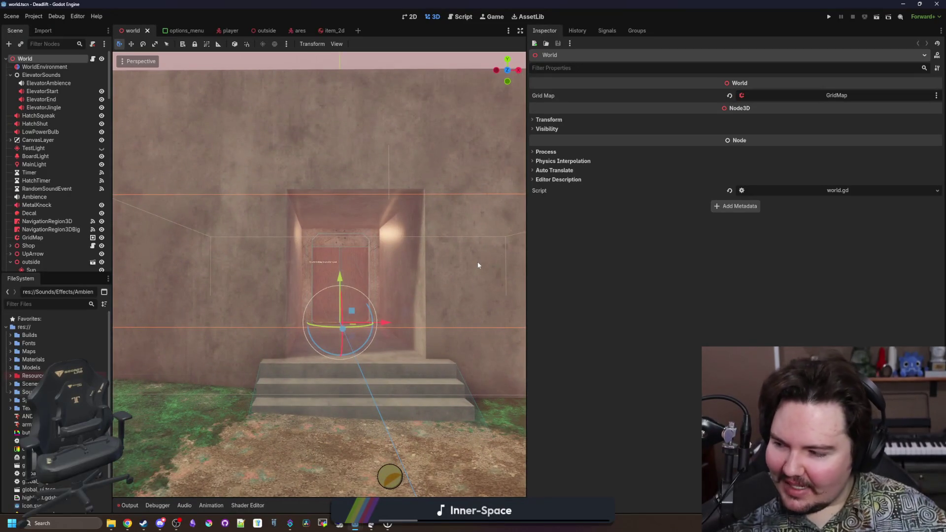
key("w")
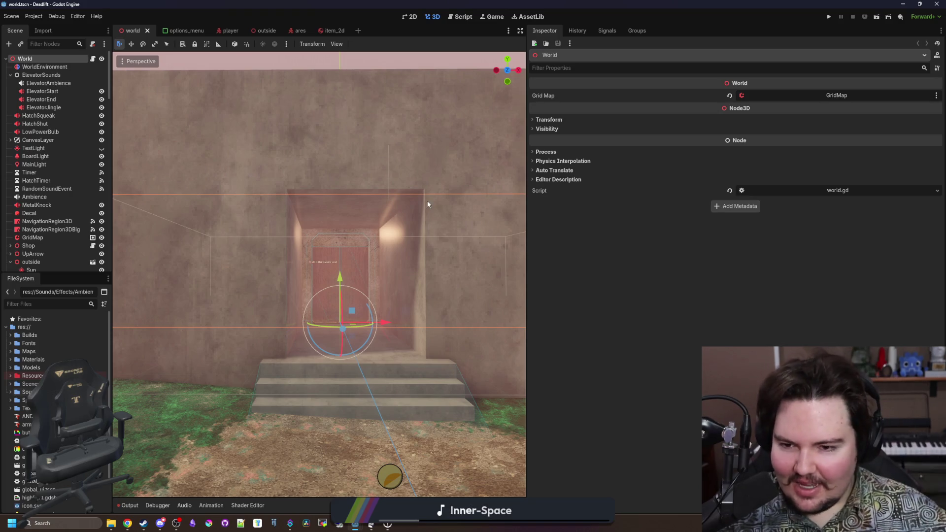
key("w")
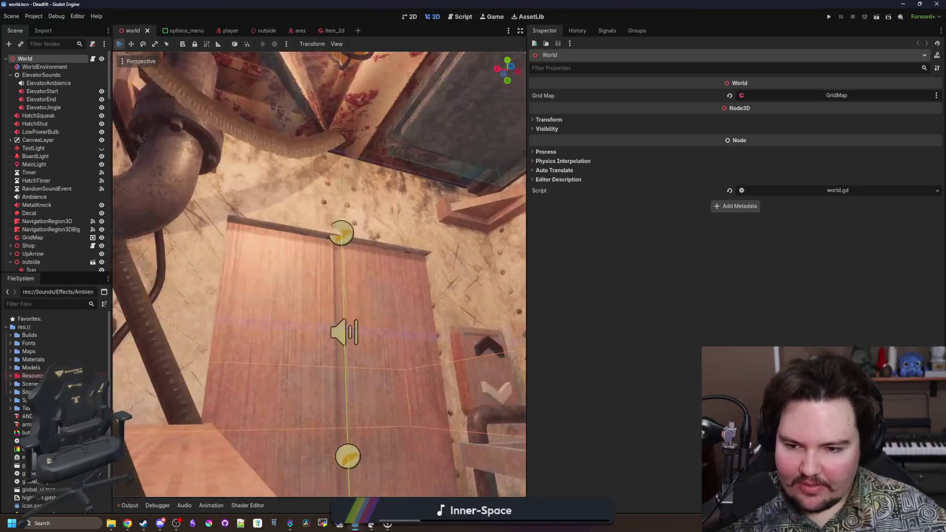
key("w")
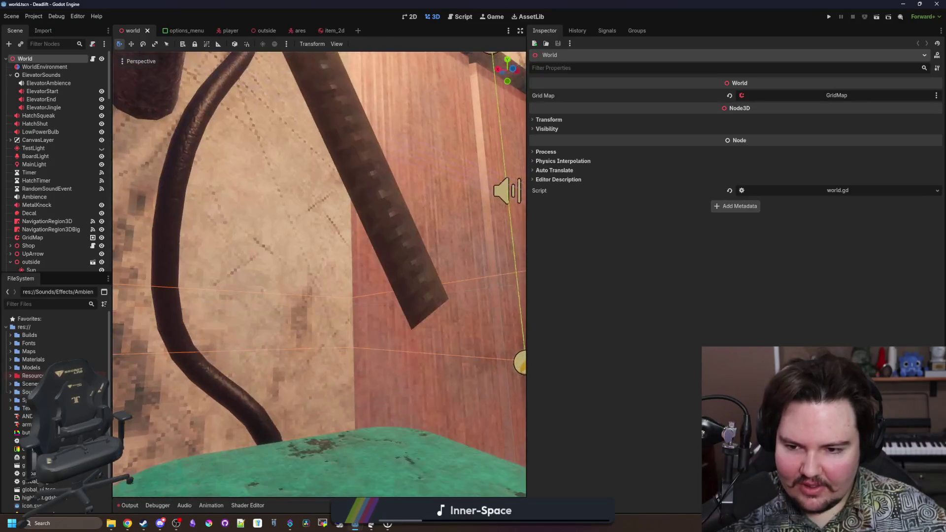
key("w")
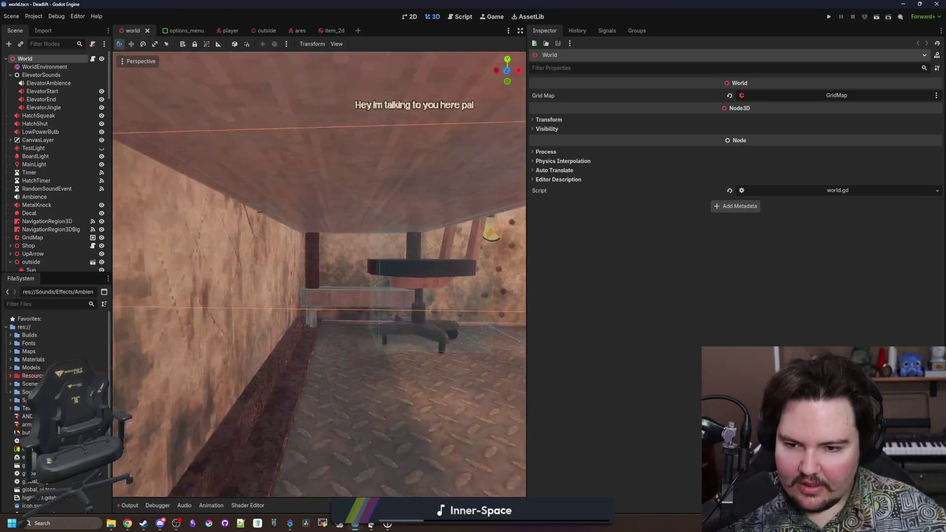
key("w")
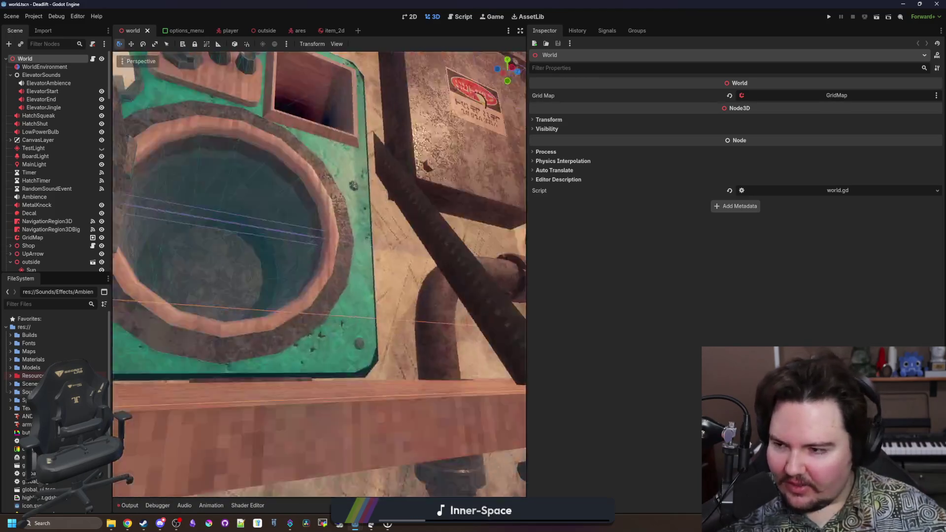
key("w")
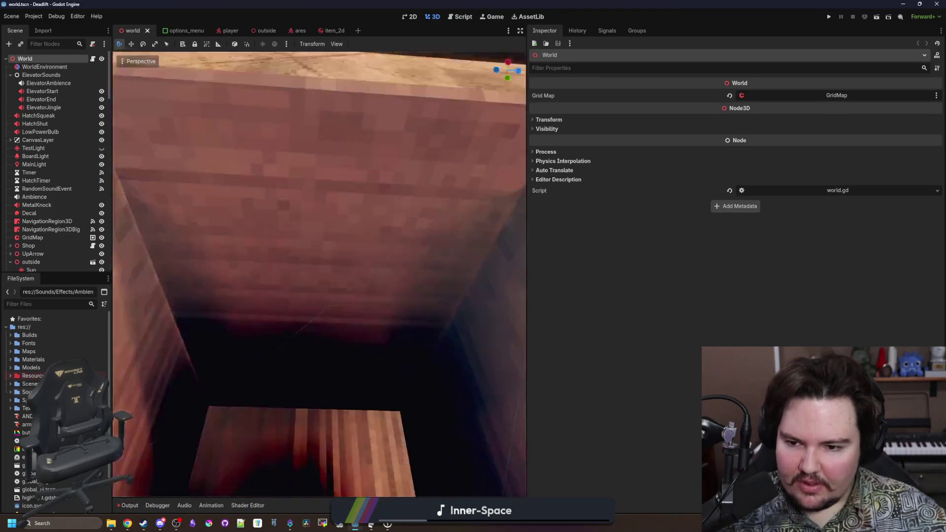
key("w")
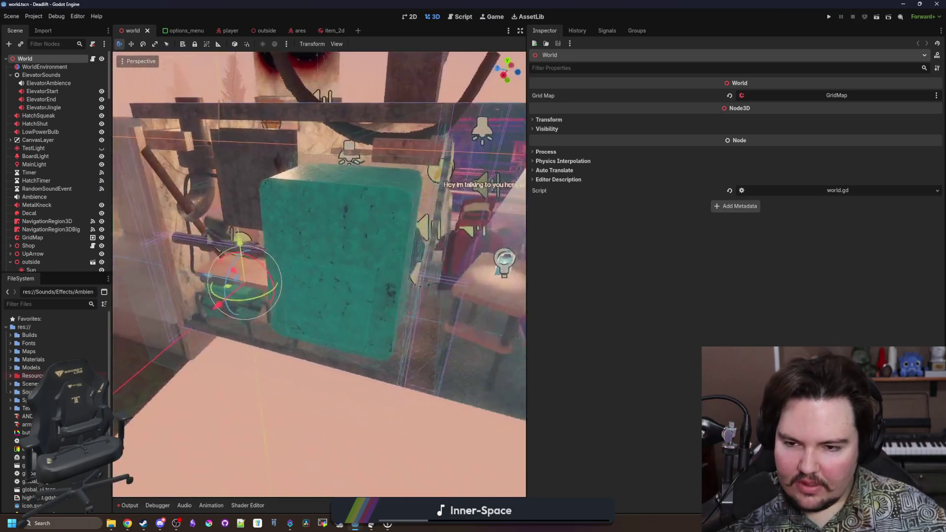
key("w")
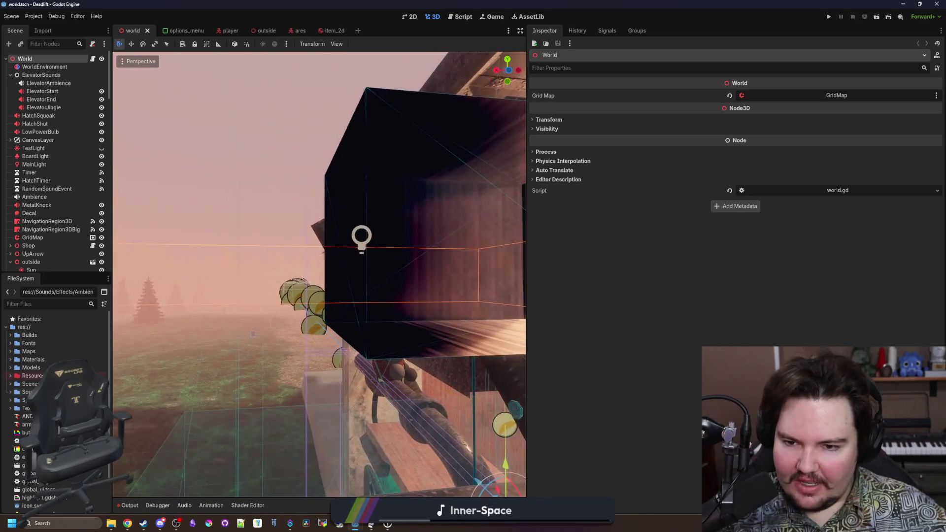
key("w")
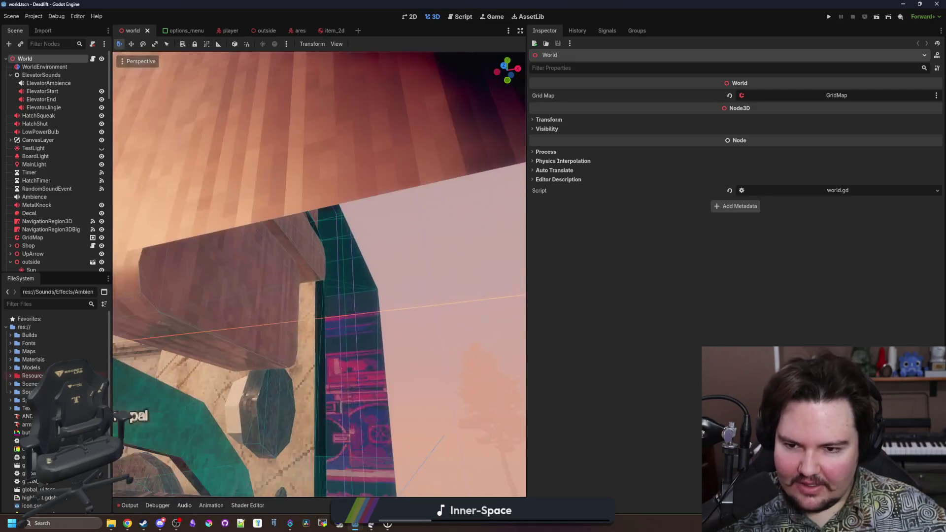
key("w")
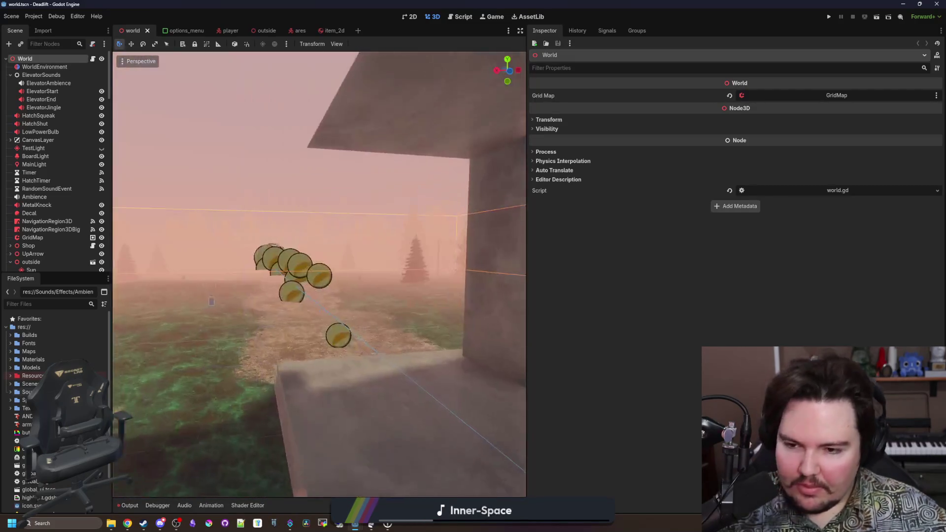
key("w")
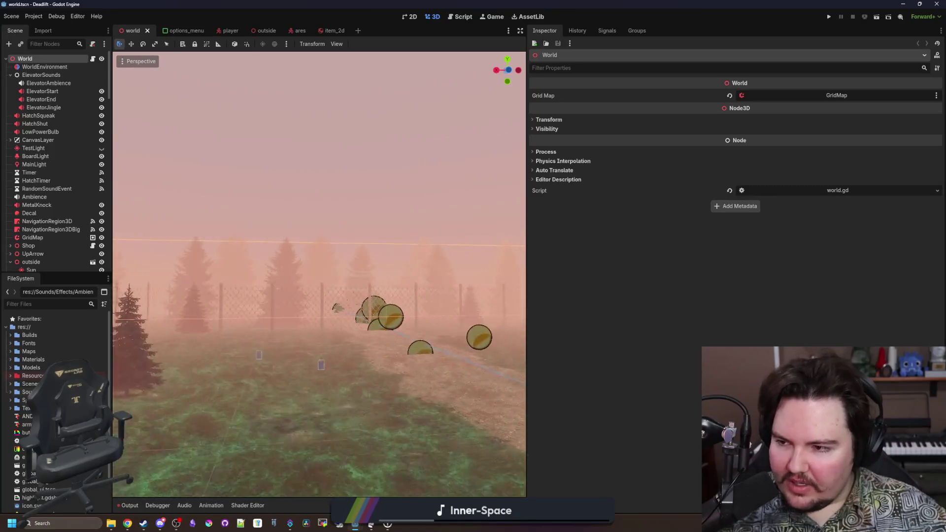
key("w")
key("w")
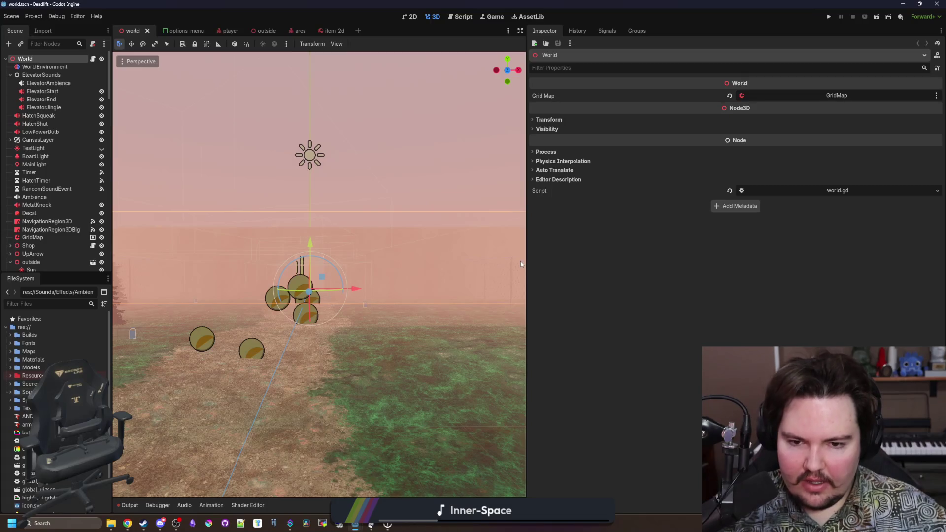
- Widen the 3D viewport facing the foggy coin path, then go to the Steamworks dashboard
left_click_drag(546, 264, 856, 261)
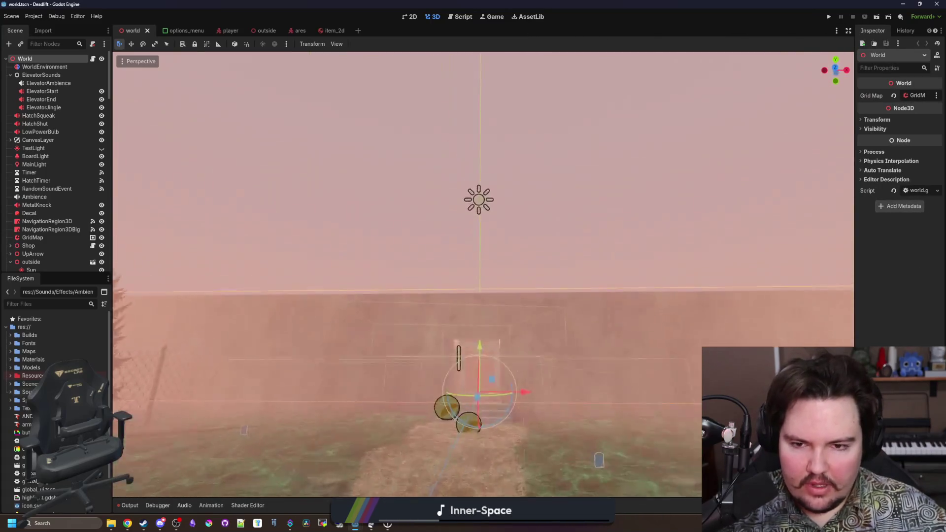
left_click_drag(550, 330, 816, 180)
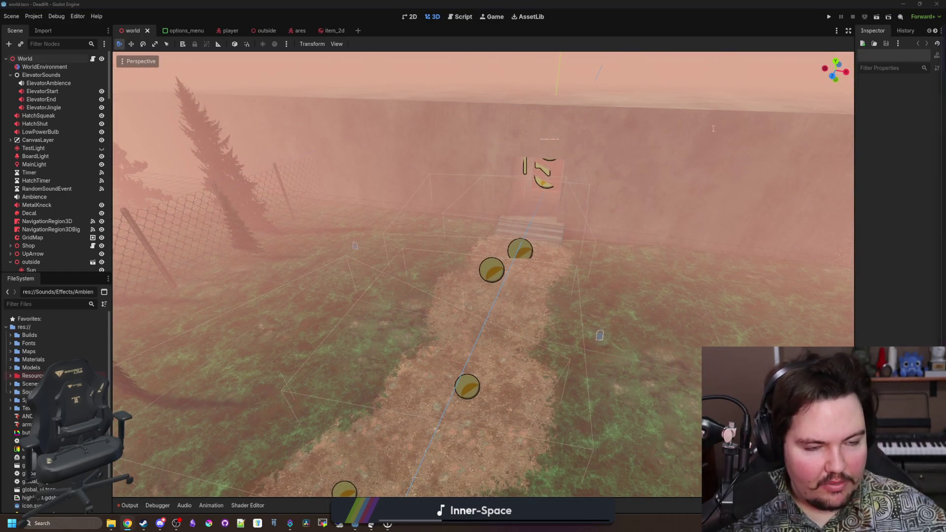
key("alt+Tab")
left_click(123, 38)
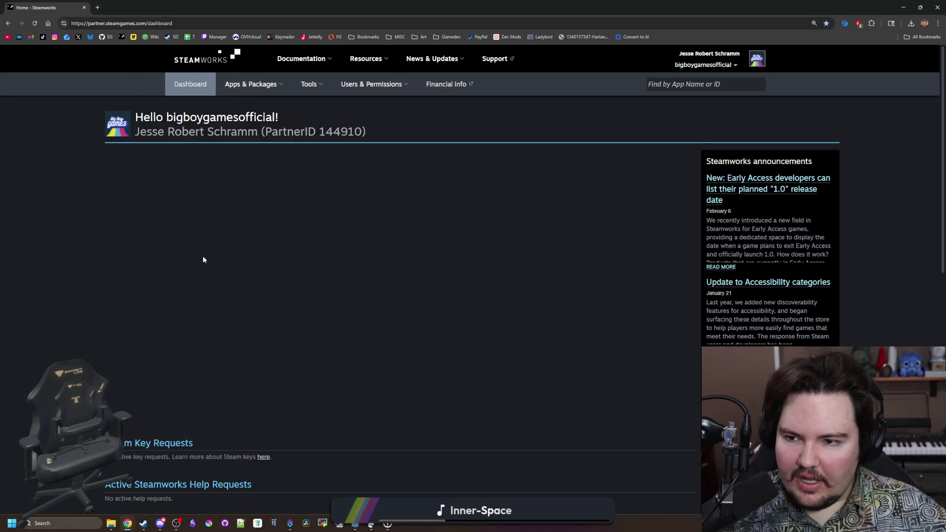
- Open the Lured In app admin page, review its Store Presence checklist, and preview the store in beta mode
left_click(142, 200)
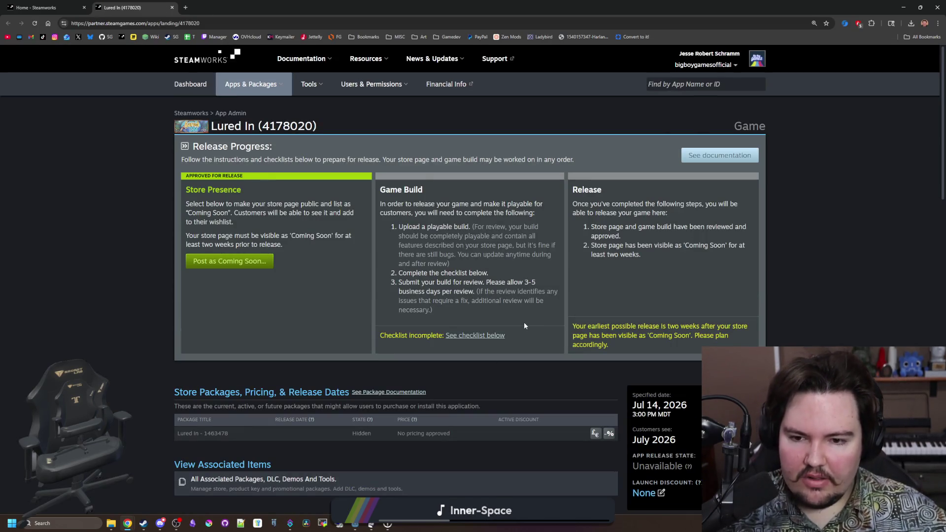
left_click_drag(295, 247, 159, 189)
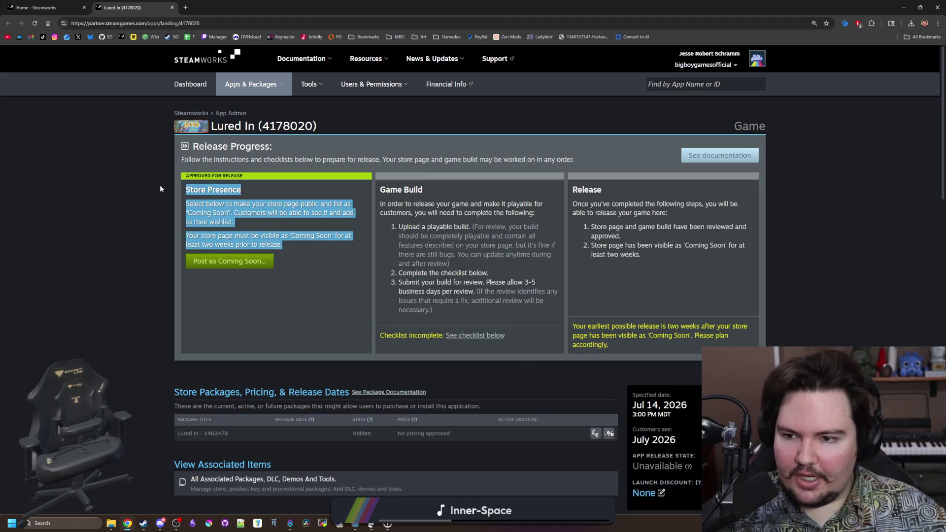
scroll(362, 256, "down", 6)
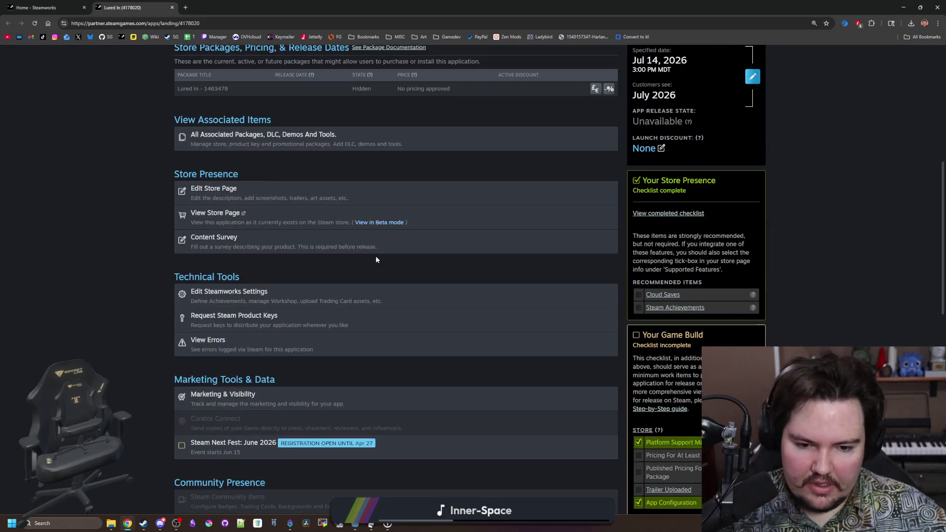
scroll(329, 256, "down", 6)
scroll(385, 295, "down", 3)
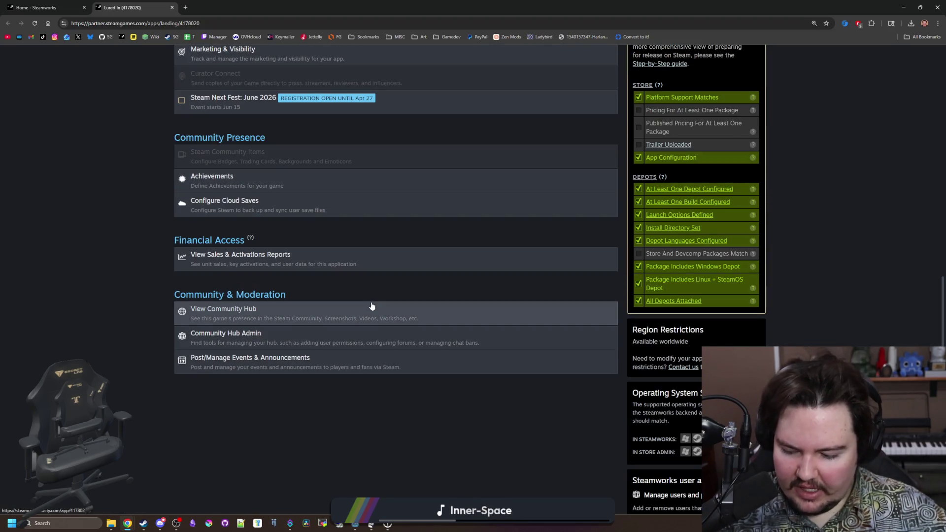
scroll(371, 307, "up", 6)
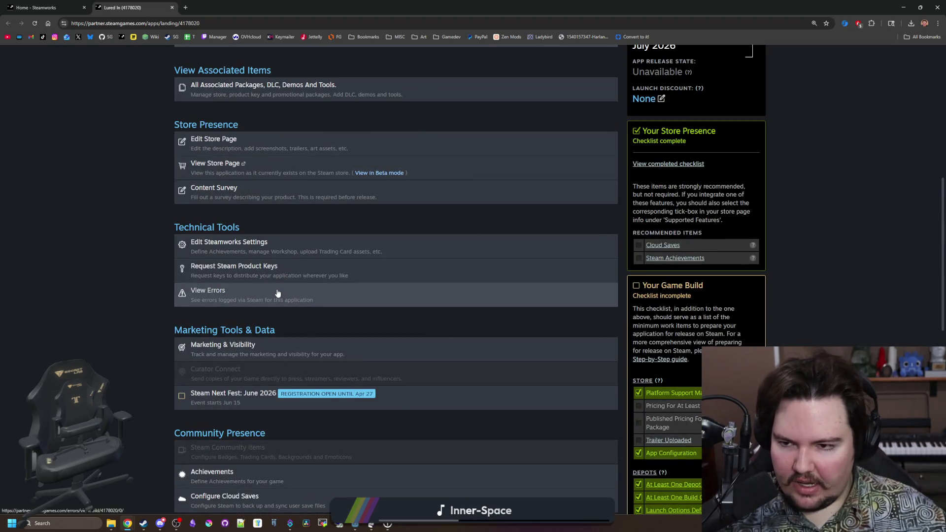
left_click(388, 173)
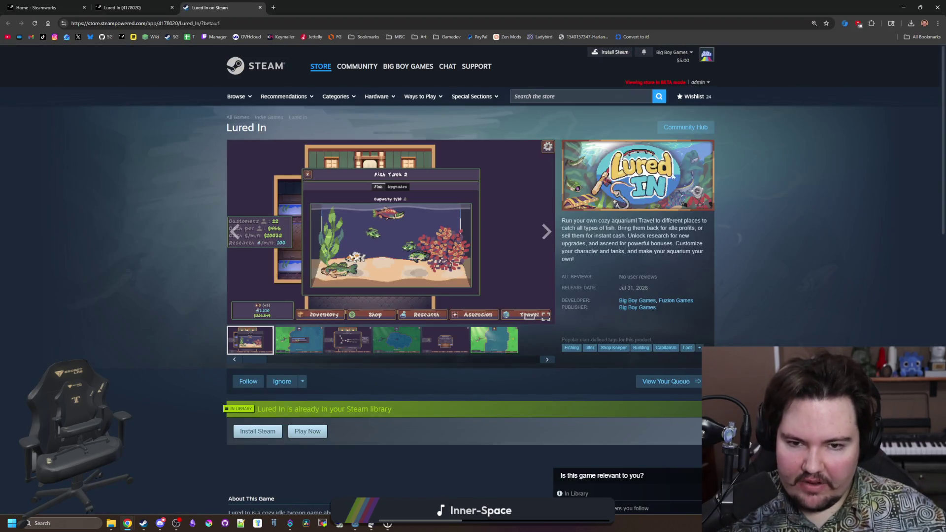
- Browse the Lured In screenshots, including Welcome Back!, scroll the store page, then shrink the browser window
left_click(341, 349)
left_click(443, 343)
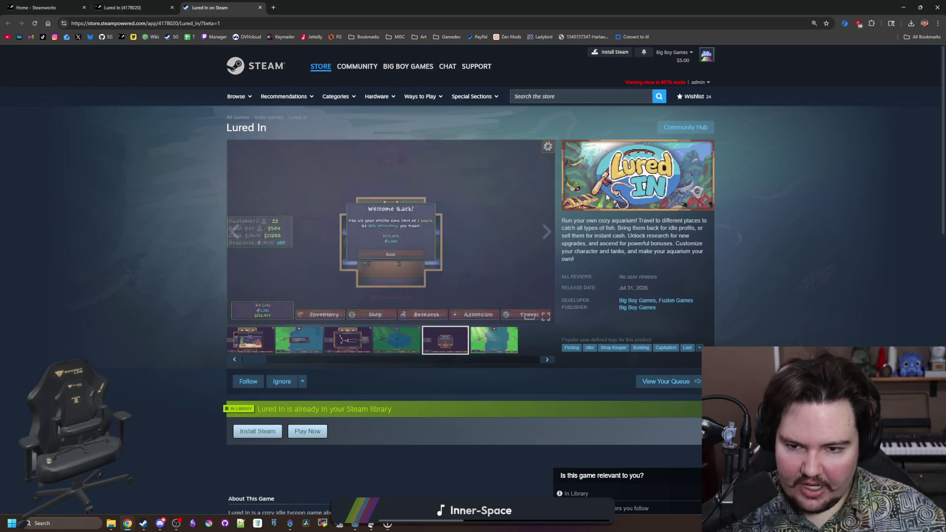
scroll(551, 339, "down", 6)
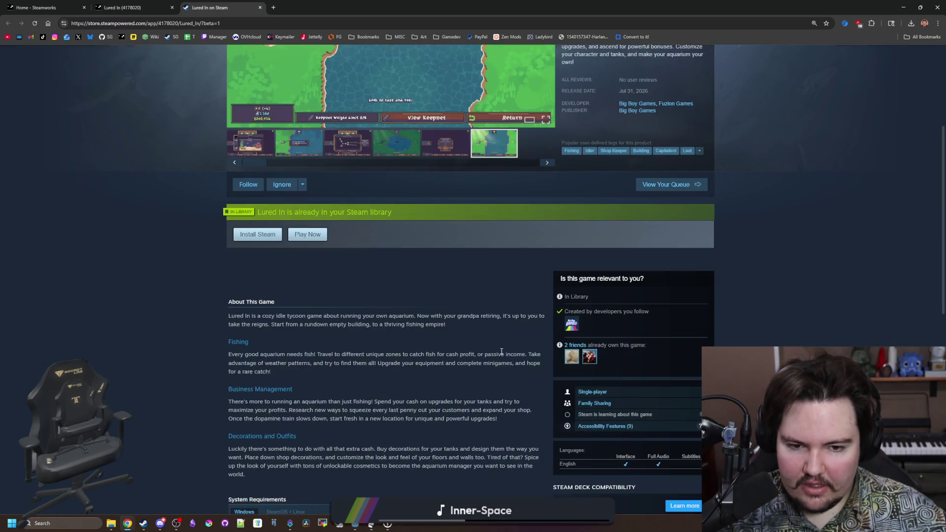
scroll(493, 347, "down", 2)
scroll(300, 285, "up", 1)
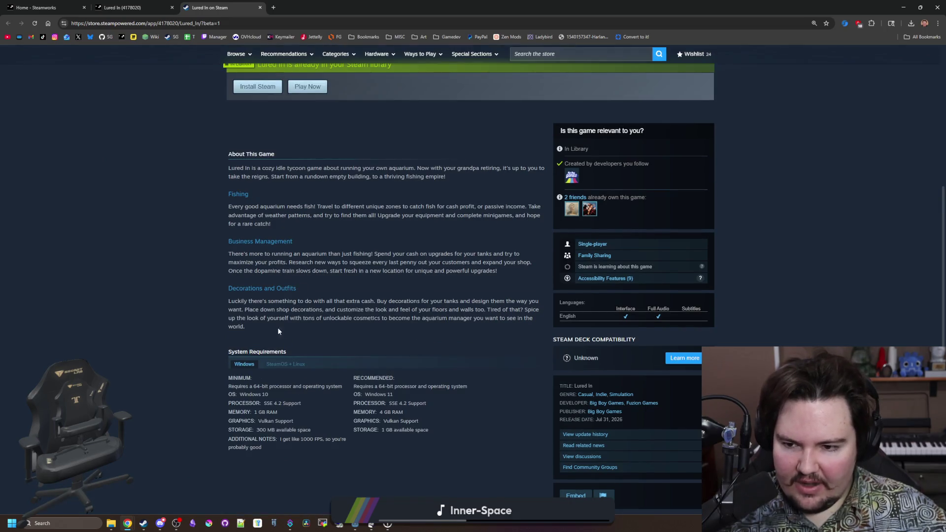
left_click_drag(286, 351, 295, 459)
scroll(315, 292, "down", 10)
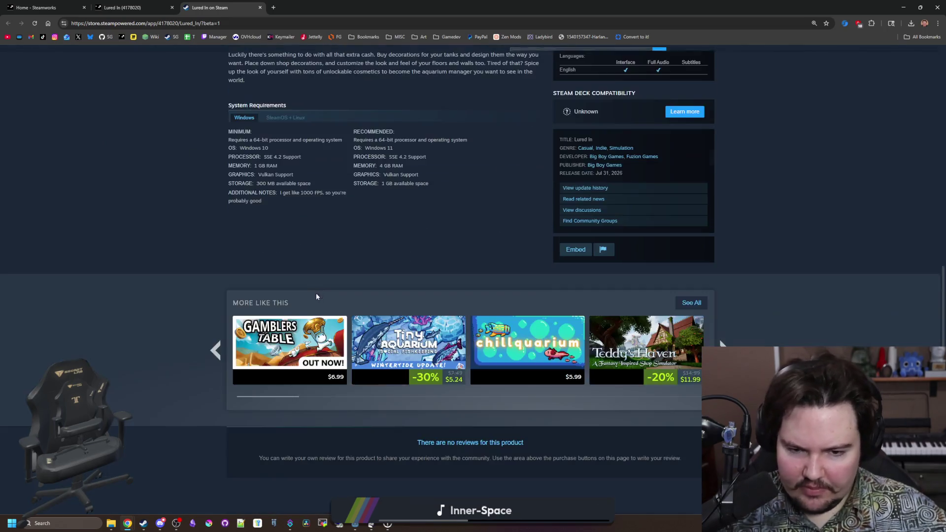
scroll(321, 292, "up", 18)
mouse_move(443, 7)
left_mouse_down()
mouse_move(444, 235)
mouse_move(424, 327)
left_mouse_up()
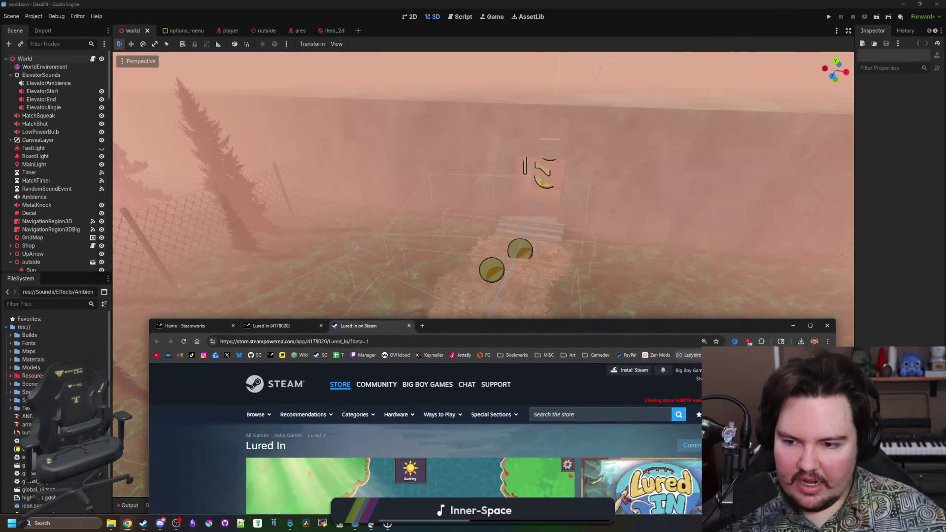
- Close the browser and fly from the fence down the coin path through the elevator doors
left_click(831, 329)
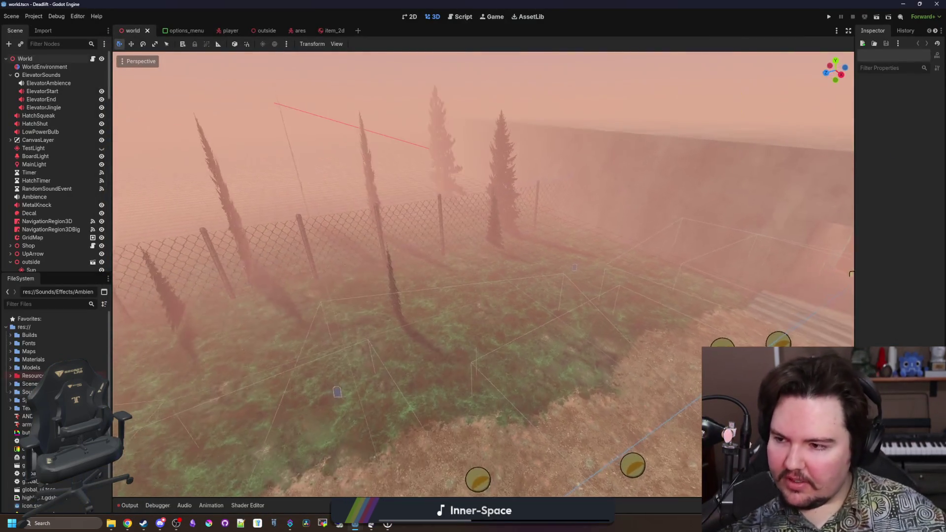
key("w")
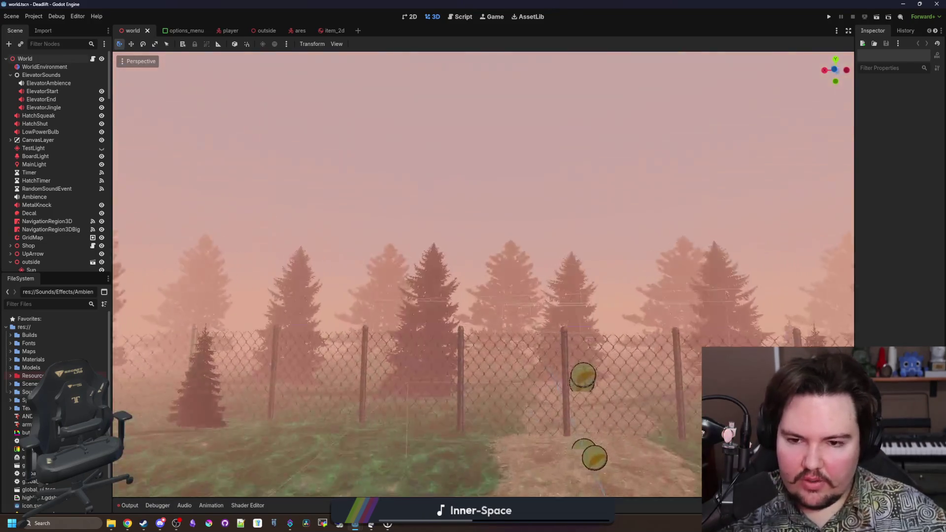
key("w")
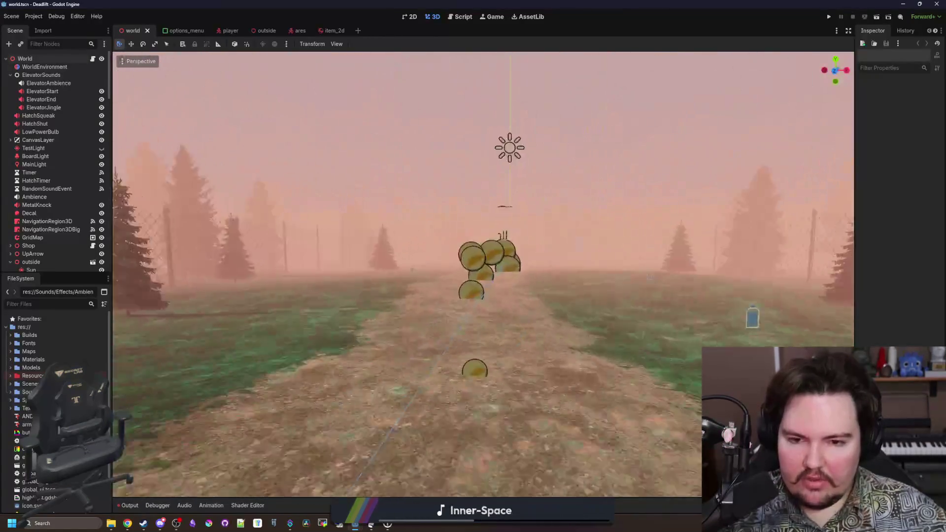
key("w")
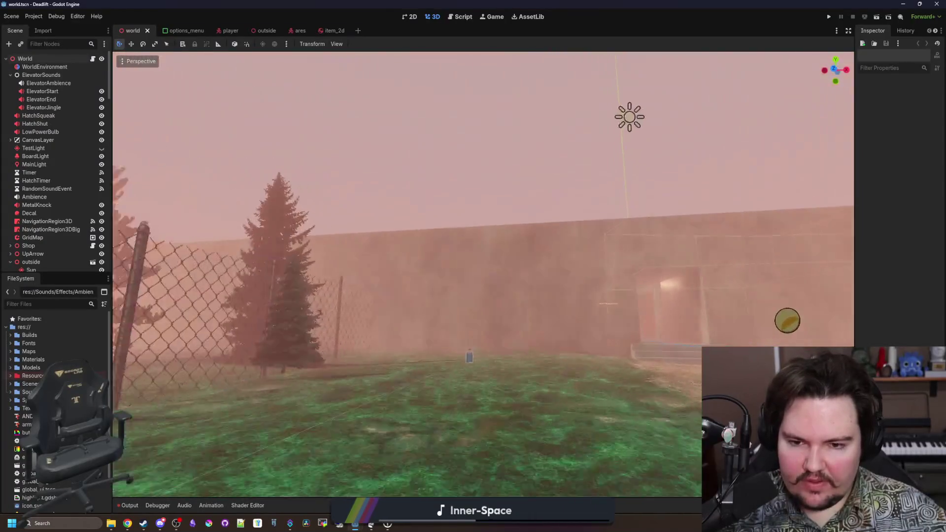
key("w")
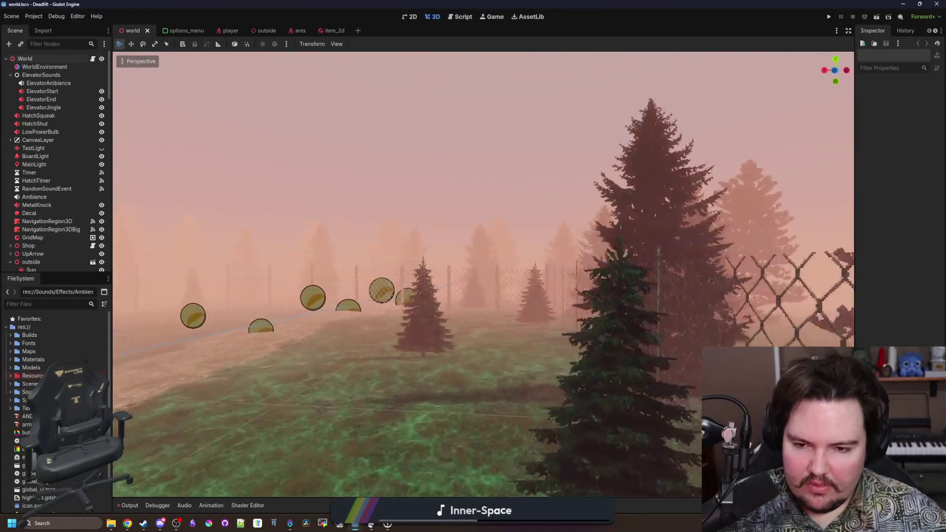
key("w")
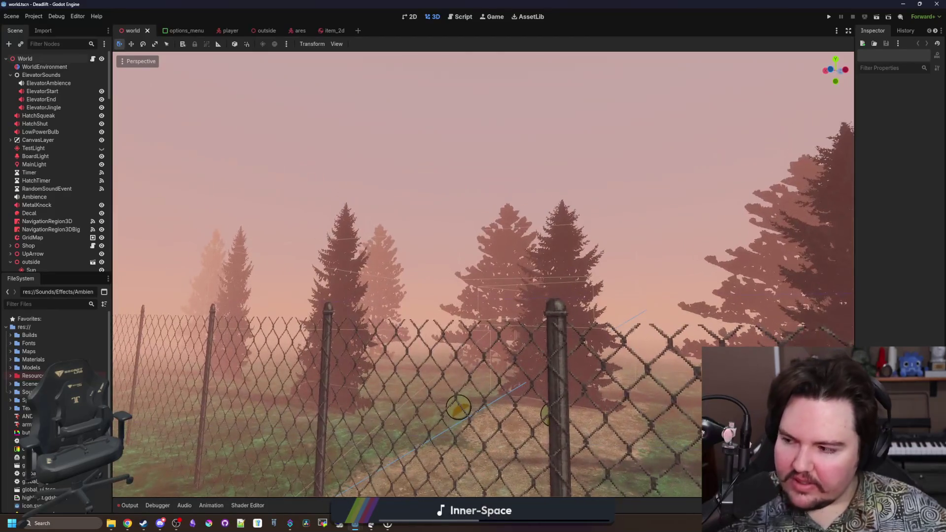
key("w")
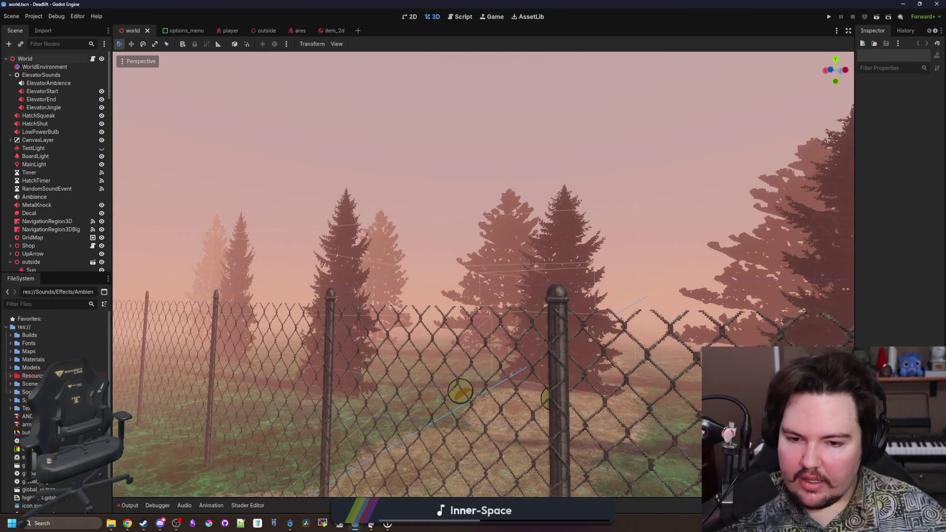
key("w")
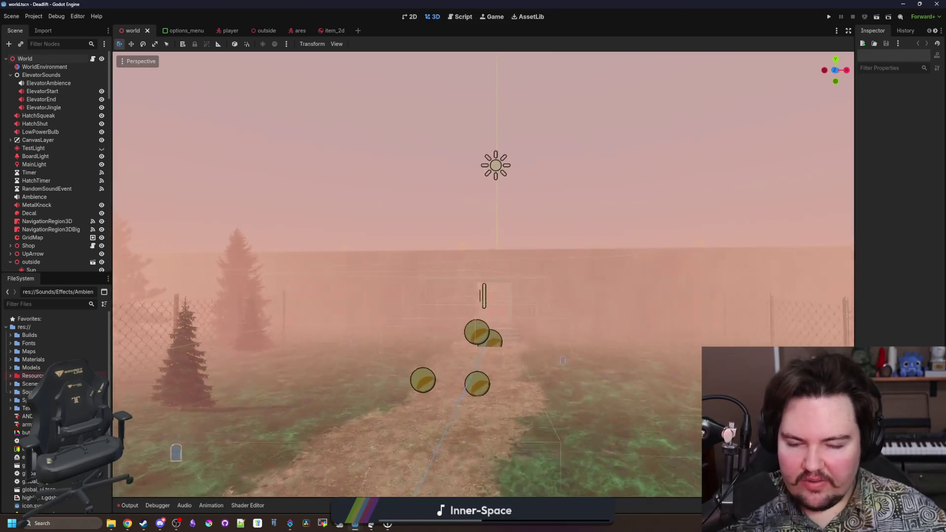
key("w")
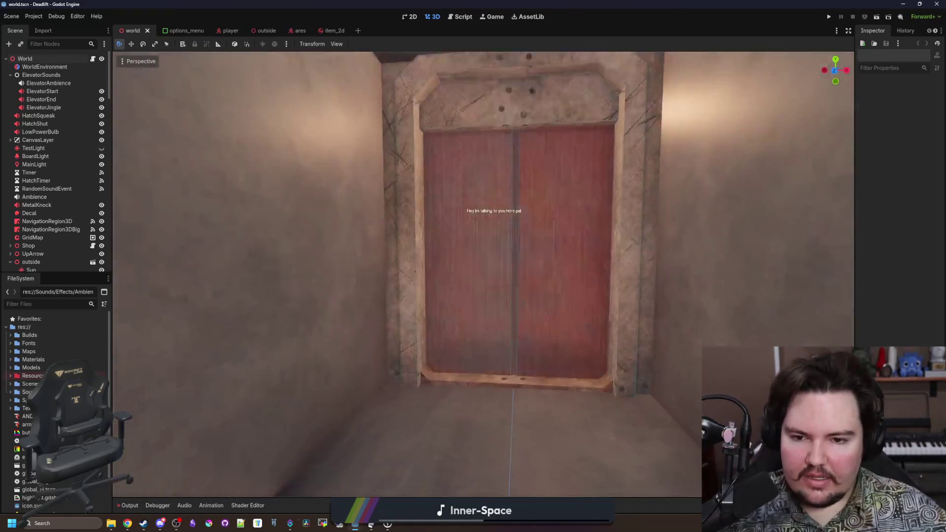
key("w")
- Explore the elevator room, ceiling hatch and corridor, then select Decal4 behind the wall's ball marker
key("s")
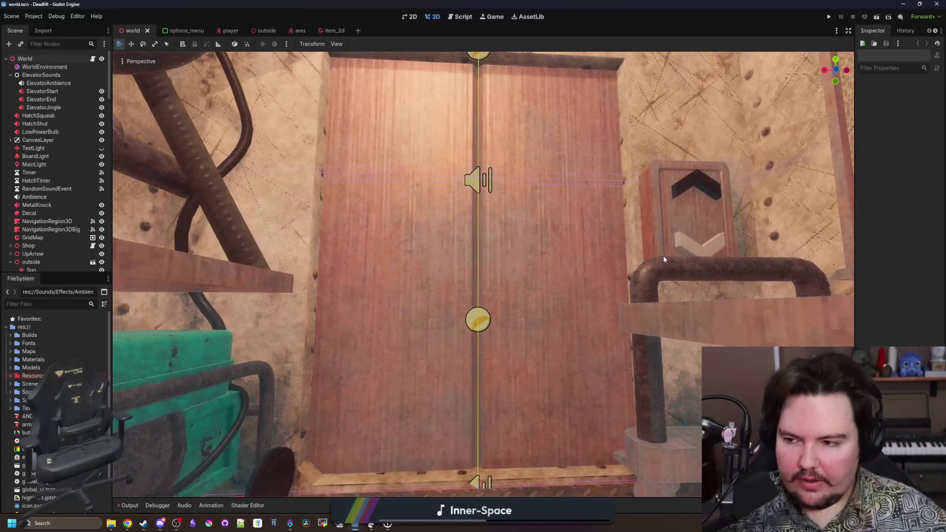
right_click(664, 256)
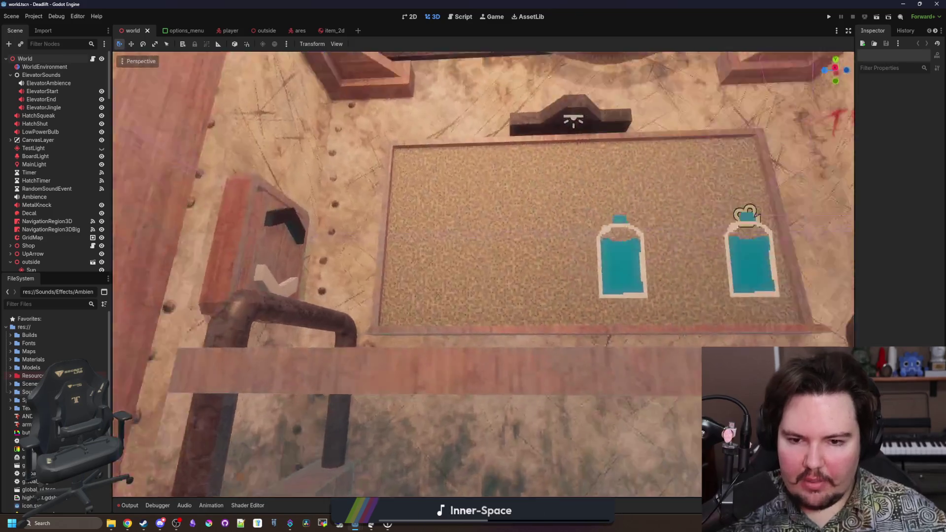
key("w")
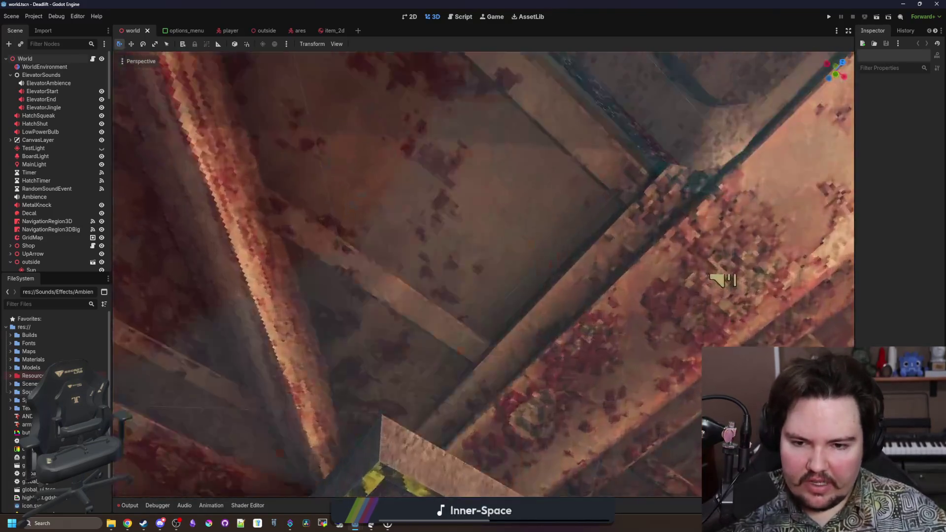
key("s")
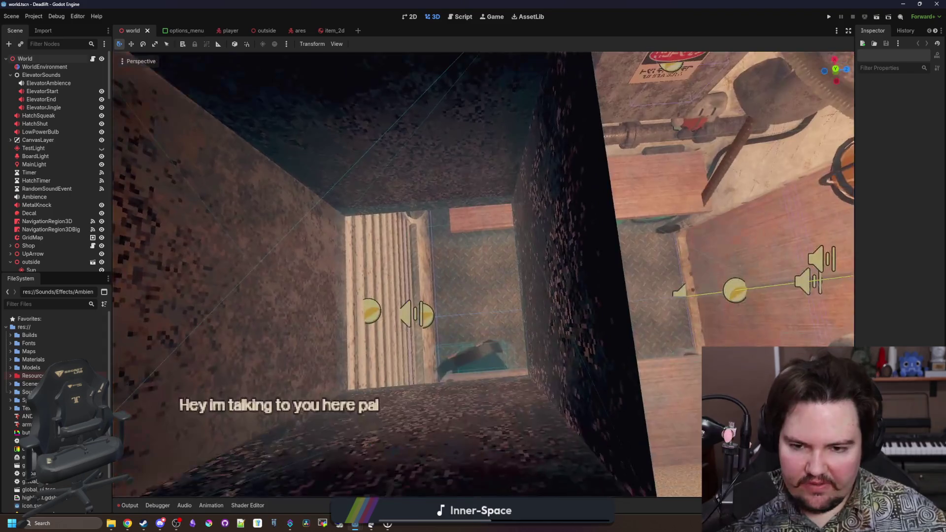
key("w")
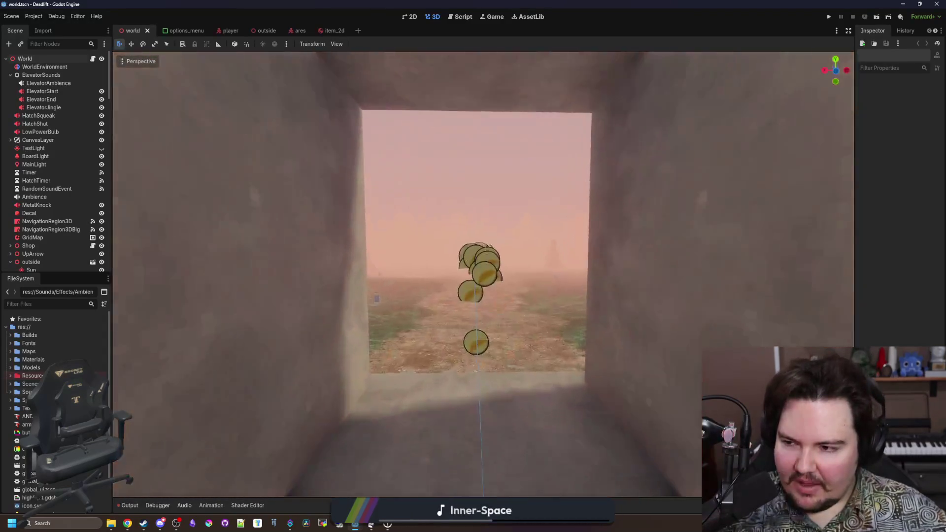
key("s")
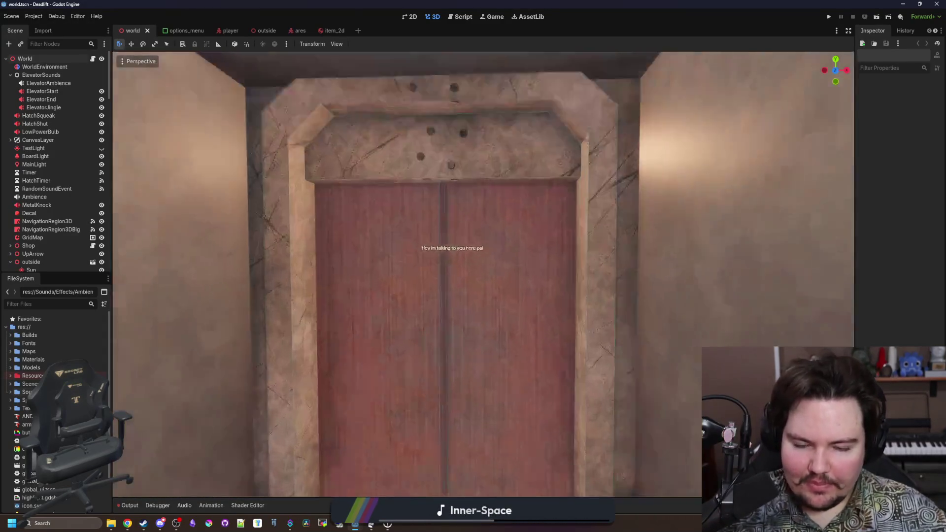
key("w")
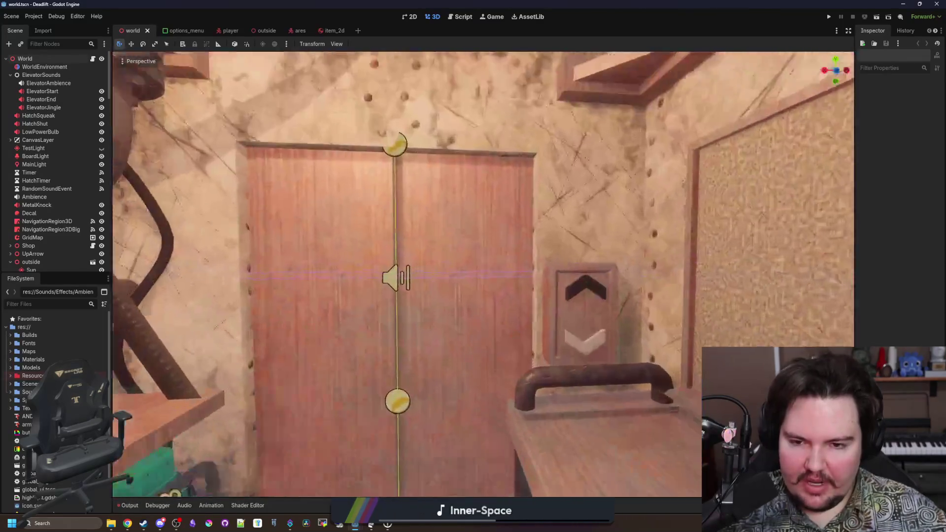
key("s")
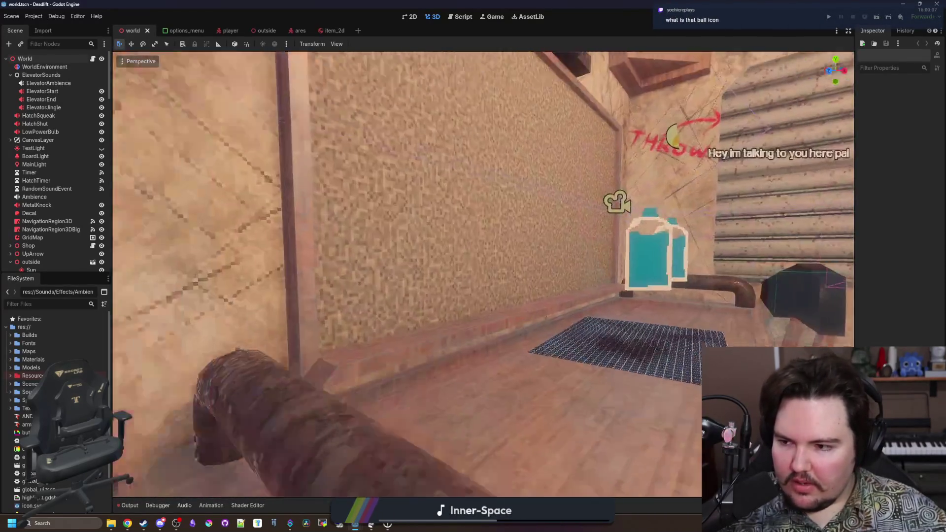
key("w")
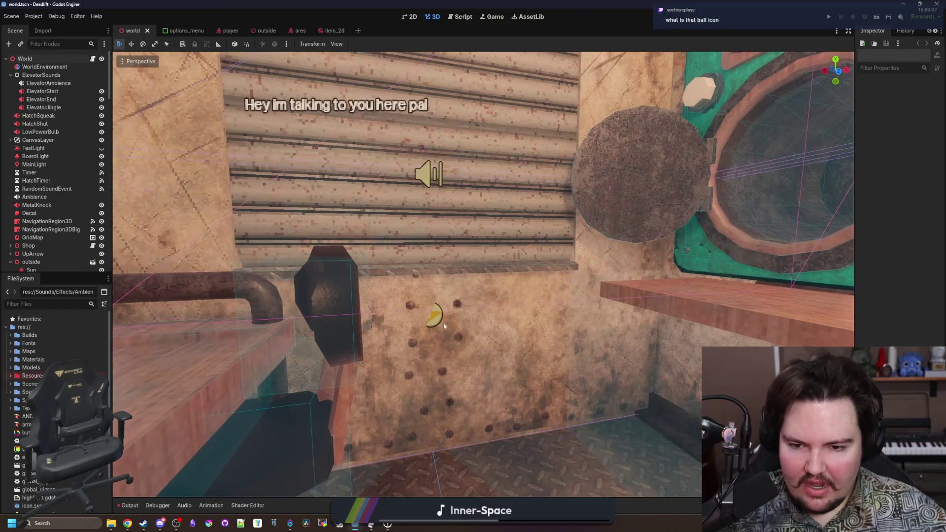
left_click(432, 324)
- Frame Decal4 in the viewport and toggle its visibility in the Scene tree
key("f")
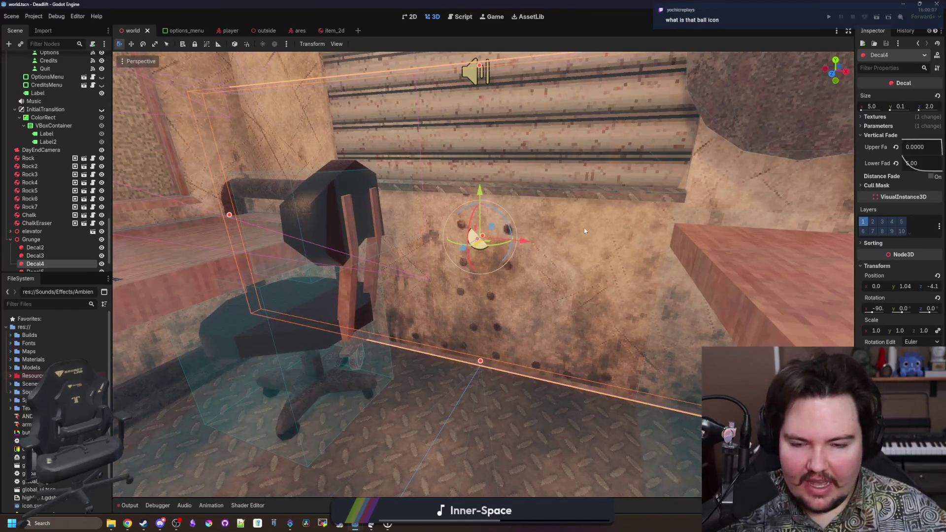
scroll(68, 253, "down", 2)
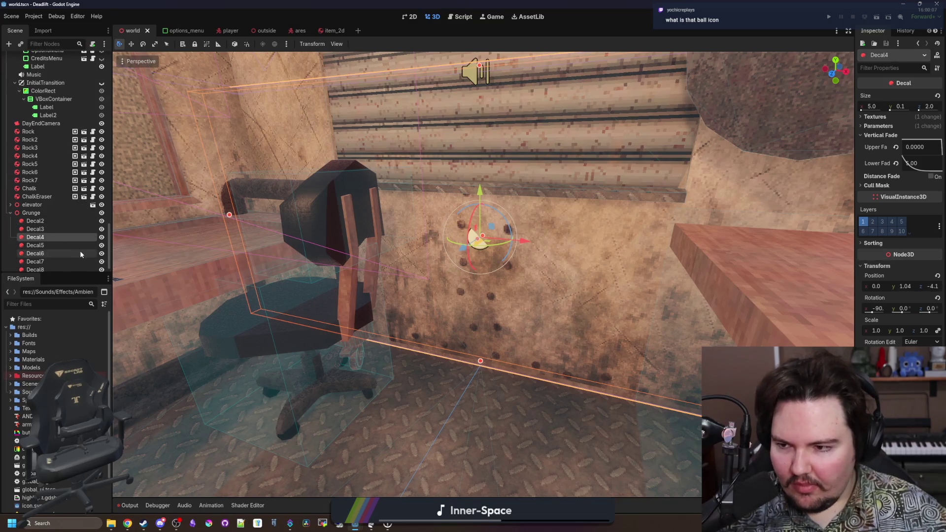
left_click(102, 238)
- Select the outside node and orbit along the foggy path, viewing its ball markers and the pines
mouse_move(414, 244)
left_mouse_down()
mouse_move(409, 236)
mouse_move(414, 244)
left_mouse_up()
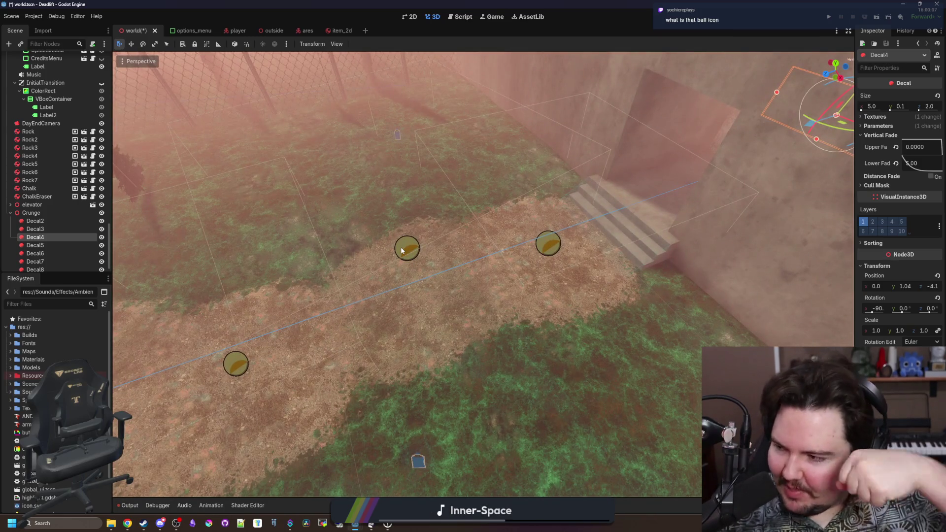
left_click(240, 363)
left_click_drag(240, 363, 471, 267)
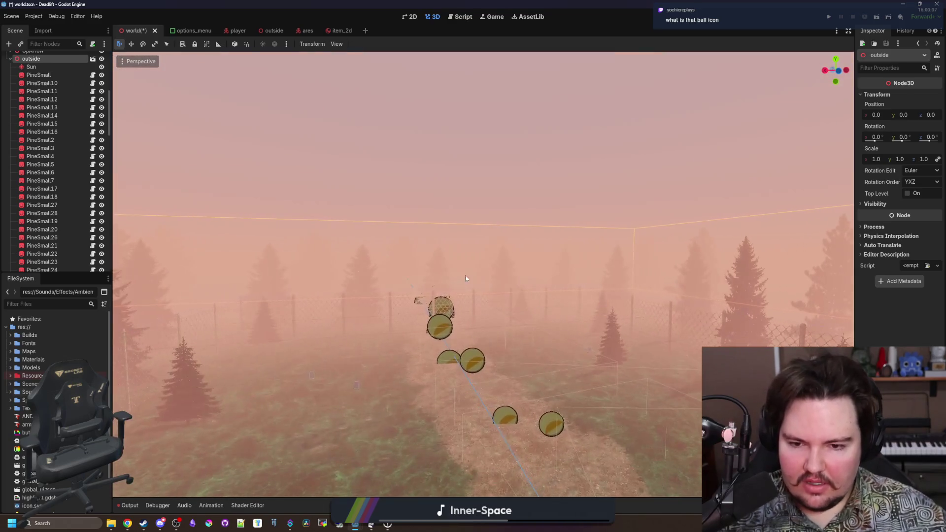
left_click_drag(486, 362, 488, 443)
left_click_drag(544, 180, 545, 79)
scroll(368, 376, "up", 5)
left_click_drag(369, 345, 369, 375)
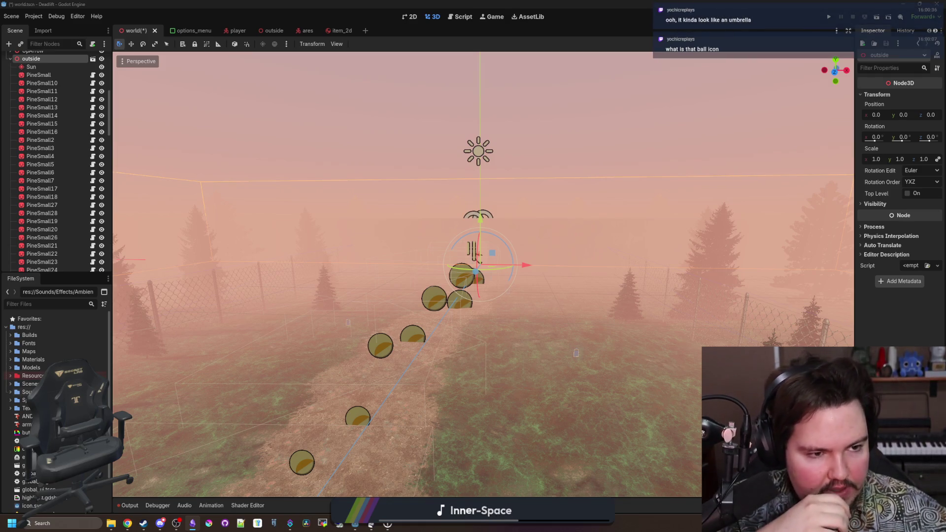
- Switch to the Deadlift note and scroll through its ideas and Changelog
key("alt+Tab")
scroll(364, 397, "down", 8)
scroll(368, 384, "down", 8)
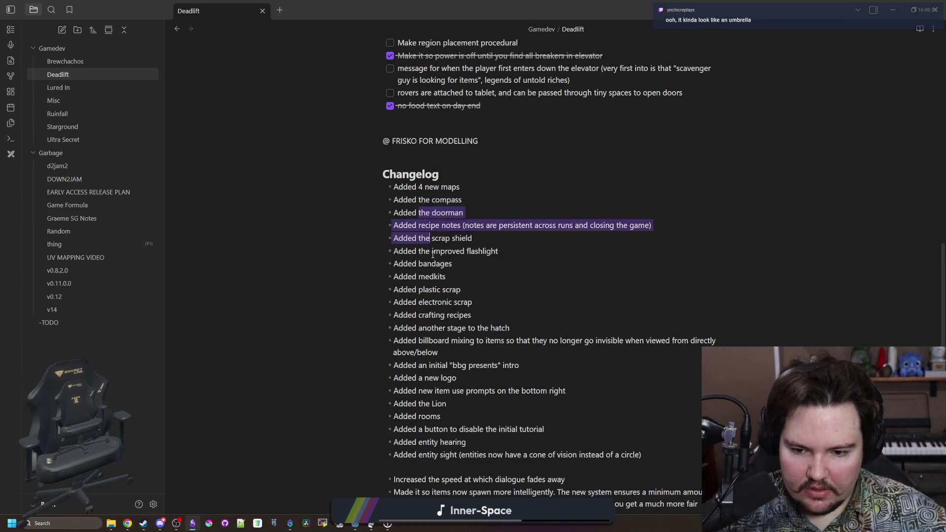
- Search the note for 'path' and start a Changelog line 'Added a path leading up to th' after entity sight
left_click_drag(430, 242, 490, 452)
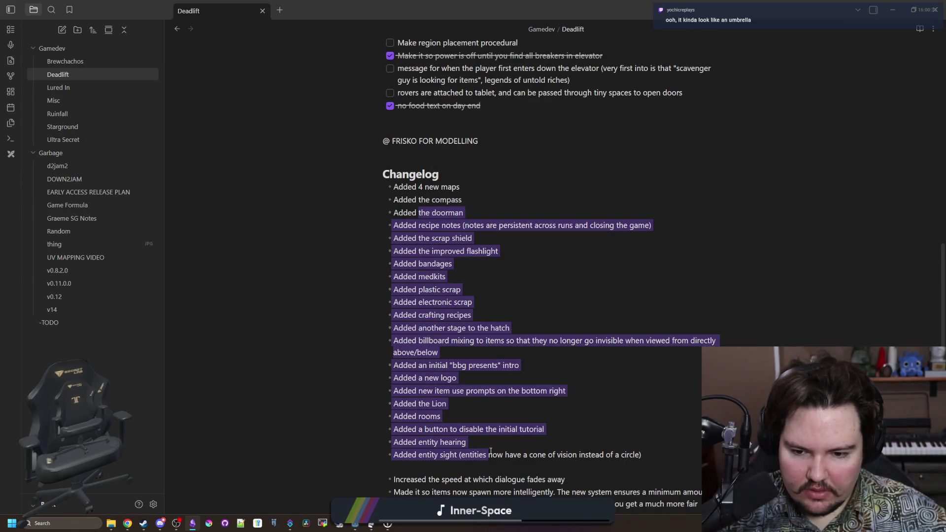
left_click(485, 410)
key("ctrl+f")
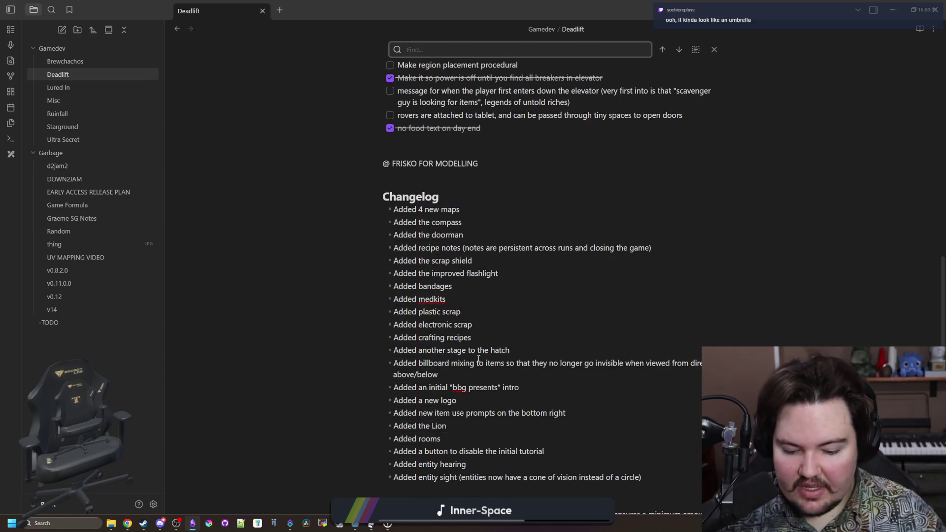
type("path")
scroll(655, 356, "up", 5)
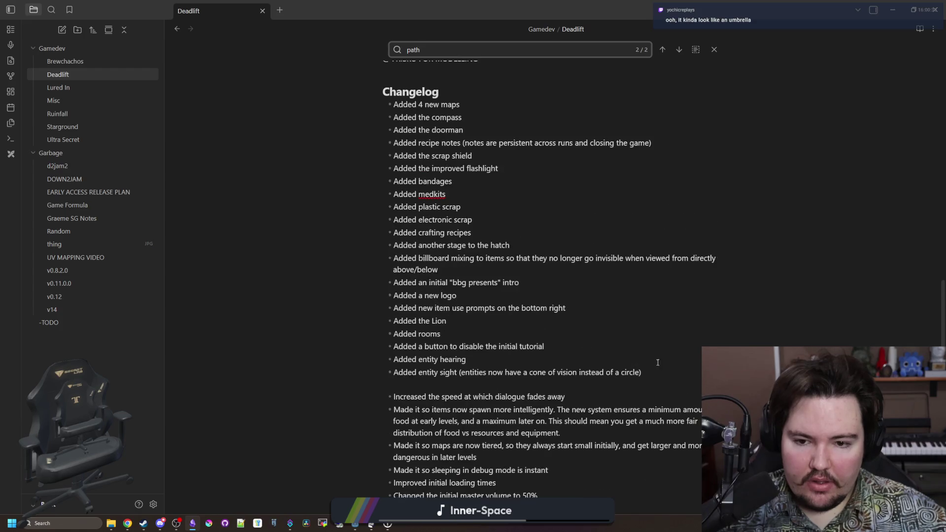
key("Return")
type("Added a path leading up to th")
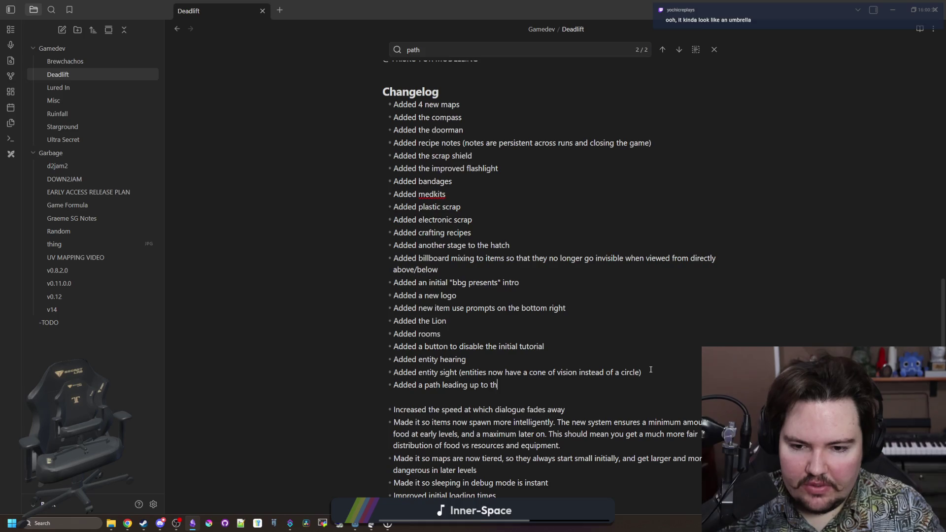
key("alt+Tab")
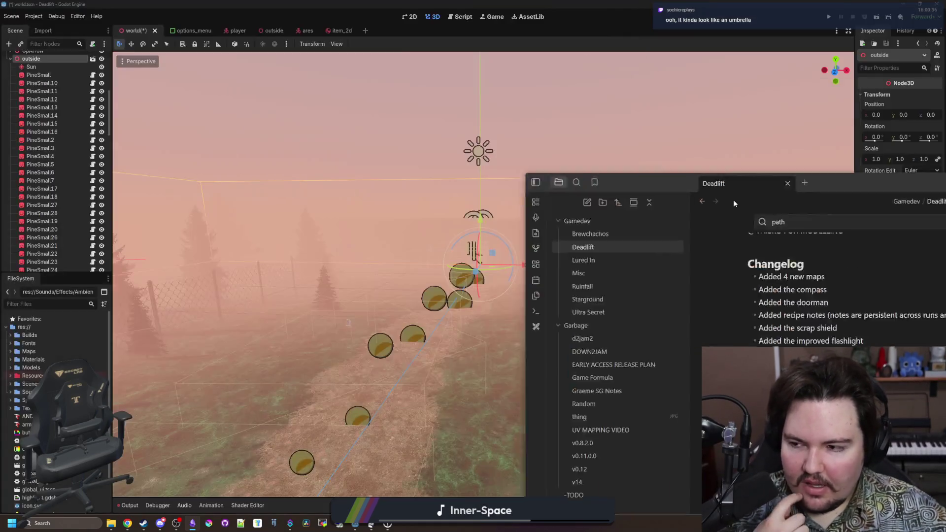
- Fly from the outside node into the wooden room and corridor, then inspect the sprig_generation texture under Maps
key("w")
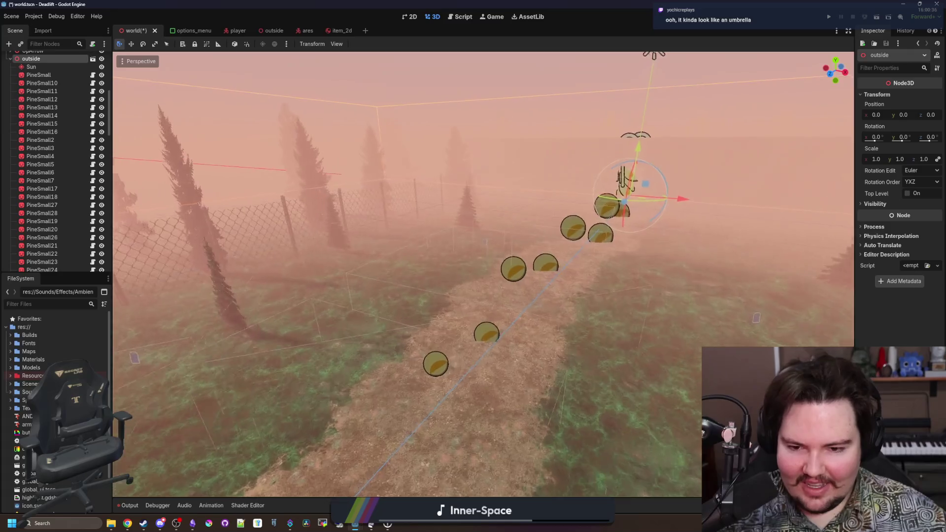
key("f")
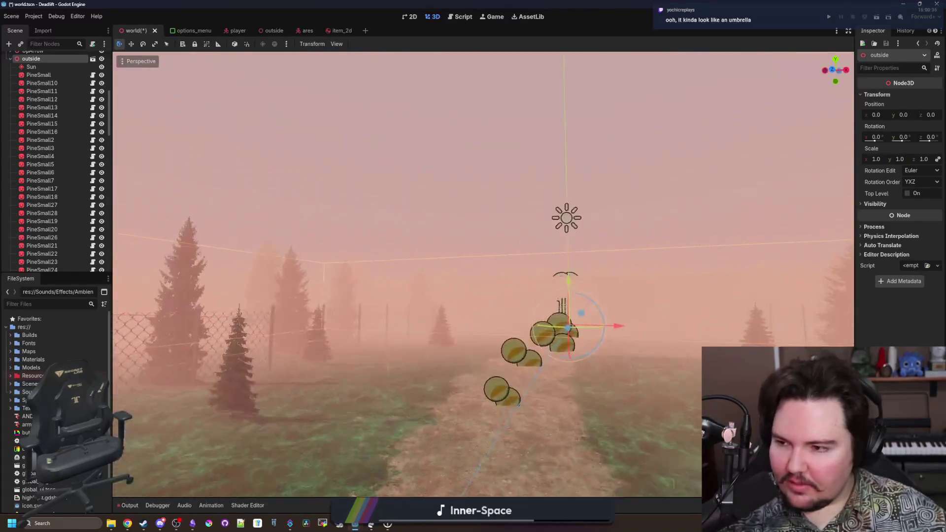
key("w")
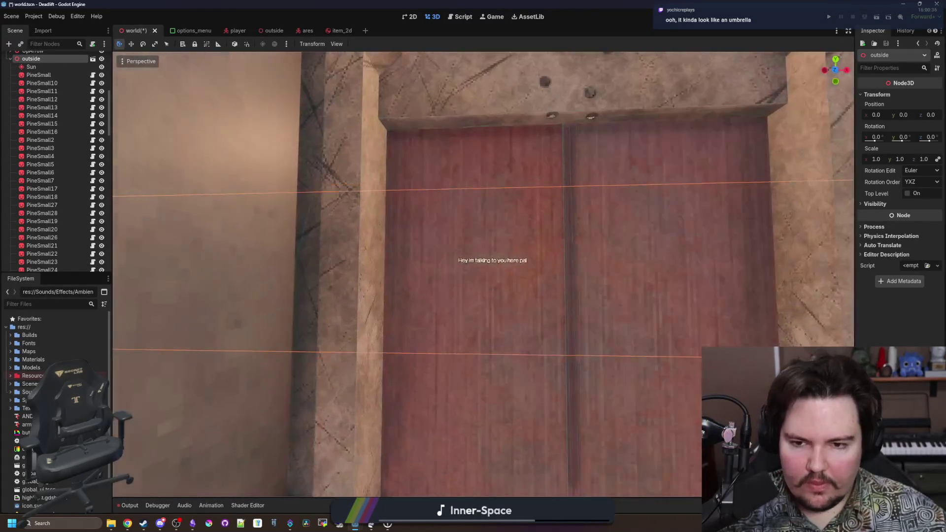
key("w")
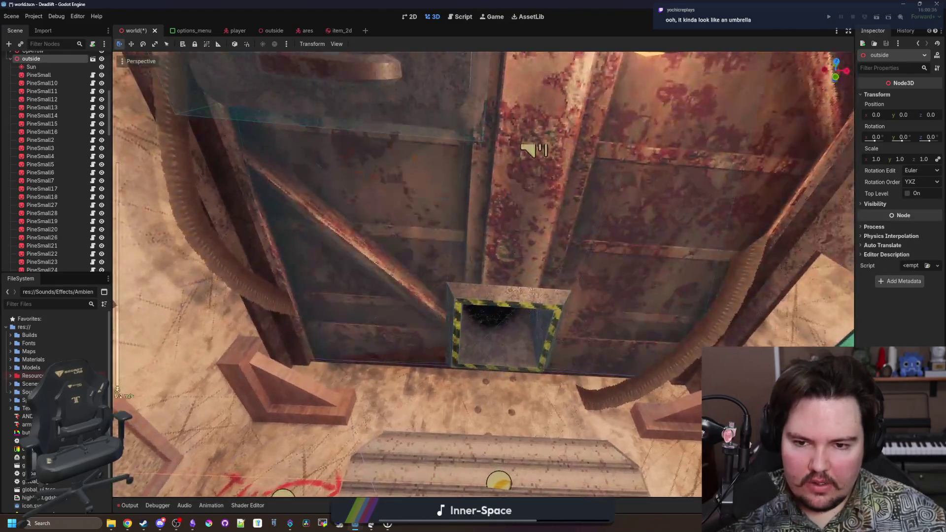
scroll(407, 274, "up", 2)
scroll(483, 274, "down", 10)
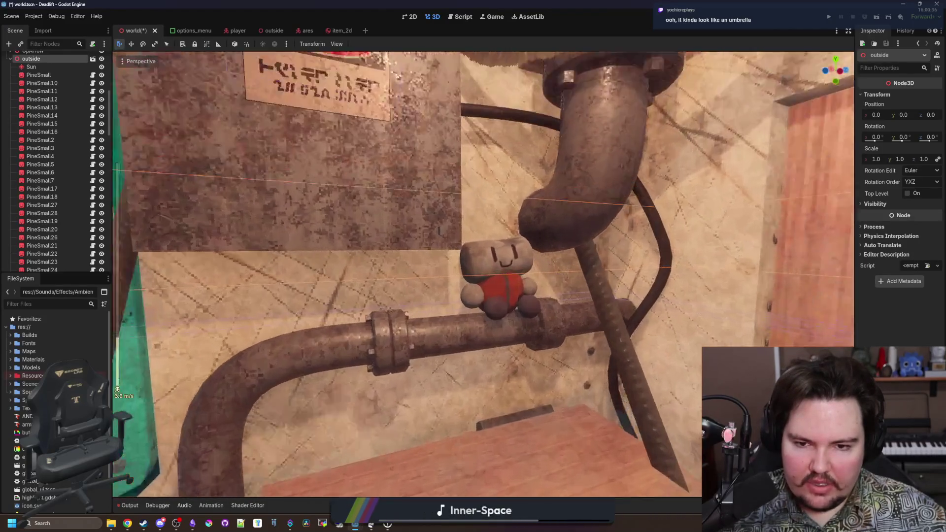
key("s")
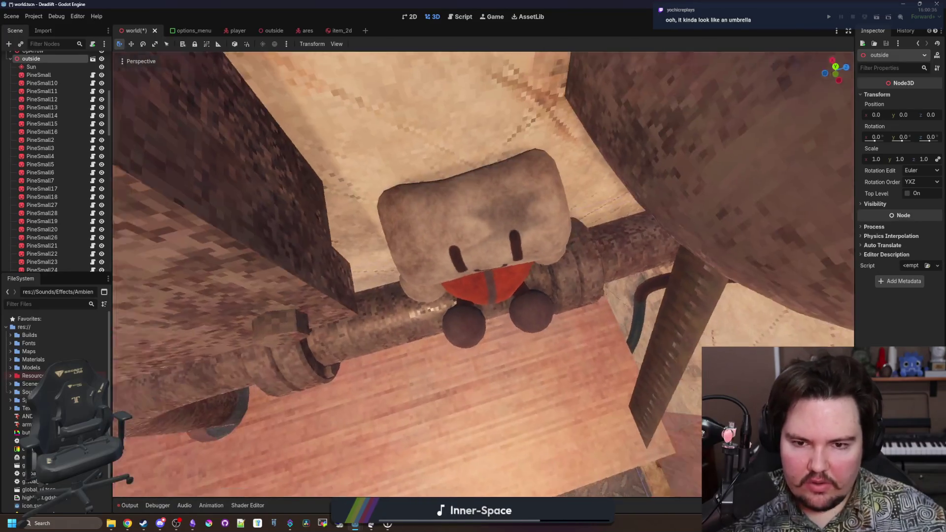
key("s")
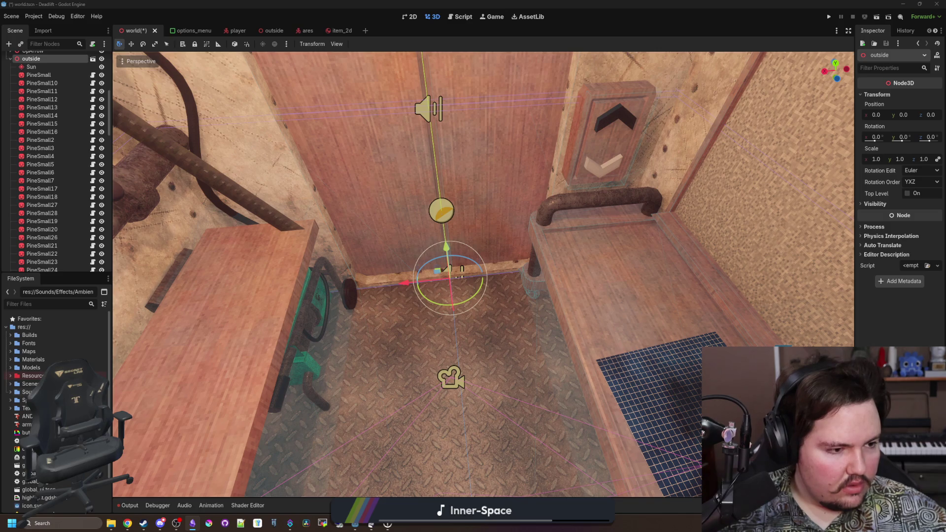
key("w")
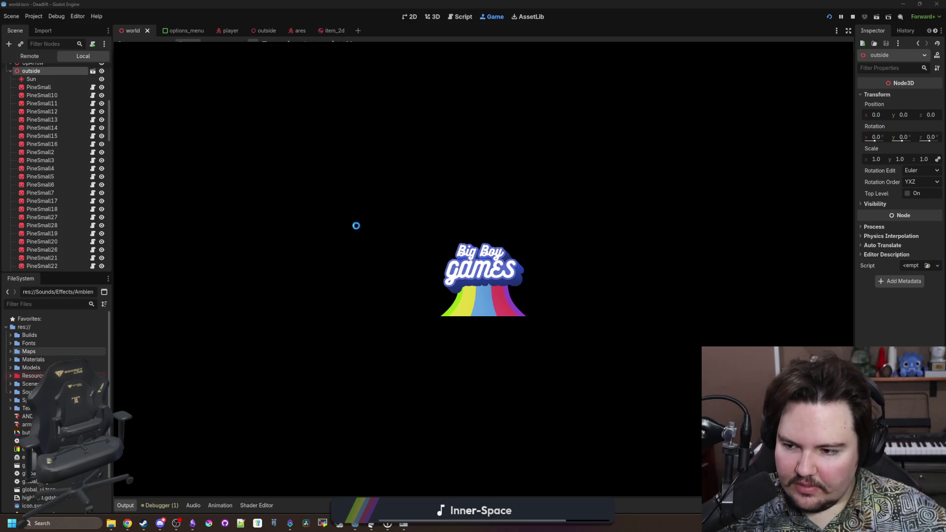
left_click(11, 352)
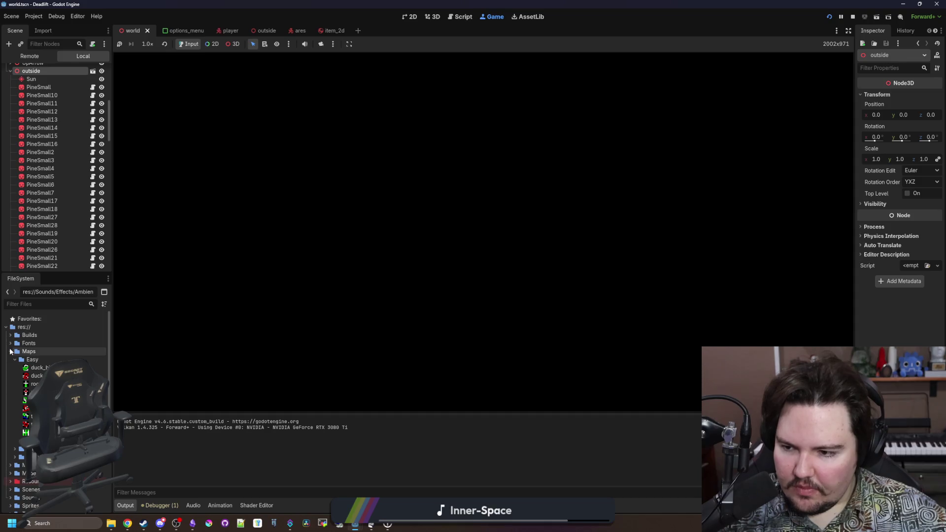
left_click(29, 408)
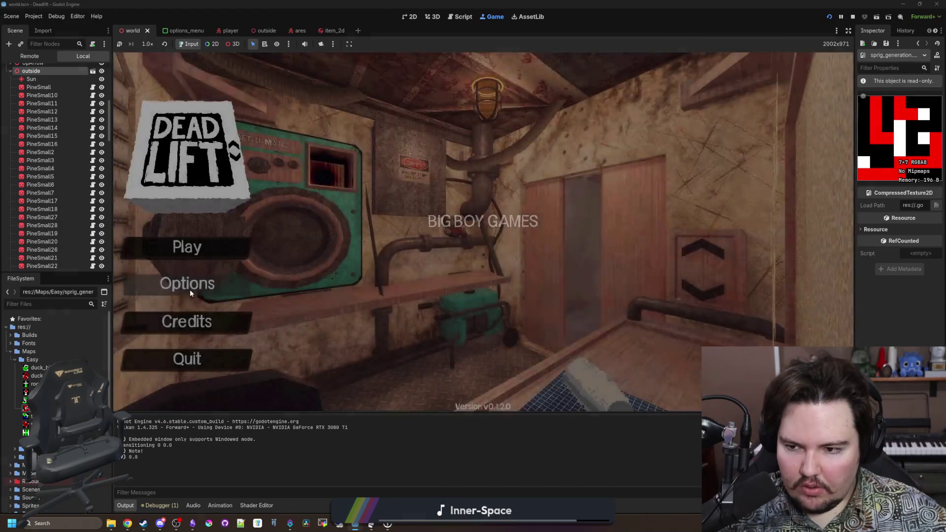
- Turn the game's Master volume down low under Options > Sound, check General, and close Options
left_click(191, 292)
left_click(474, 151)
left_click_drag(427, 184, 403, 185)
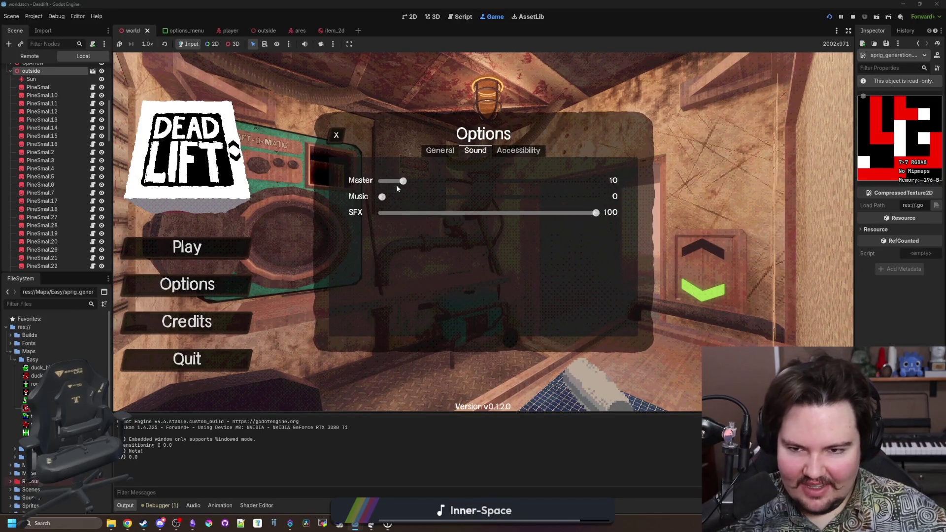
left_click(440, 150)
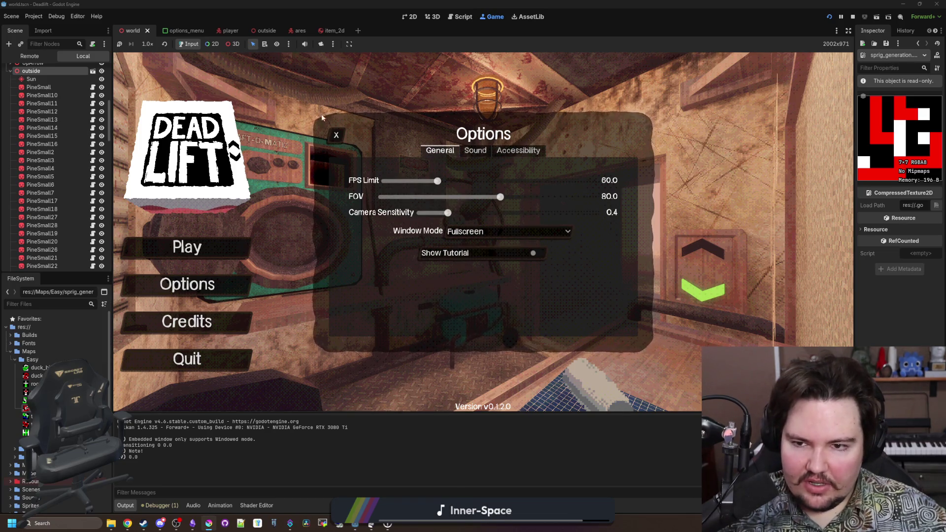
left_click(336, 135)
- Play into the generated breakroom level, then pause with Esc
left_click(193, 253)
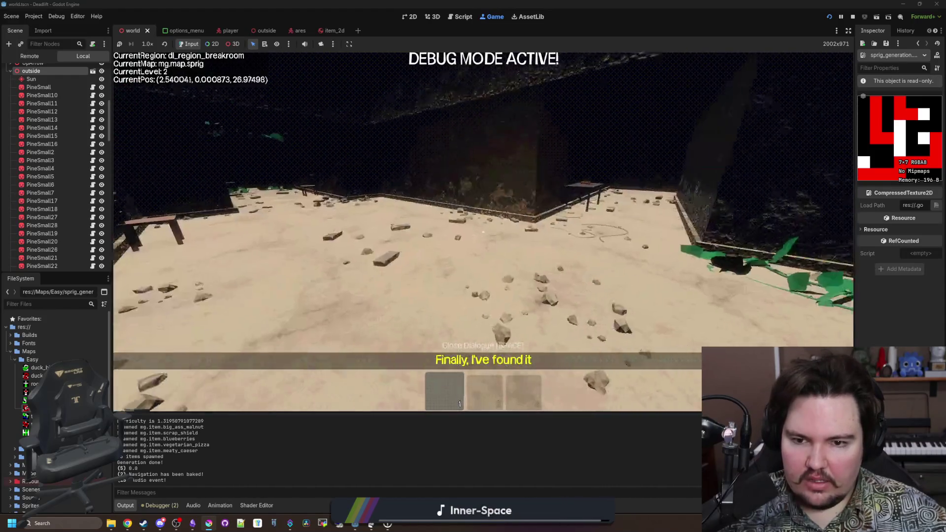
key("Escape")
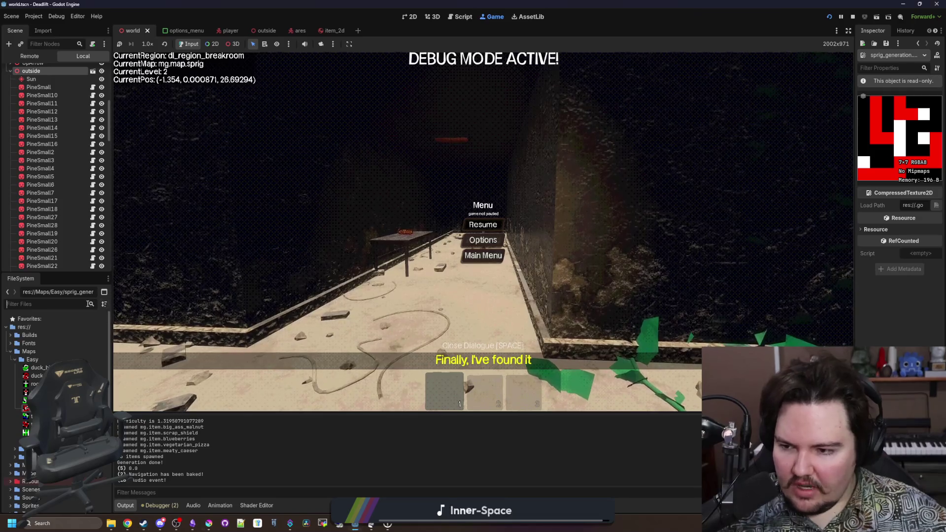
left_click(91, 304)
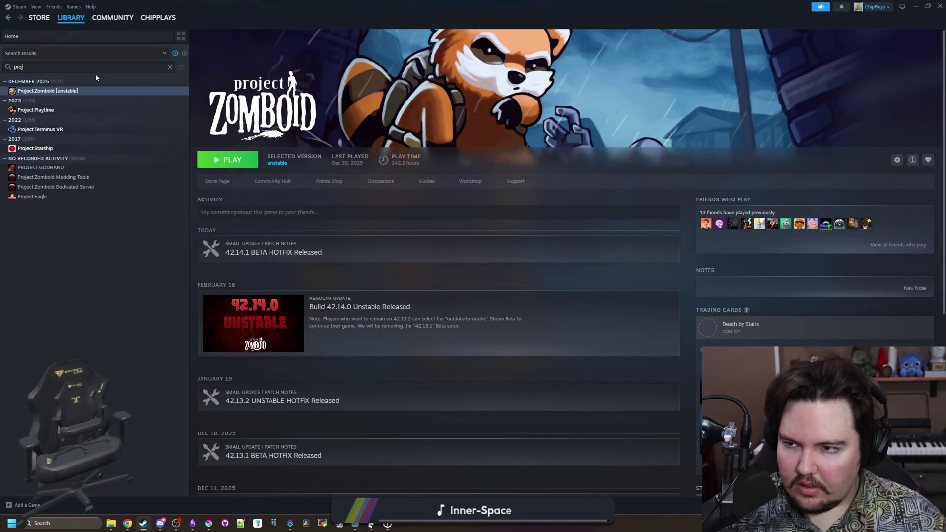
- Search the Steam library for 'blender' and launch Blender 5.0.1 from its page
key("BackSpace")
key("BackSpace")
key("BackSpace")
type("blender")
left_click(30, 91)
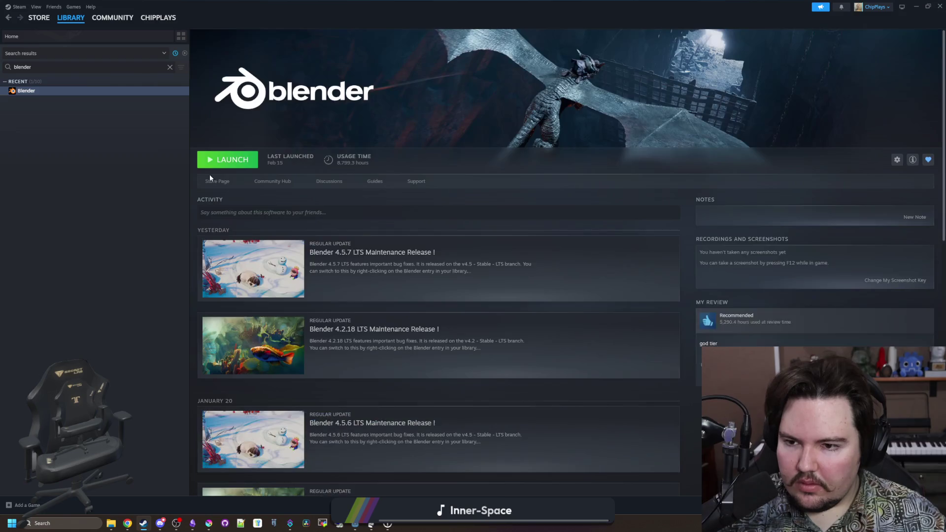
left_click(224, 162)
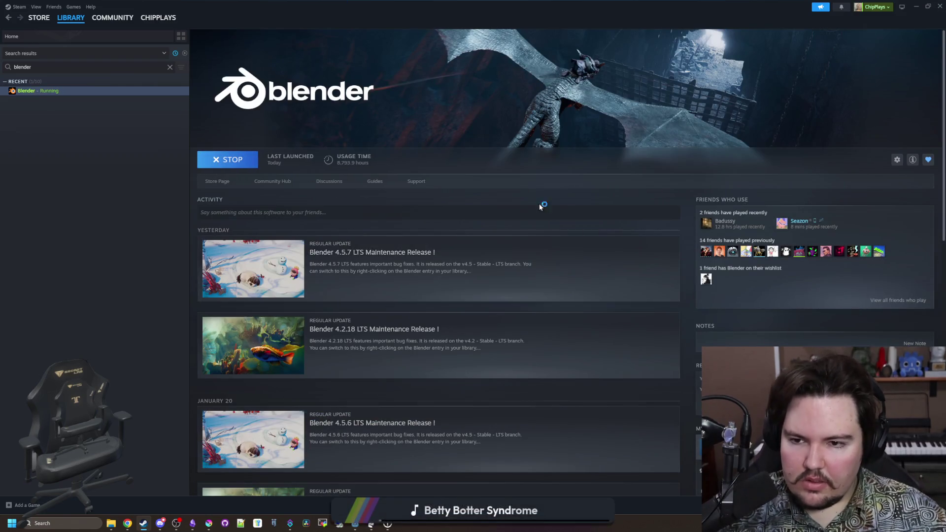
mouse_move(388, 524)
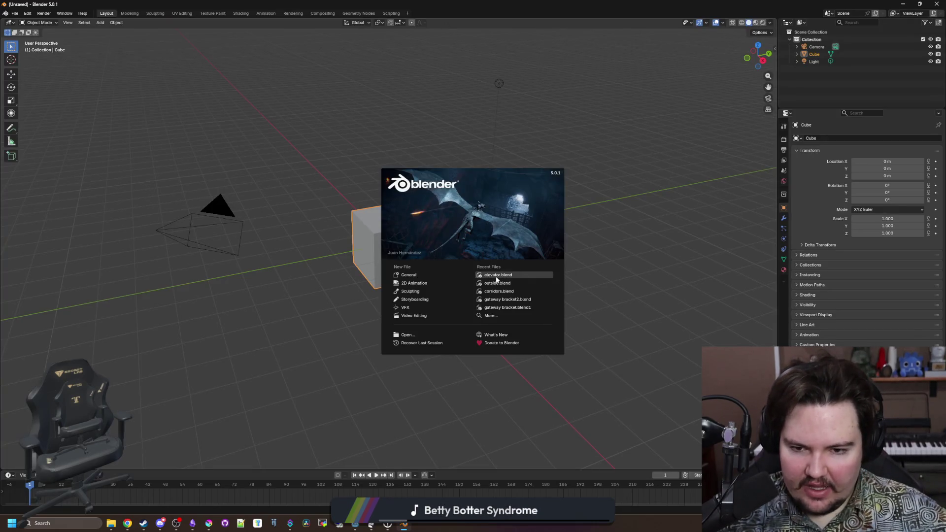
- Open corridors.blend and toggle the room_single_end and room_single_straight variants to inspect them
left_click(510, 291)
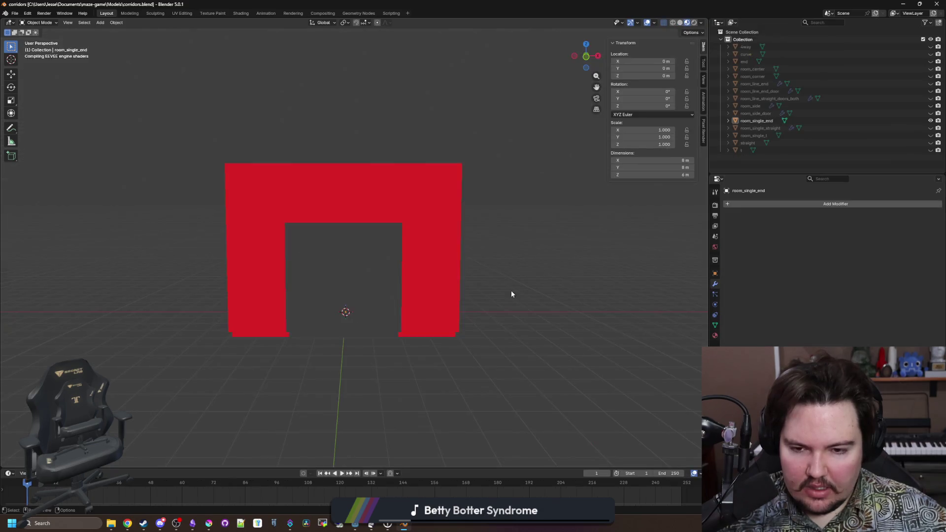
left_click_drag(411, 305, 643, 228)
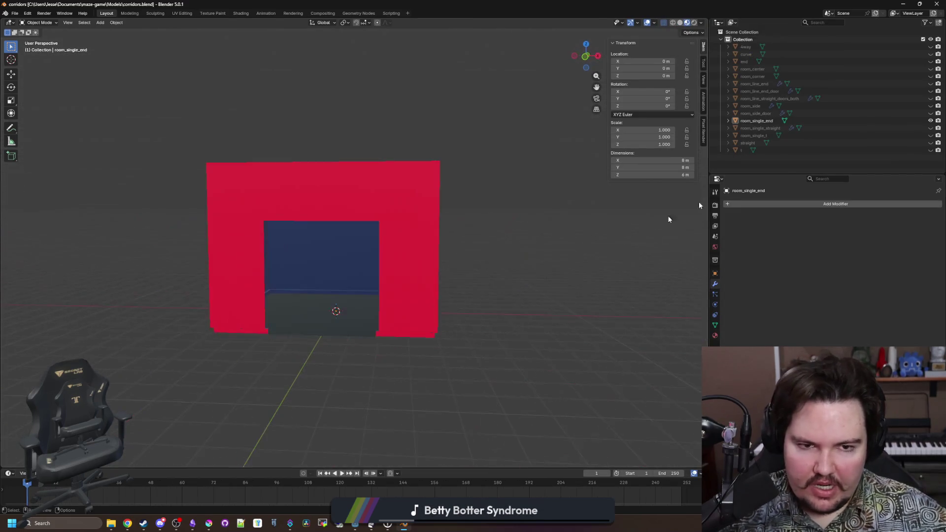
left_click(931, 120)
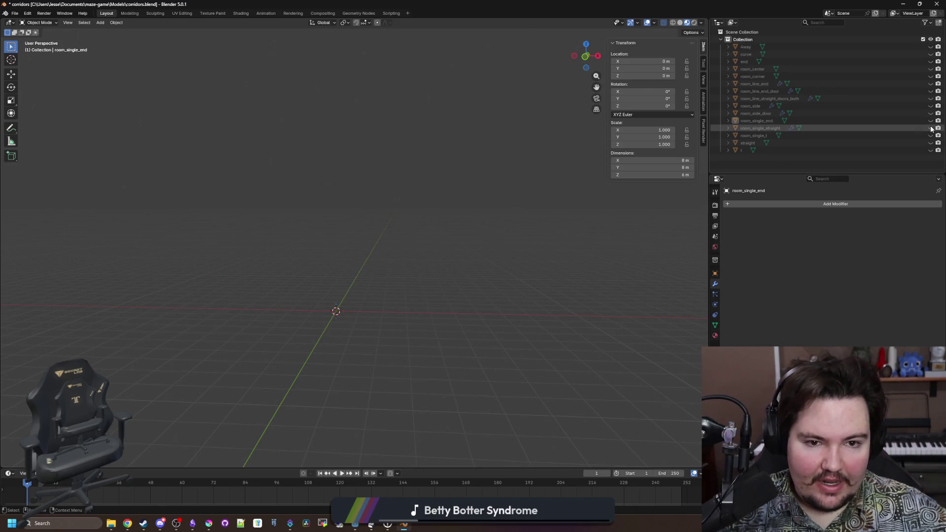
left_click(931, 128)
mouse_move(468, 207)
left_mouse_down()
mouse_move(451, 212)
mouse_move(500, 173)
left_mouse_up()
scroll(541, 228, "up", 4)
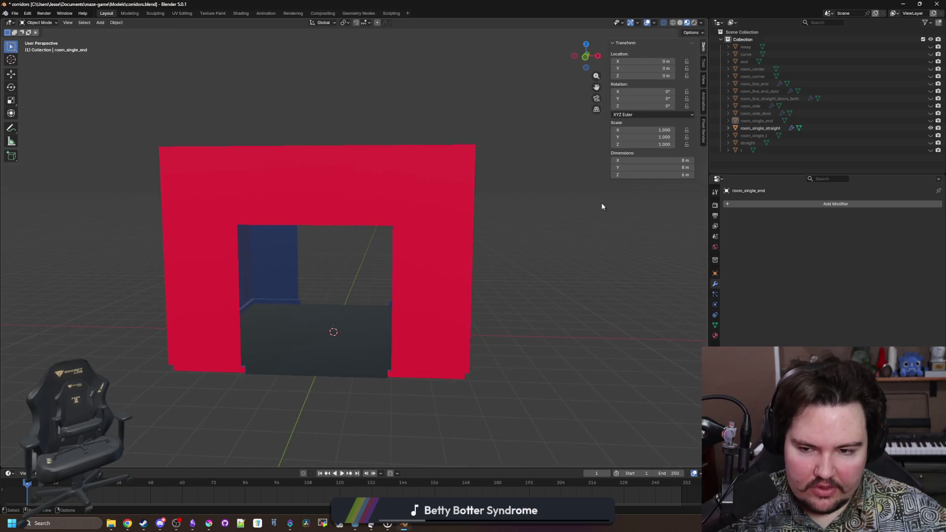
left_click(931, 128)
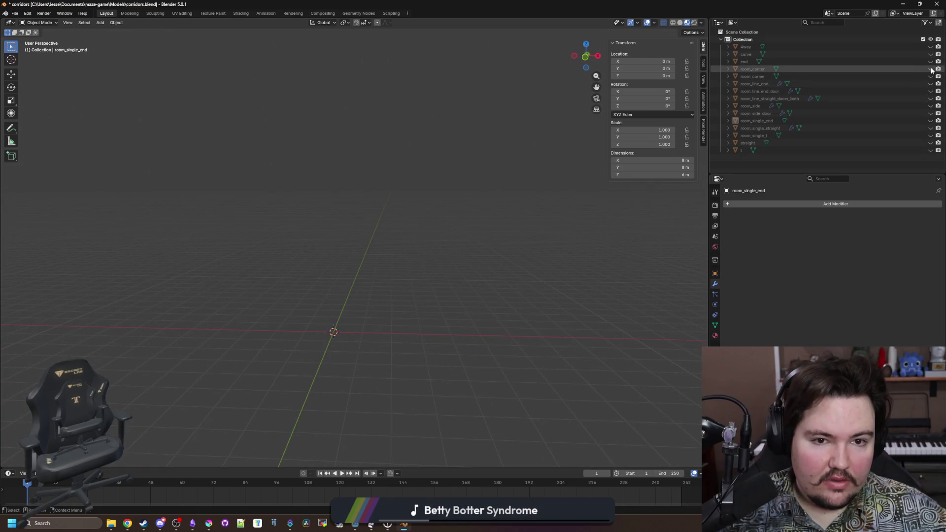
- Check the room_line variants, leaving only room_line_straight_doors_both visible and selected
left_click(931, 84)
left_click(931, 84)
left_click(931, 91)
left_click(931, 91)
left_click(931, 99)
mouse_move(492, 217)
left_mouse_down()
mouse_move(357, 219)
mouse_move(407, 225)
mouse_move(398, 238)
mouse_move(422, 235)
mouse_move(400, 285)
left_mouse_up()
left_click(401, 288)
scroll(397, 293, "down", 4)
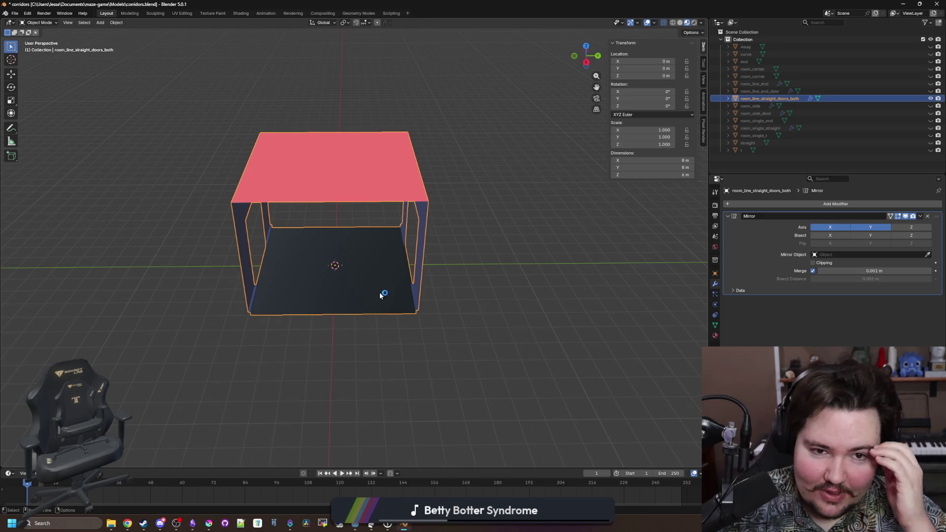
- Briefly resume the paused Godot game, then bring Blender back to the front
scroll(371, 293, "up", 3)
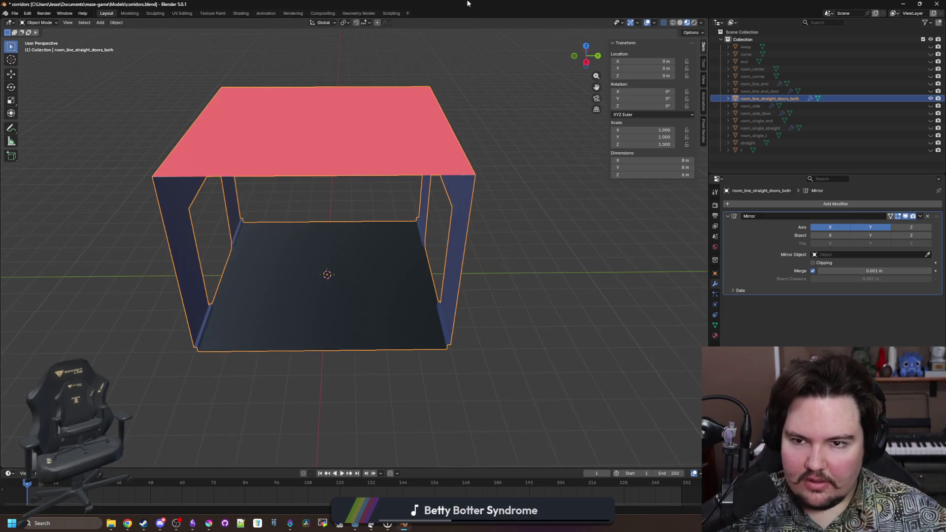
key("super+Down")
key("super+Up")
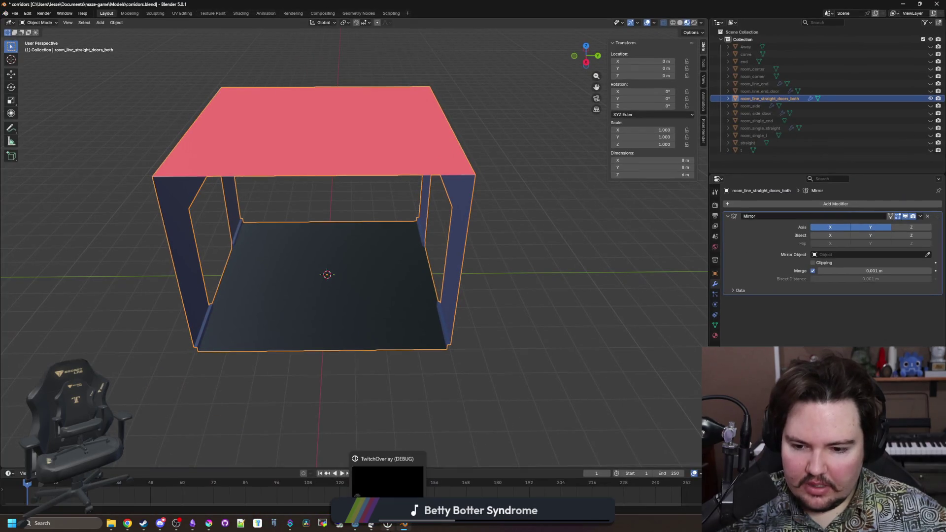
mouse_move(355, 525)
left_click(449, 483)
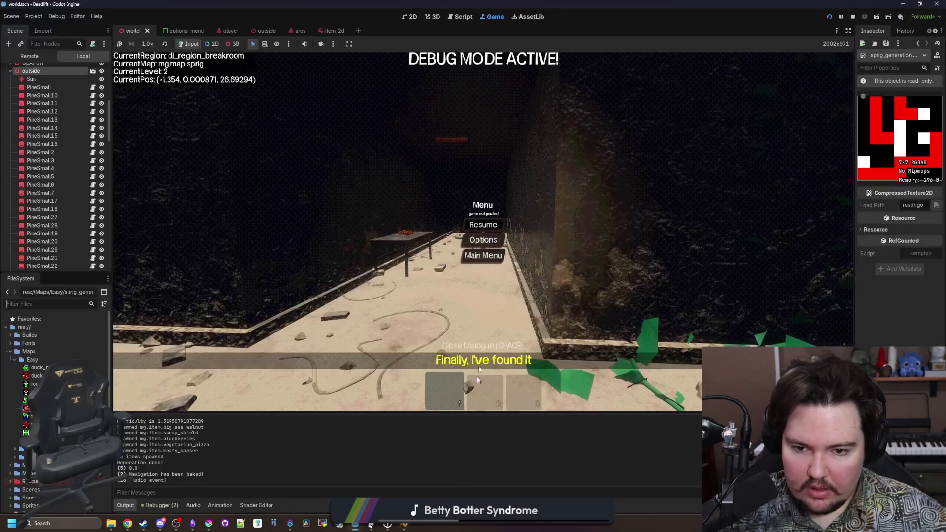
left_click(483, 224)
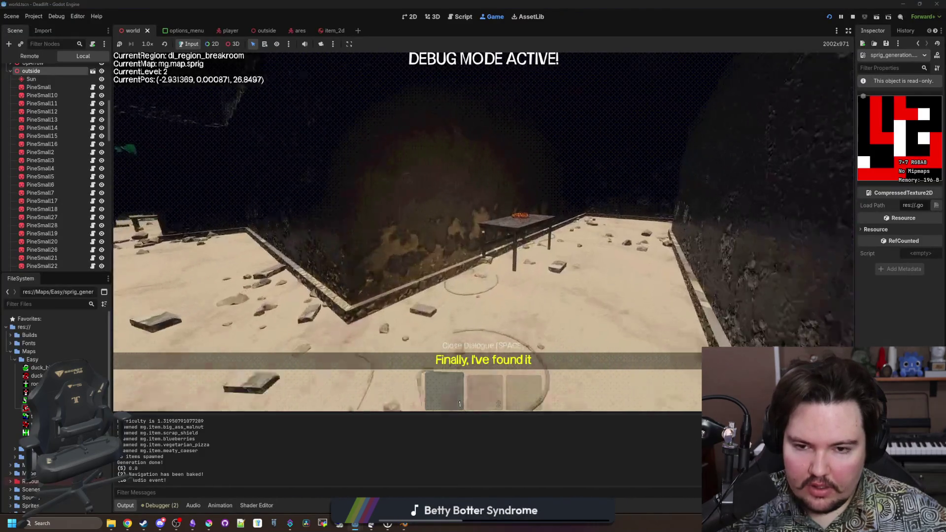
key("super")
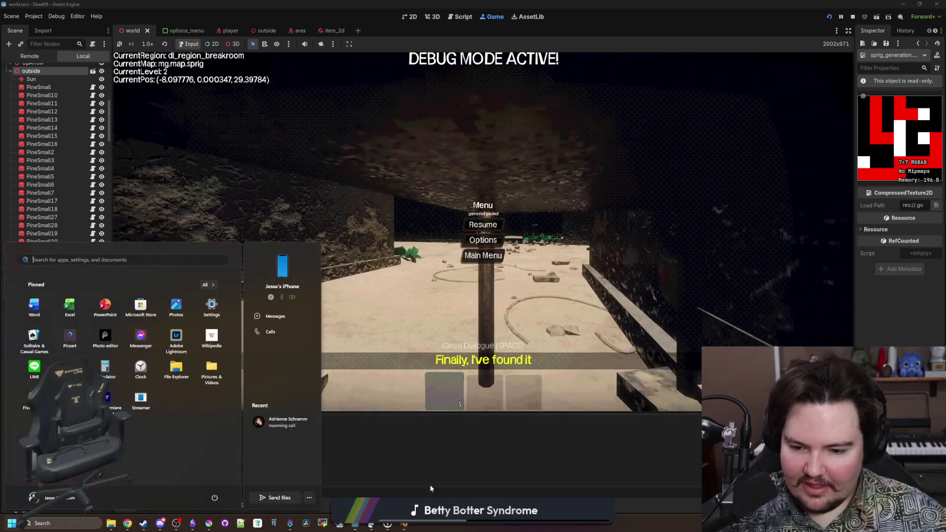
left_click(407, 523)
- Duplicate room_line_straight_doors_both in place and rename the copy room_line_straight_door
left_click(462, 323)
left_click(346, 319)
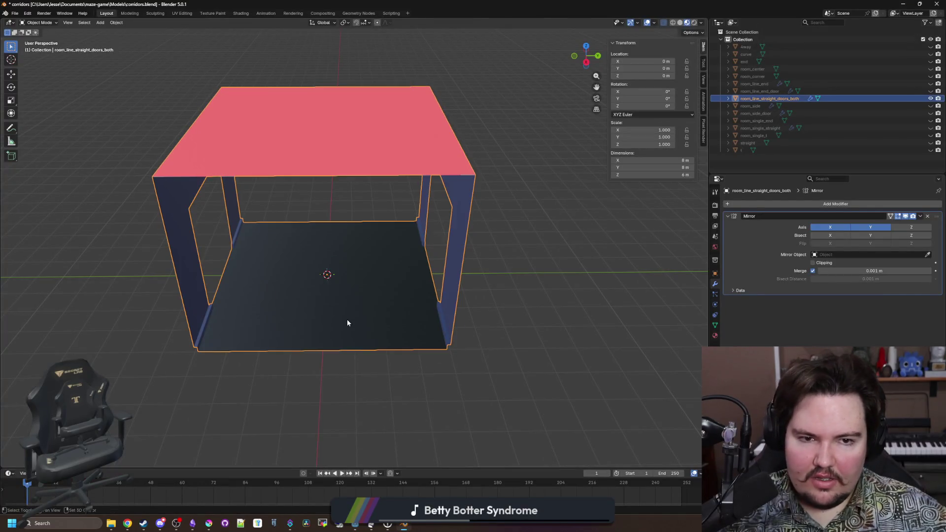
key("shift+d")
key("Escape")
double_click(791, 105)
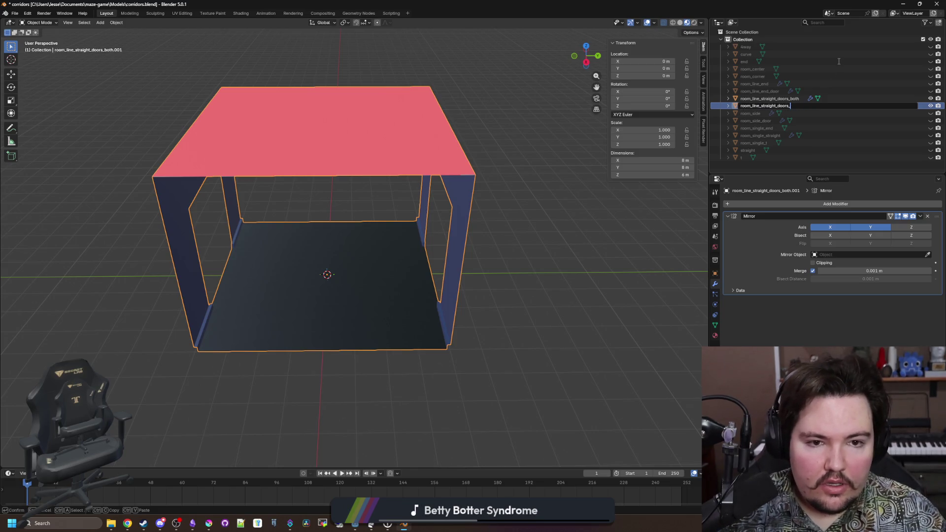
key("BackSpace")
key("Return")
- Centre the view on room_line_straight_door and toggle its visibility to compare with the original
left_click(562, 221)
left_click(397, 297)
key("KP_Decimal")
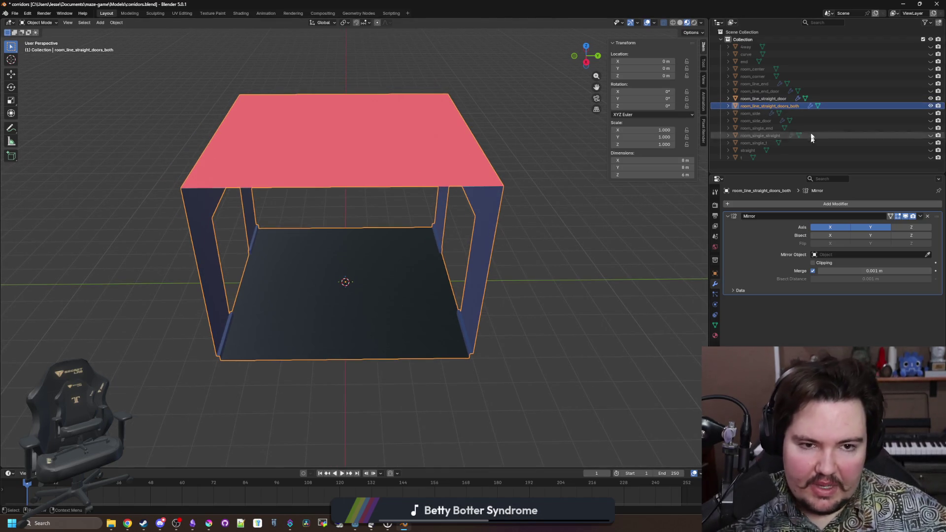
left_click(763, 98)
left_click(931, 99)
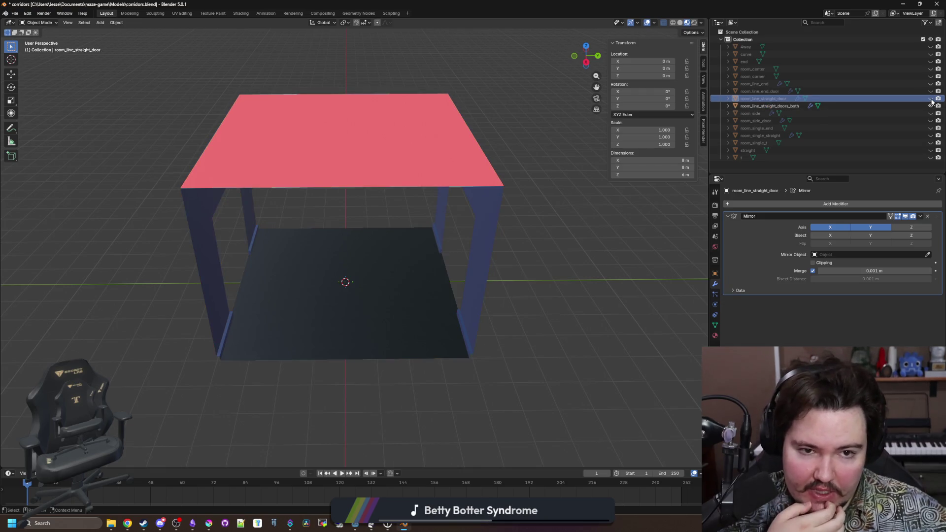
left_click(931, 99)
- Inspect the original room with the t object briefly shown, then reselect room_line_straight_door
left_click(909, 106)
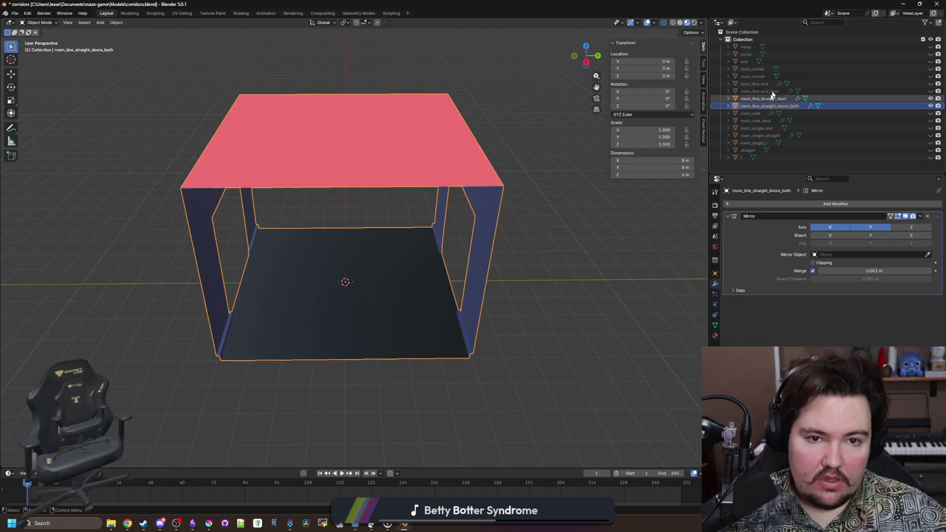
left_click(931, 157)
mouse_move(601, 243)
left_mouse_down()
mouse_move(616, 213)
mouse_move(511, 185)
left_mouse_up()
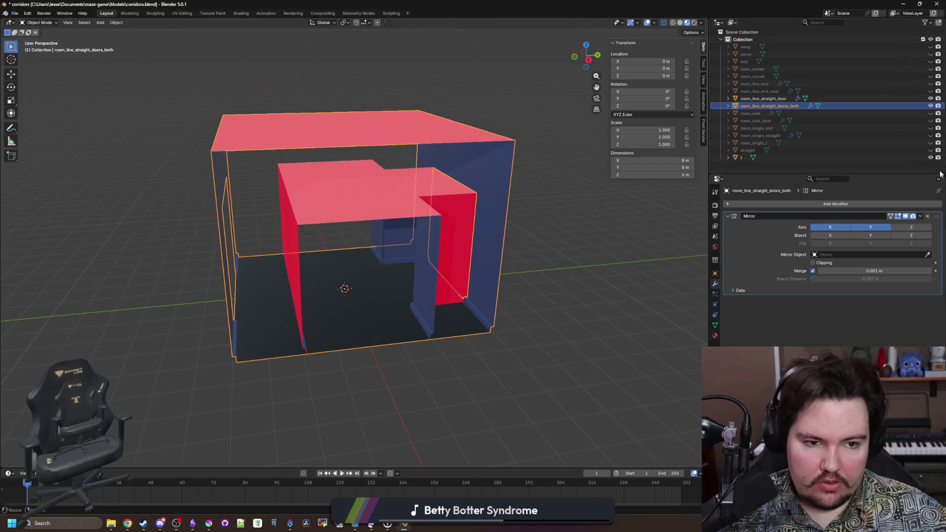
left_click(931, 158)
left_click(764, 98)
left_click_drag(454, 202, 283, 239)
- Apply the Mirror modifier to room_line_straight_door and enter Edit Mode on its mesh
left_click(919, 217)
left_click(892, 225)
key("Tab")
scroll(324, 329, "up", 5)
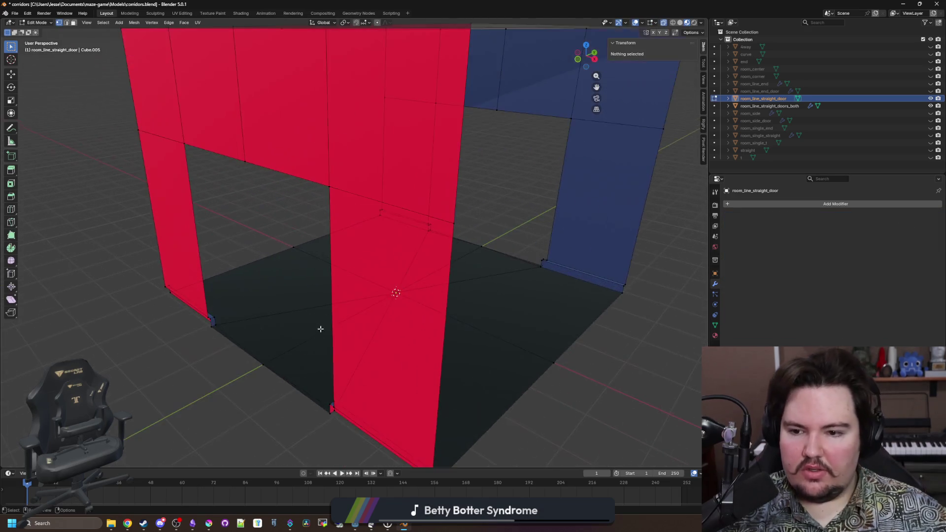
scroll(324, 329, "down", 3)
left_click_drag(324, 328, 289, 268)
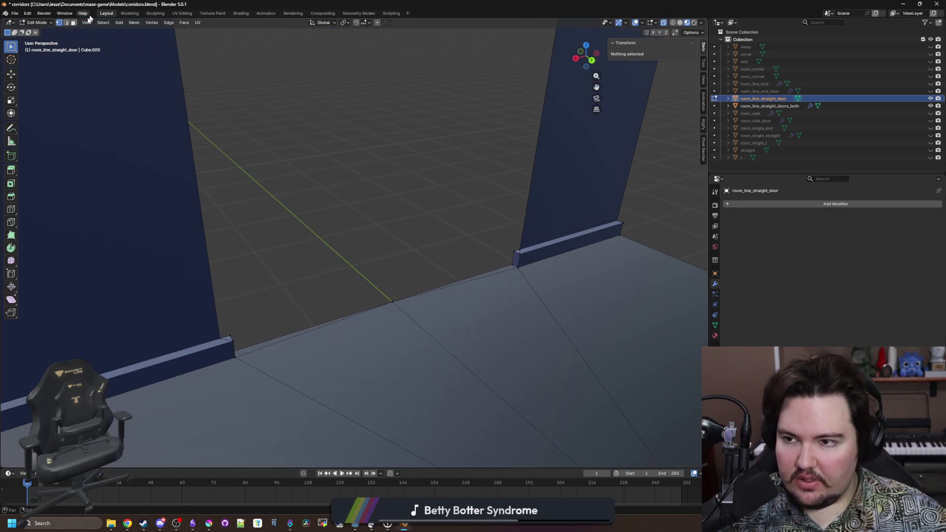
- Slide a stray floor vertex over to the left wall corner
left_click(510, 265)
right_click(509, 265)
mouse_move(509, 265)
left_mouse_down()
mouse_move(423, 289)
mouse_move(207, 281)
left_mouse_up()
left_click(210, 281)
key("alt+a")
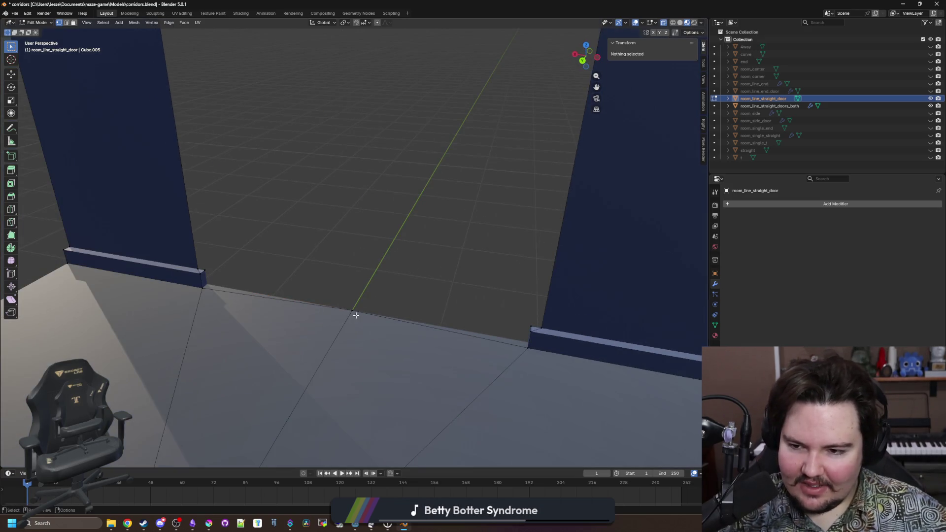
left_click(356, 315)
key("g")
key("g")
left_click(199, 288)
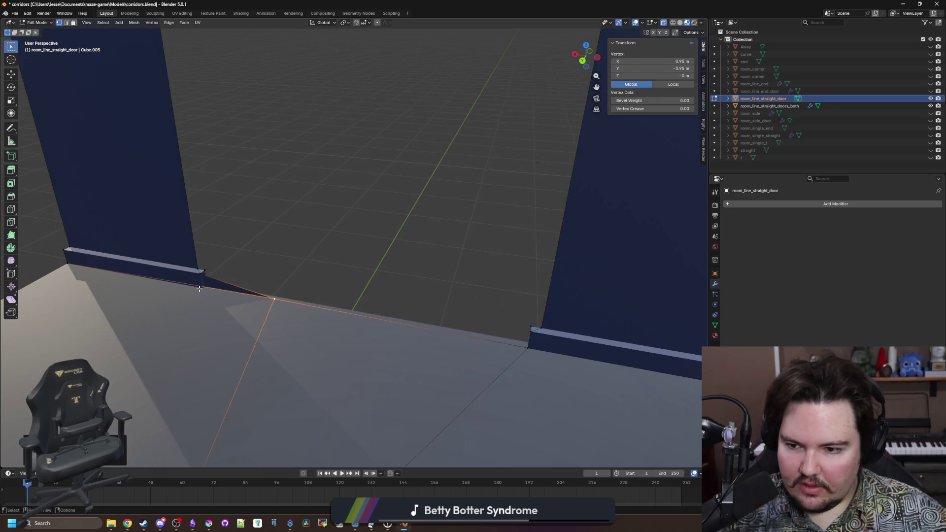
- Merge the run of floor-edge vertices At Last onto the corner vertex
left_click(200, 288, "ctrl")
left_click(264, 270)
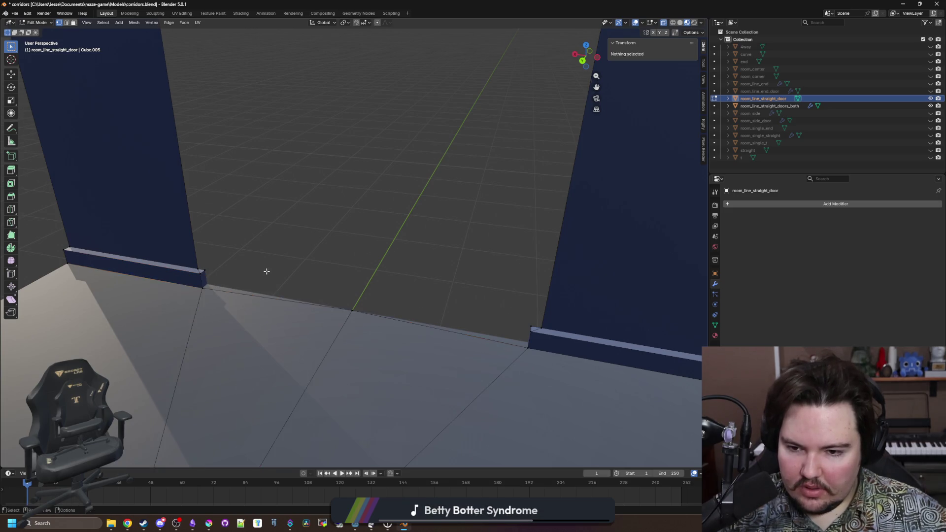
left_click(359, 313)
left_click(197, 296, "ctrl")
key("m")
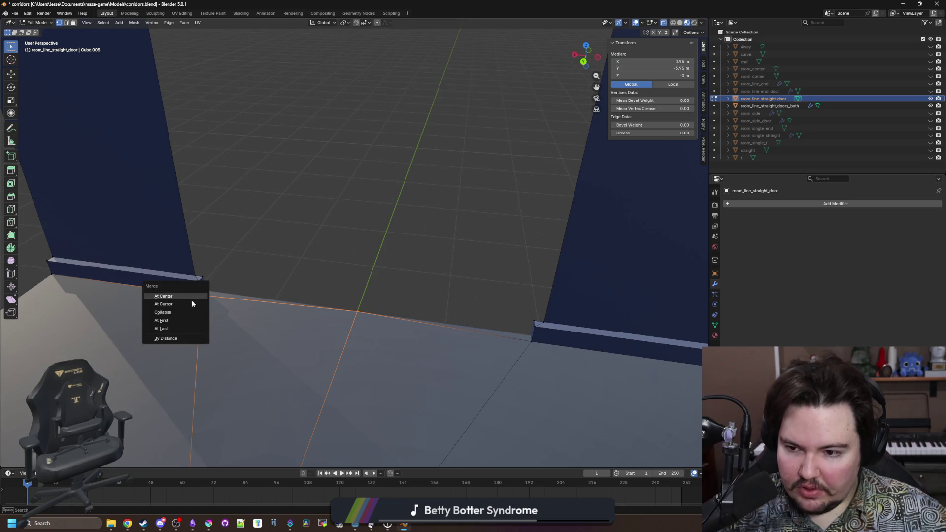
left_click(173, 327)
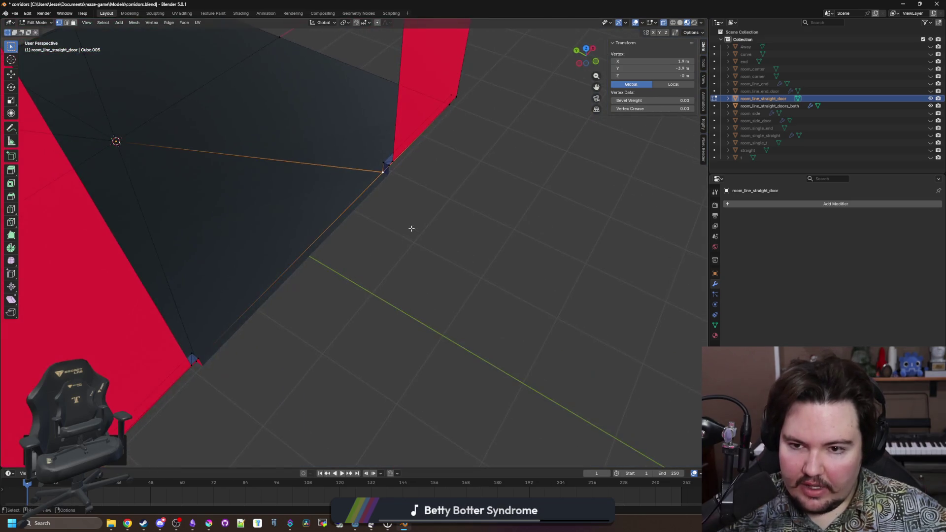
- Merge the floor-edge corner vertex onto the left wall vertex
scroll(287, 297, "up", 4)
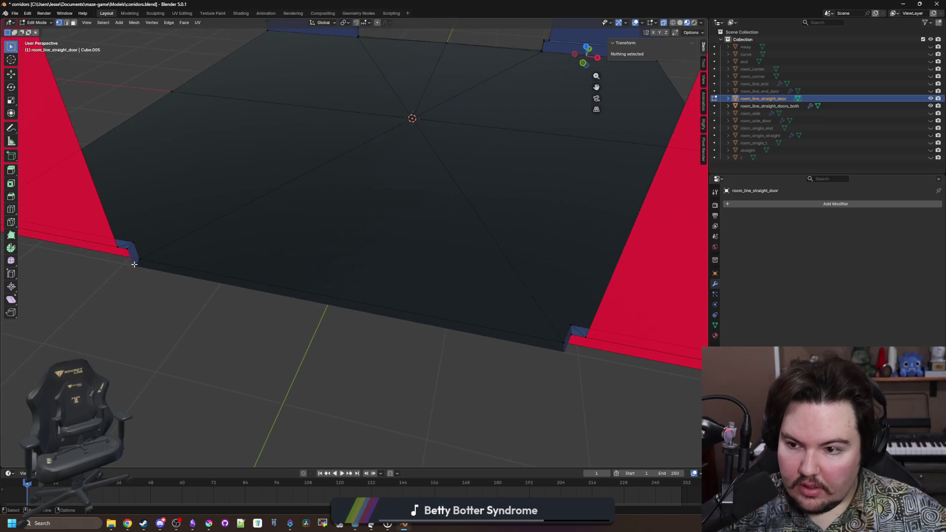
left_click(137, 261)
left_click_drag(138, 281, 152, 269)
left_click(350, 368)
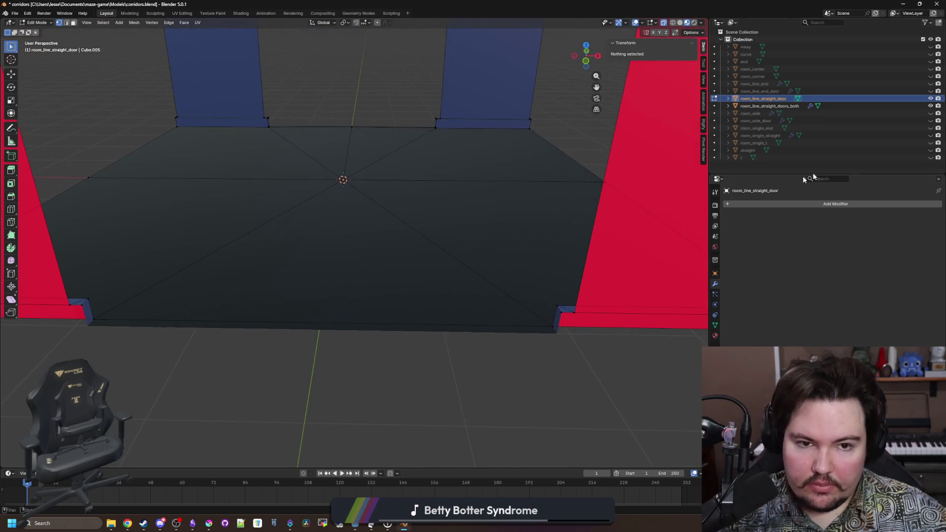
scroll(465, 332, "up", 3)
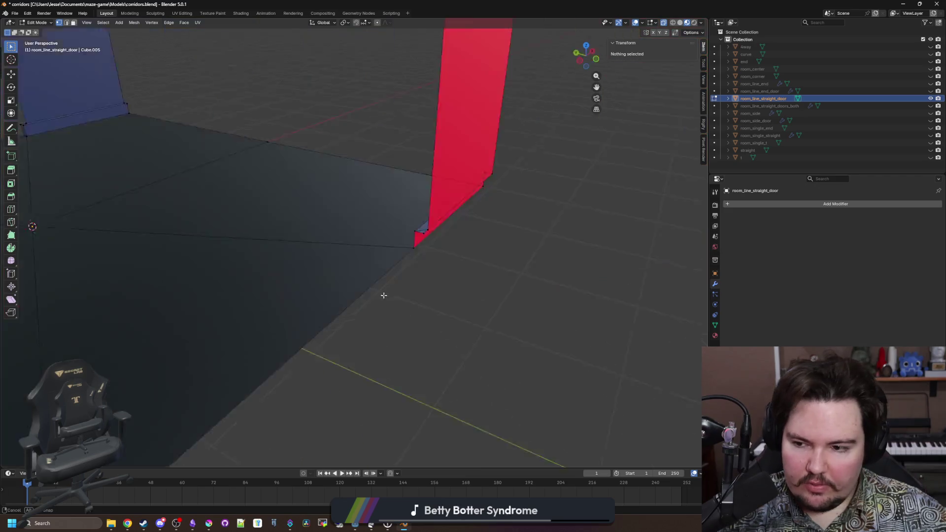
left_click(575, 352)
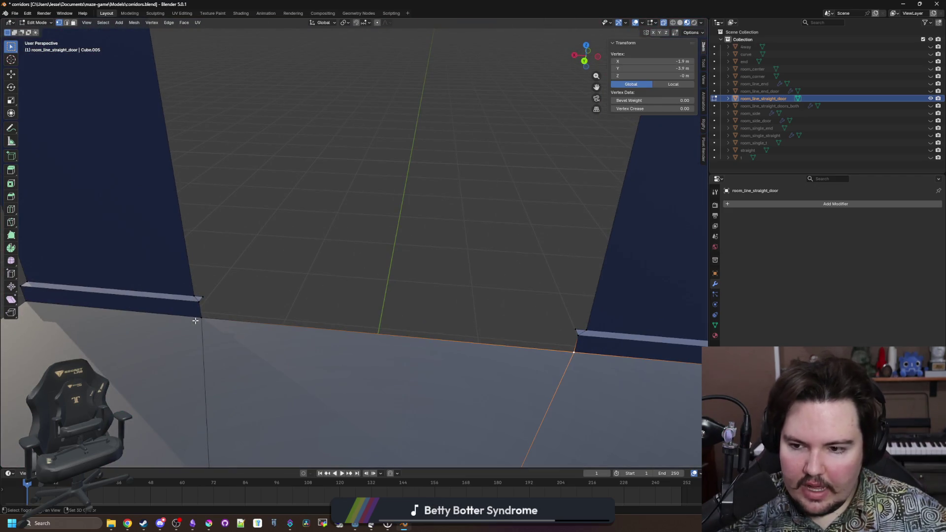
left_click(200, 299, "shift")
key("m")
left_click(232, 314)
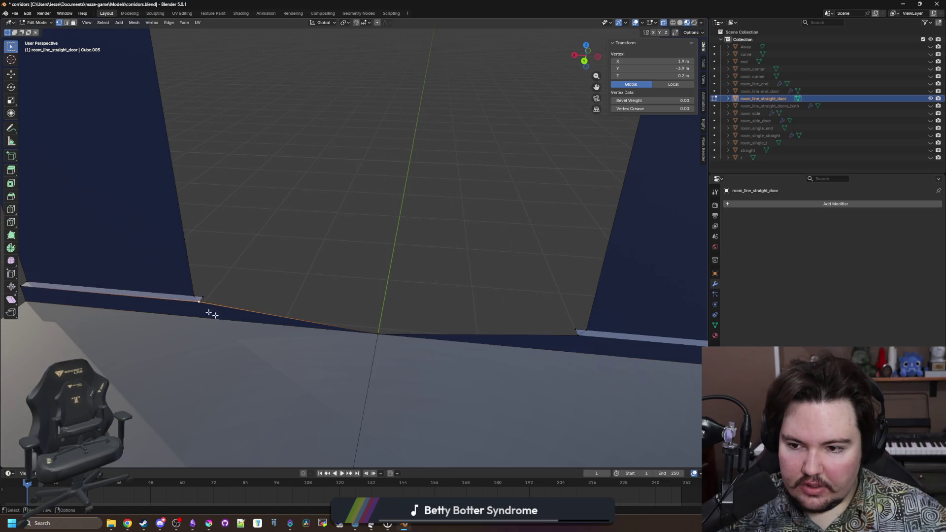
- Merge the remaining floor-edge, right-corner and left wall-corner vertex pairs into single vertices
left_click(578, 332, "shift")
key("m")
left_click(581, 335)
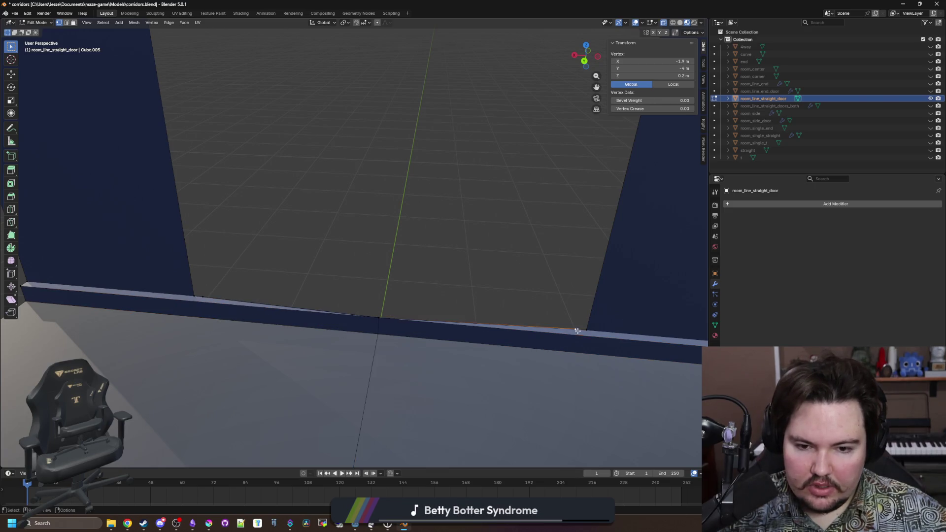
left_click(589, 331, "shift")
key("m")
left_click(568, 359)
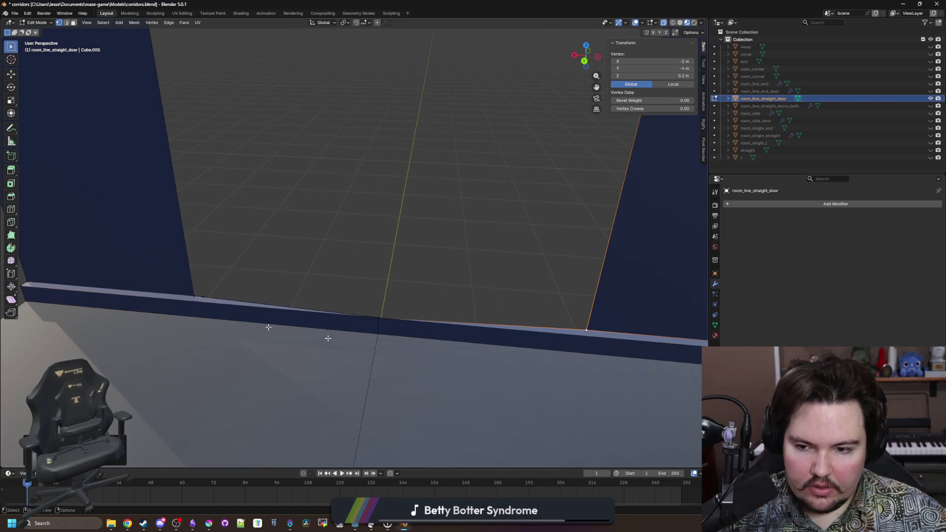
left_click(193, 296)
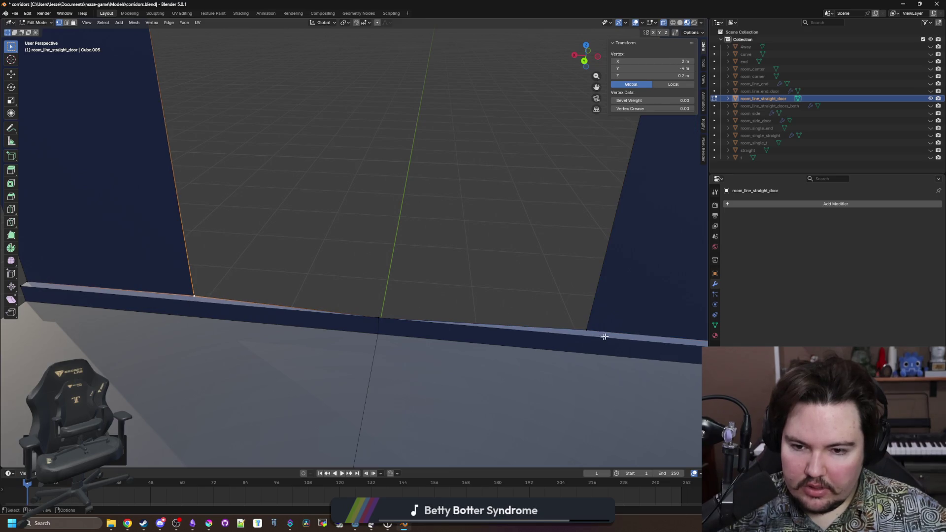
key("m")
left_click(573, 298)
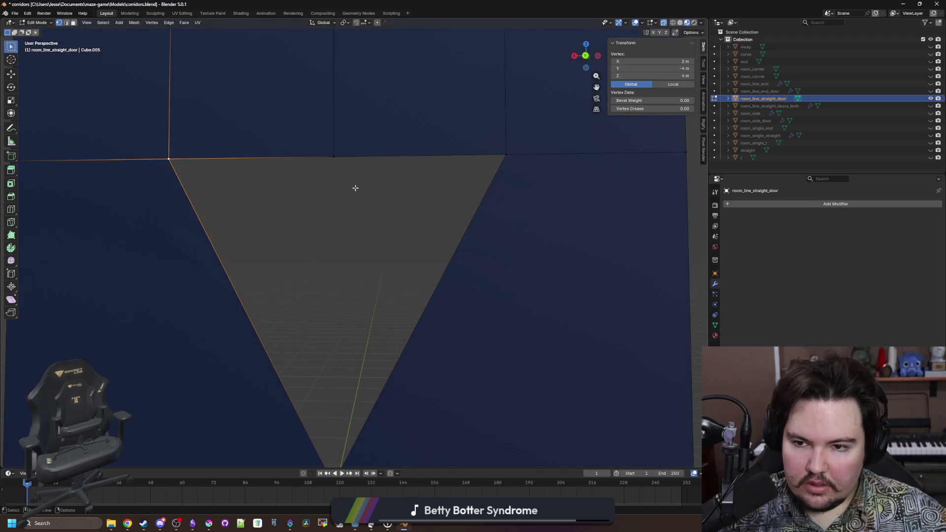
- Merge the stray top-edge vertex pairs At Center
left_click_drag(567, 207, 134, 114)
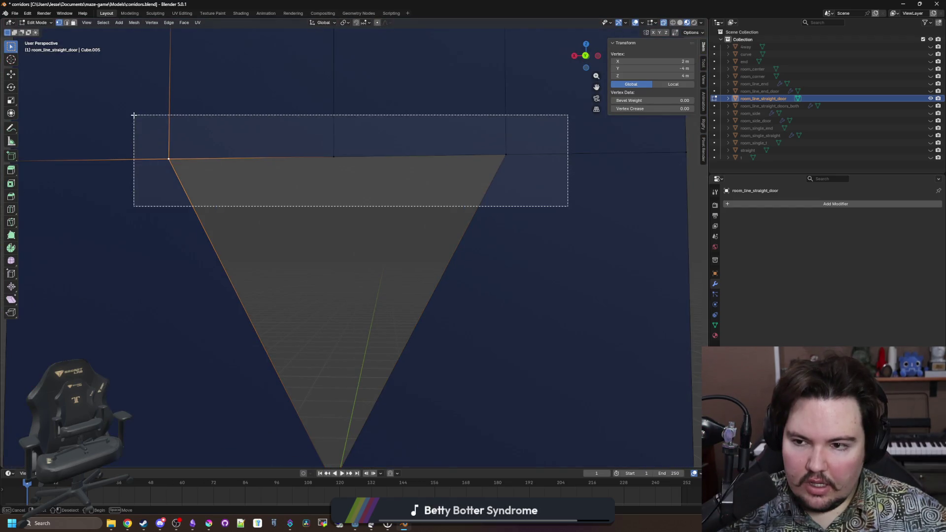
key("m")
left_click(295, 161)
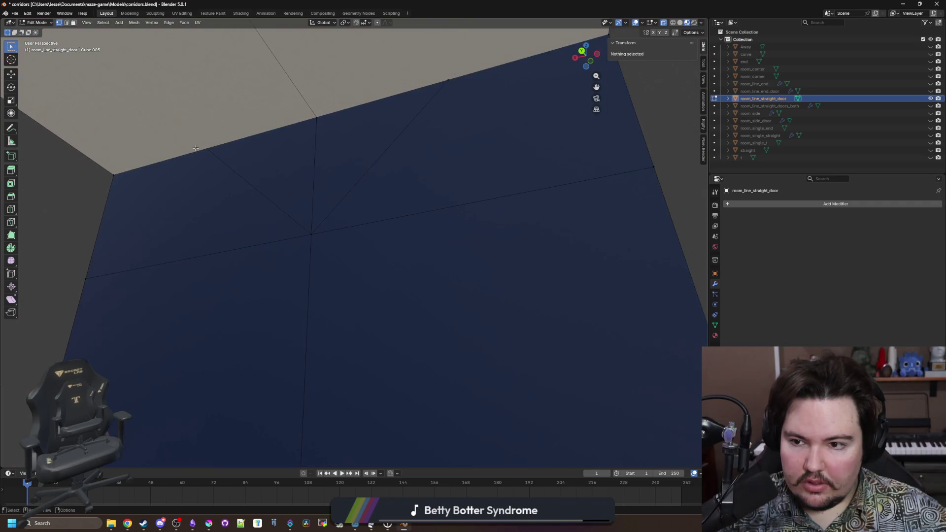
left_click(207, 149)
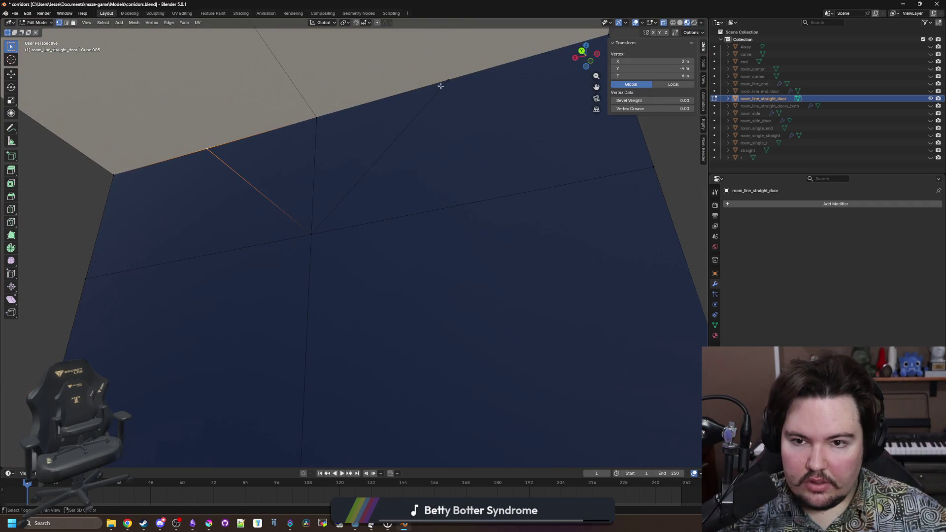
key("m")
left_click(325, 123)
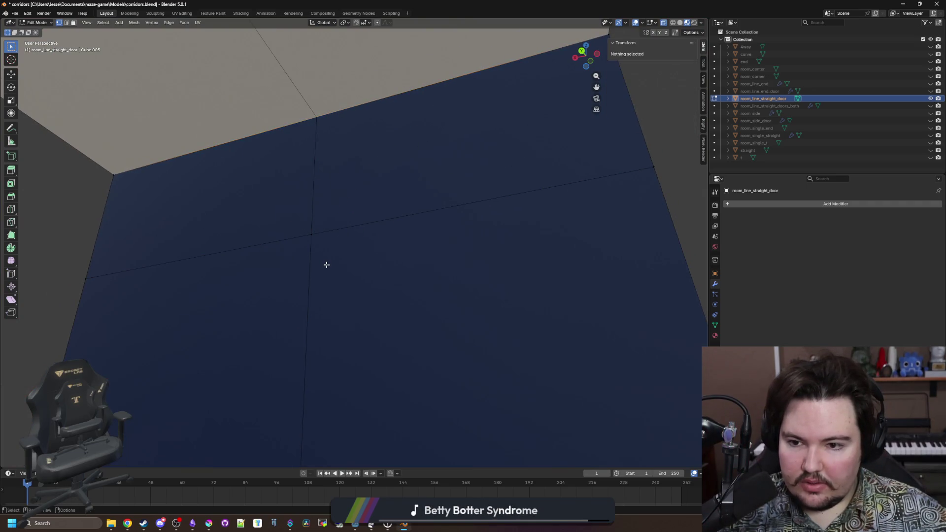
- Check the whole room box, return to Object Mode and switch to the running Godot game
scroll(326, 264, "down", 5)
mouse_move(333, 302)
left_mouse_down()
mouse_move(363, 313)
mouse_move(336, 257)
mouse_move(424, 295)
mouse_move(434, 314)
left_mouse_up()
key("Tab")
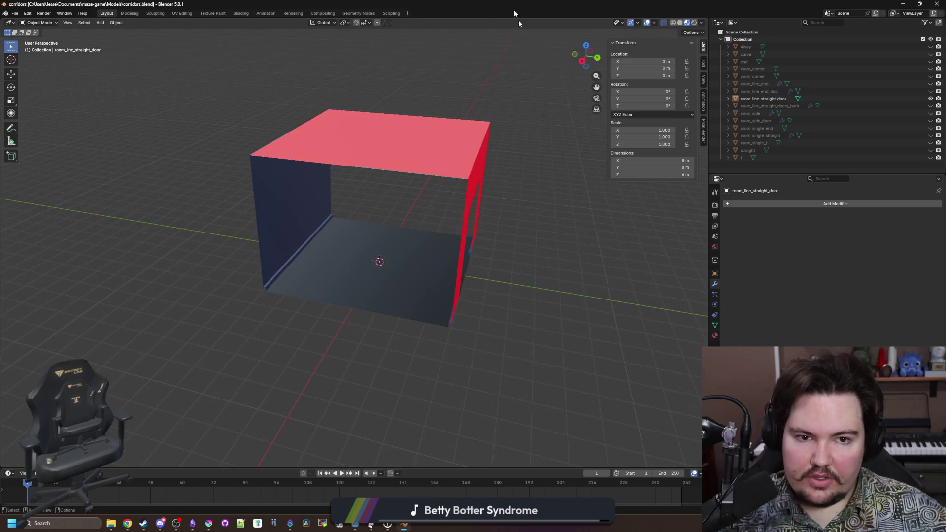
key("alt+Tab")
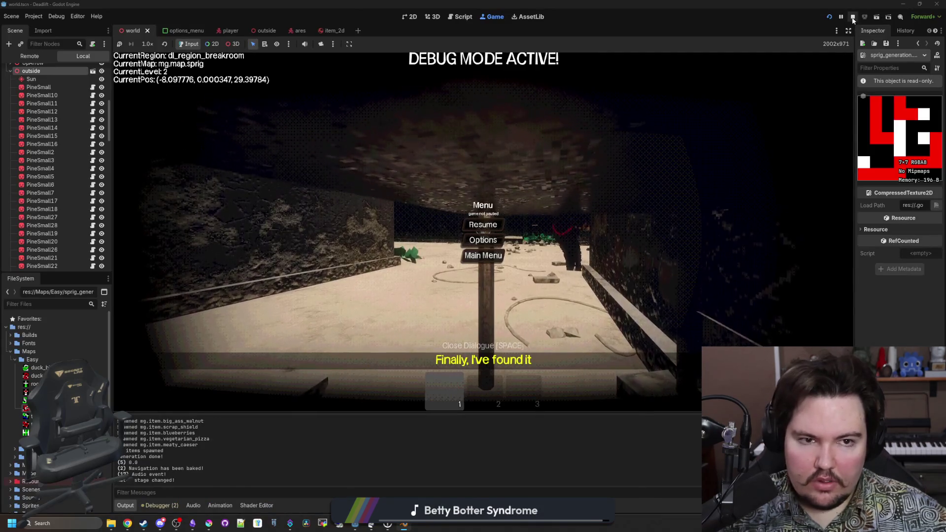
- Resume the game, walk the player through the maze, then pause and stop it with F8
left_click(483, 224)
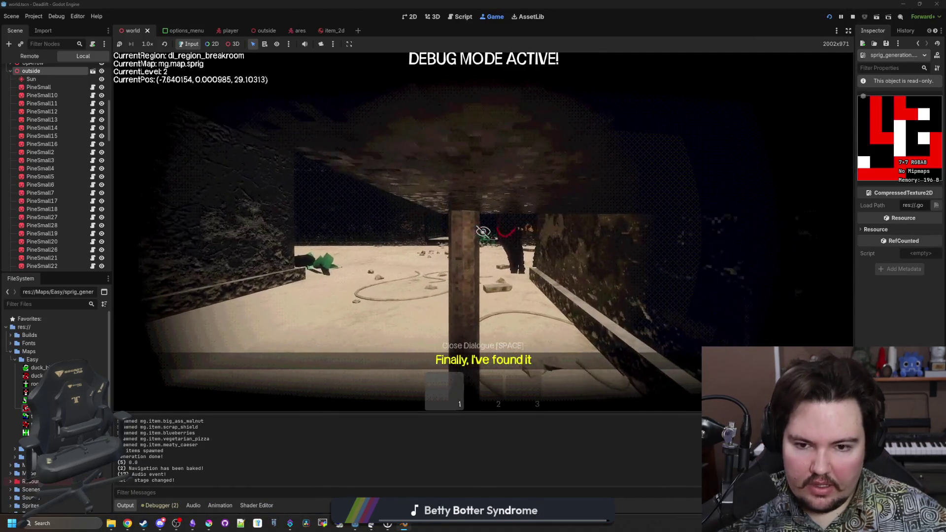
key("s")
key("s")
key("s")
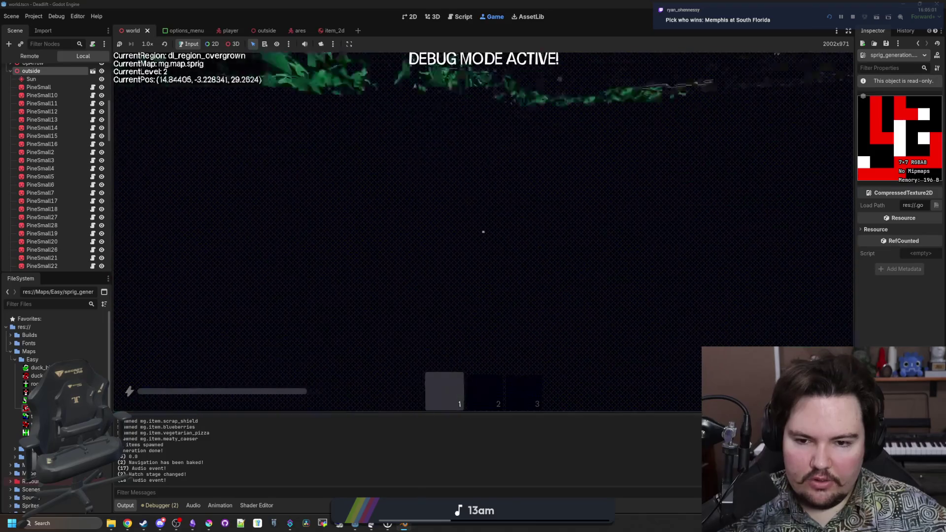
key("Escape")
key("F8")
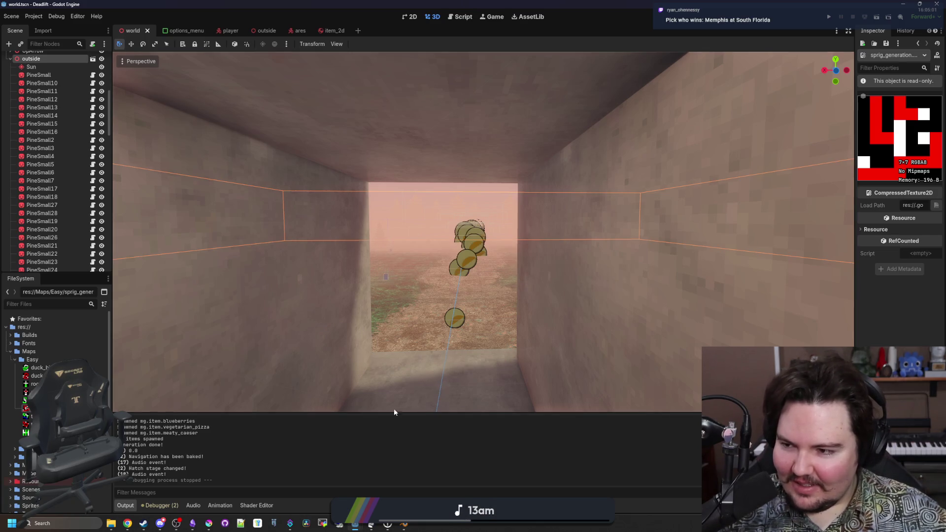
- Save the world scene and collapse the outside and ElevatorSounds nodes in the scene tree
key("ctrl+s")
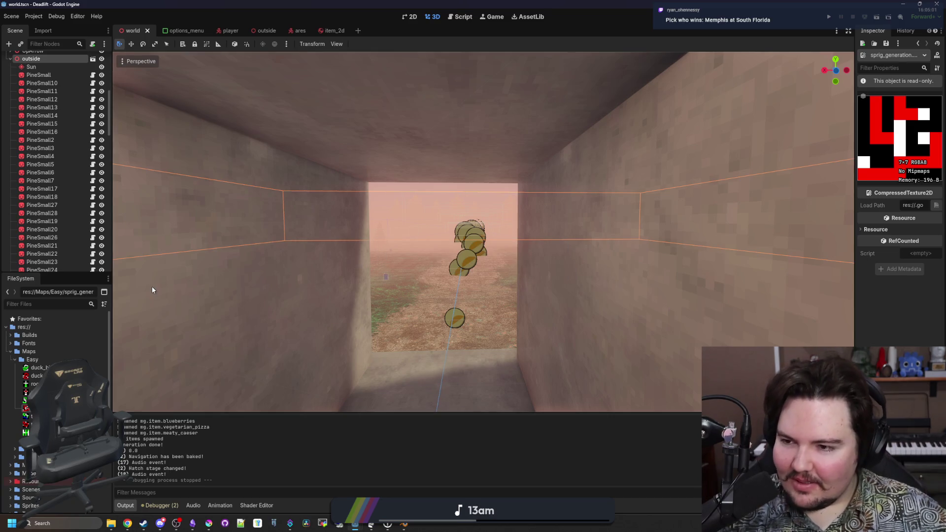
scroll(29, 147, "up", 5)
left_click(10, 166)
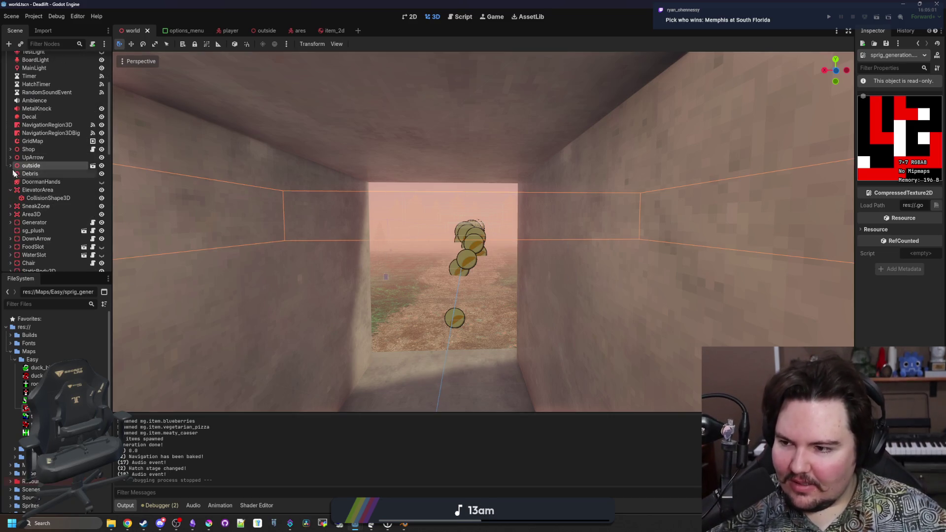
left_click_drag(114, 196, 222, 196)
scroll(105, 228, "up", 4)
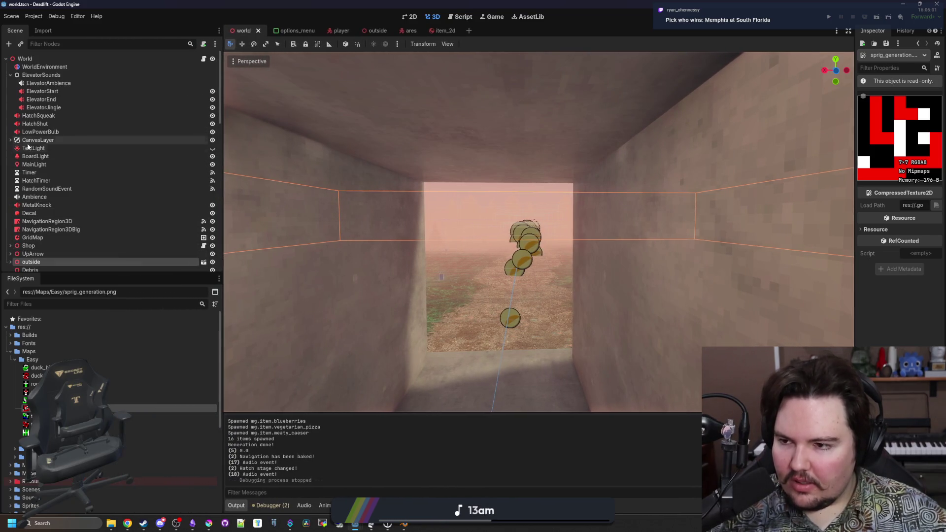
left_click(11, 75)
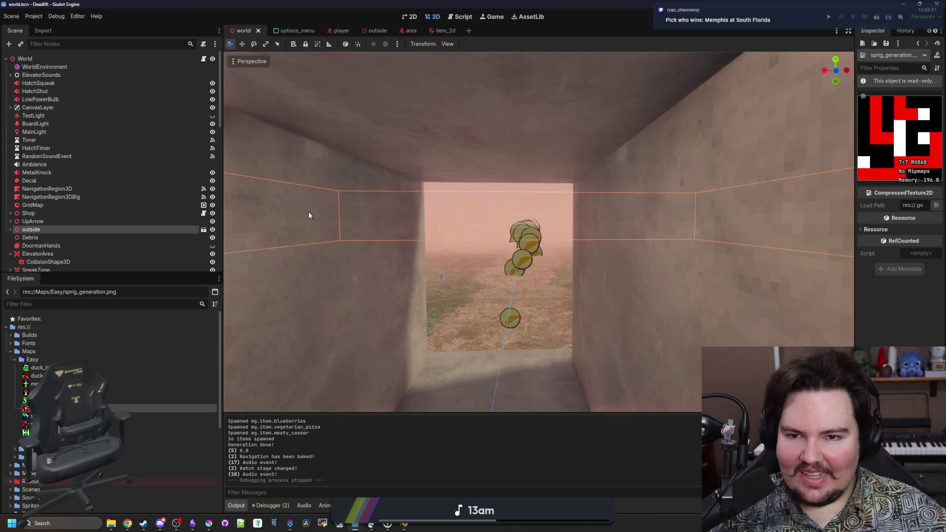
scroll(309, 212, "up", 2)
- Fly the editor camera through the doorway, over the dirt path, to the building's steps
key("w")
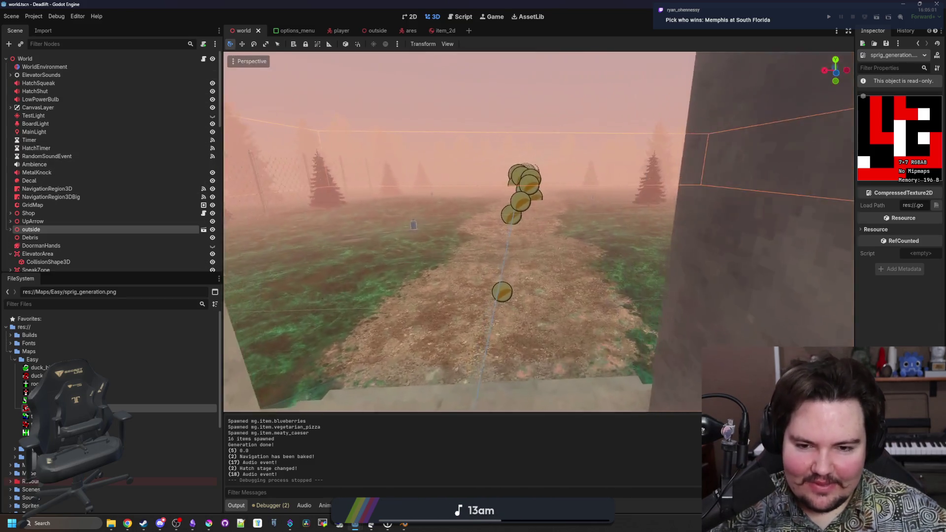
key("w")
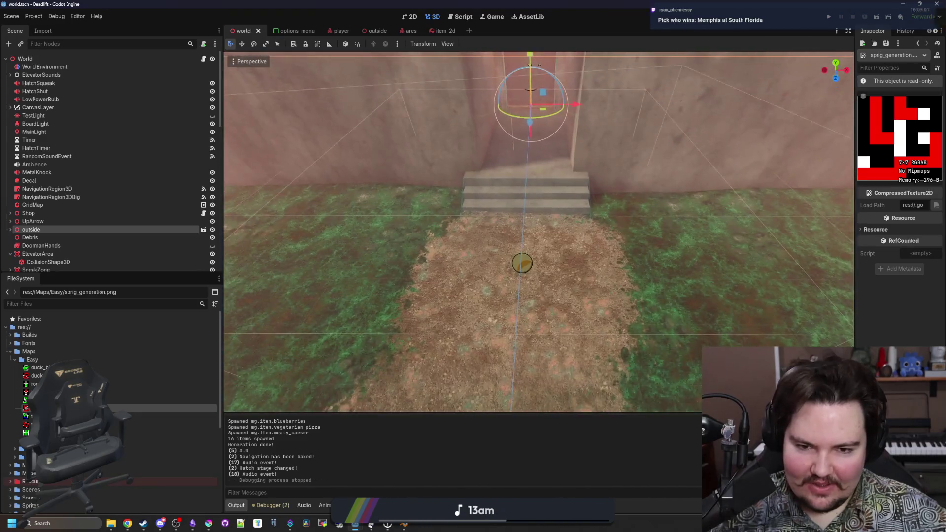
key("w")
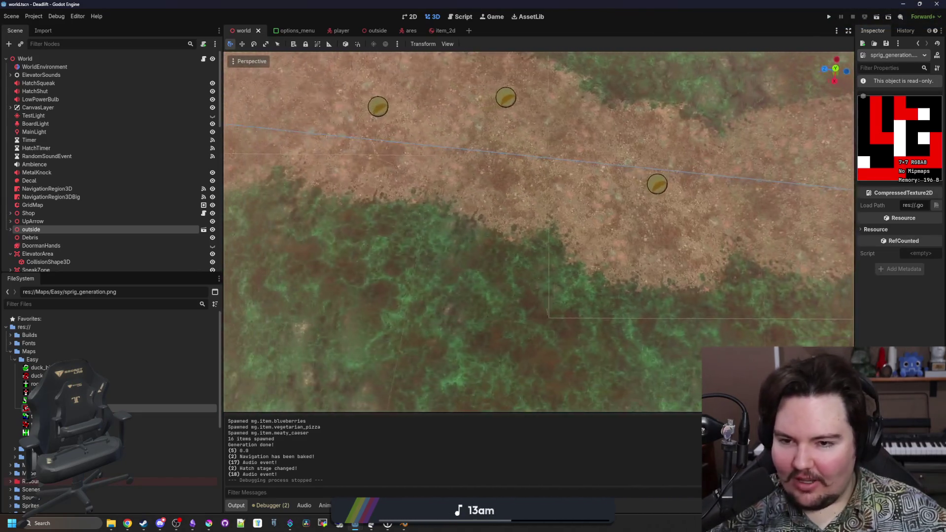
key("f")
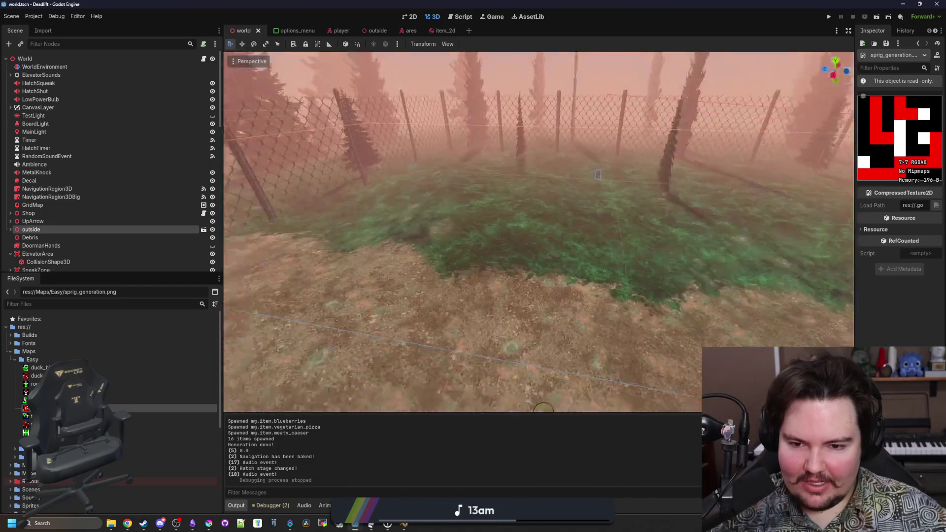
key("w")
scroll(444, 243, "up", 2)
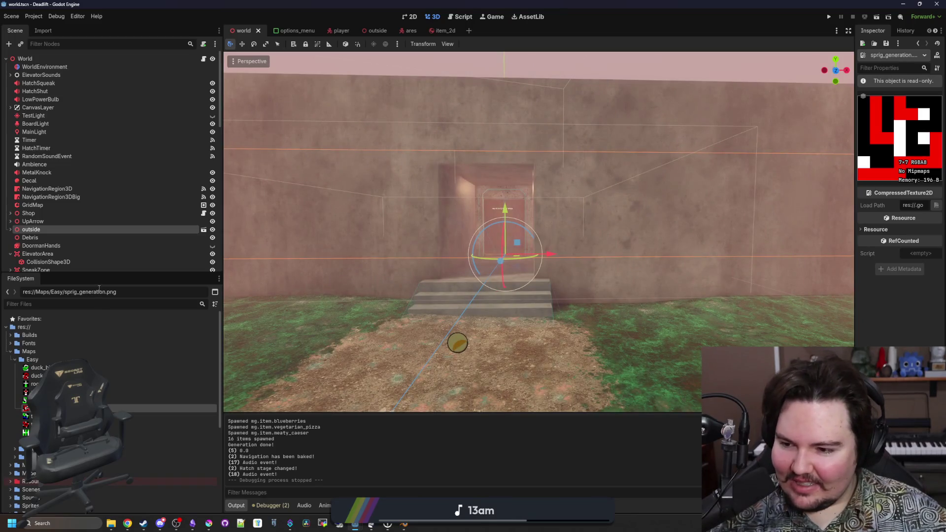
- Filter the FileSystem list by 'corrid' and select the corridor_library_source scene
left_click(67, 306)
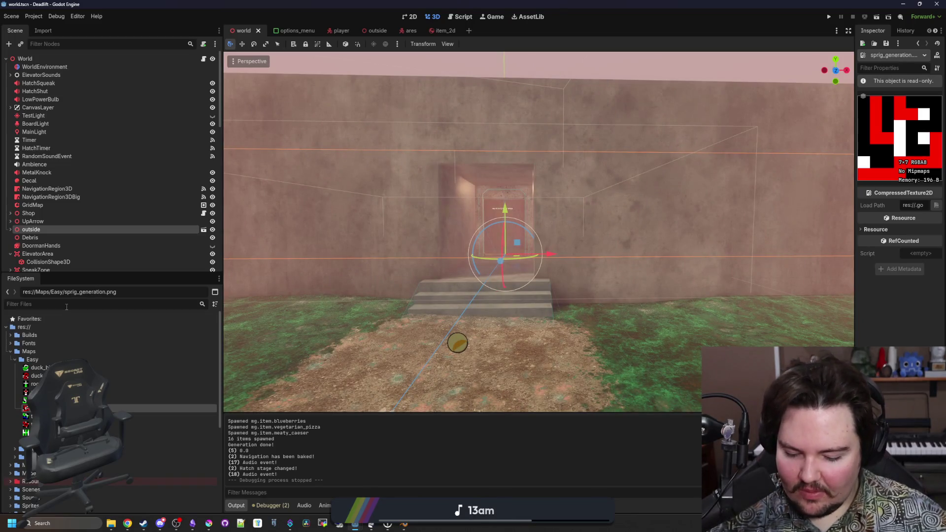
type("corrid")
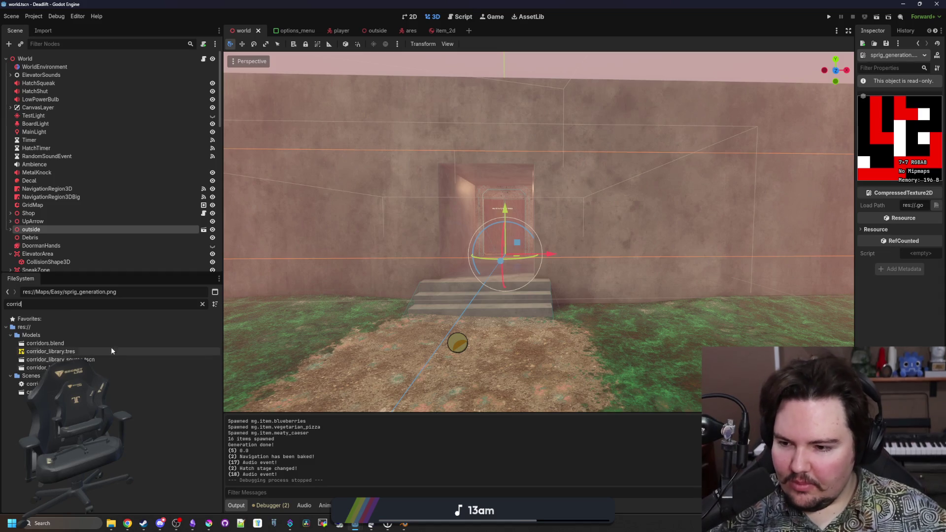
left_click(92, 359)
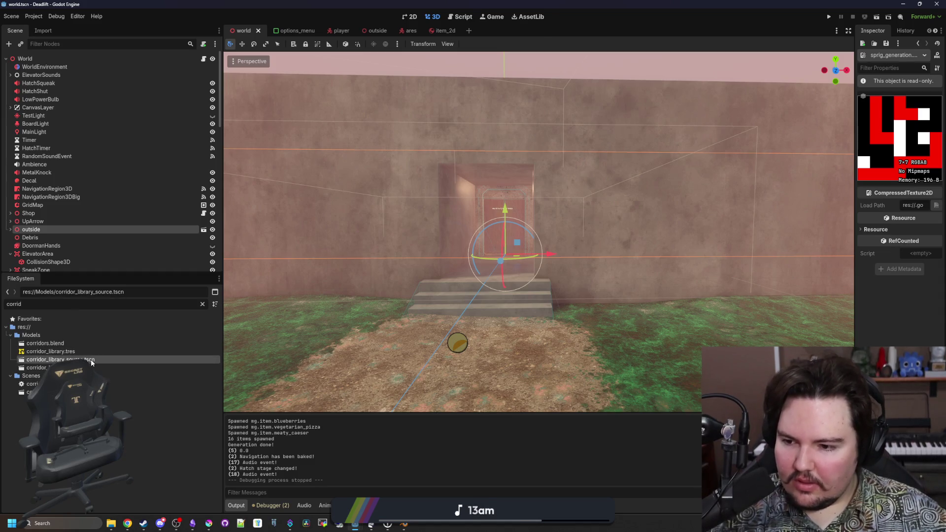
- In corridor_library_source, give room_line_straight_door a Trimesh collision under a new static body
double_click(93, 360)
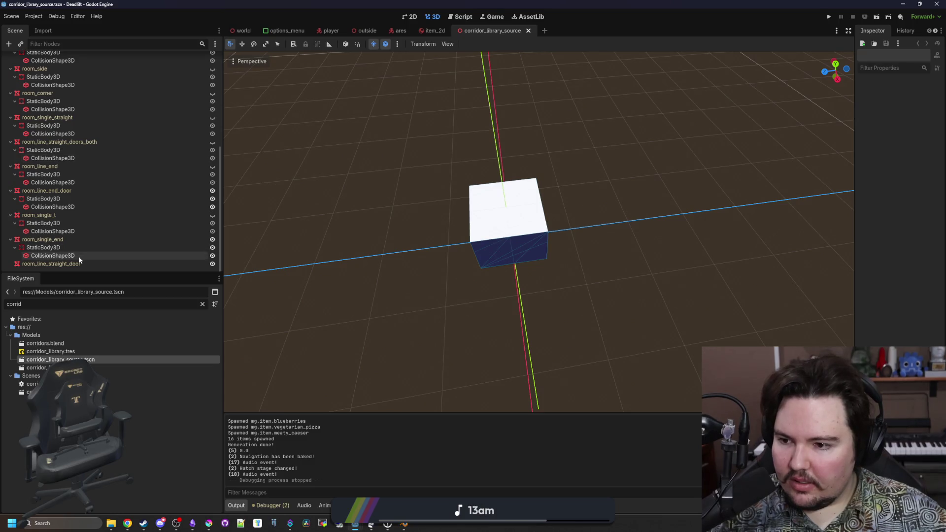
left_click(79, 264)
left_click(475, 44)
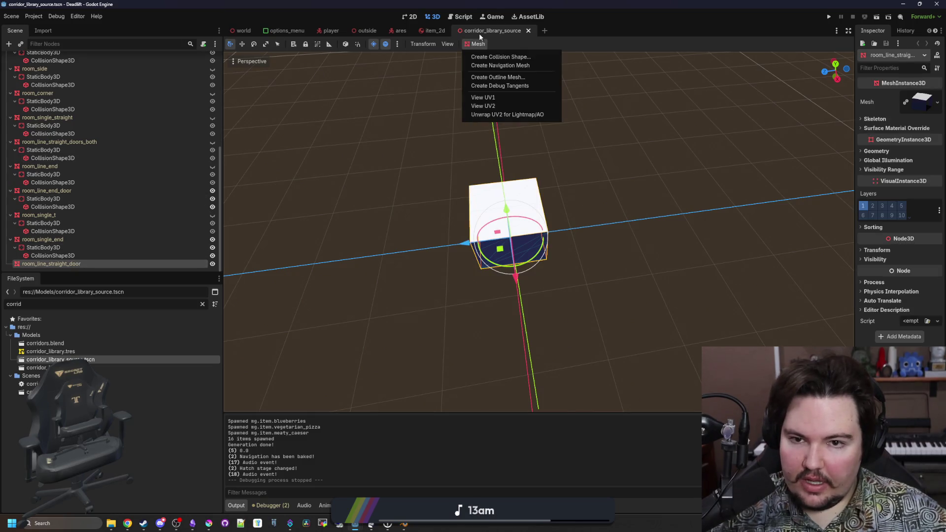
left_click(507, 57)
left_click(467, 264)
left_click(467, 263)
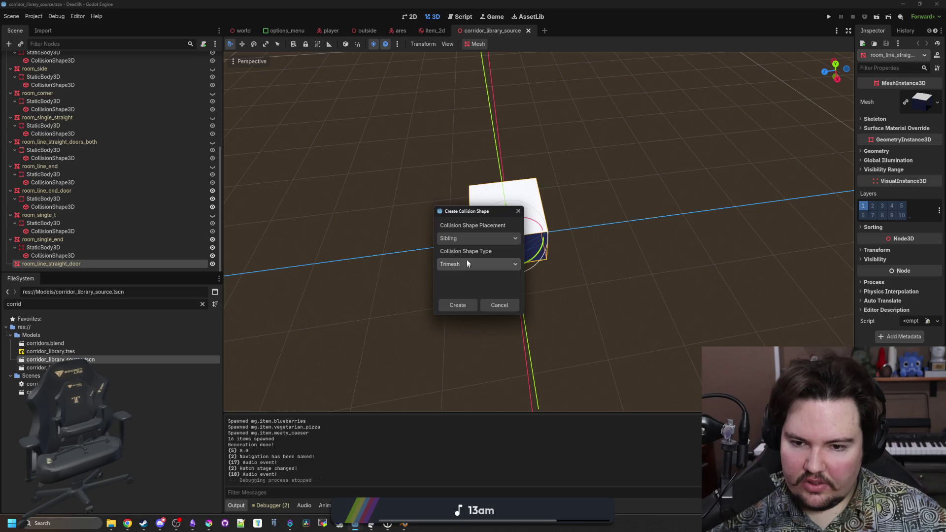
left_click(467, 238)
left_click(466, 258)
left_click(466, 262)
left_click(466, 262)
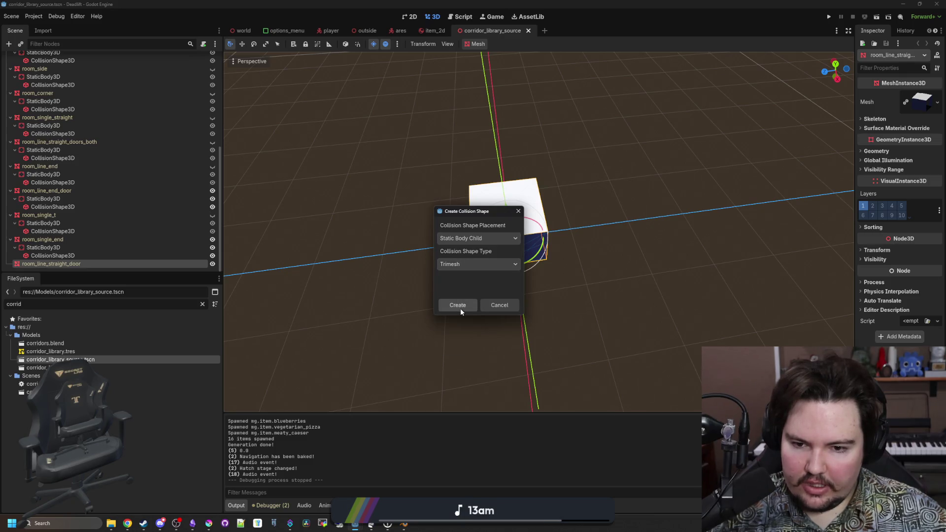
left_click(458, 305)
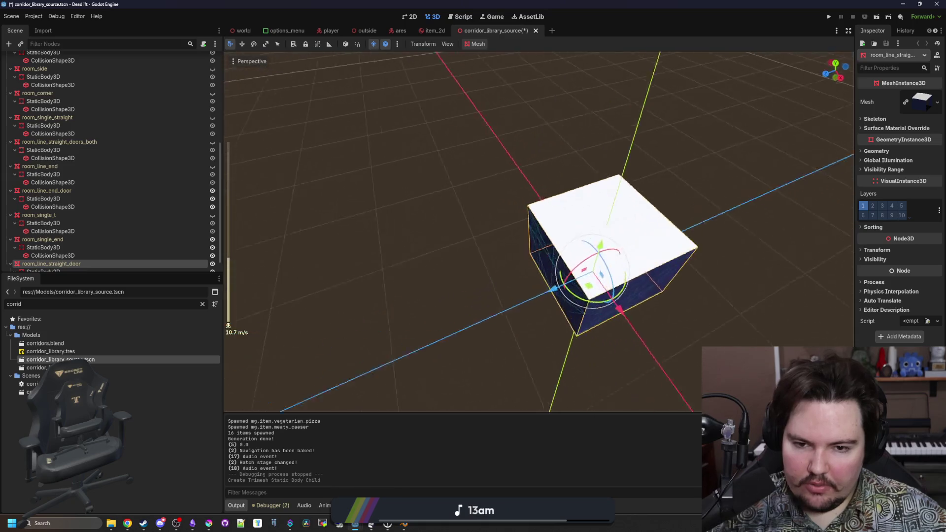
key("w")
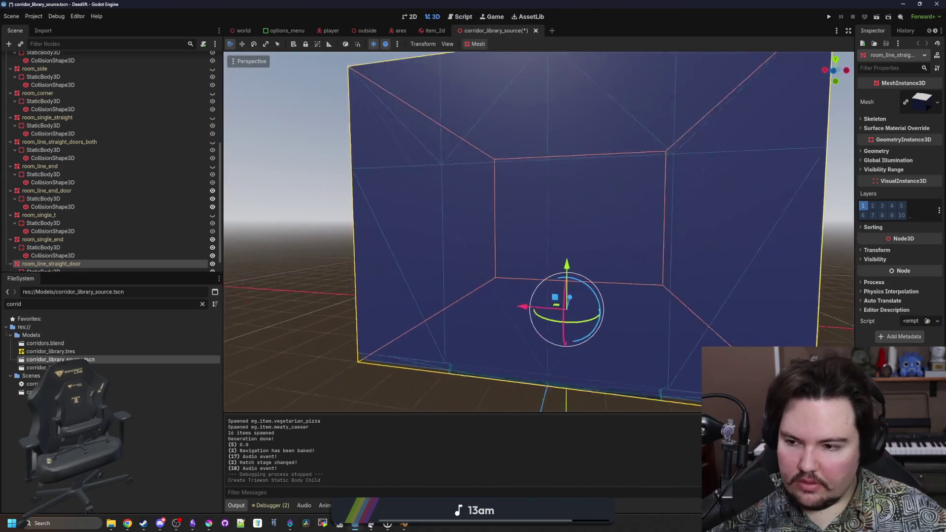
- Save the scene and export it as a MeshLibrary, overwriting corridor_library.tres
key("ctrl+s")
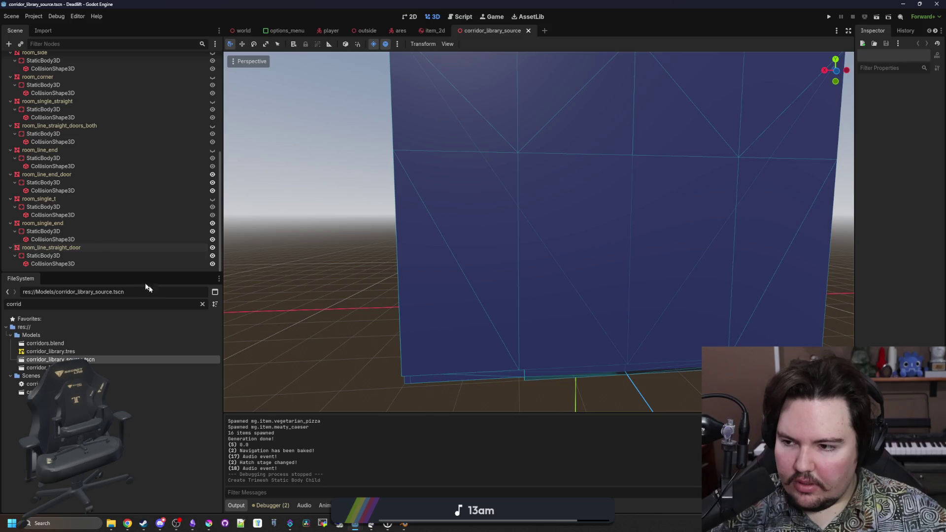
left_click(11, 16)
mouse_move(57, 132)
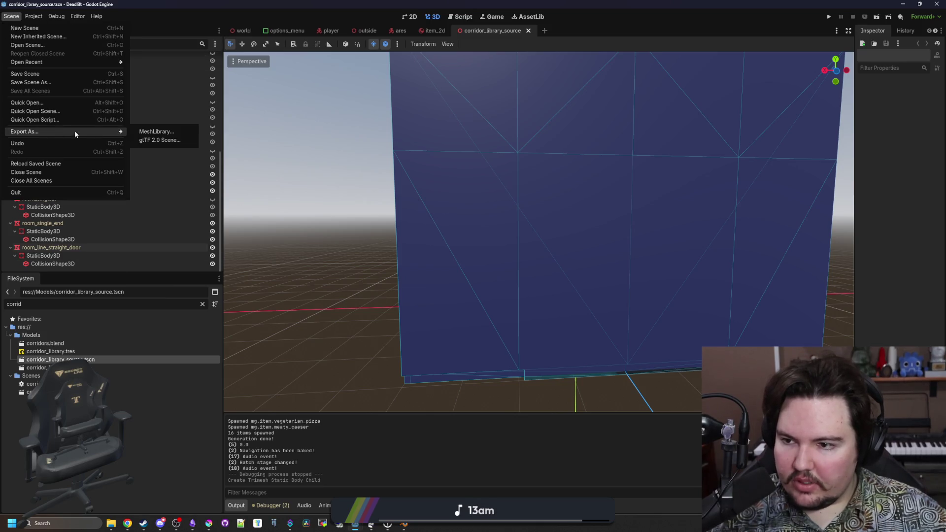
left_click(156, 132)
left_click(431, 184)
left_click(402, 386)
left_click(442, 276)
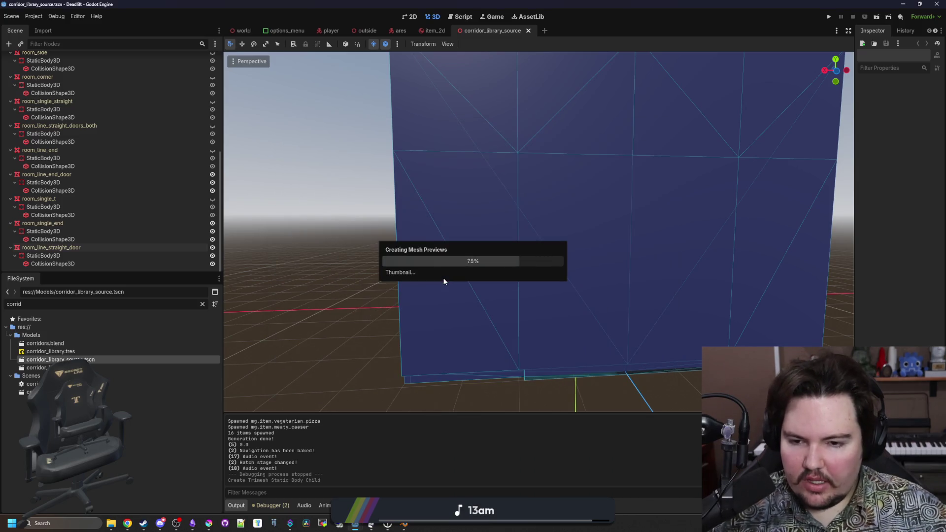
- Return to the world scene and open the World node's script
scroll(431, 259, "down", 10)
scroll(419, 259, "up", 5)
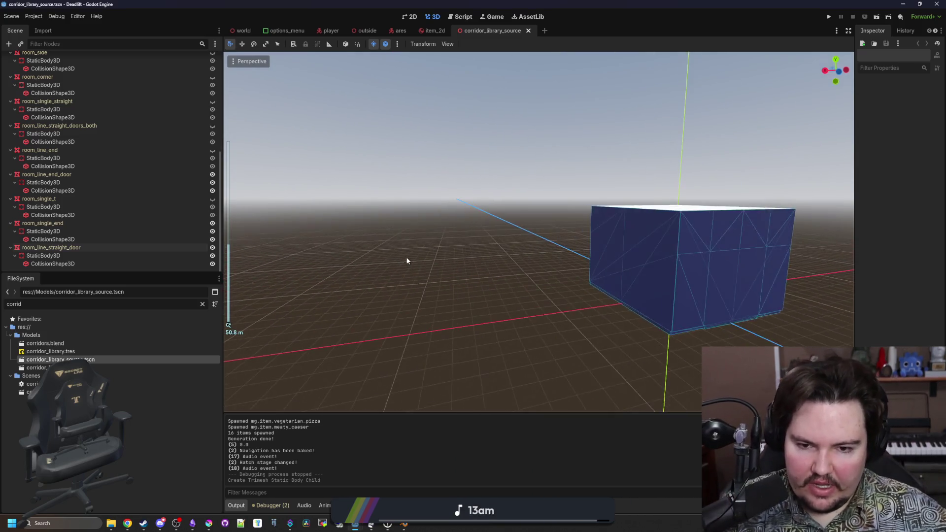
left_click_drag(407, 261, 396, 94)
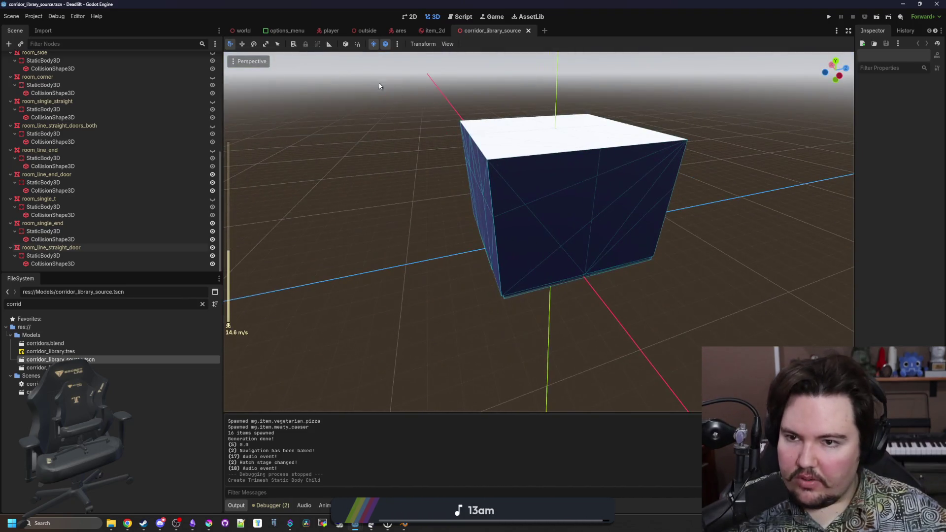
left_click(240, 30)
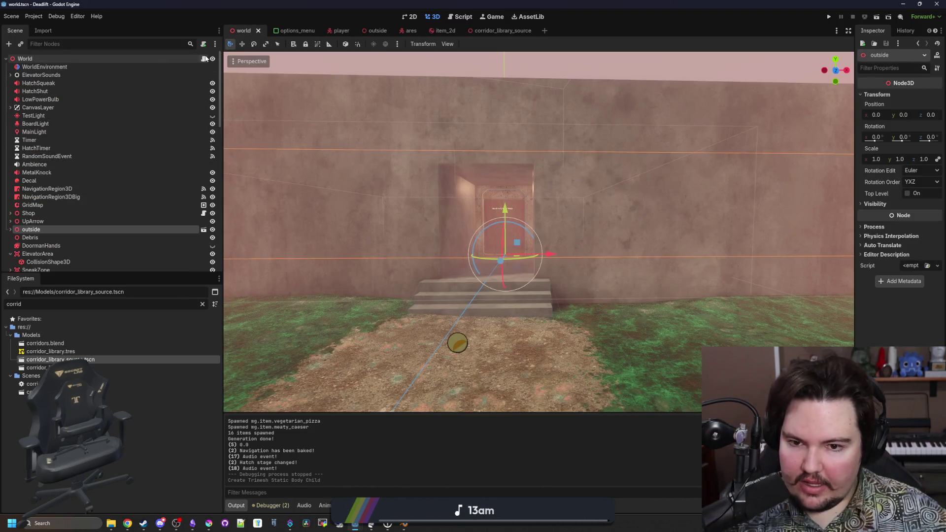
left_click(205, 59)
- Widen the script editor's code area and scroll through world.gd
scroll(587, 190, "down", 3)
scroll(587, 190, "down", 8)
left_click_drag(225, 294, 144, 295)
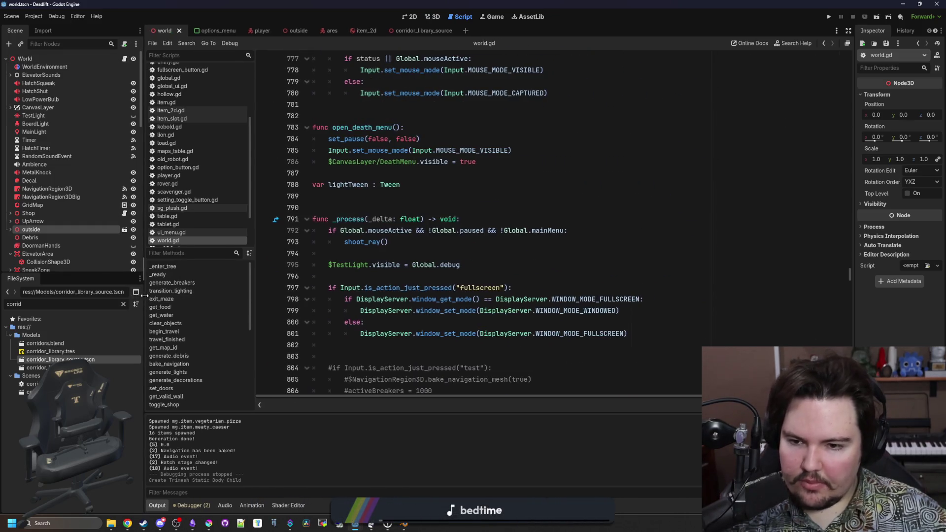
scroll(455, 240, "down", 18)
left_click(455, 240)
scroll(455, 237, "down", 18)
left_click(449, 227)
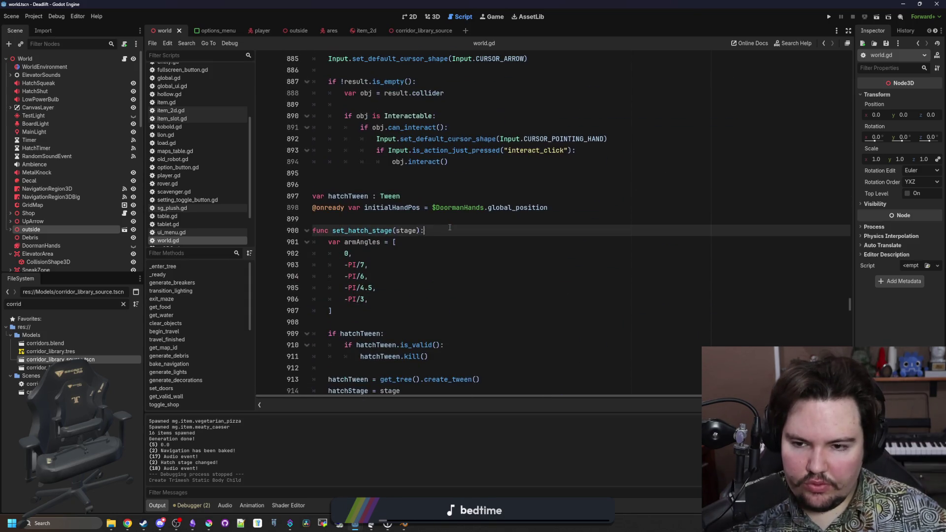
- Search world.gd for 'generate_maze' to locate the generate_maze function
key("ctrl+f")
type("generate_maze")
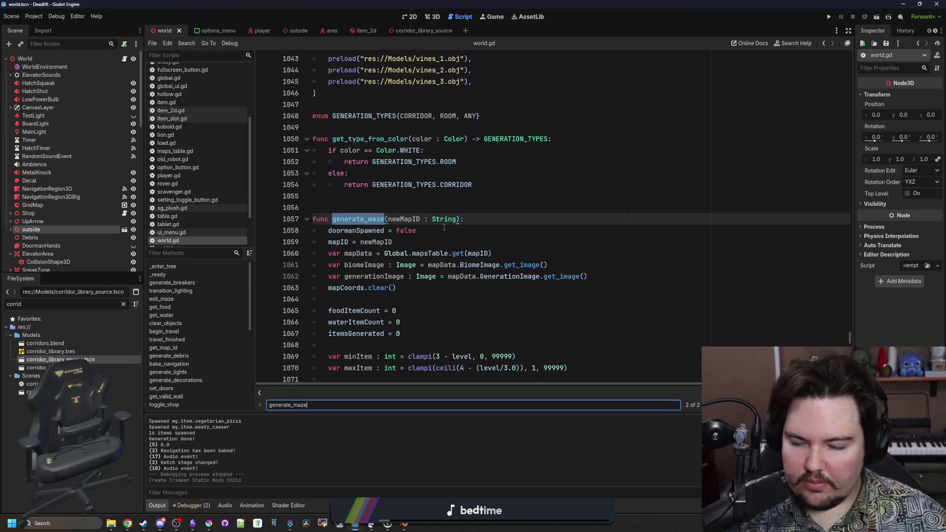
scroll(444, 227, "down", 13)
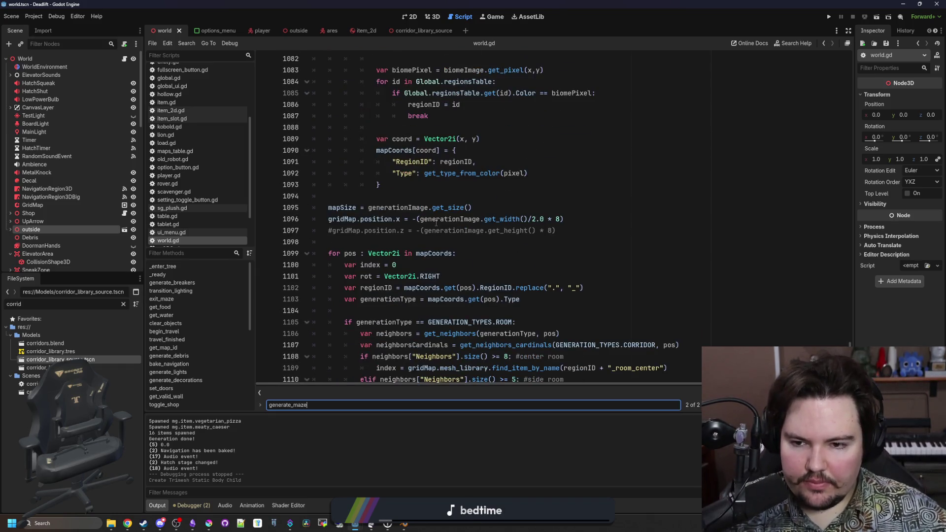
scroll(437, 224, "down", 4)
left_click(416, 302)
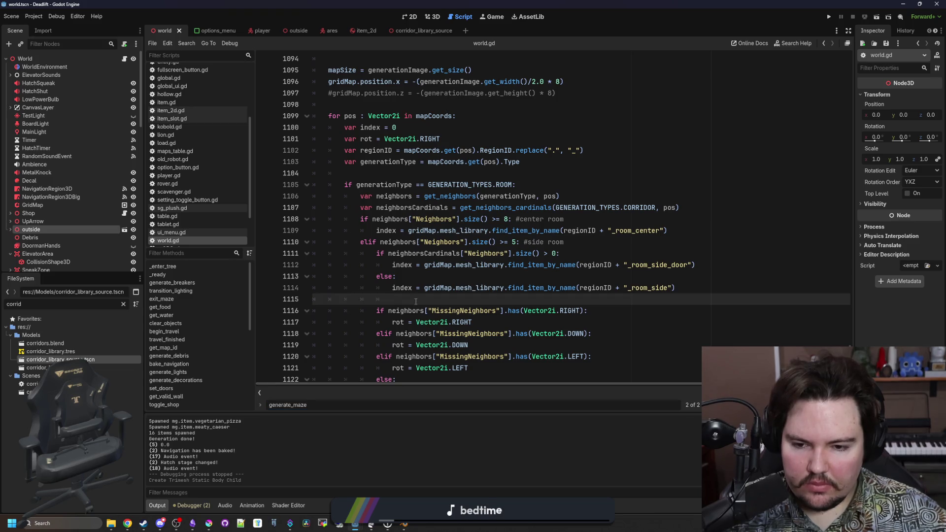
scroll(415, 303, "down", 7)
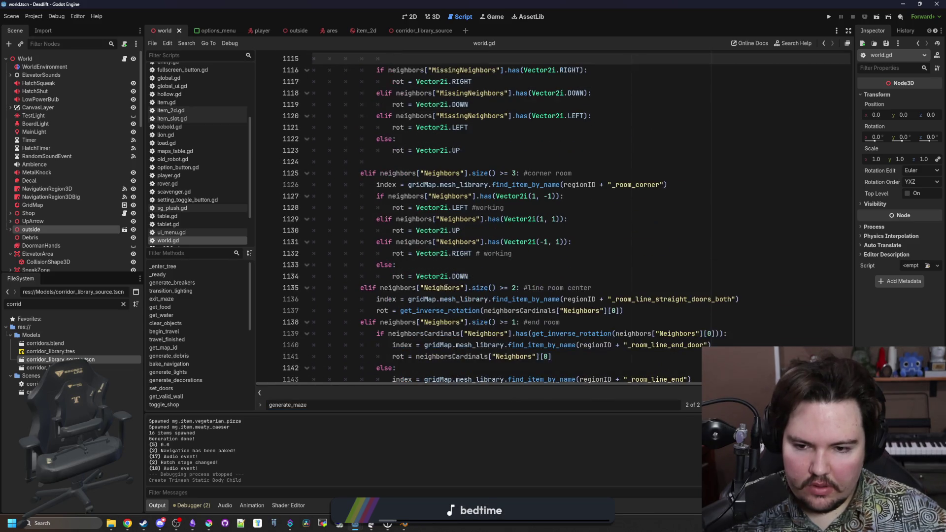
scroll(445, 288, "up", 5)
- Inspect the side-room and line-room mesh library lookups on lines 1112 and 1136
left_click(408, 328)
mouse_move(407, 328)
left_mouse_down()
mouse_move(315, 127)
mouse_move(340, 116)
left_mouse_up()
left_click(606, 196)
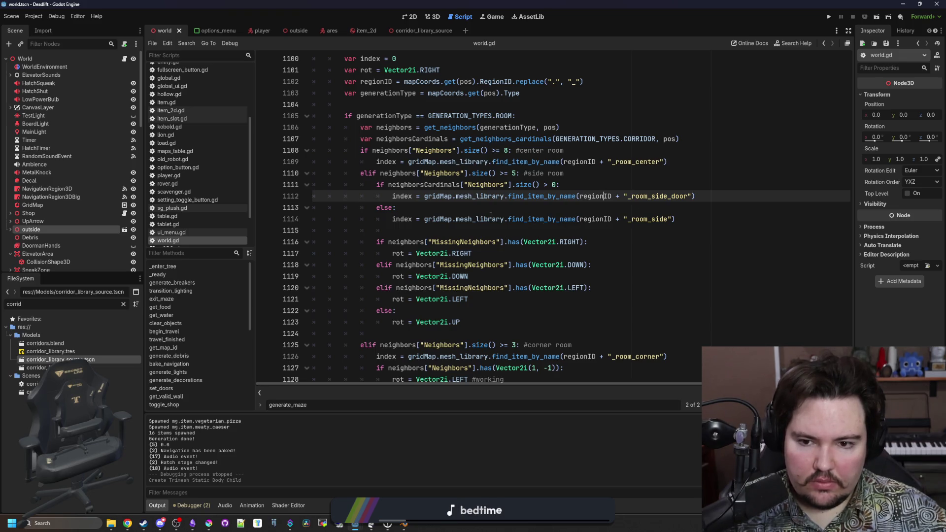
left_click_drag(448, 197, 727, 197)
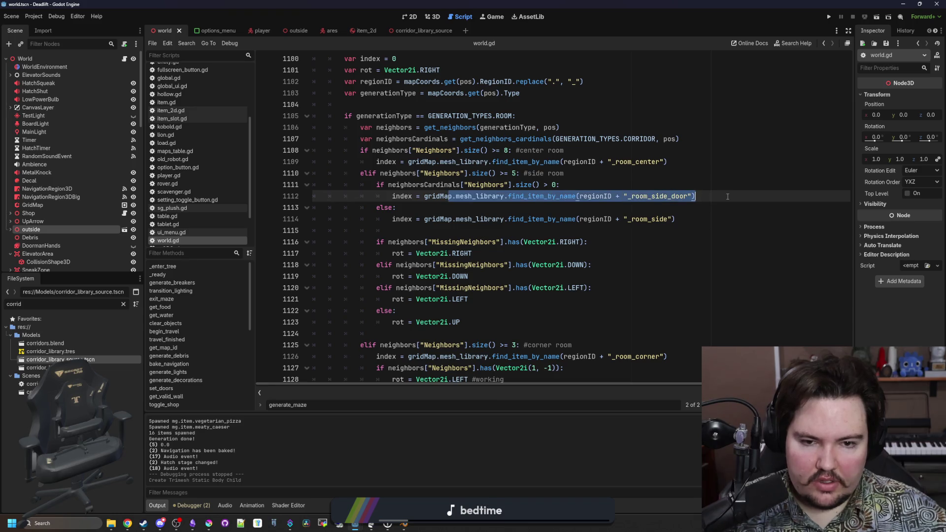
left_click(727, 196)
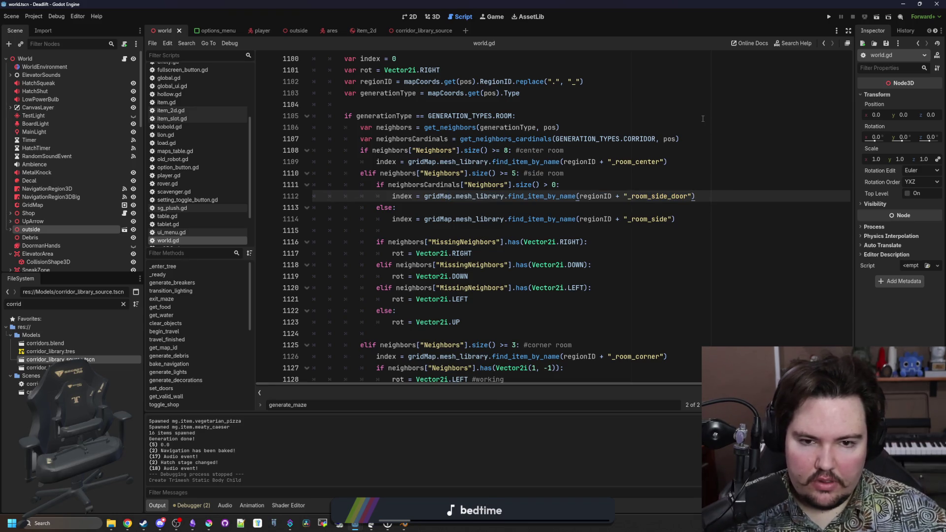
scroll(570, 154, "down", 4)
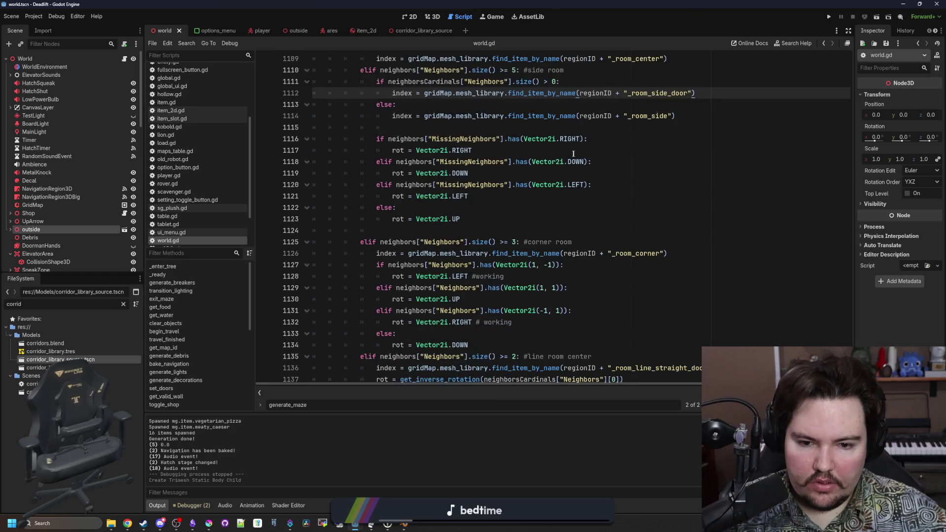
scroll(571, 153, "down", 2)
scroll(488, 247, "down", 2)
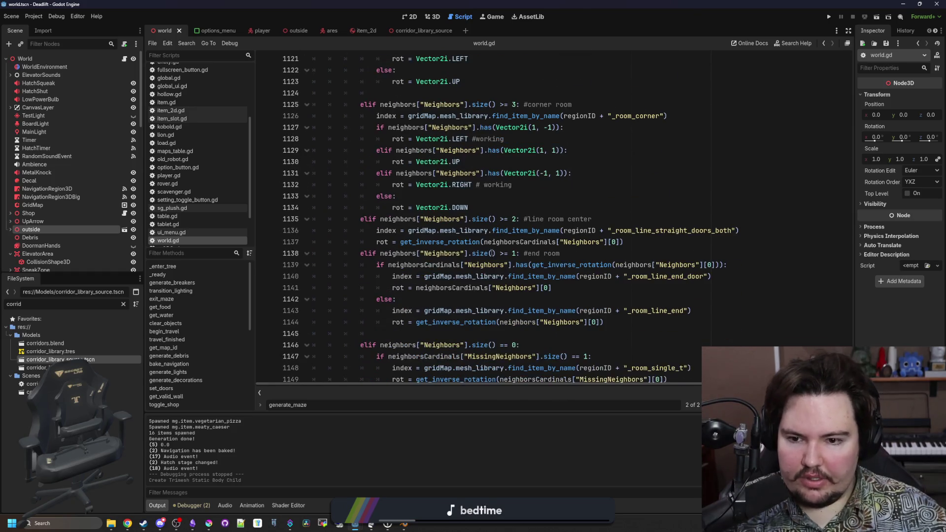
left_click_drag(750, 203, 368, 191)
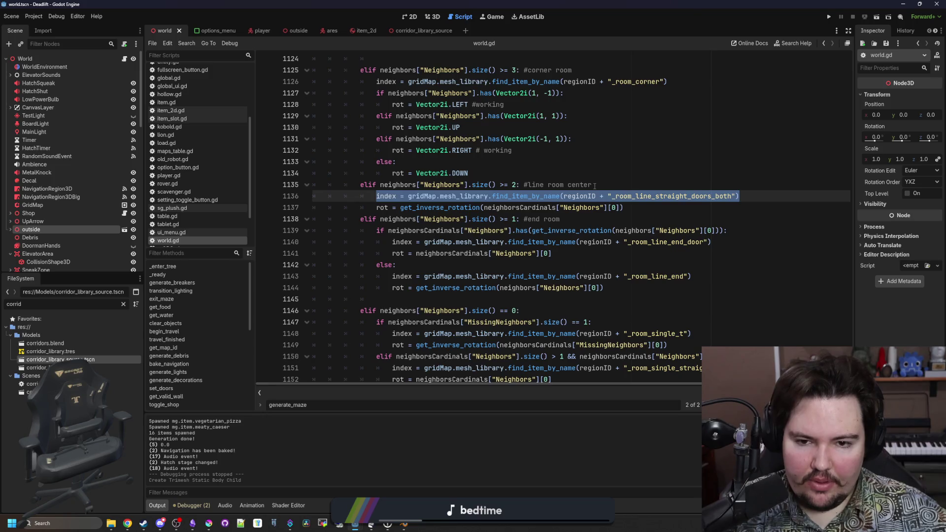
left_click(601, 185)
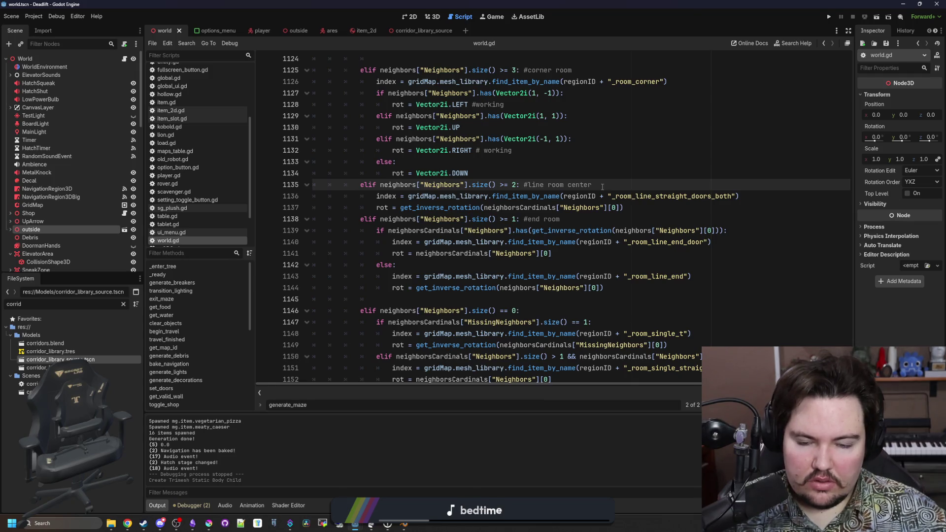
scroll(548, 234, "up", 1)
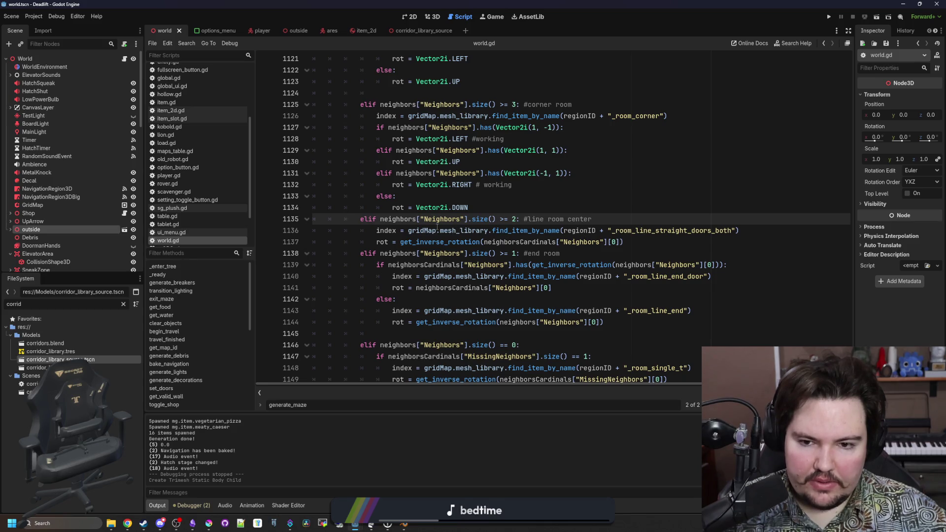
left_click(570, 210)
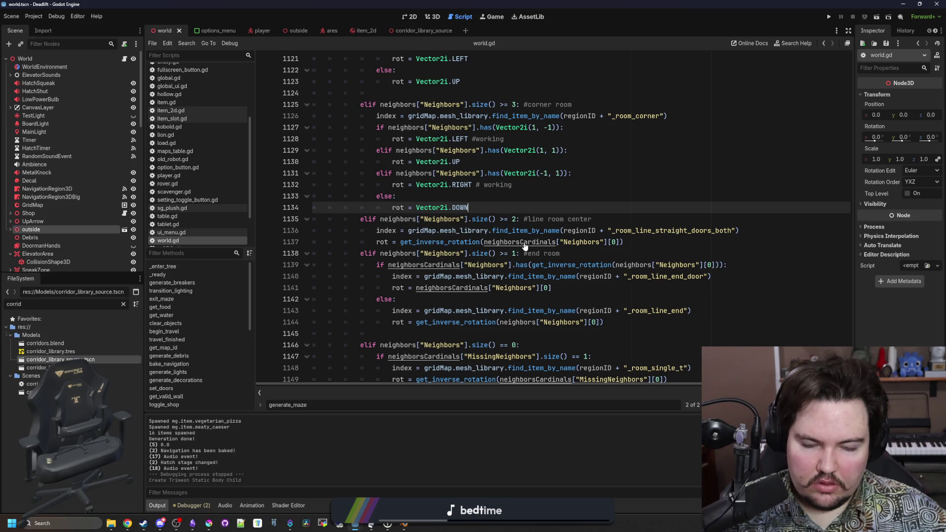
- In Blender, compare the room_line_straight_door and room_line_straight_doors_both meshes, then return to Godot
key("alt+Tab")
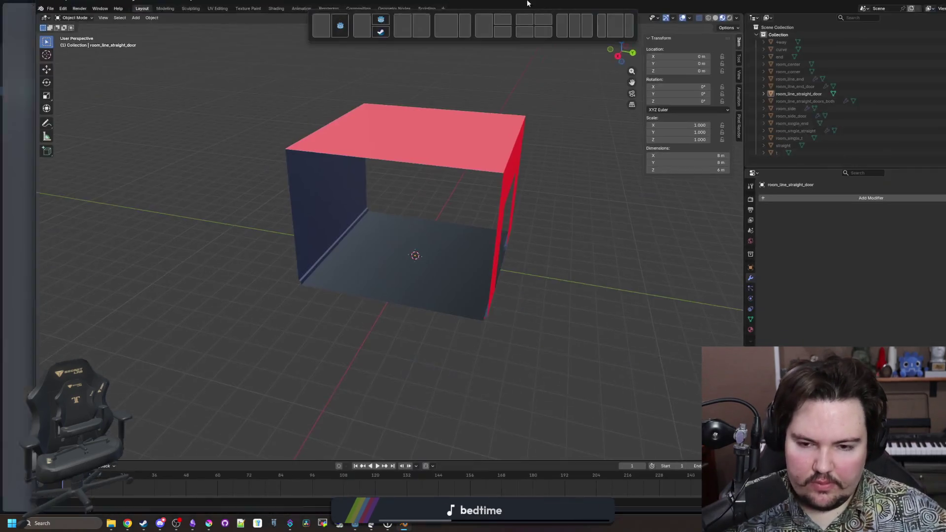
left_click_drag(527, 4, 527, 3)
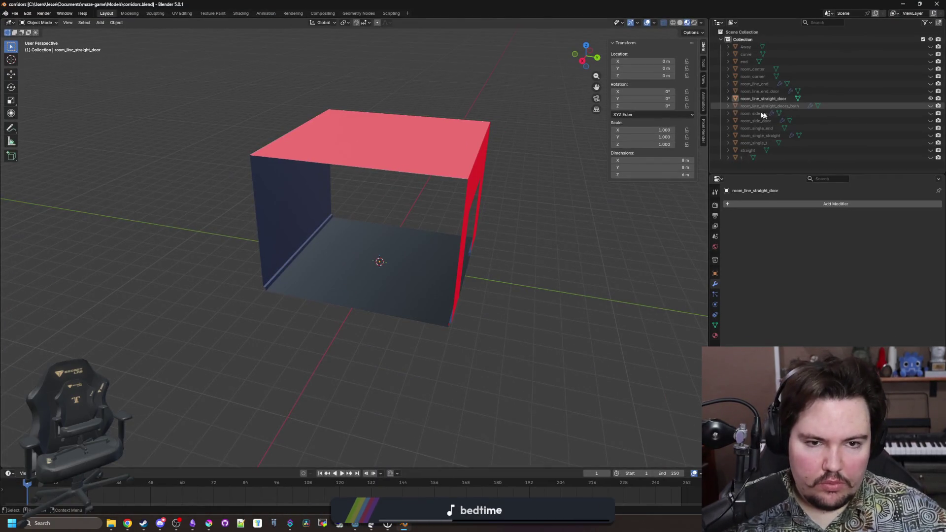
left_click(931, 98)
left_click(931, 105)
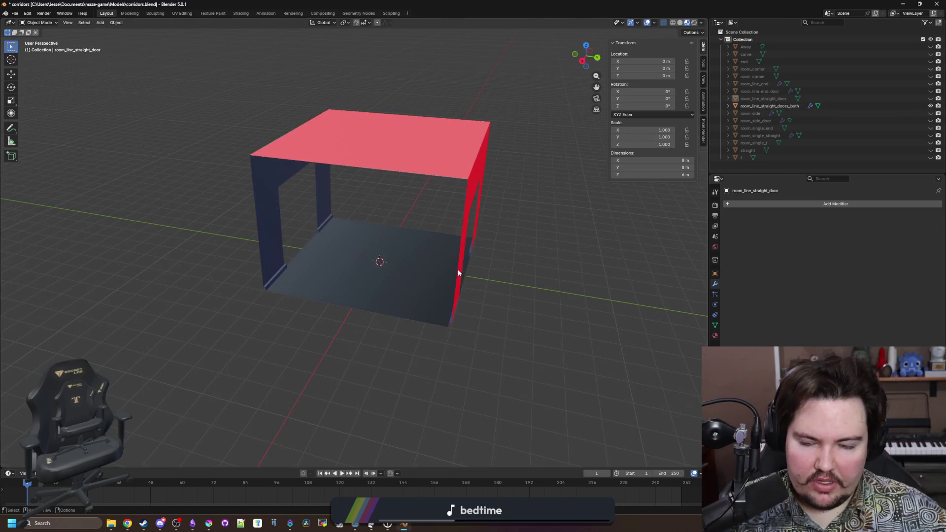
left_click(931, 106)
left_click(931, 106)
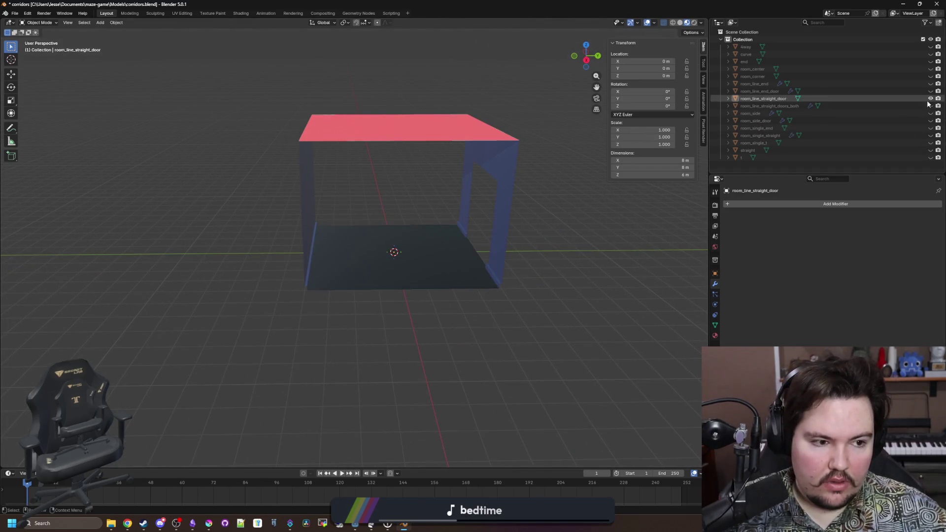
key("alt+Tab")
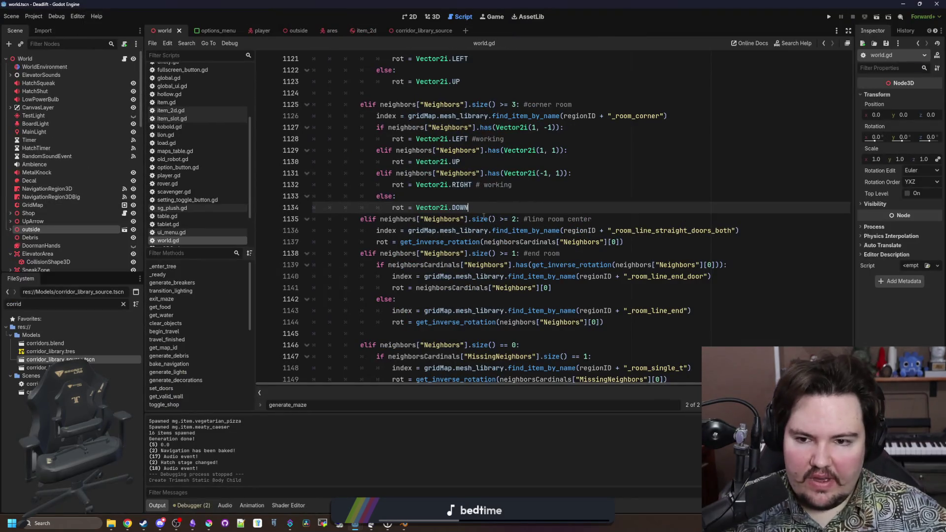
- Highlight the '#line room center' comment on line 1135, then switch back to Blender
mouse_move(515, 224)
left_mouse_down()
mouse_move(596, 220)
mouse_move(345, 230)
mouse_move(359, 224)
left_mouse_up()
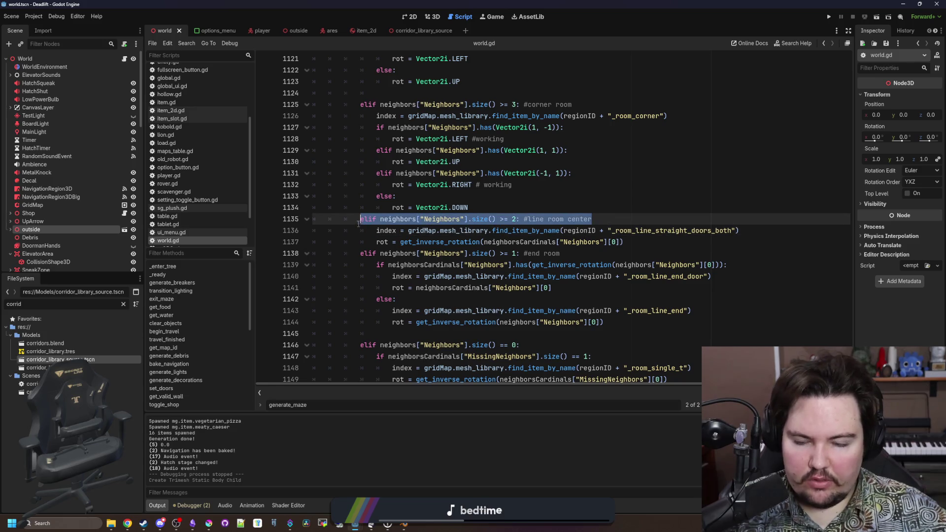
left_click(357, 224)
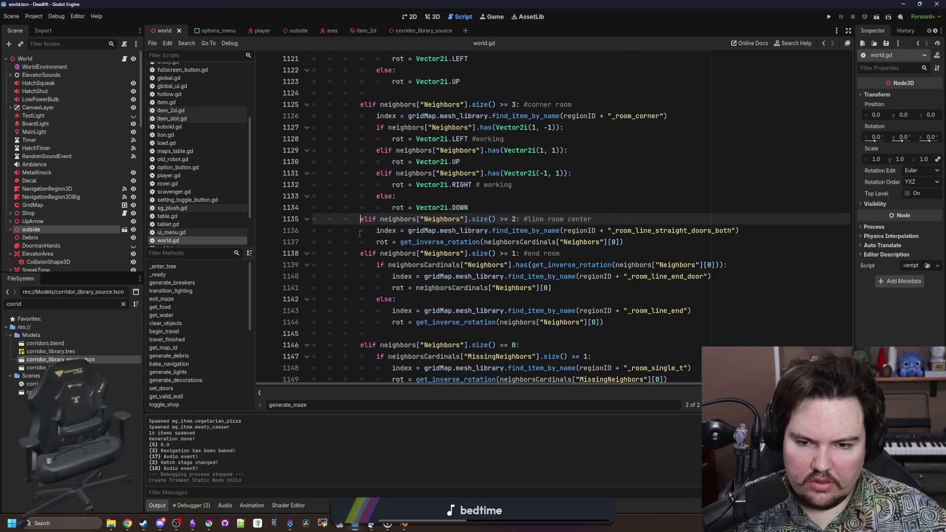
key("alt+Tab")
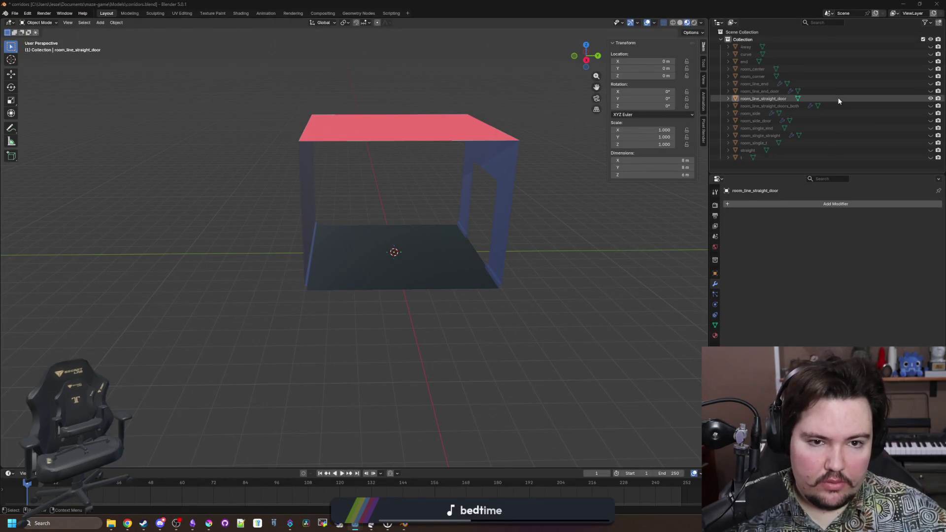
- Toggle room_line_straight_door, room_line_end_door and the door box on and off to compare them
left_click(840, 100)
left_click(931, 99)
left_click(932, 99)
left_click(932, 99)
left_click(931, 99)
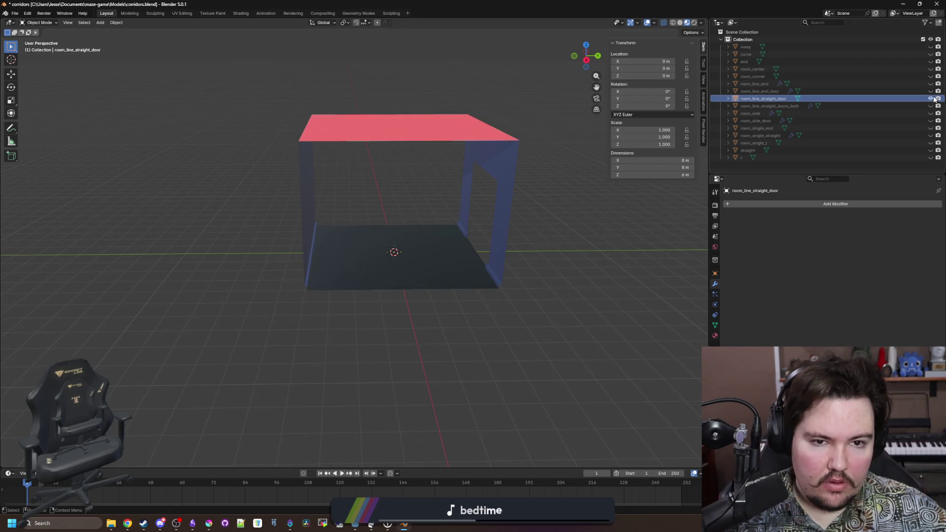
left_click(931, 91, "ctrl")
left_click(931, 92)
left_click(932, 91)
left_click_drag(544, 137, 485, 140)
left_click(932, 92)
left_click(932, 84)
left_click(931, 84)
left_click(931, 77)
left_click(932, 77)
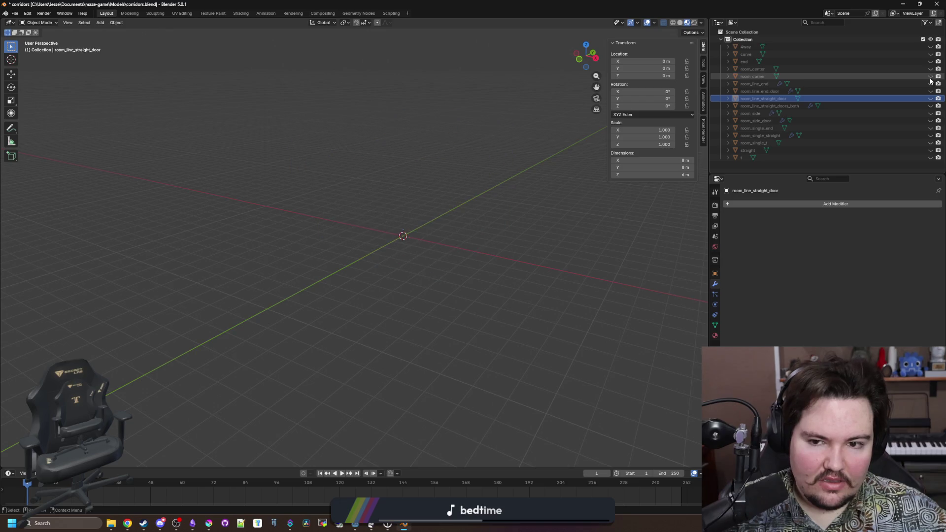
left_click(930, 69)
- Compare room_center, the end room, room_single_straight and room_single_t variants from several angles
mouse_move(443, 123)
left_mouse_down()
mouse_move(398, 152)
mouse_move(454, 152)
mouse_move(404, 184)
mouse_move(420, 169)
mouse_move(460, 173)
mouse_move(455, 196)
mouse_move(409, 173)
left_mouse_up()
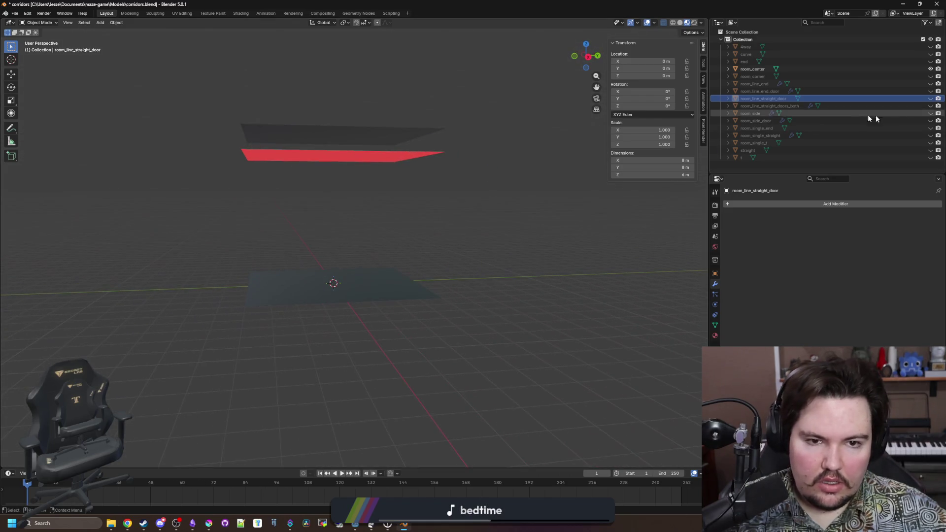
left_click(931, 68)
left_click(931, 61)
left_click_drag(493, 147, 524, 153)
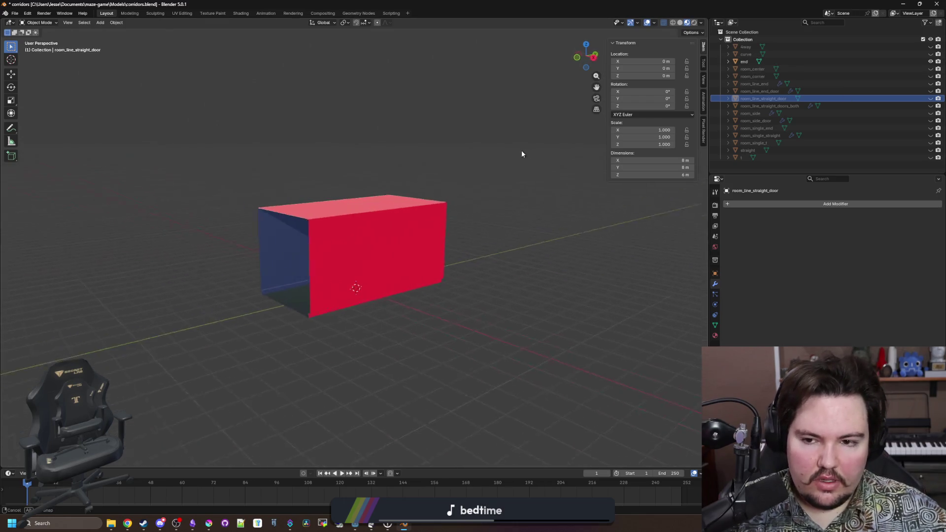
left_click(931, 61)
left_click(931, 112)
left_click(931, 112)
left_click(931, 121)
left_click(931, 121)
left_click(931, 128)
left_click(931, 128)
left_click(931, 135)
mouse_move(450, 214)
left_mouse_down()
mouse_move(504, 197)
mouse_move(475, 196)
left_mouse_up()
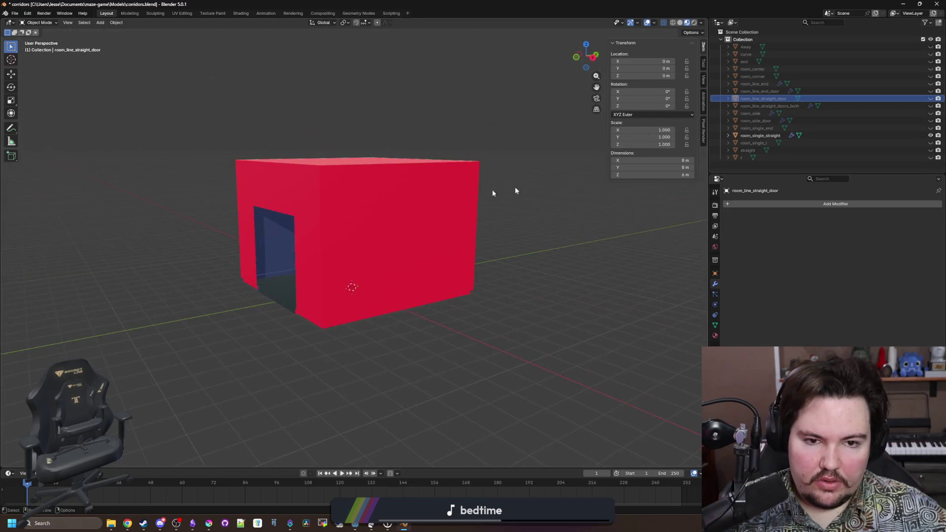
left_click(931, 135)
left_click(931, 142)
left_click(931, 142)
left_click(931, 150)
left_click(931, 150)
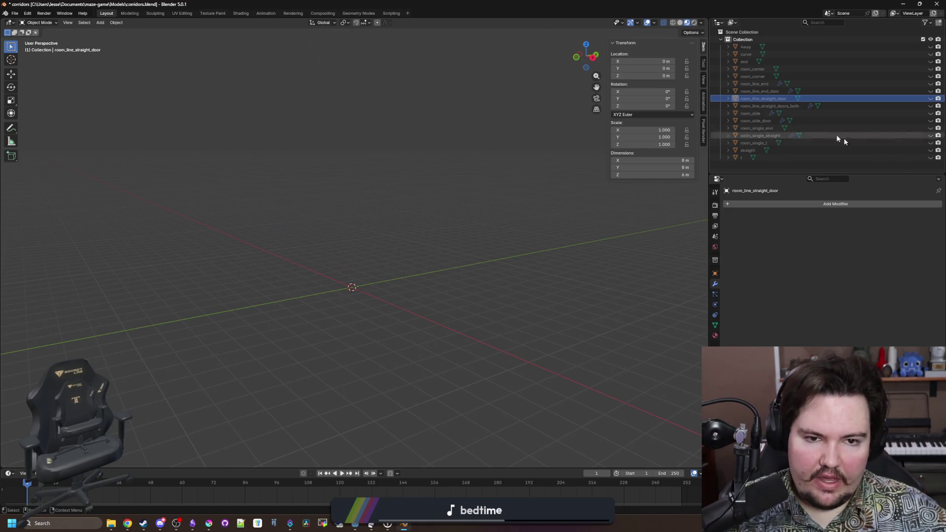
- Show room_line_straight_door again and duplicate it in place
left_click(931, 99)
mouse_move(507, 196)
left_mouse_down()
mouse_move(355, 247)
mouse_move(397, 228)
left_mouse_up()
left_click(376, 217)
key("shift+d")
left_click(397, 228)
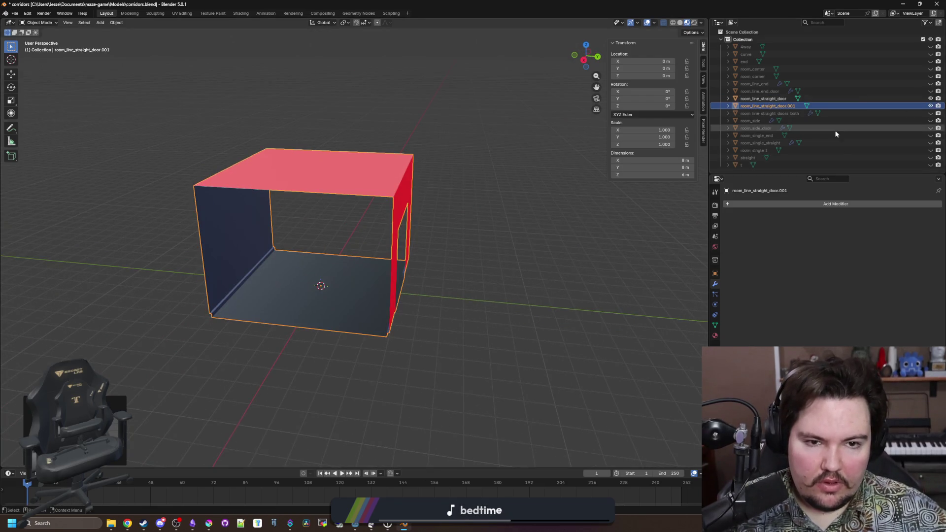
- Rename the duplicate to room_line_straight and select room_line_straight_door
double_click(799, 106)
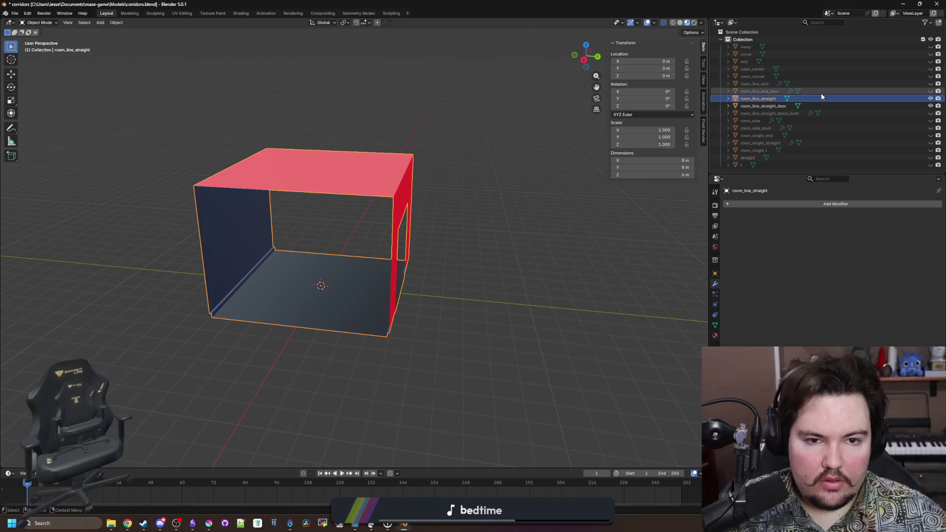
left_click(524, 237)
left_click(281, 321)
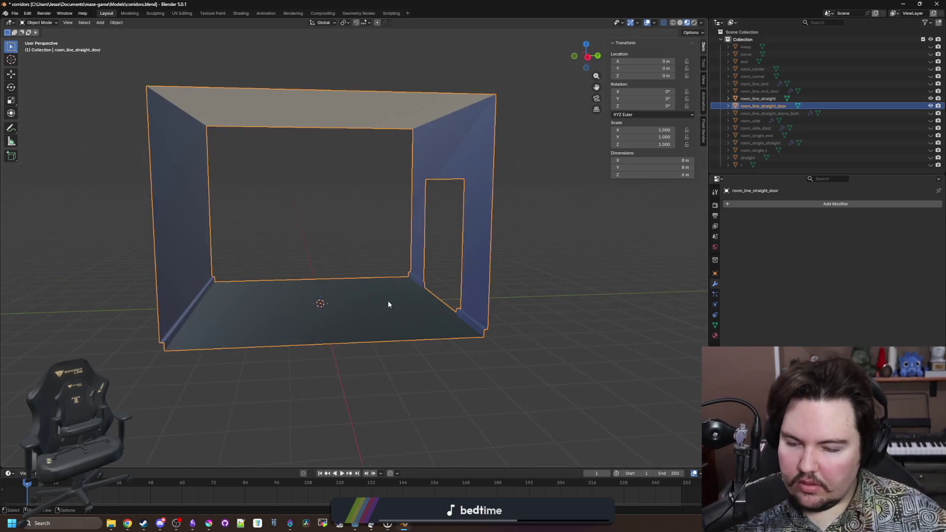
- Merge room_line_straight_door's stray floor vertex with the wall-corner vertex at their center
key("Tab")
scroll(444, 311, "up", 6)
left_click_drag(411, 287, 368, 269)
left_click(206, 320, "shift")
key("m")
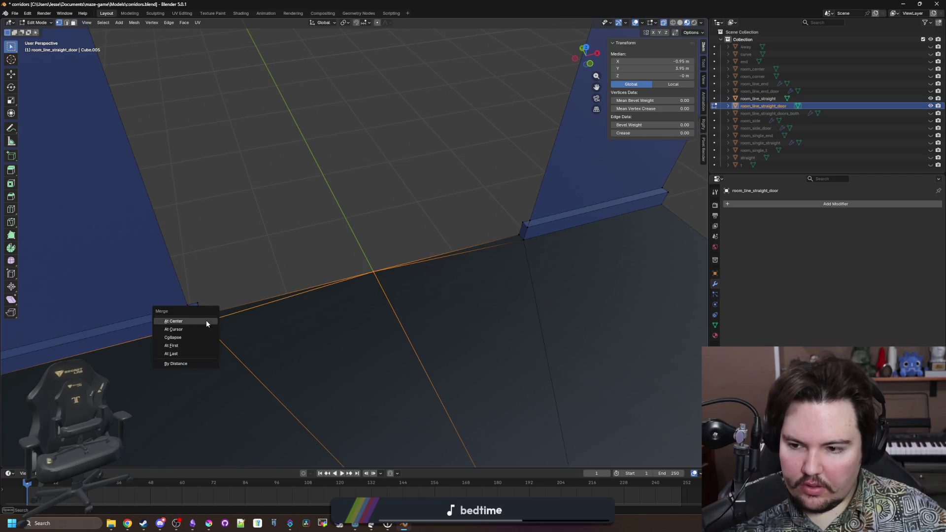
left_click(188, 368)
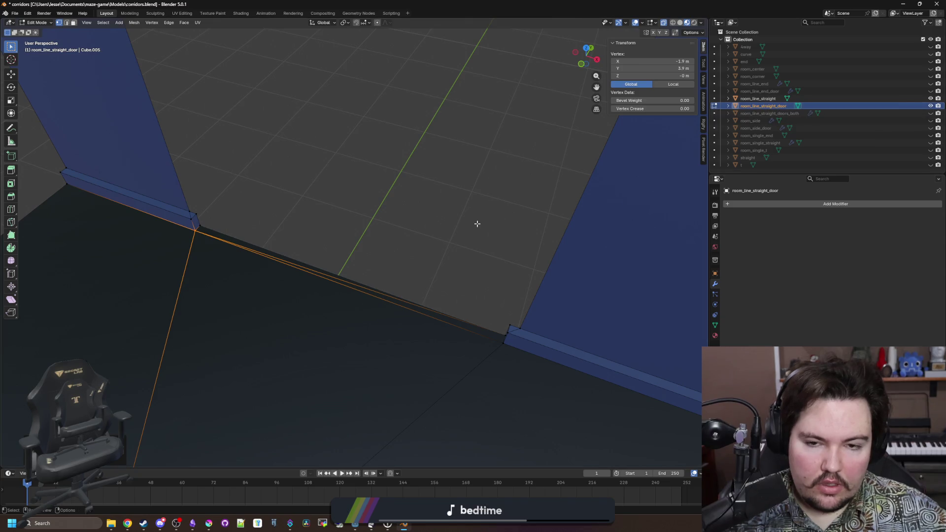
left_click(421, 217)
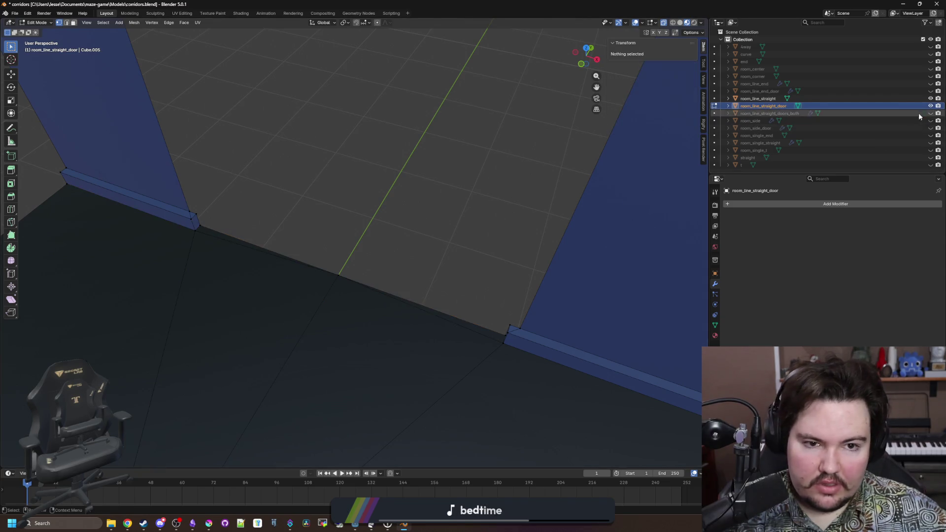
left_click(833, 99)
key("Tab")
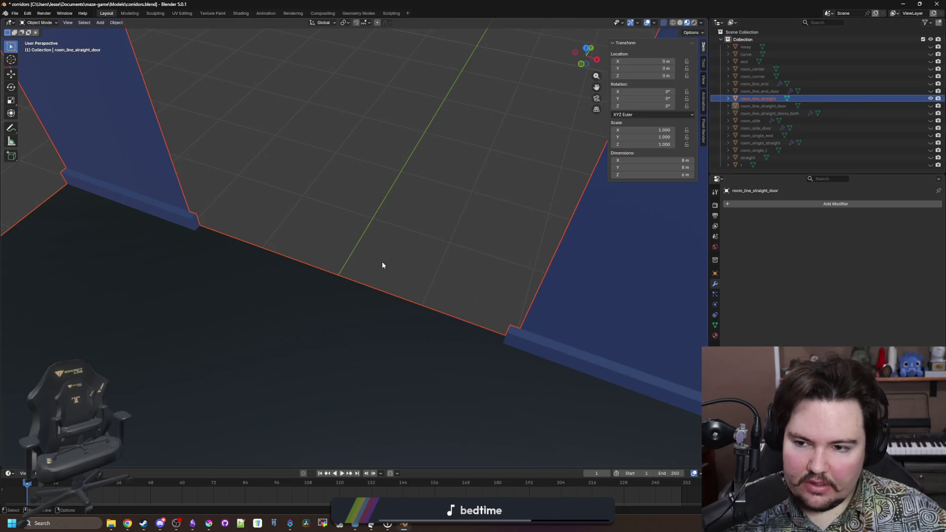
- In front view, edit room_line_straight and merge the floor's centre vertex into the left corner
key("KP_1")
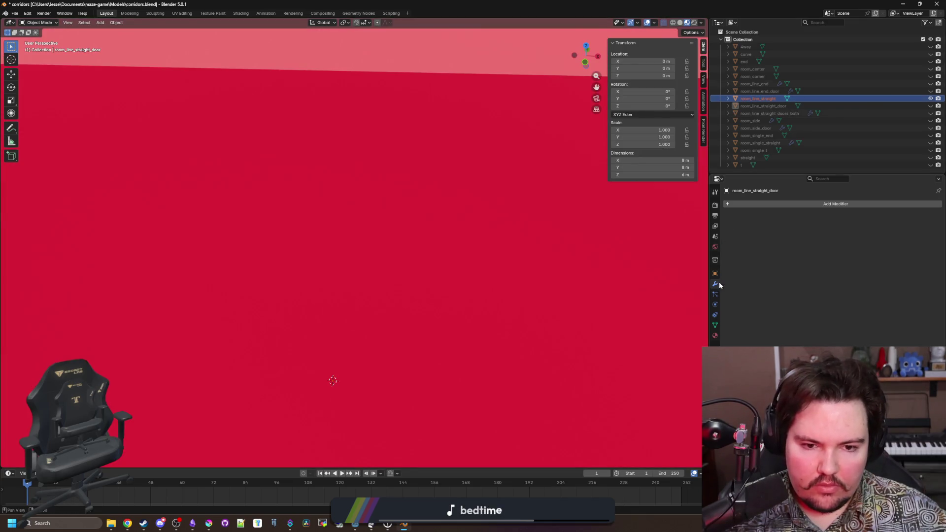
left_click(715, 274)
left_click(715, 283)
scroll(187, 344, "down", 10)
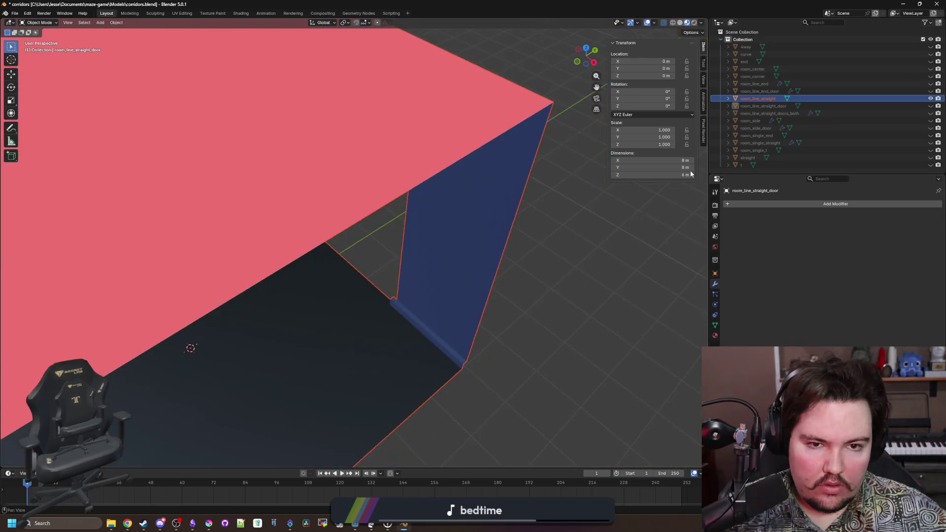
key("Tab")
scroll(316, 289, "up", 8)
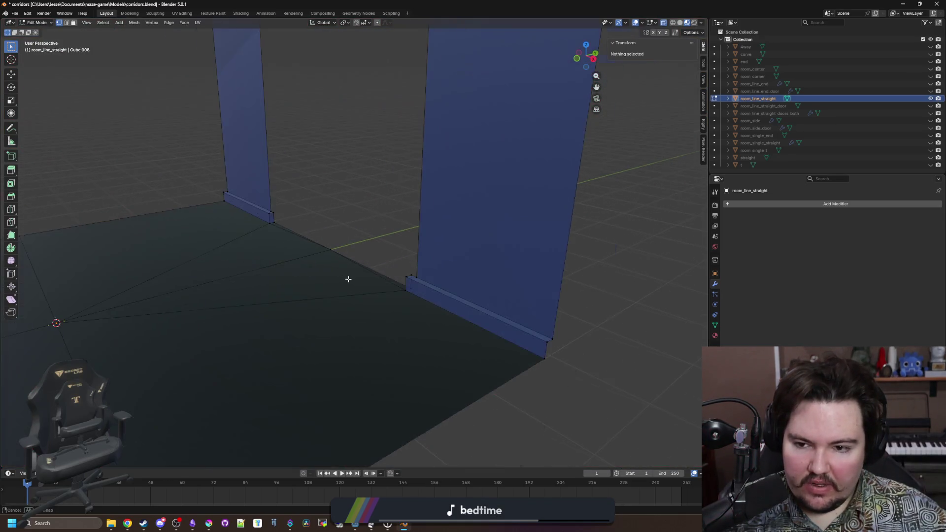
left_click(327, 258)
key("g")
left_click(150, 296)
key("m")
left_click(151, 296)
key("m")
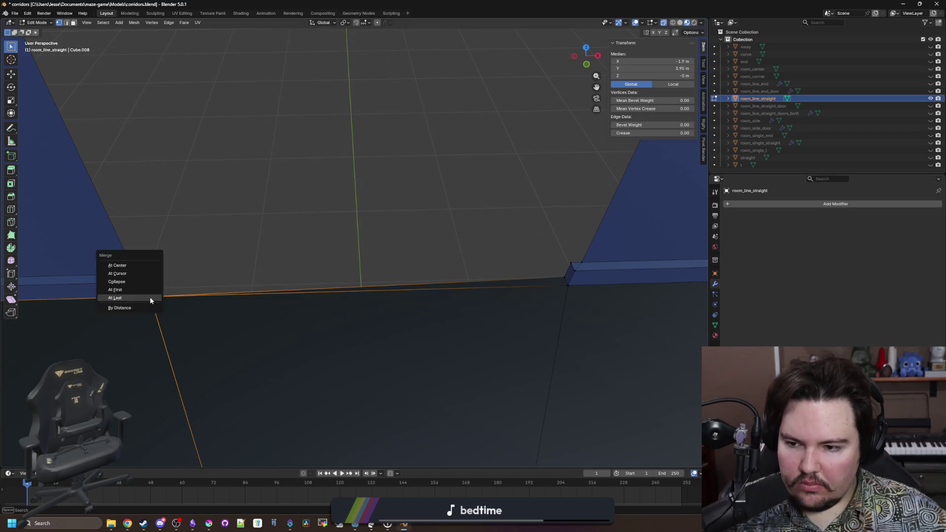
left_click(150, 297)
- Merge the corner and floor-edge vertices at their center to reshape the floor edge
left_click(570, 288)
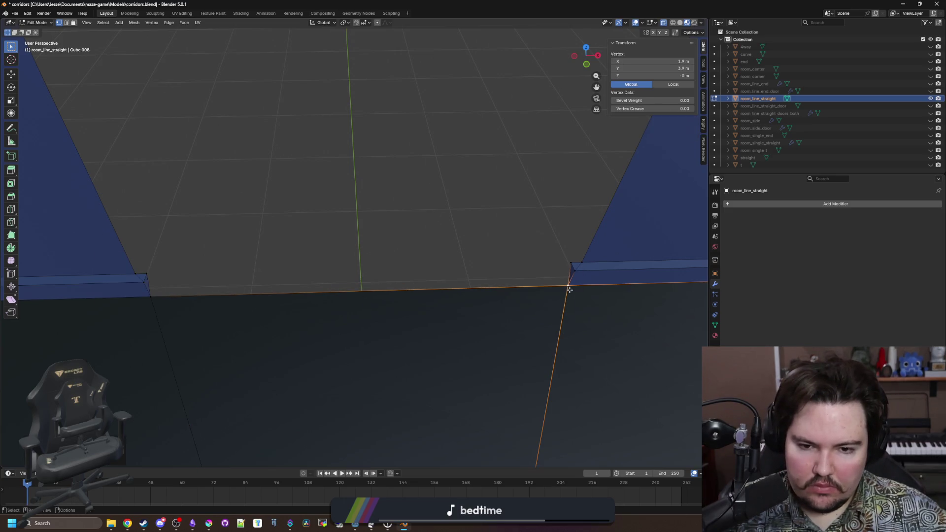
left_click(148, 296, "shift")
key("m")
left_click(146, 286)
left_click(576, 271)
key("m")
left_click(575, 271)
left_click(164, 267)
left_click(144, 271)
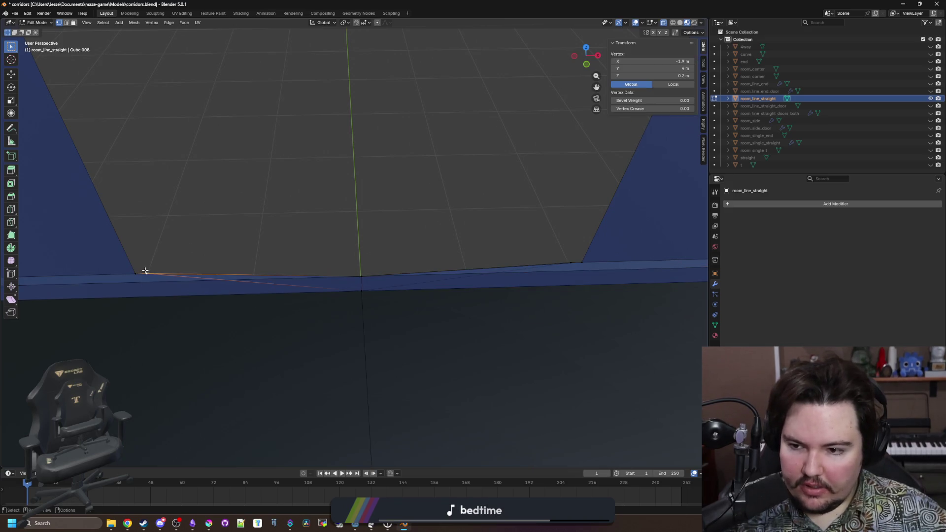
left_click(553, 273, "shift")
left_click(566, 264, "shift")
key("m")
left_click(579, 265)
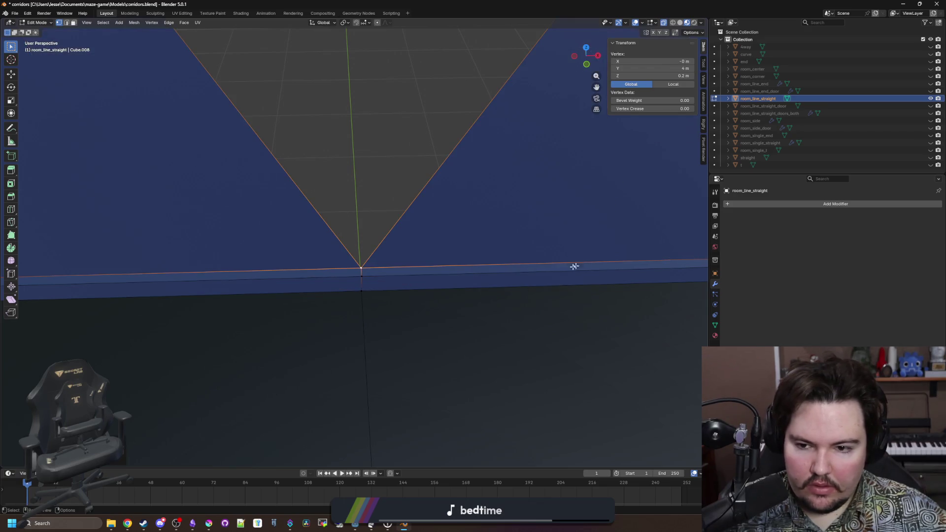
left_click(363, 247)
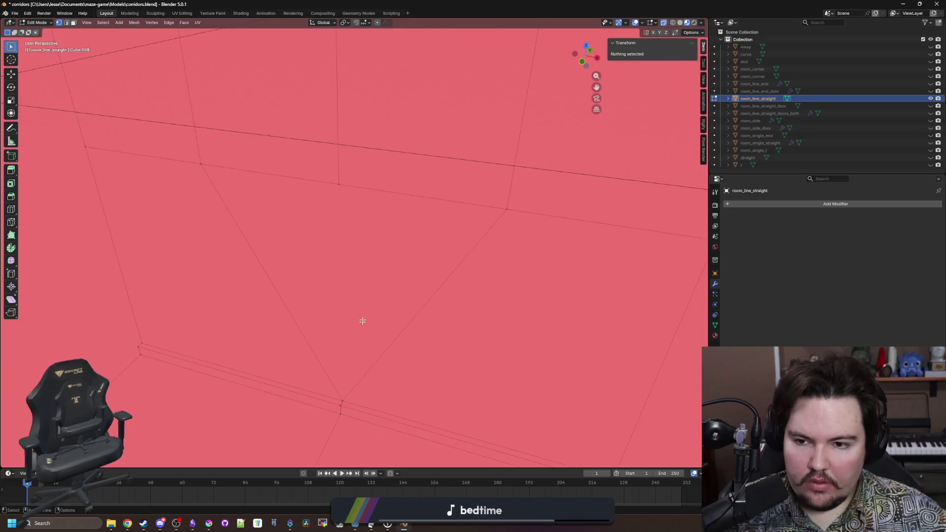
- Collapse the doorway's edge vertices into one point to seal the wall
scroll(363, 322, "down", 5)
mouse_move(531, 264)
left_mouse_down()
mouse_move(439, 258)
mouse_move(138, 192)
left_mouse_up()
key("m")
left_click(289, 203)
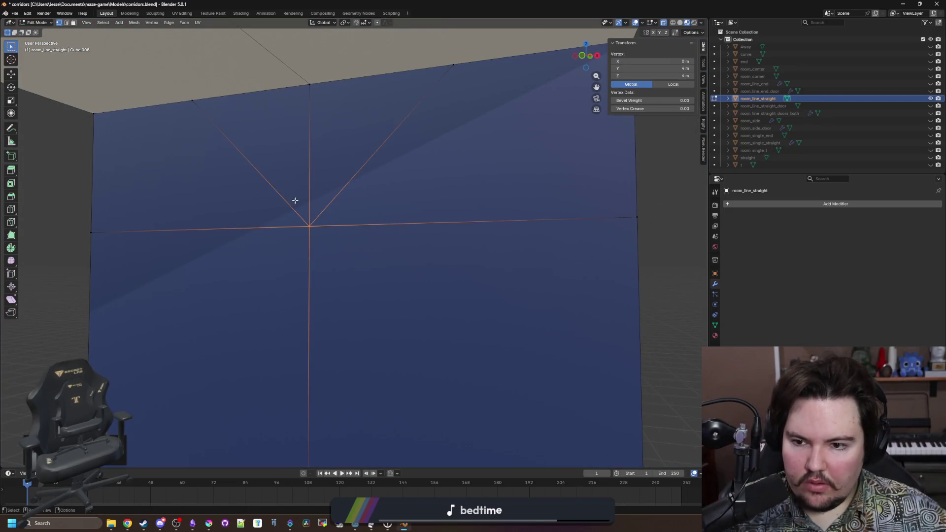
left_click(386, 279)
- Return to Object Mode, reselect room_line_straight, and minimize Blender
scroll(331, 299, "down", 4)
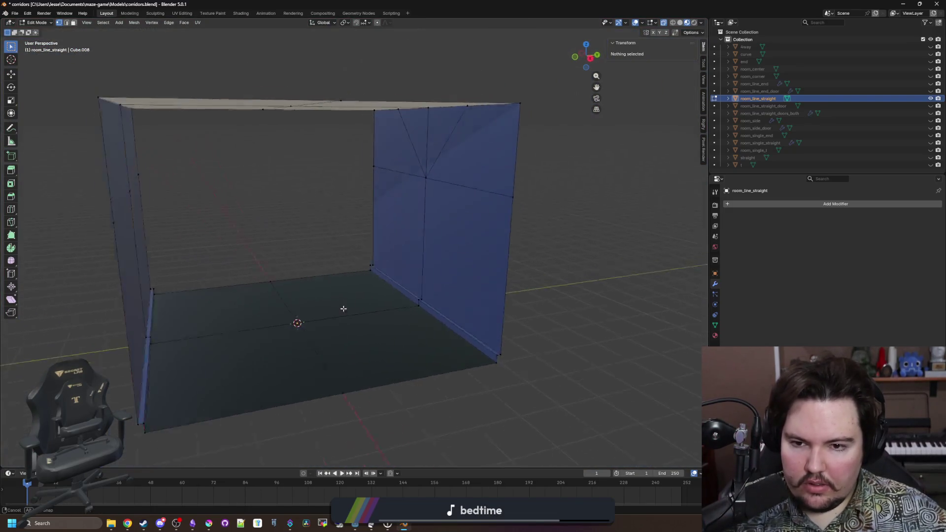
key("Tab")
mouse_move(491, 279)
left_mouse_down()
mouse_move(448, 241)
mouse_move(492, 260)
mouse_move(410, 260)
left_mouse_up()
scroll(406, 280, "up", 3)
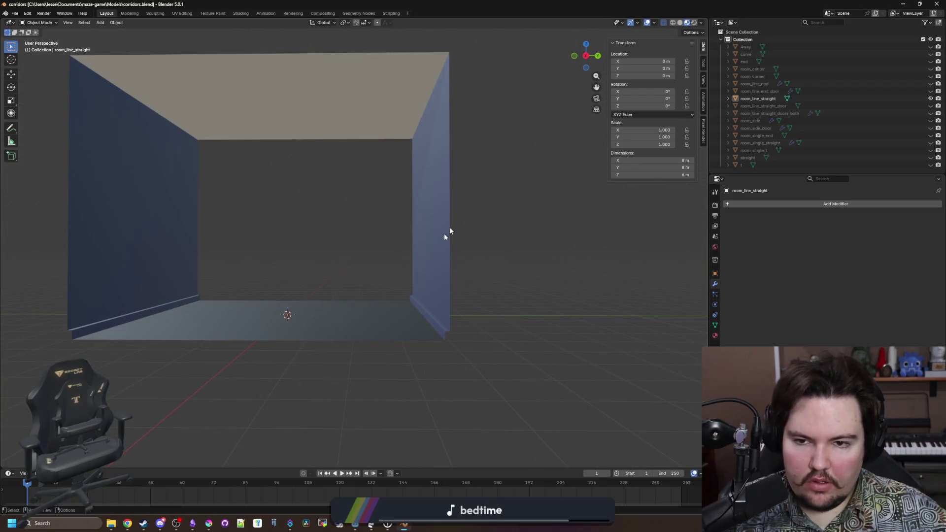
left_click(445, 191)
scroll(492, 193, "up", 2)
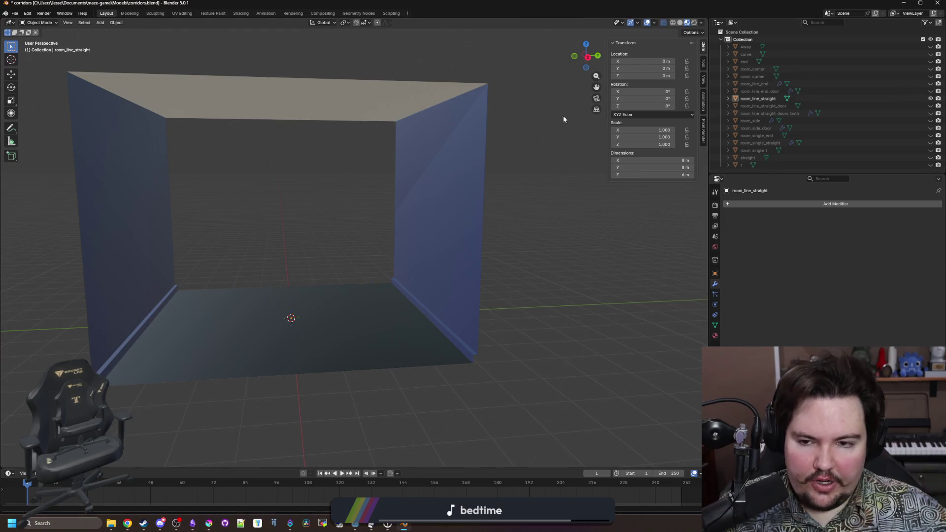
key("super+d")
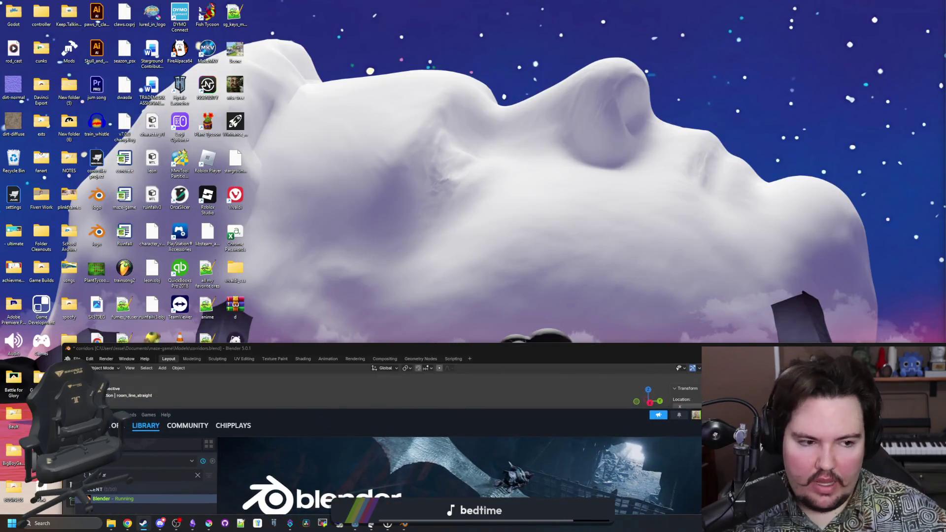
- Maximize Godot, switch to the corridor_library_source scene, and view room_line_straight in 3D
left_click(355, 523)
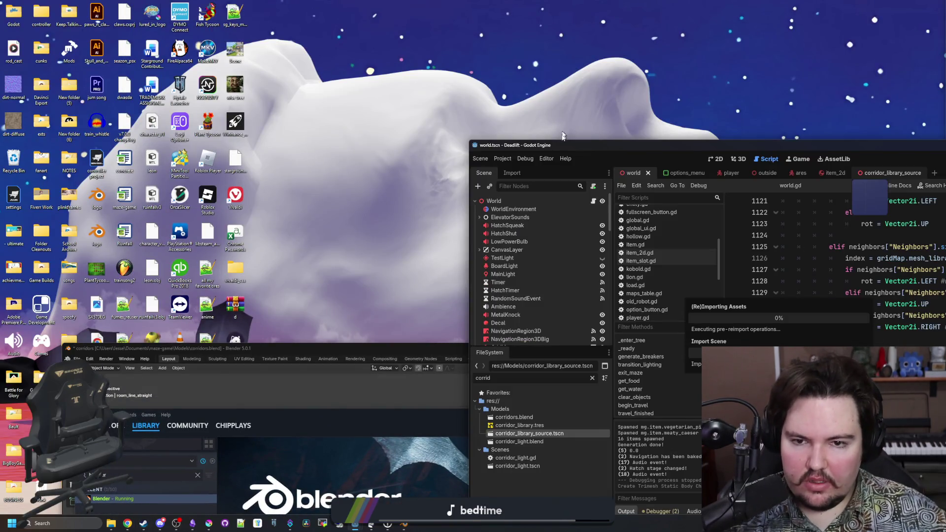
double_click(541, 148)
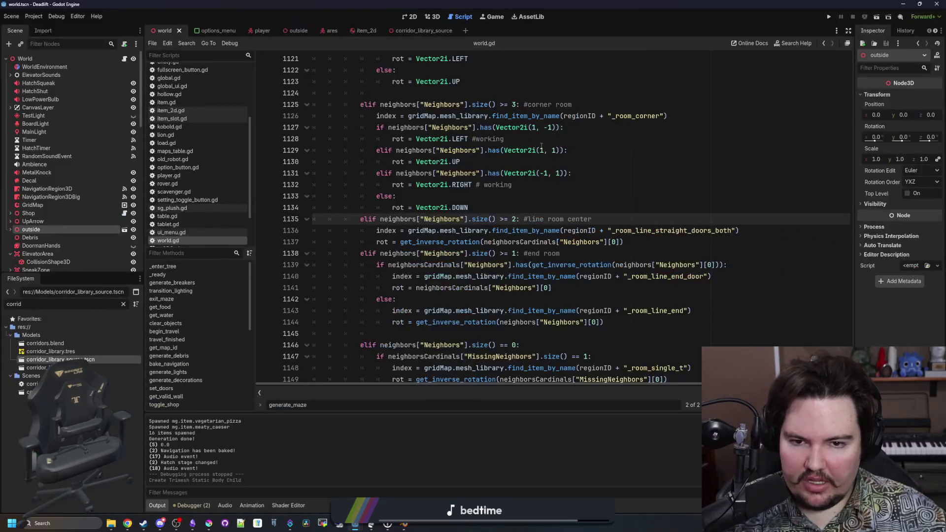
left_click(407, 33)
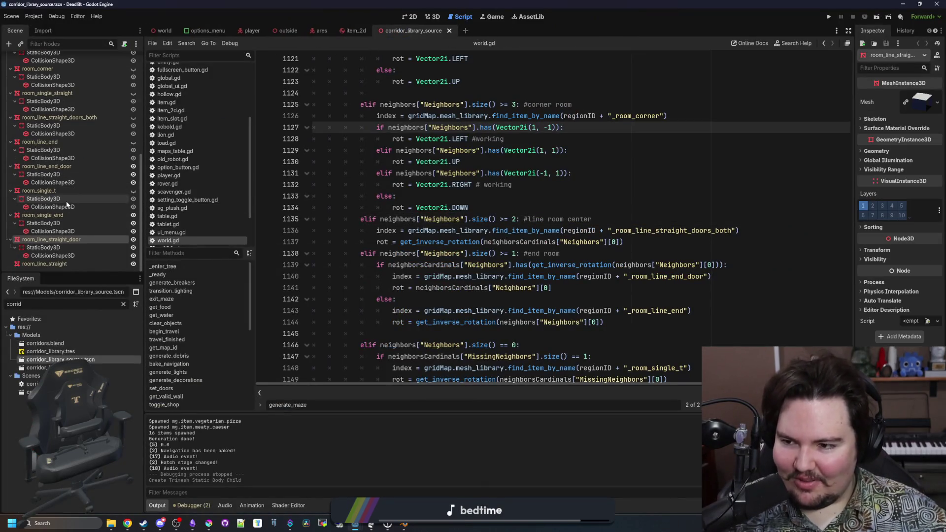
left_click(99, 264)
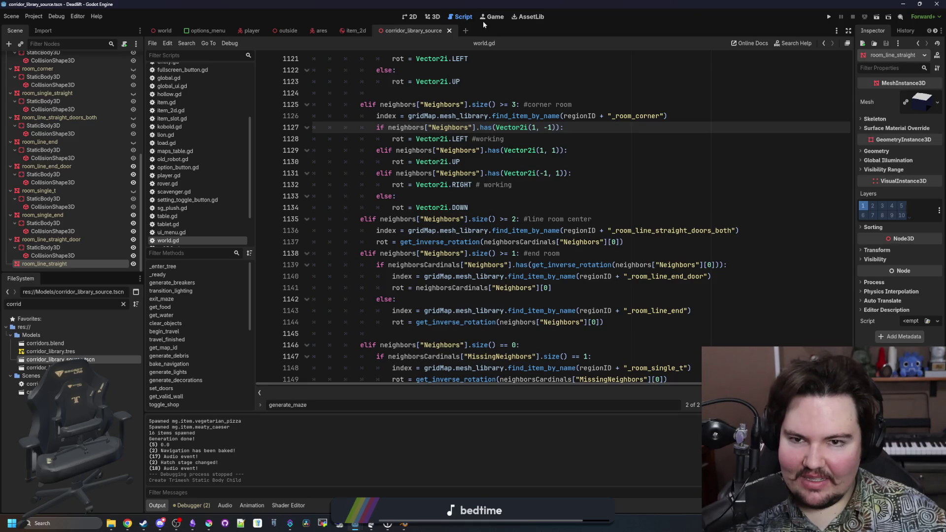
left_click(432, 16)
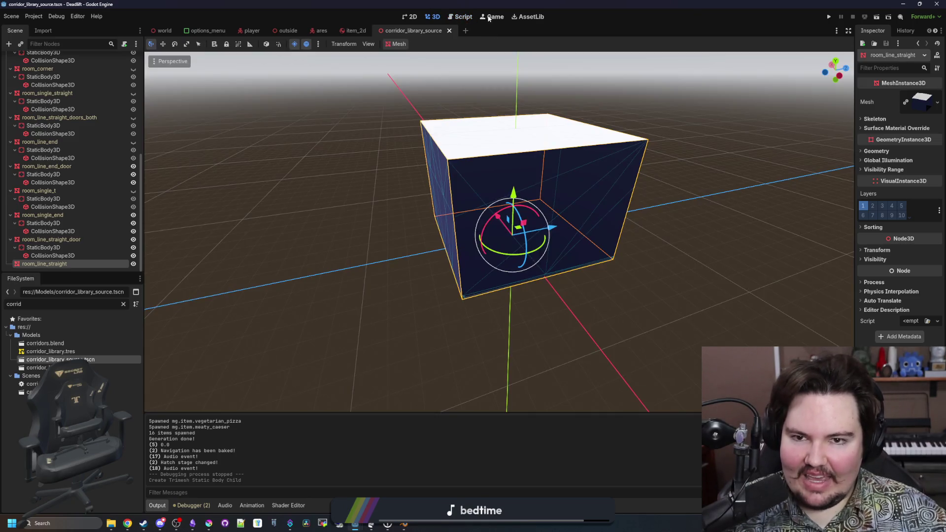
- Give room_line_straight a static-body-child collision shape and save the corridor library scene
left_click(399, 44)
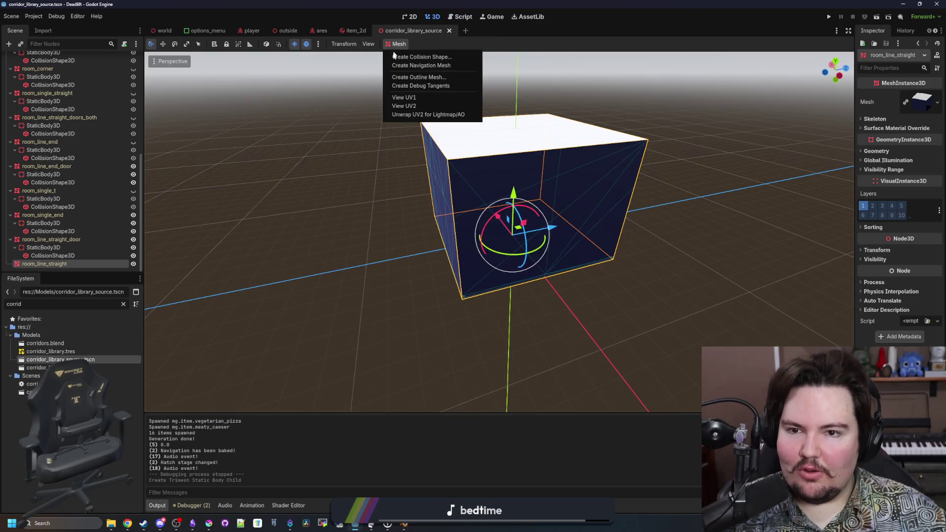
left_click(436, 59)
left_click(451, 262)
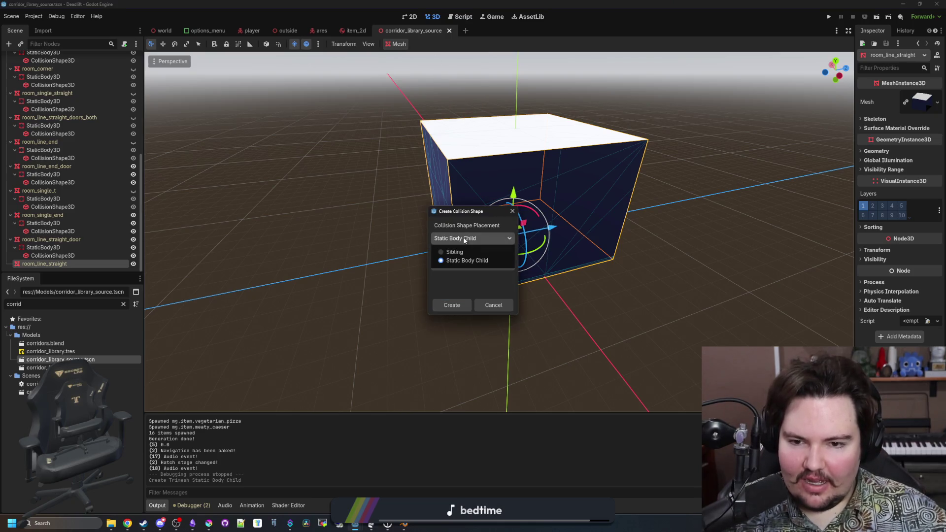
left_click(454, 262)
left_click(452, 305)
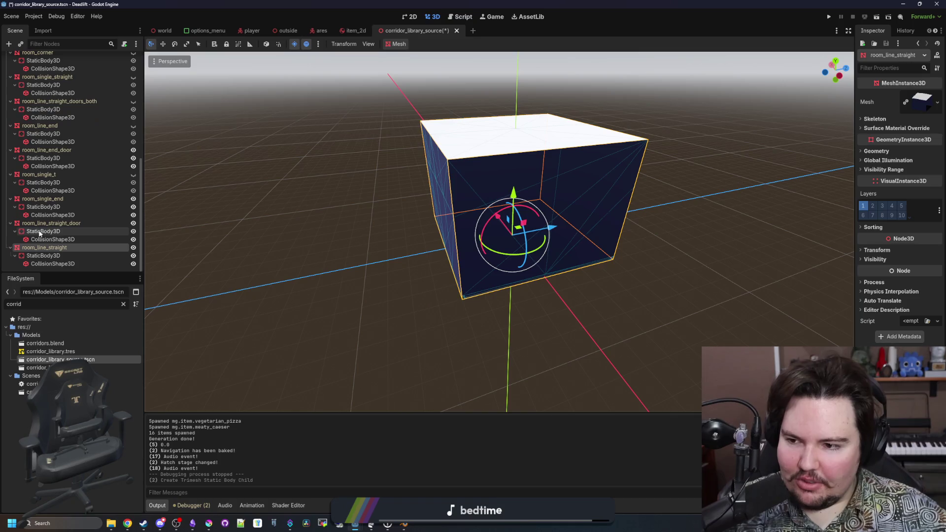
left_click(247, 231)
key("ctrl+s")
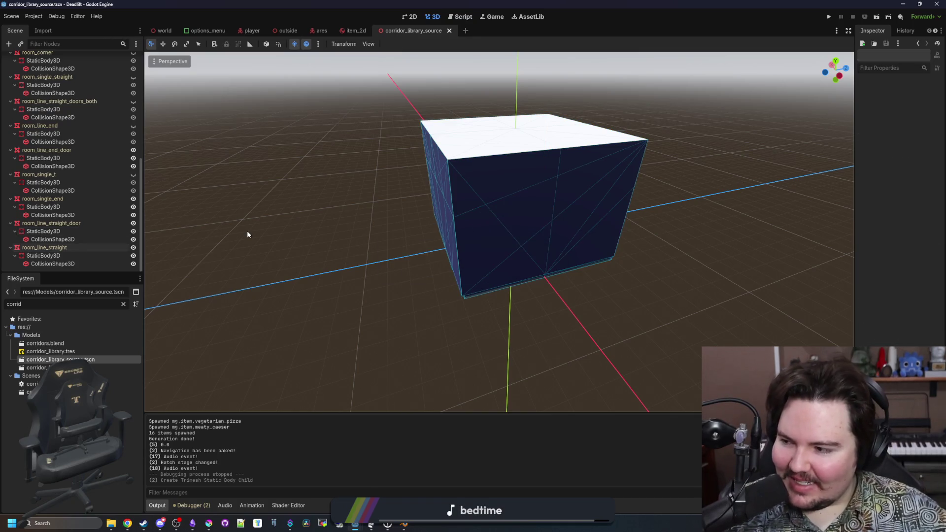
key("ctrl+s")
key("ctrl+s")
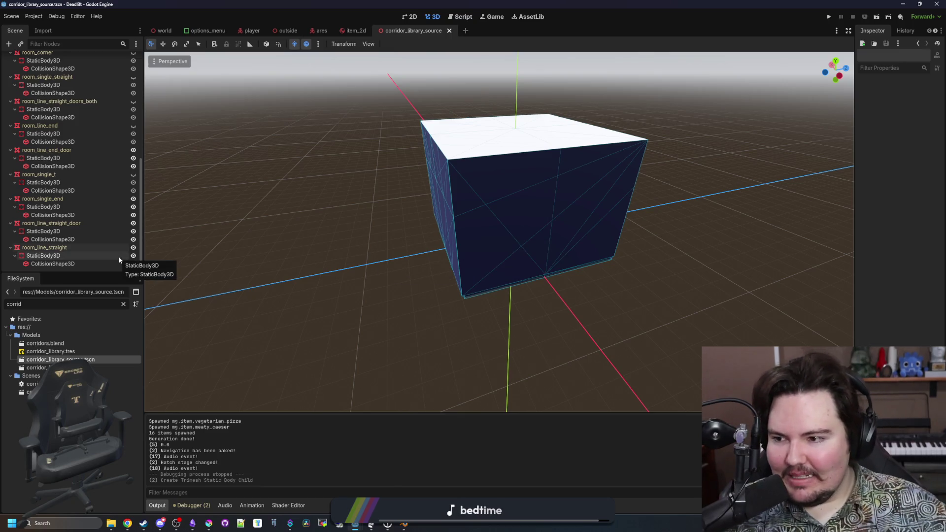
- In the world scene's world.gd, insert blank lines under the line room center condition
mouse_move(162, 35)
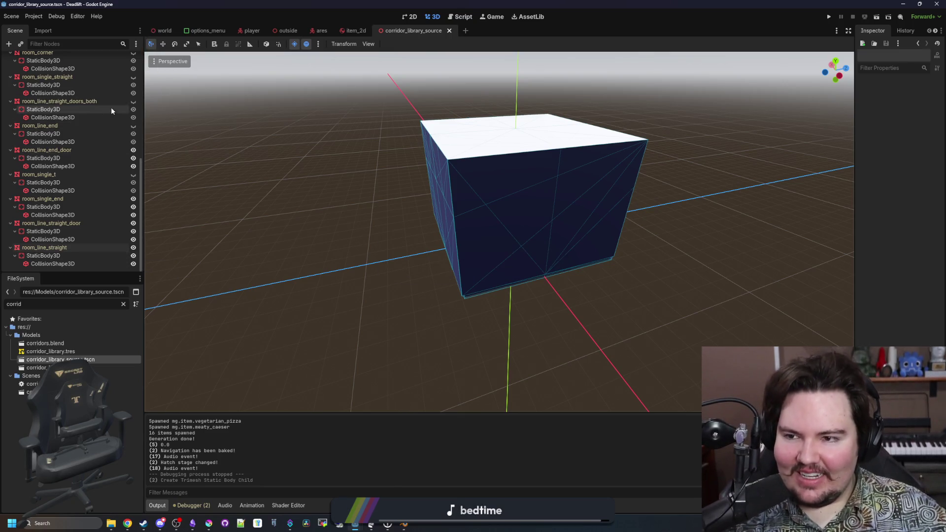
mouse_move(340, 33)
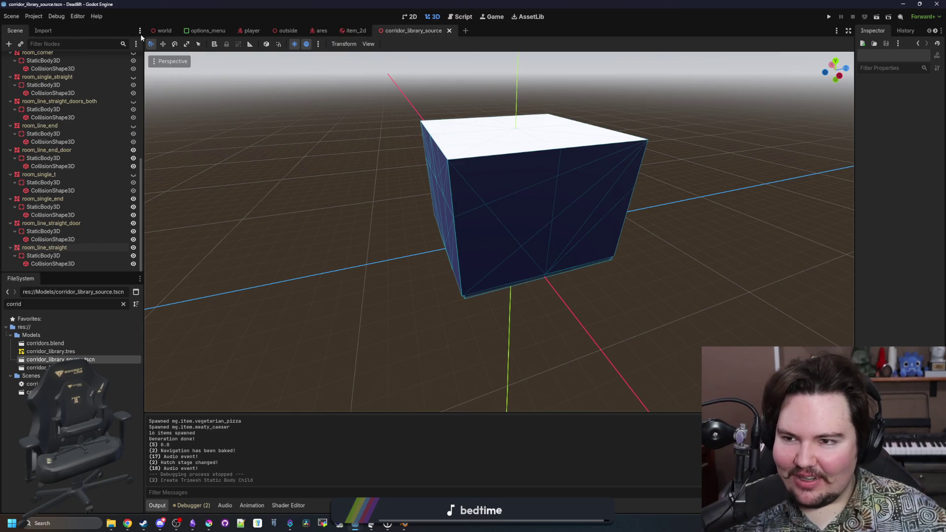
left_click(162, 31)
left_click(125, 60)
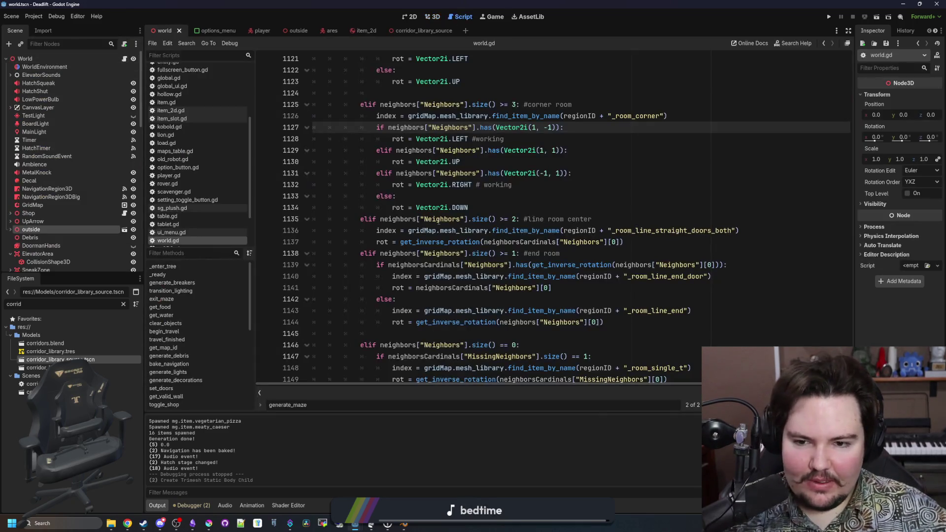
left_click(502, 199)
left_click(644, 221)
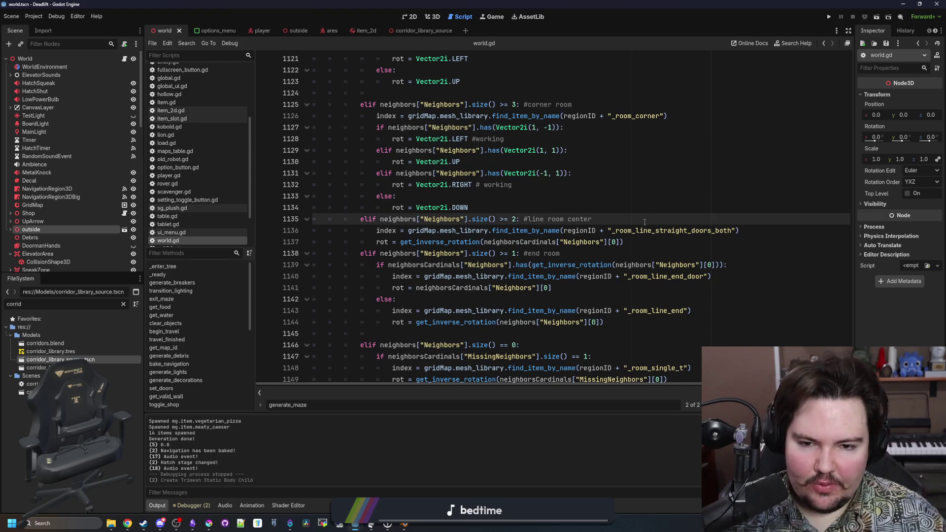
key("Return")
key("Return")
key("Up")
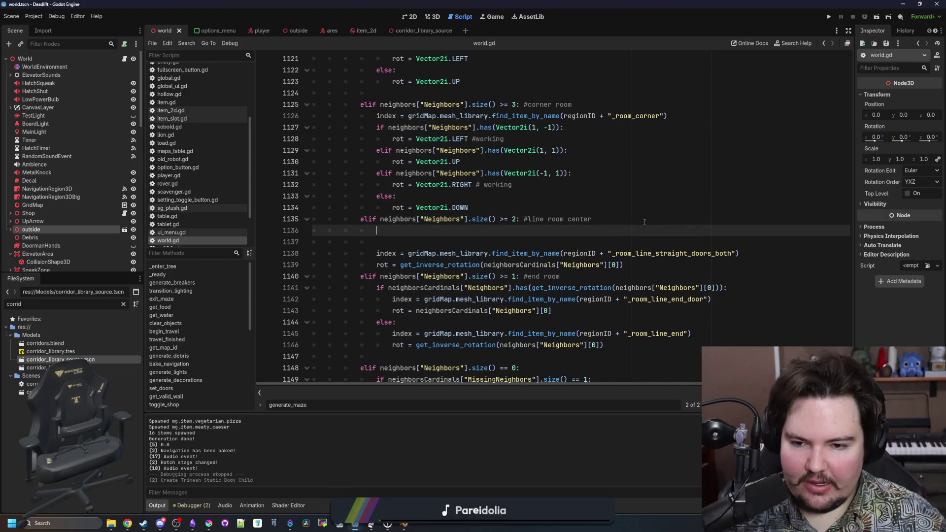
- Review generate_maze, add a blank line after line 1107, and select the neighborsCardinals variable
scroll(641, 224, "up", 2)
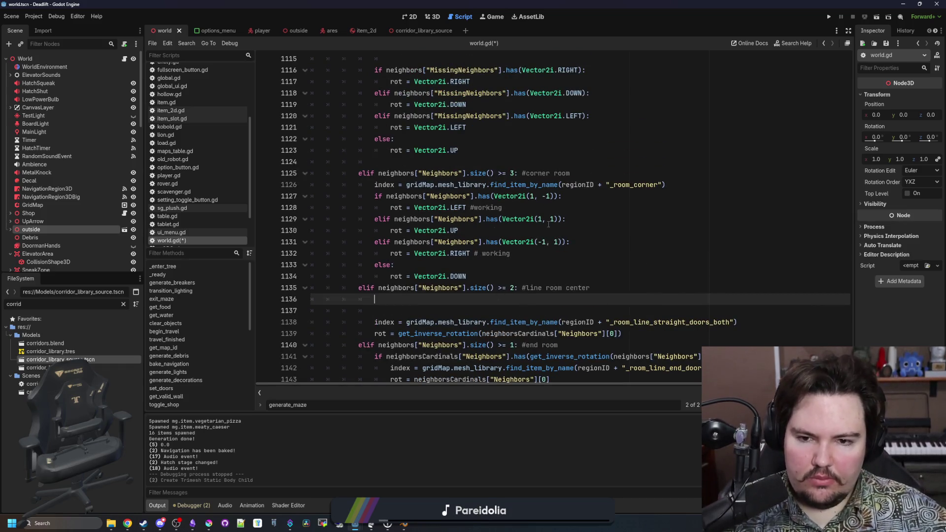
scroll(540, 233, "up", 20)
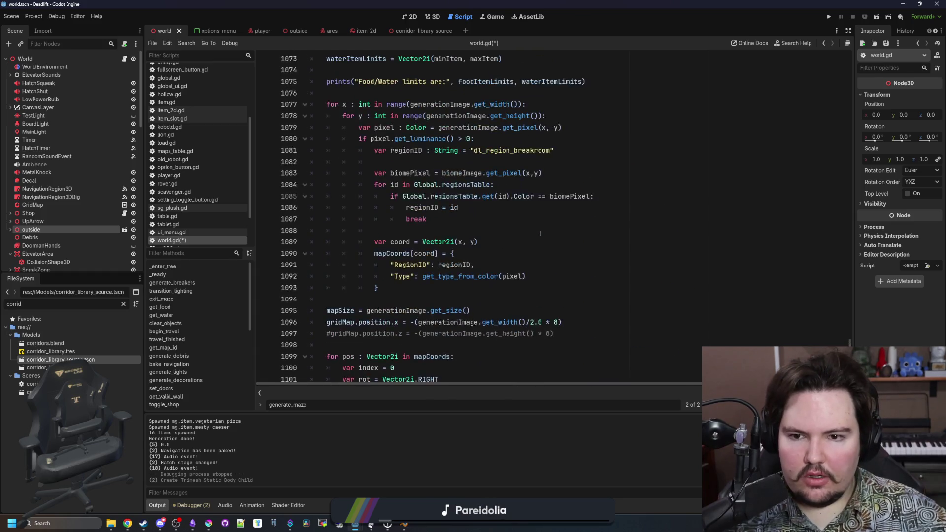
scroll(539, 234, "up", 1)
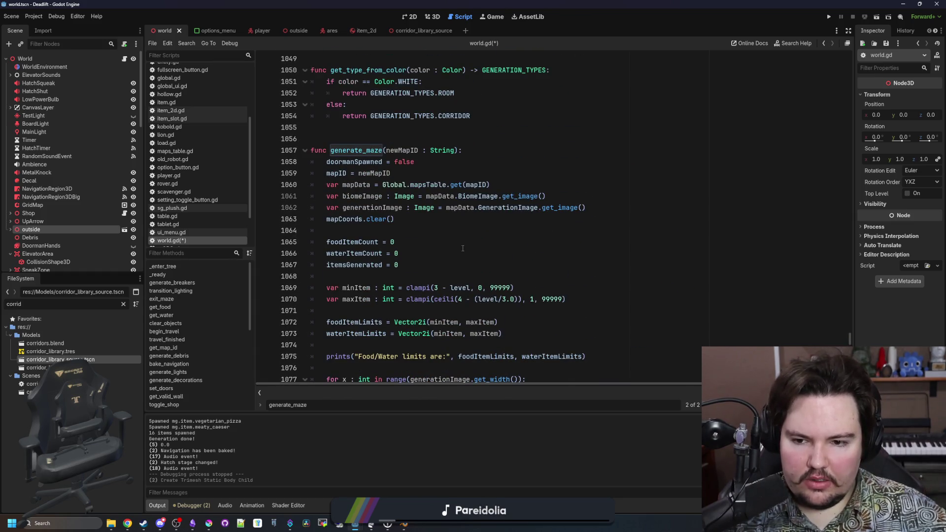
scroll(462, 248, "down", 13)
scroll(364, 209, "down", 1)
left_click(689, 243)
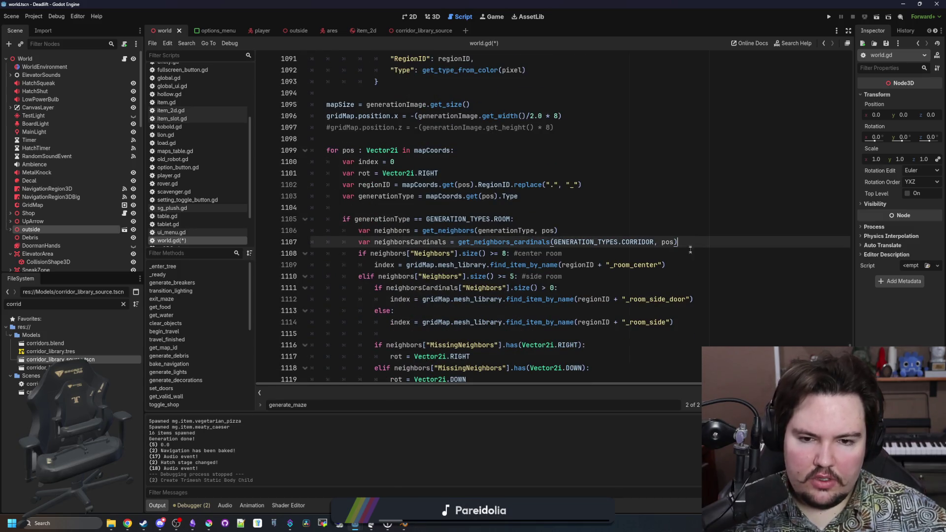
key("Return")
double_click(421, 241)
scroll(421, 240, "down", 13)
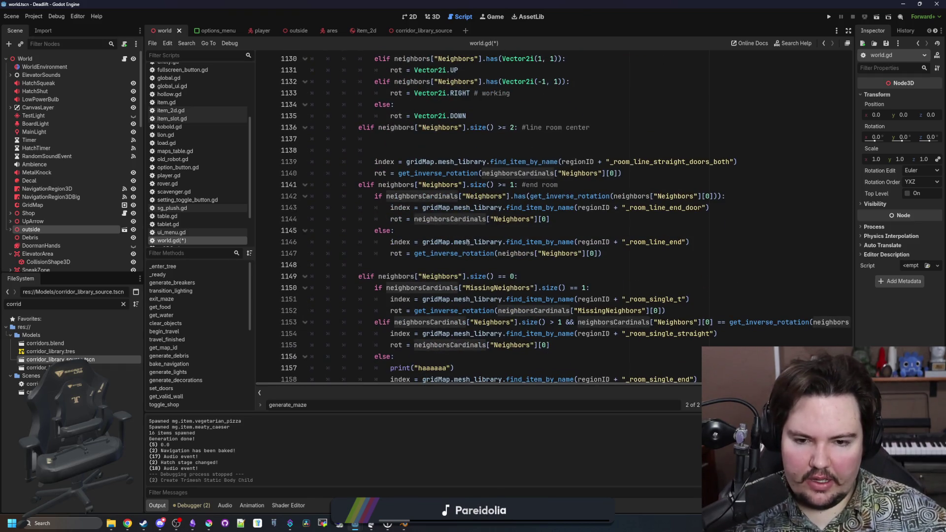
left_click(421, 234)
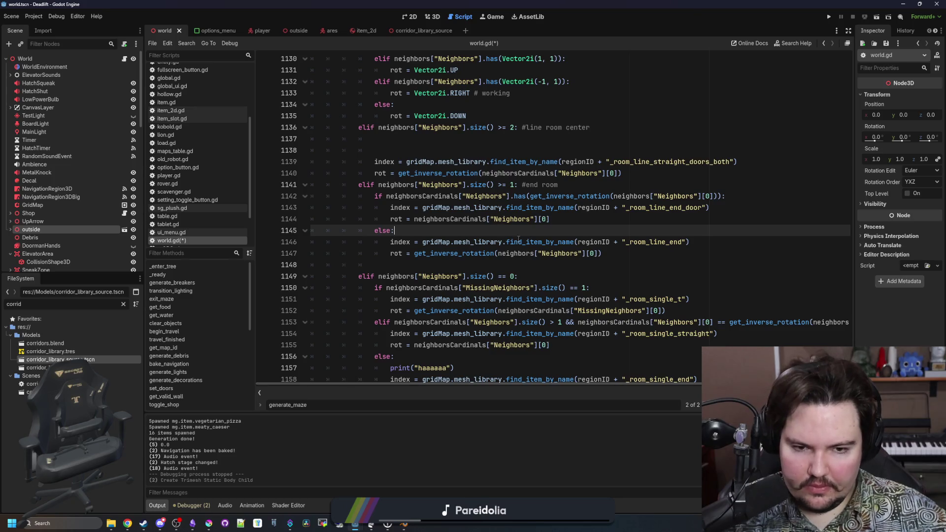
scroll(519, 191, "down", 8)
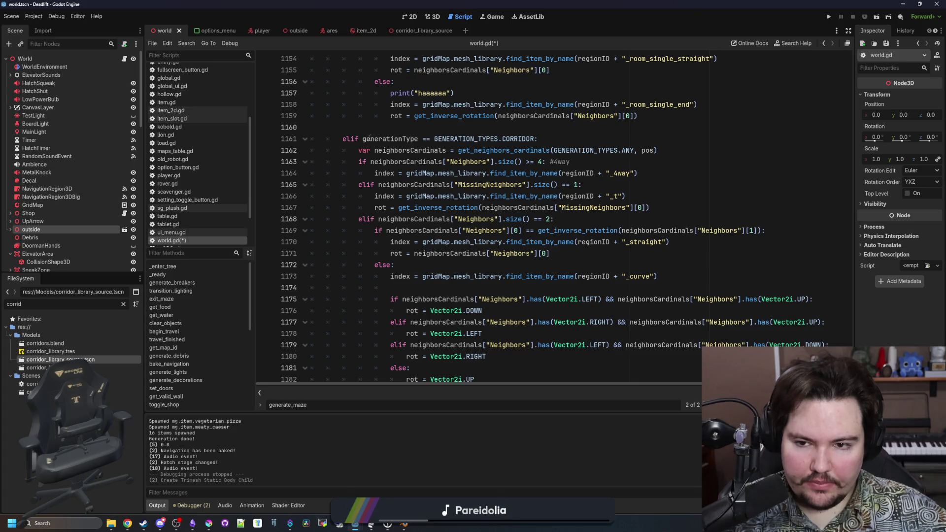
scroll(493, 264, "up", 8)
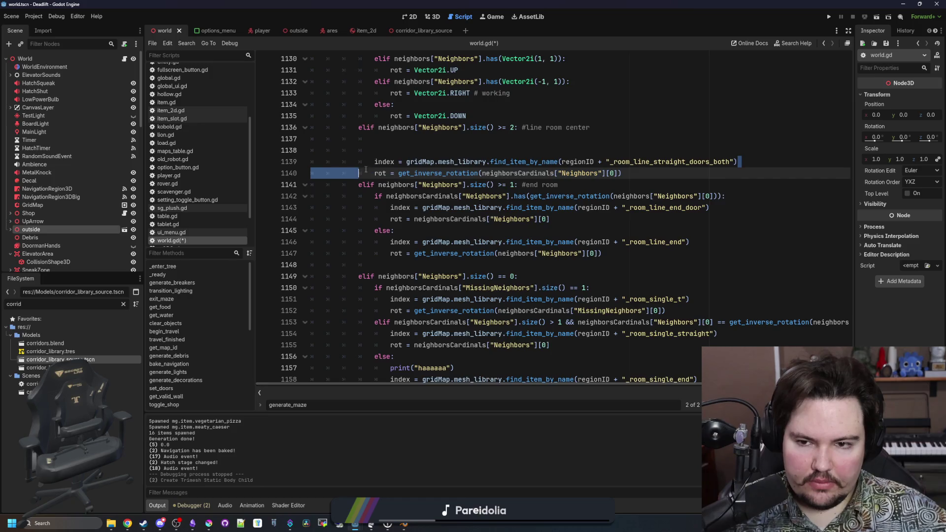
- Write the first line-room condition as an if on neighborsCardinals.size() on line 1137
scroll(493, 221, "up", 3)
left_click(407, 242)
type("neighborsCardinals")
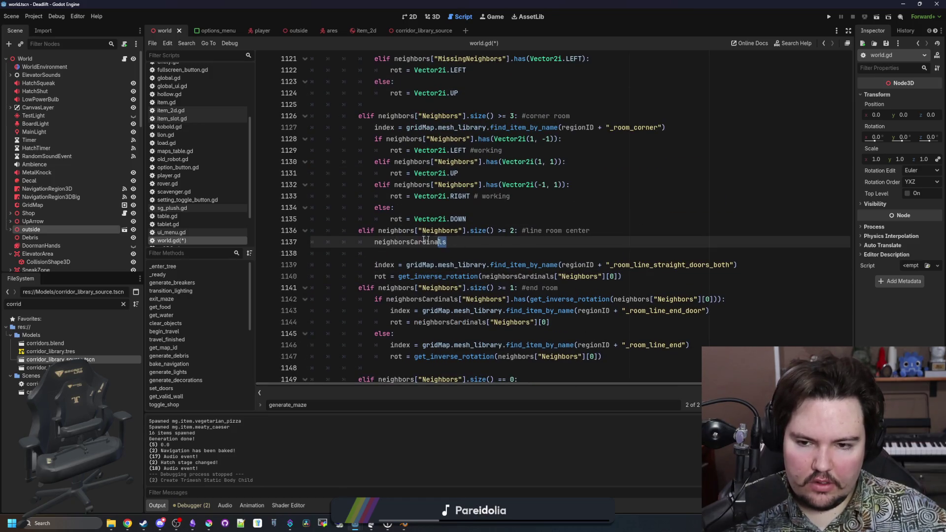
double_click(436, 242)
left_click(457, 241)
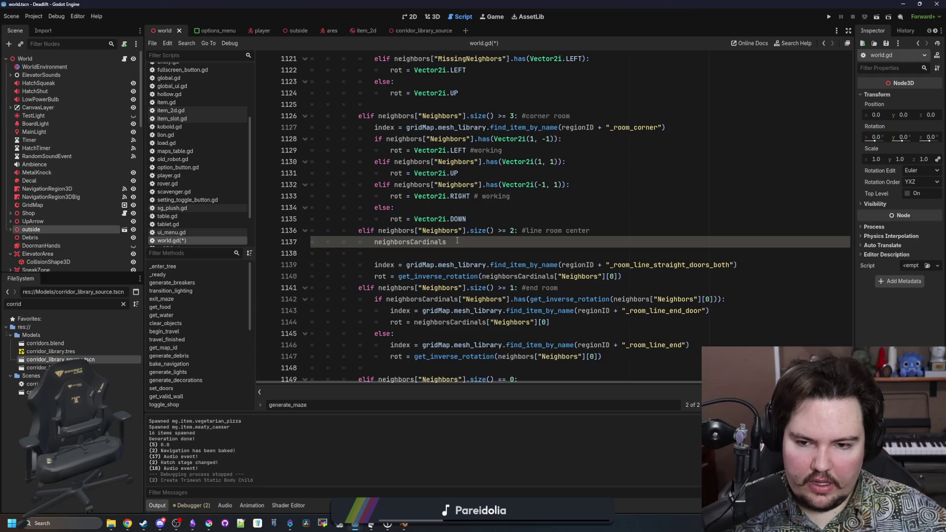
left_click_drag(457, 241, 375, 242)
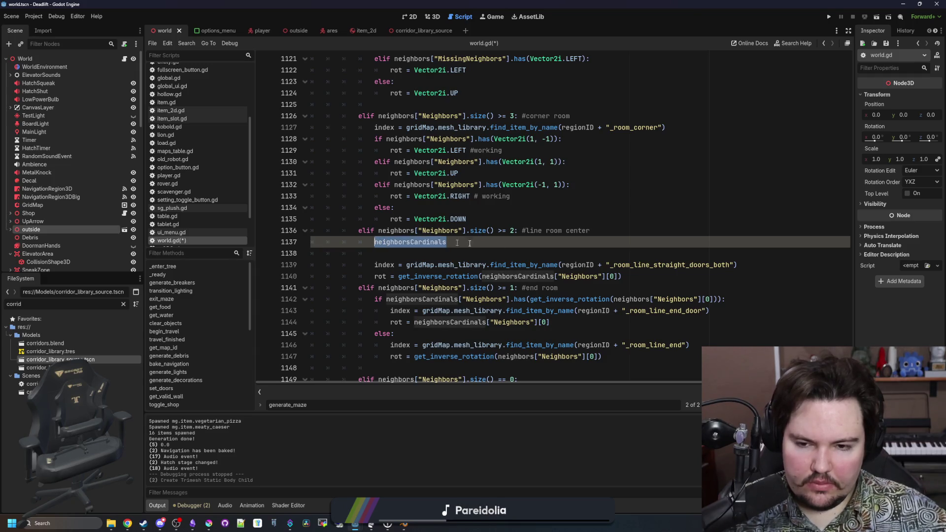
left_click(514, 245)
left_click_drag(446, 242, 374, 245)
type("if nei")
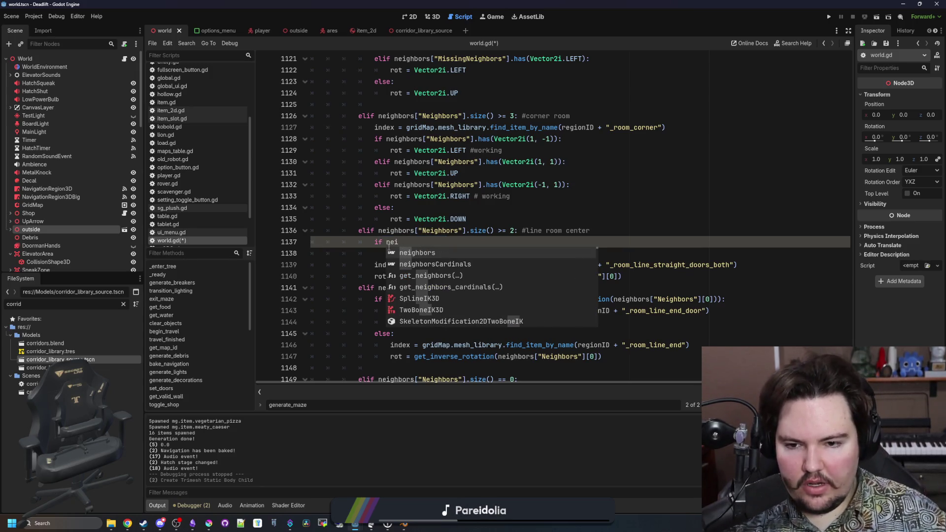
key("Down")
key("Return")
type(".size() > 0")
key("BackSpace")
key("BackSpace")
key("BackSpace")
type("== 0")
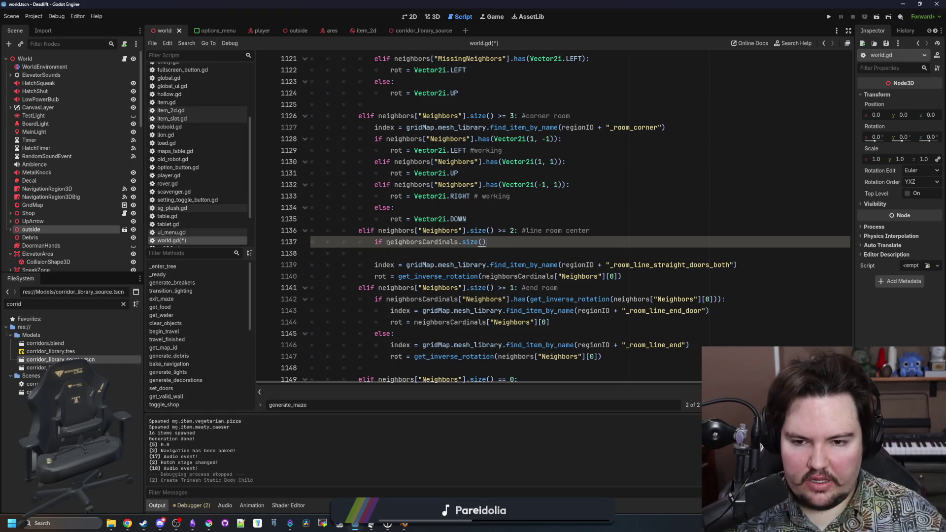
type(">")
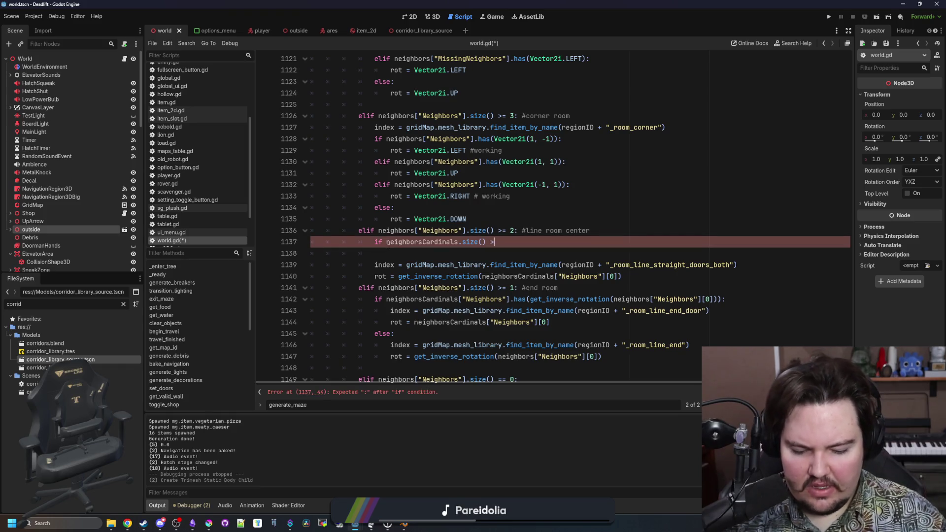
- Add an elif branch checking neighborsCardinals.size() >= 1
key("Return")
key("Return")
type("elif")
mouse_move(499, 242)
left_mouse_down()
mouse_move(317, 241)
mouse_move(386, 242)
left_mouse_up()
key("ctrl+c")
key("Down")
key("Down")
key("ctrl+v")
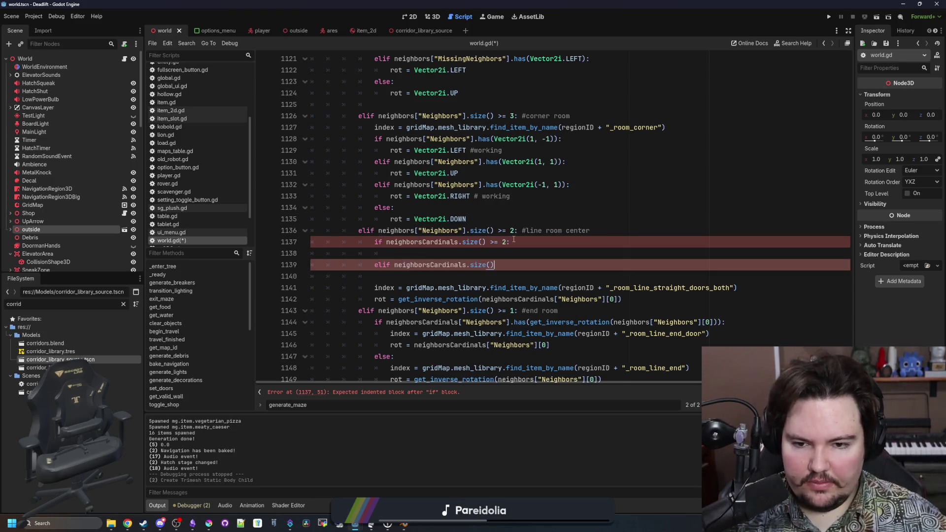
type(" >= 1:")
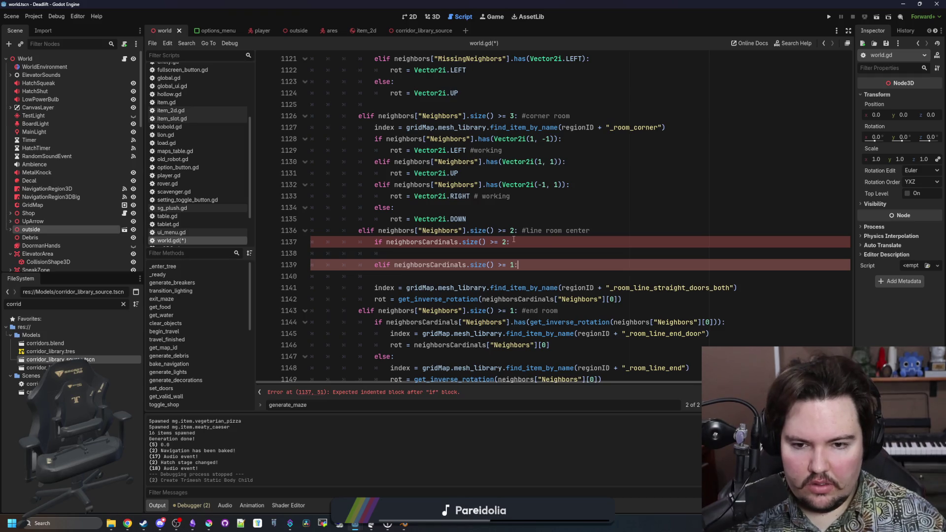
key("Return")
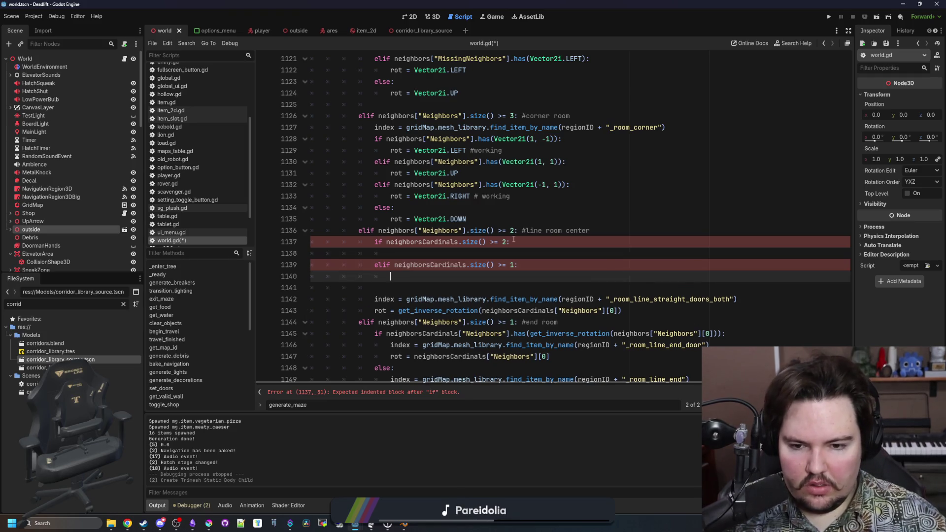
- Turn both neighborsCardinals checks into == comparisons and add an else: fallback branch
left_click(492, 241)
key("BackSpace")
type("=")
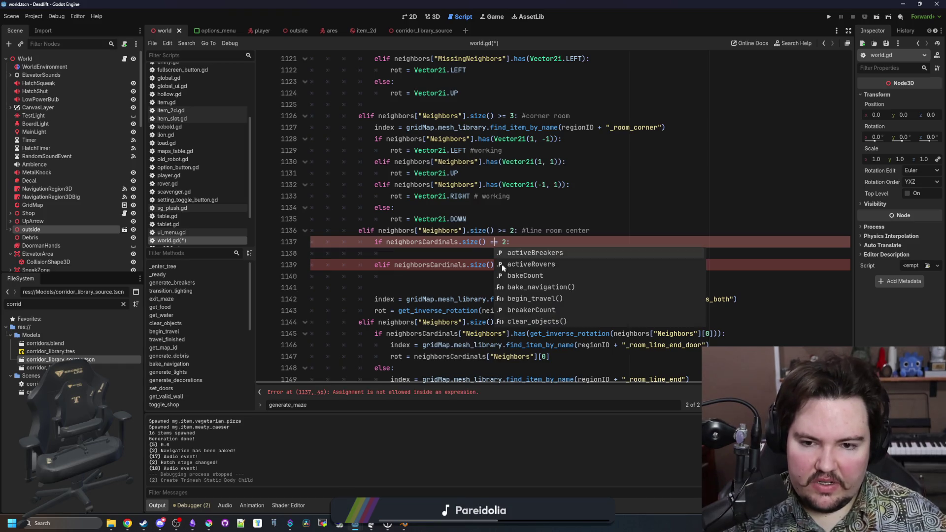
left_click(501, 265)
key("BackSpace")
type("=")
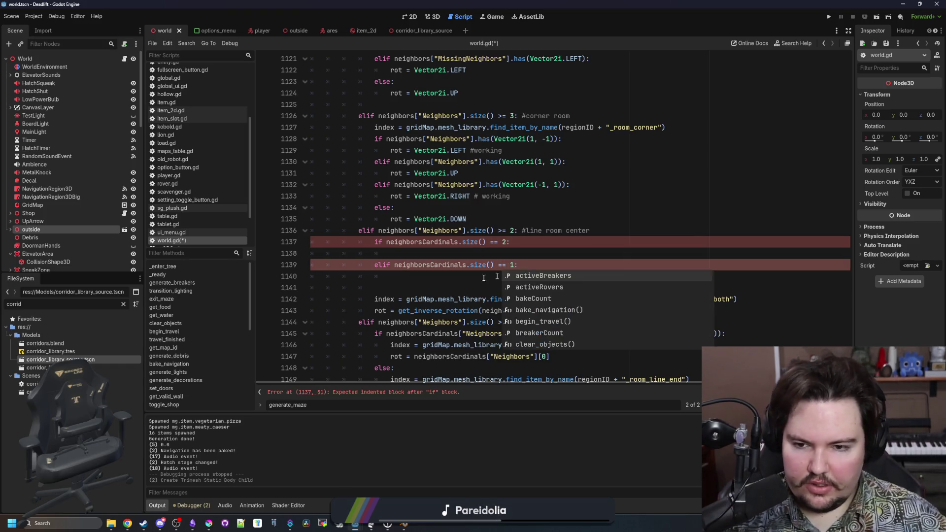
left_click(420, 278)
key("Return")
type("else:")
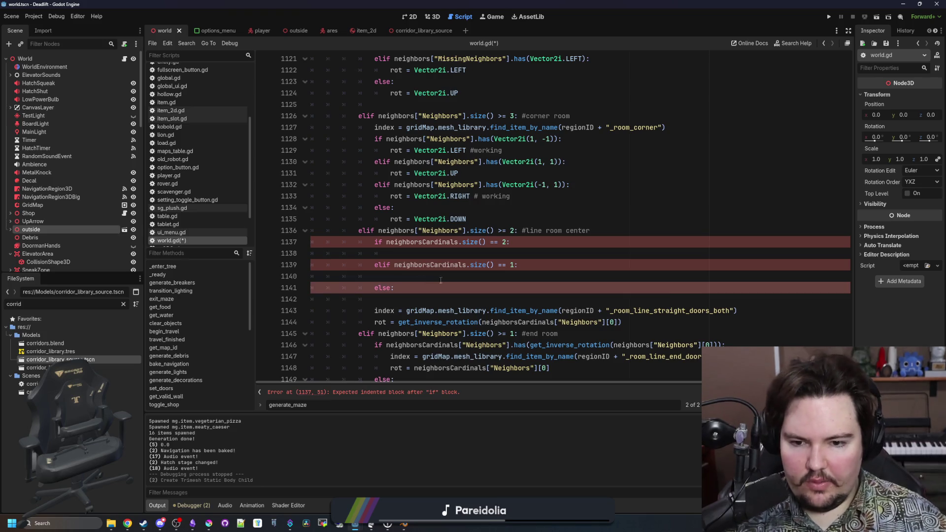
- Fill the else branch with a find_item_by_name lookup for plain room_line_straight
left_click_drag(758, 308, 374, 311)
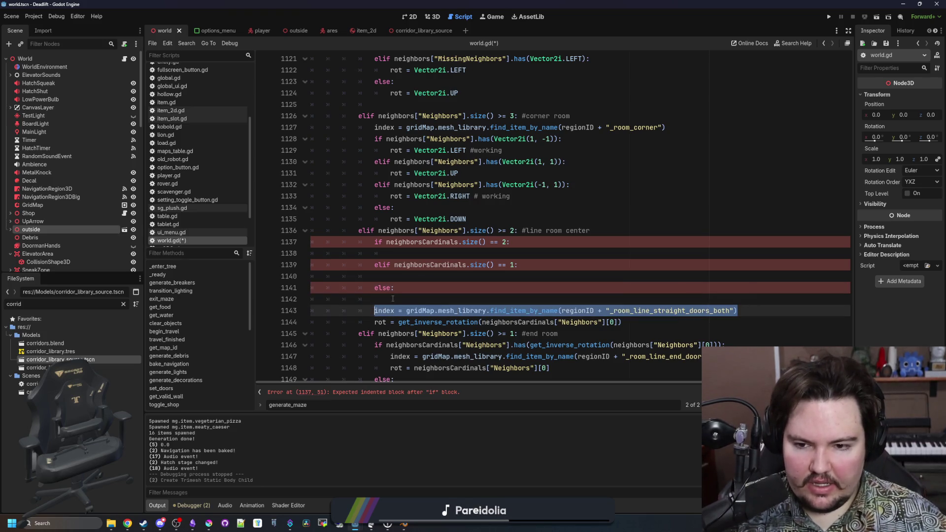
left_click(393, 299)
key("ctrl+v")
left_click(746, 298)
key("BackSpace")
key("BackSpace")
key("BackSpace")
type("t")
- Add room_line_straight_door and room_line_straight_doors_both lookups to the other branches, and remove the leftover duplicate
left_click_drag(709, 299, 389, 298)
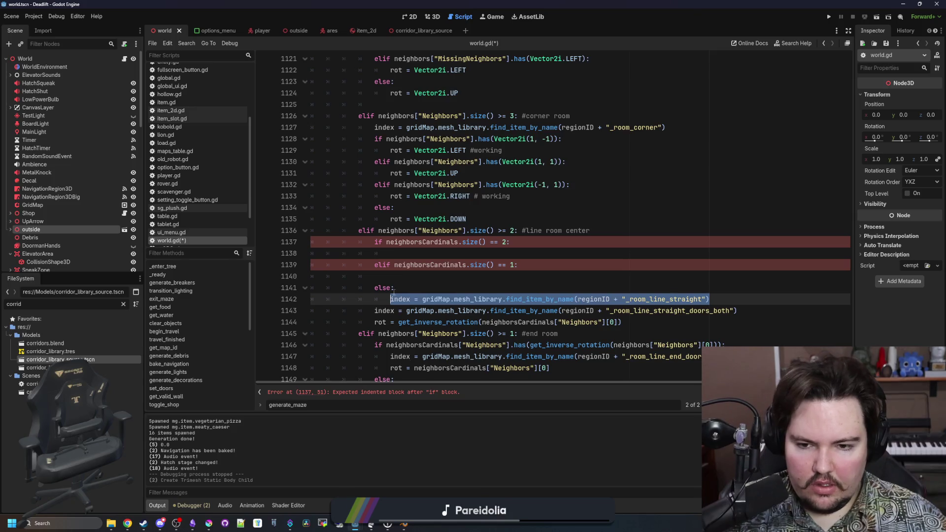
key("ctrl+c")
key("Up")
key("Up")
key("ctrl+v")
type("_door")
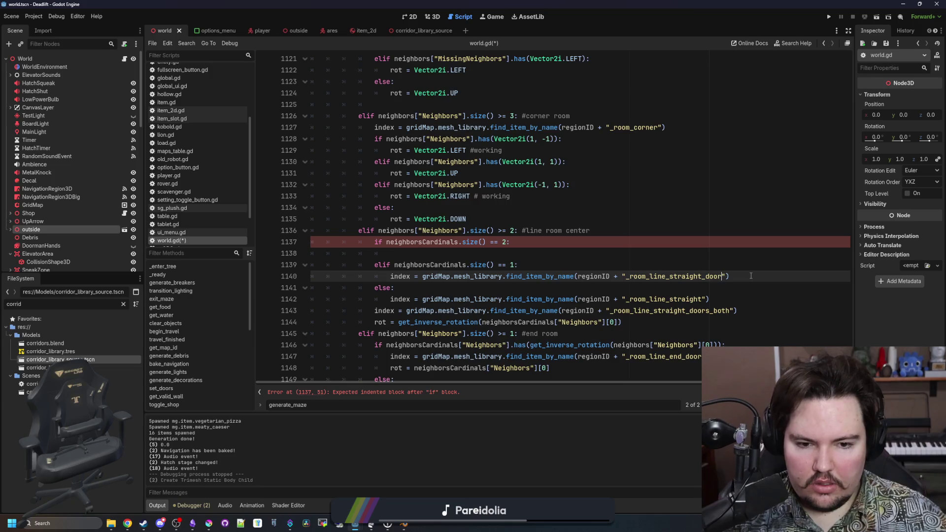
left_click_drag(737, 310, 375, 310)
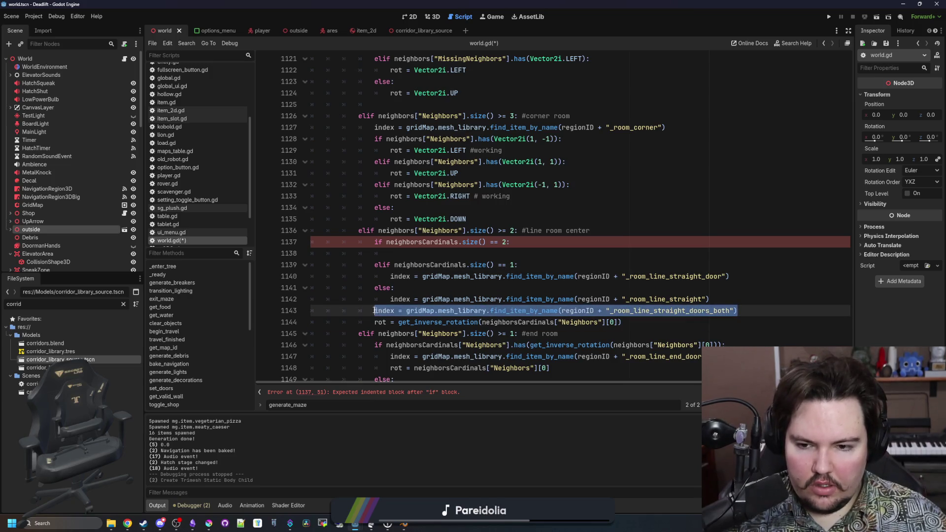
left_click(408, 255)
key("ctrl+v")
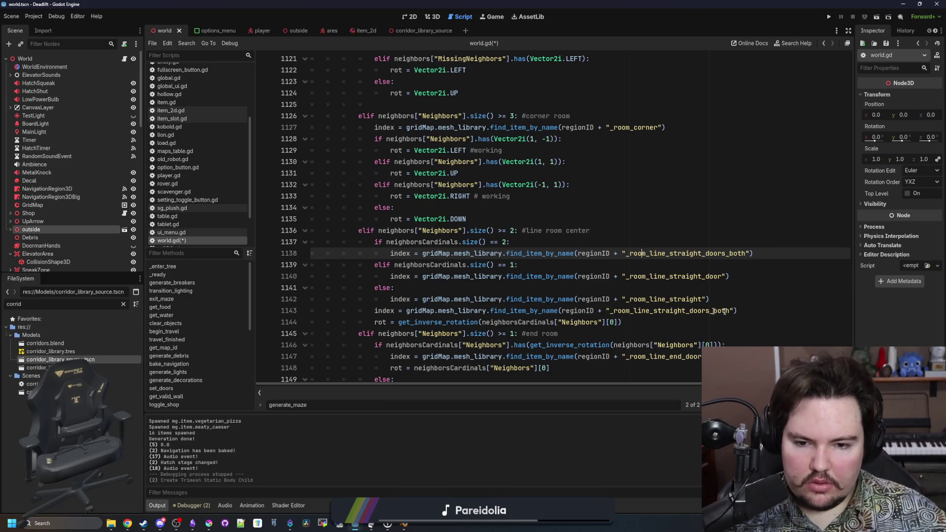
left_click_drag(767, 315, 710, 299)
key("BackSpace")
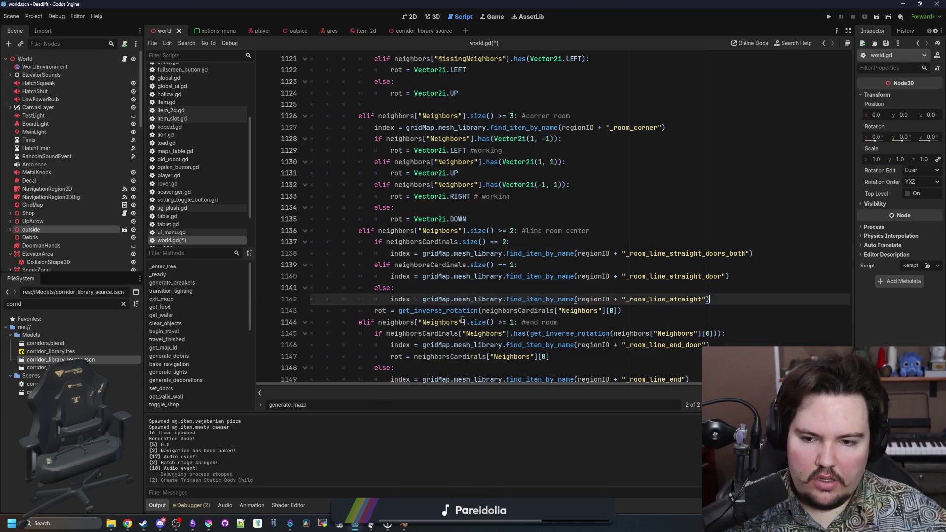
- Move the shared rot = get_inverse_rotation(...) line into the else branch, indented
key("Return")
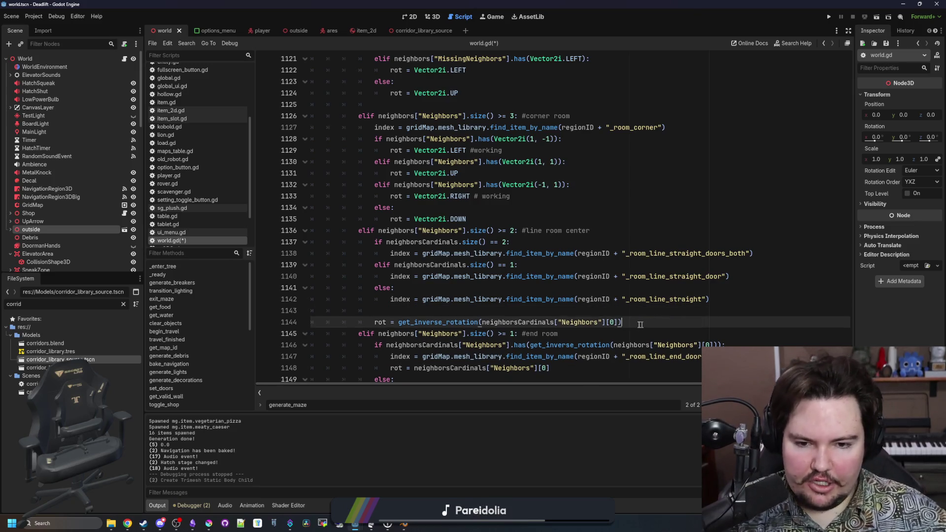
left_click_drag(635, 318, 375, 321)
scroll(469, 316, "down", 1)
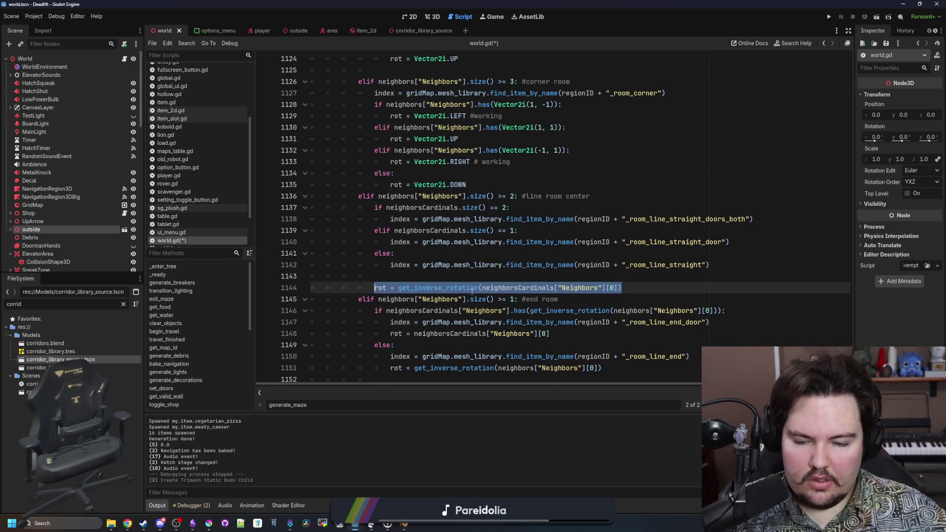
left_click_drag(622, 288, 374, 288)
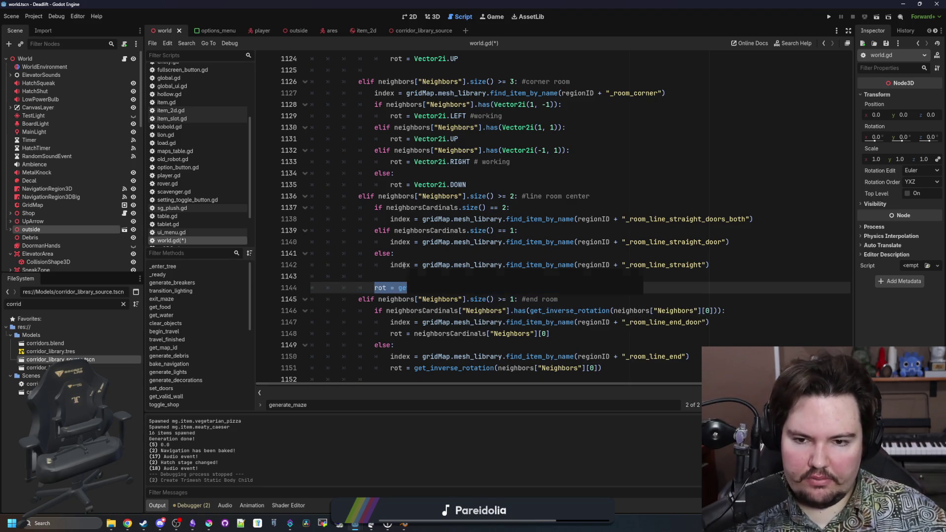
key("BackSpace")
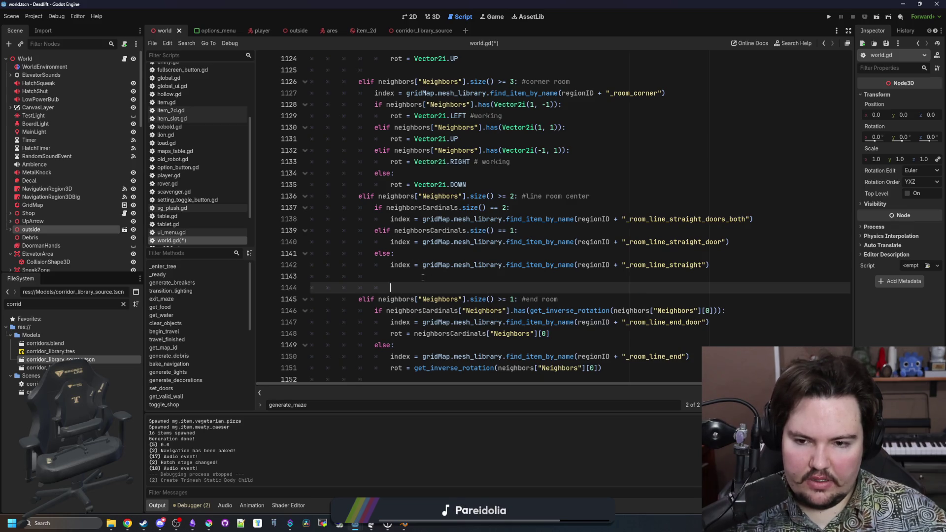
left_click(423, 277)
key("ctrl+v")
left_click(367, 275)
key("Tab")
left_click(404, 282)
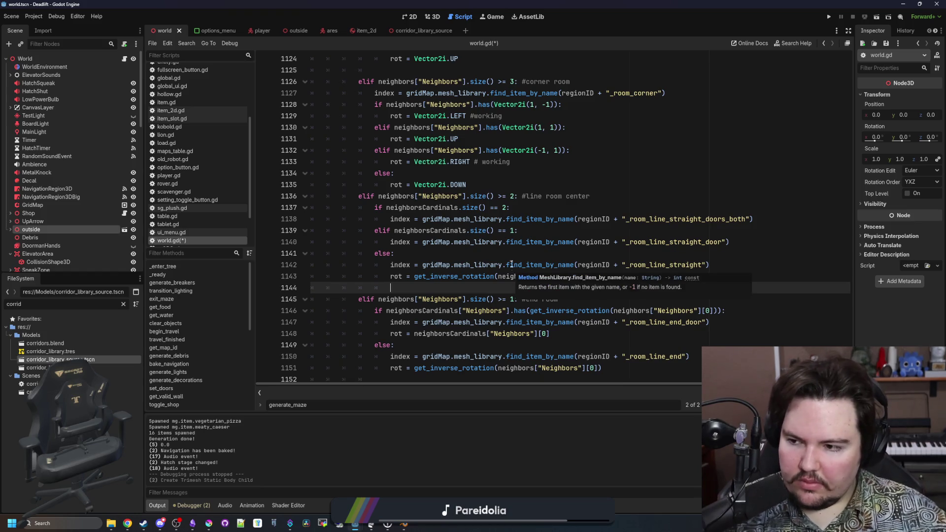
- Add the rotation line to the single-door branch and make the straight corridor rotation use neighbors
left_click(486, 256)
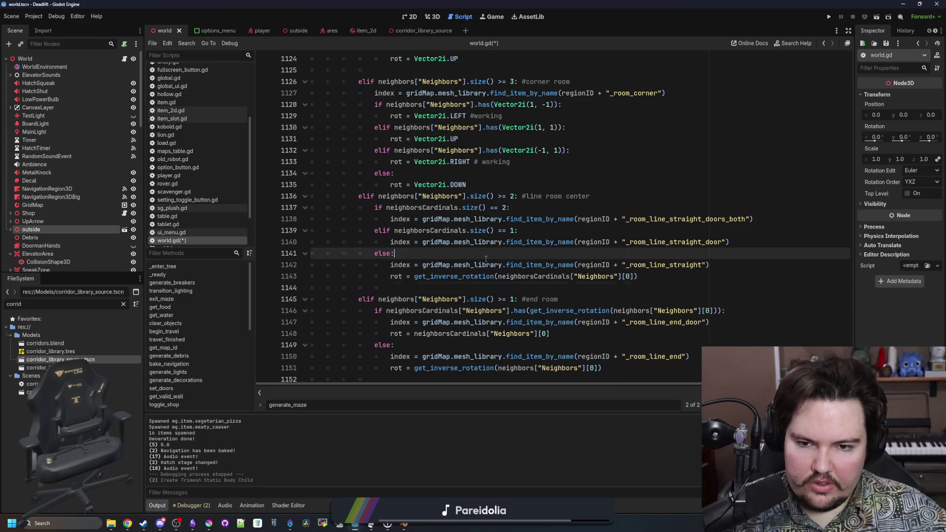
left_click(771, 242)
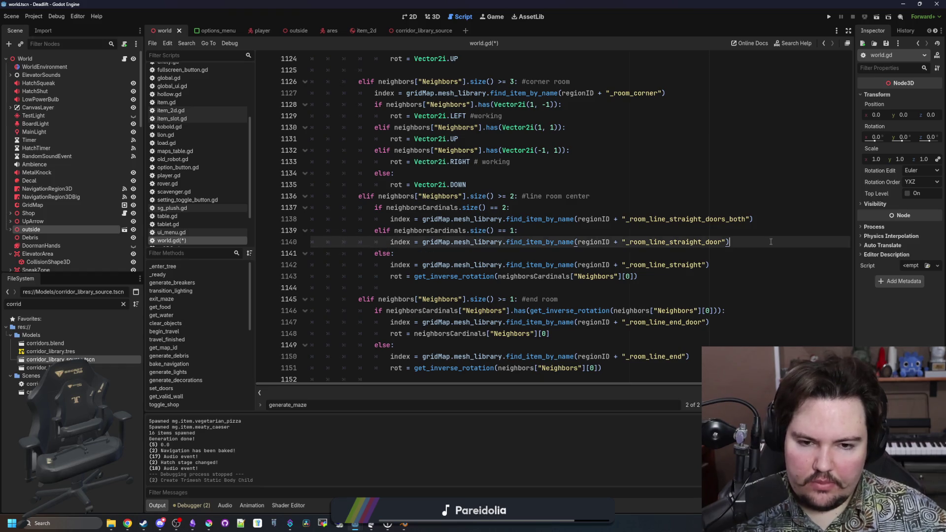
key("Return")
key("ctrl+v")
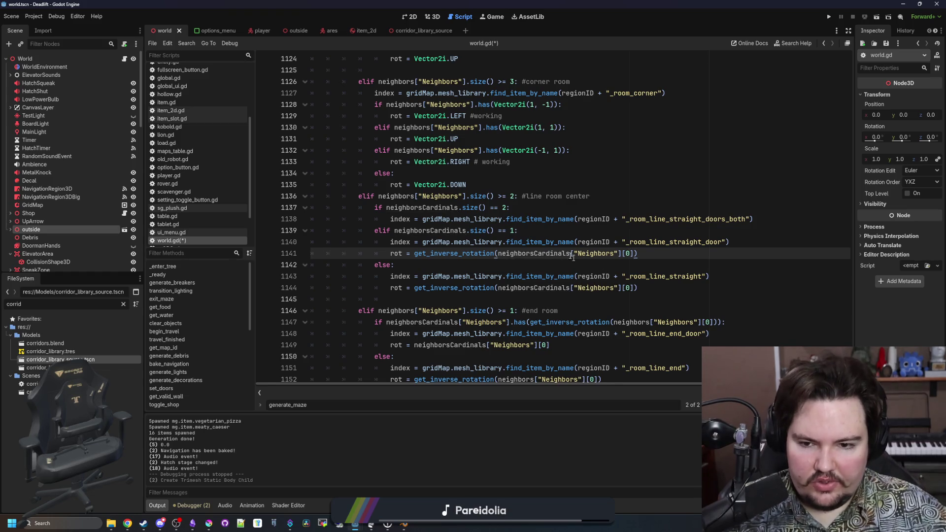
mouse_move(571, 254)
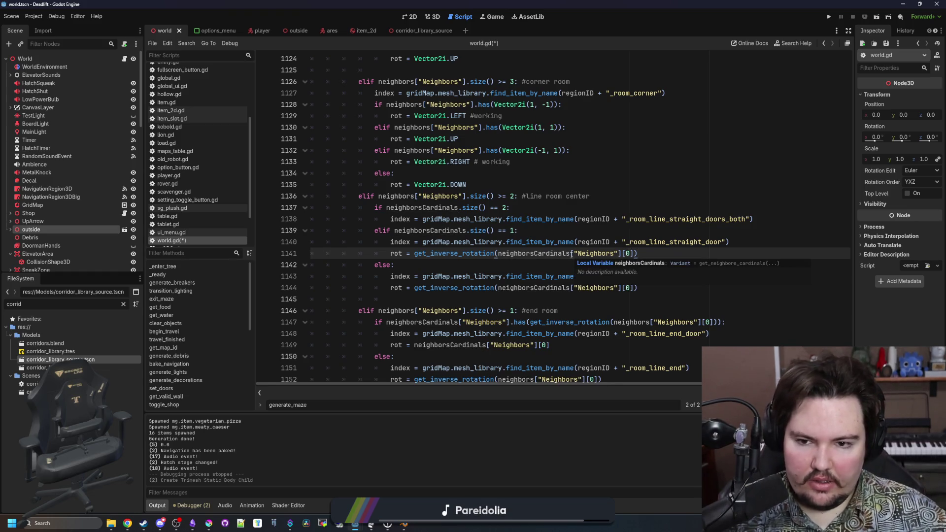
left_click(525, 296)
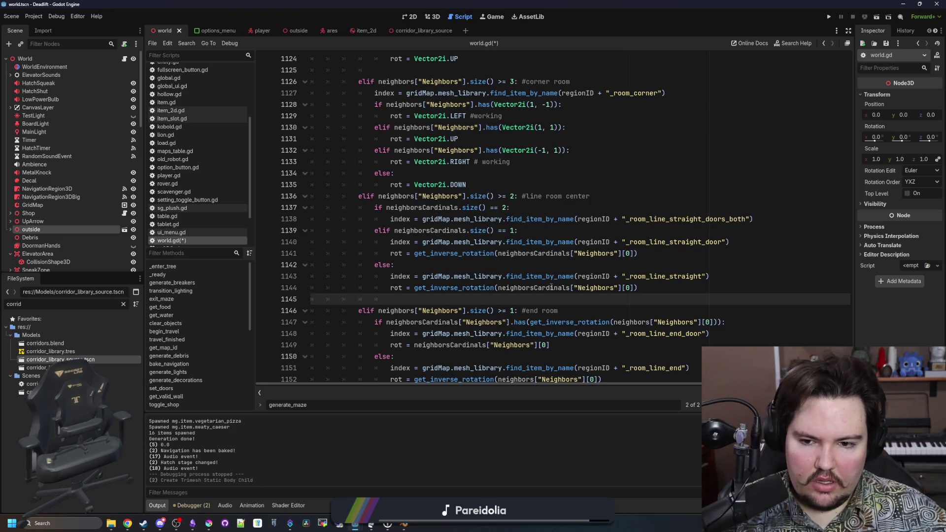
double_click(551, 287)
type("neigh")
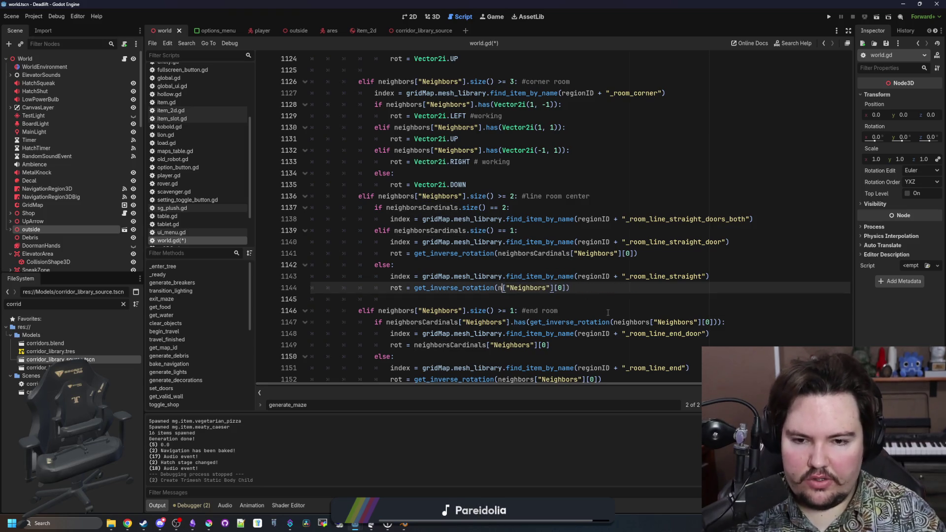
key("Return")
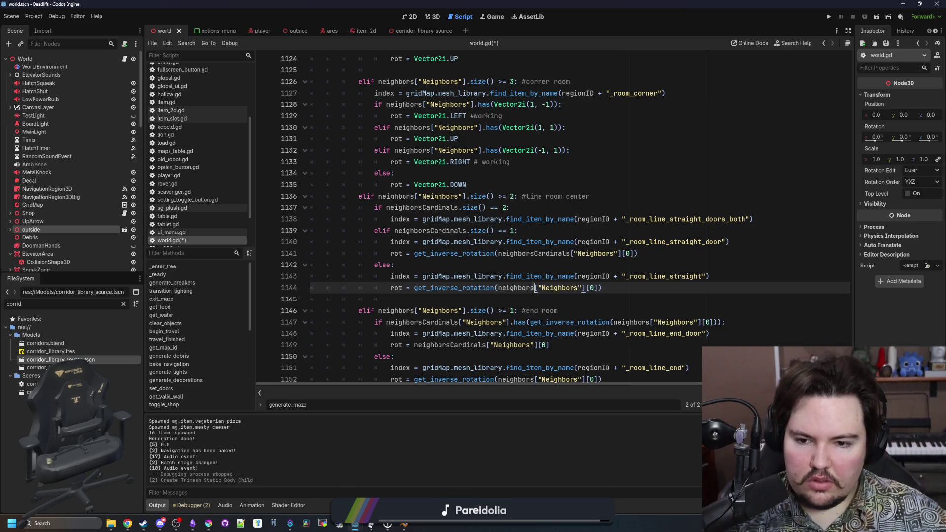
left_click(411, 298)
left_click(615, 254)
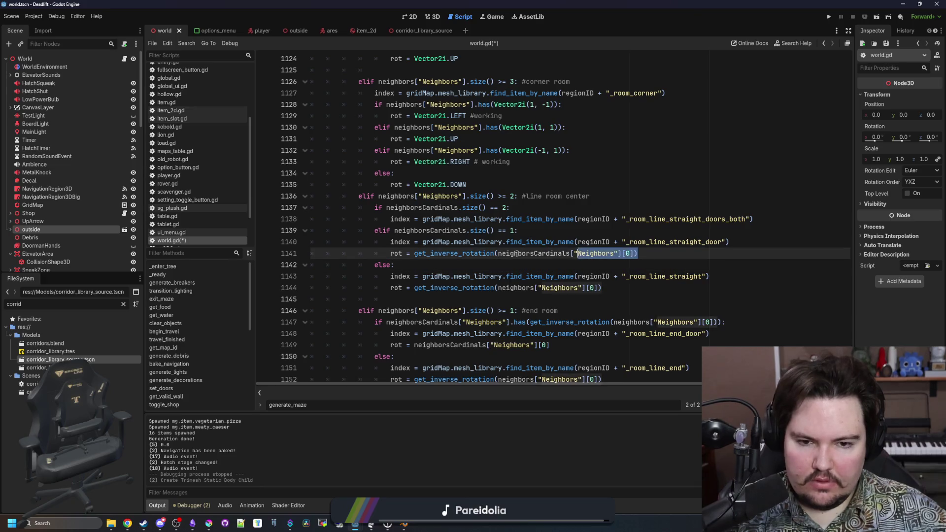
- Add a rotation line to the doors_both branch and save world.gd
left_click(787, 220)
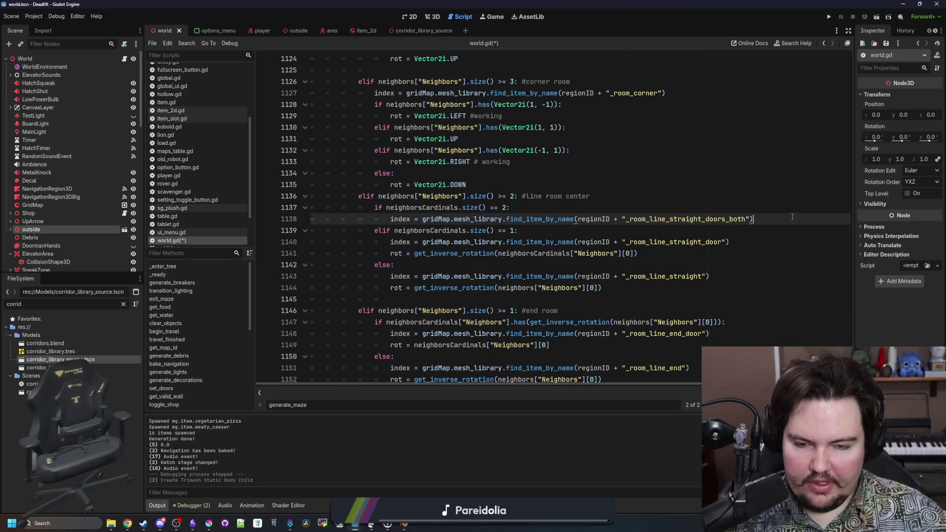
key("Return")
left_click(530, 211)
left_click(648, 229)
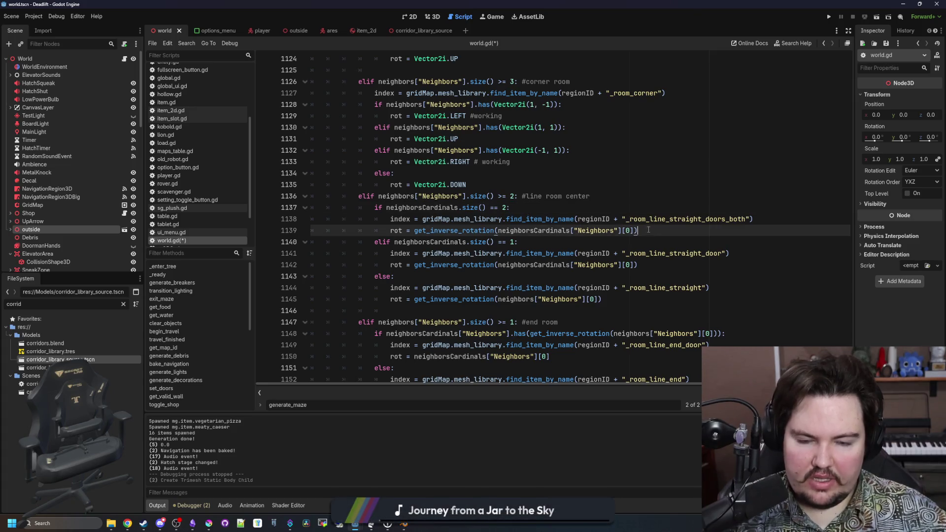
left_click(631, 216)
left_click(641, 204)
key("ctrl+s")
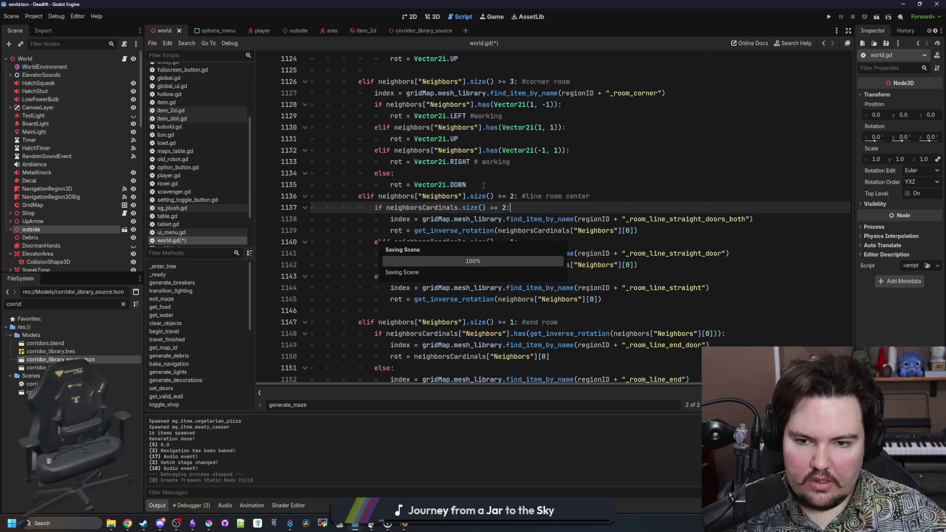
- Run the project to launch the game on its Big Boy Games splash screen
left_click(483, 186)
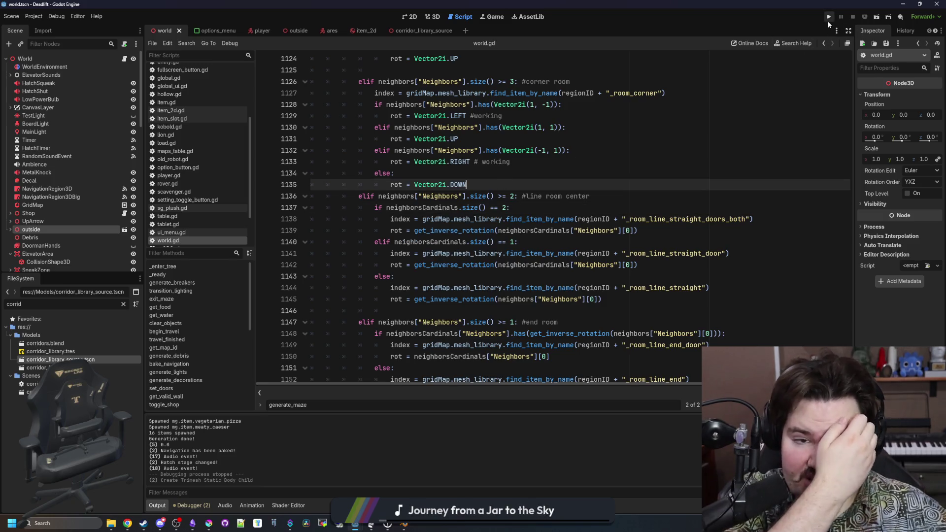
left_click(828, 19)
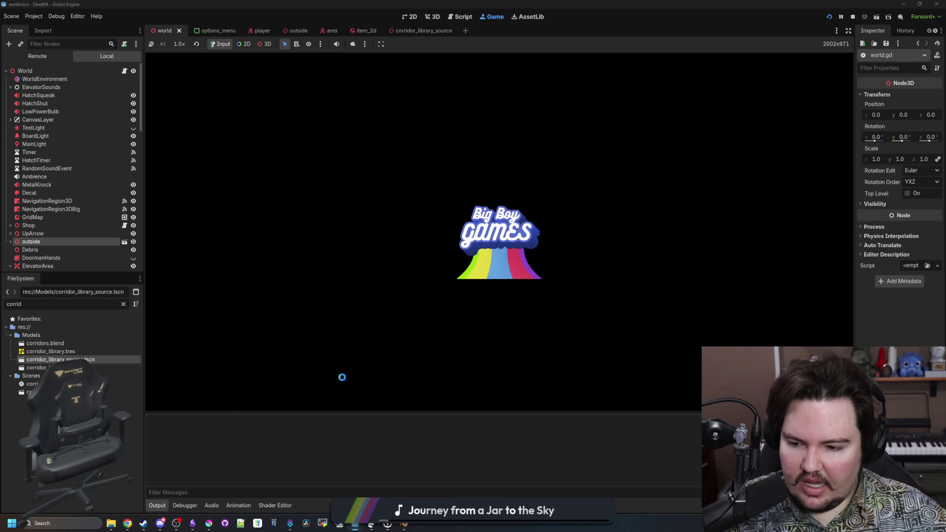
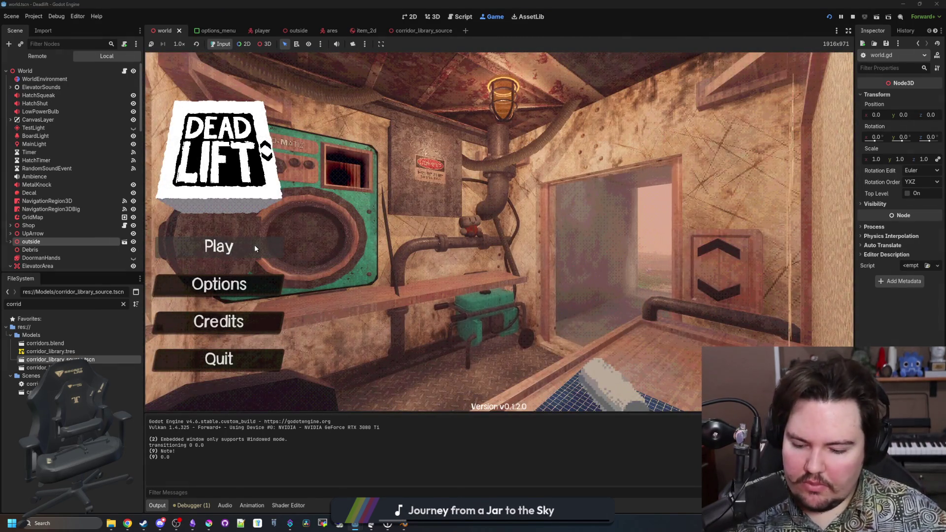
- Start a Dead Lift run, walk through the breakroom and overgrown corridors, then quit to the main menu
left_click(254, 248)
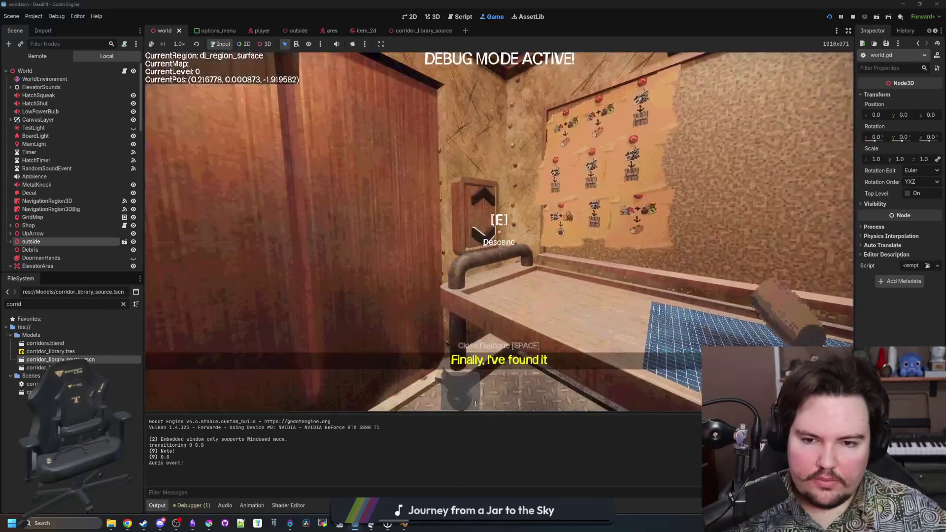
key("w")
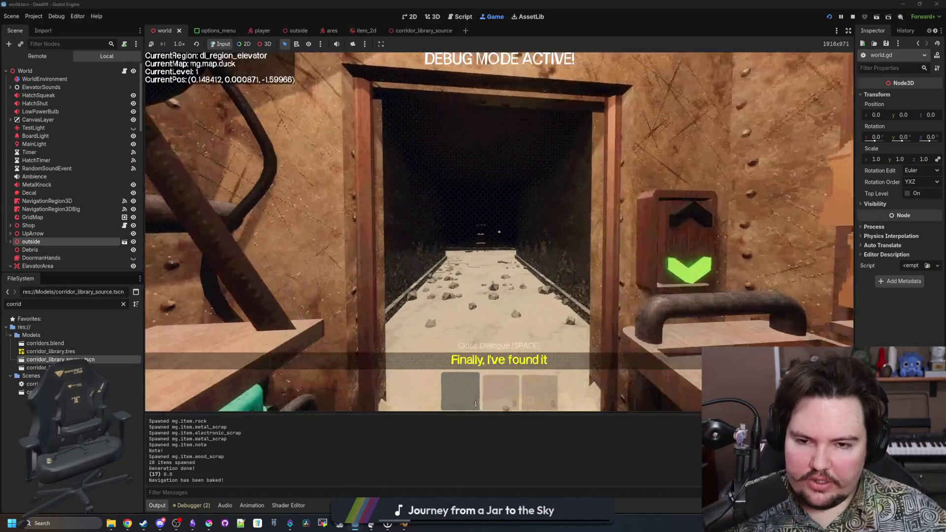
key("w")
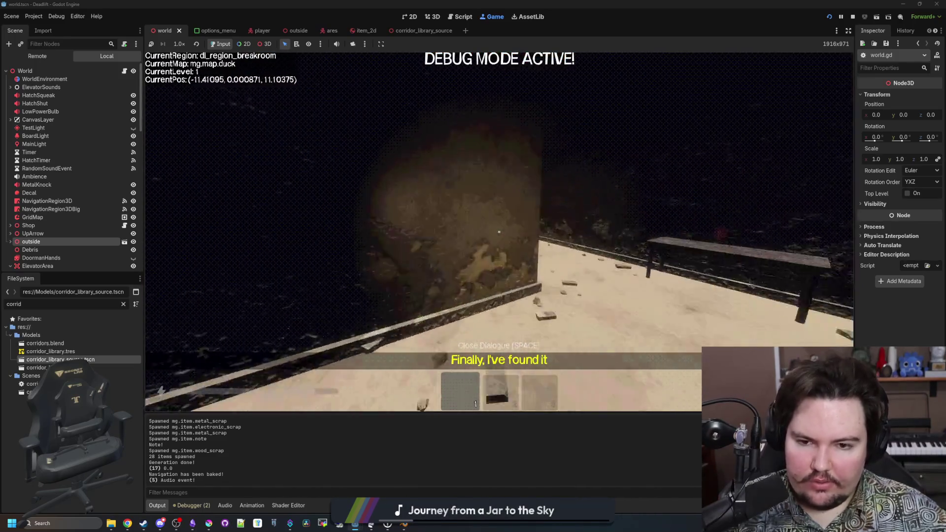
key("w")
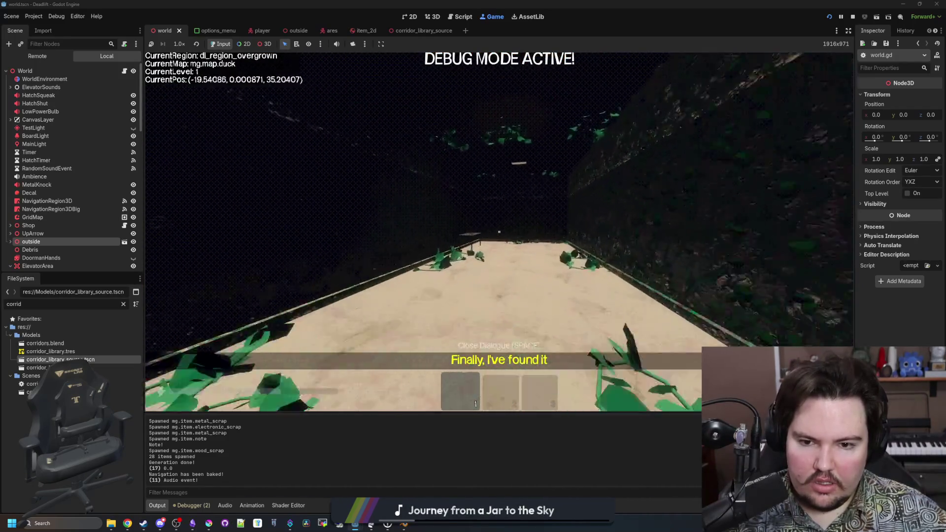
key("w")
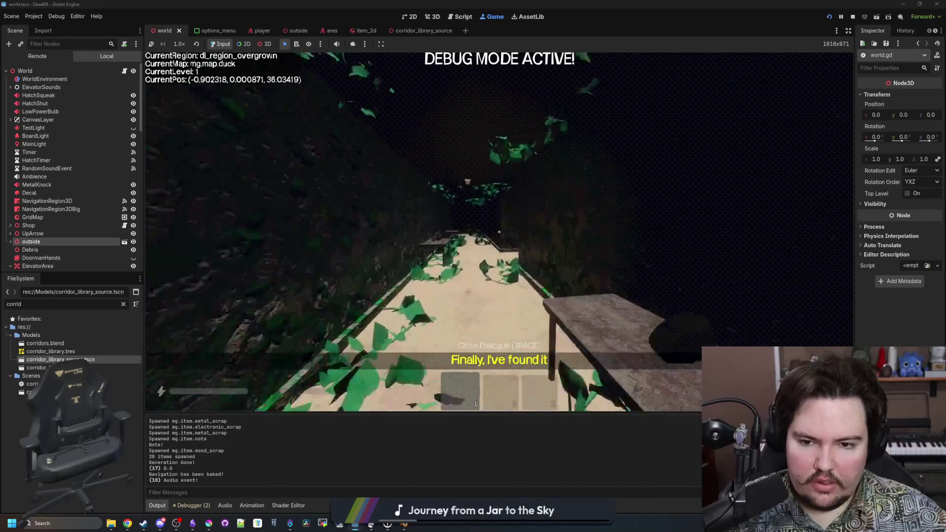
key("w")
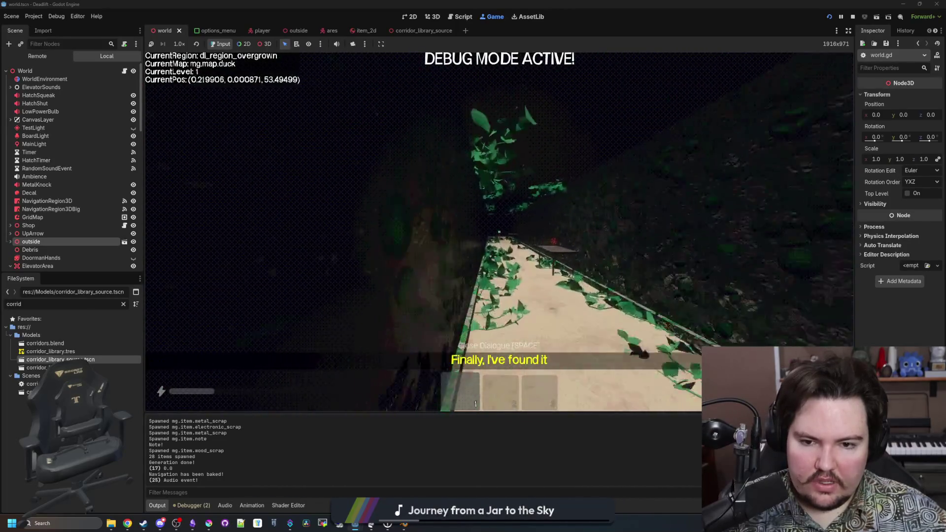
key("w")
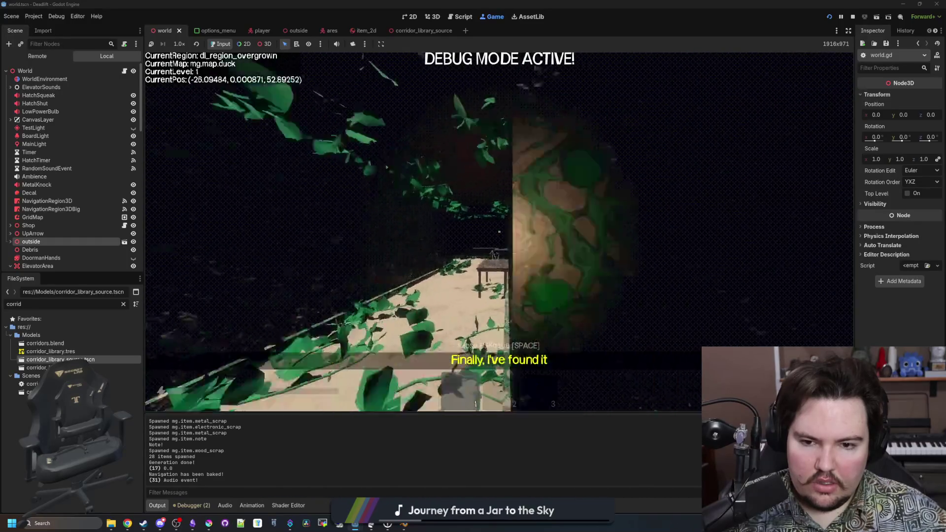
key("w")
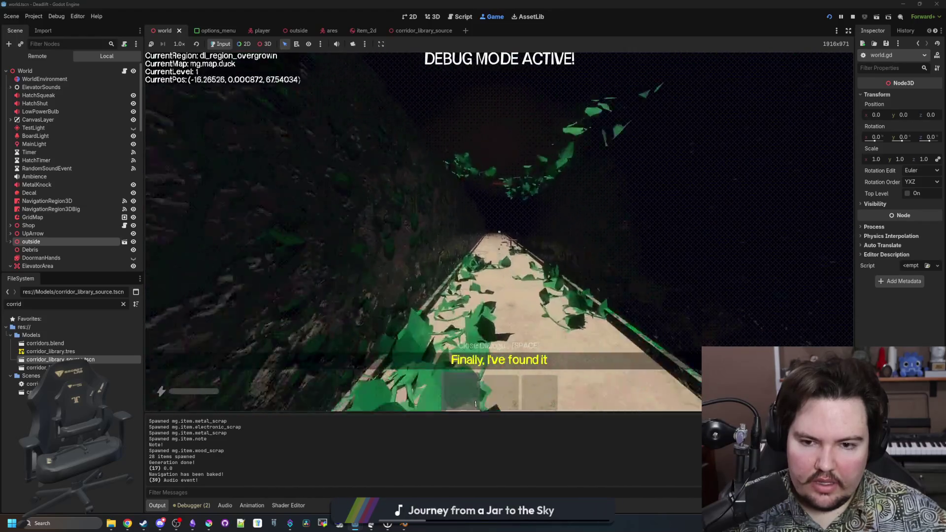
key("w")
key("w")
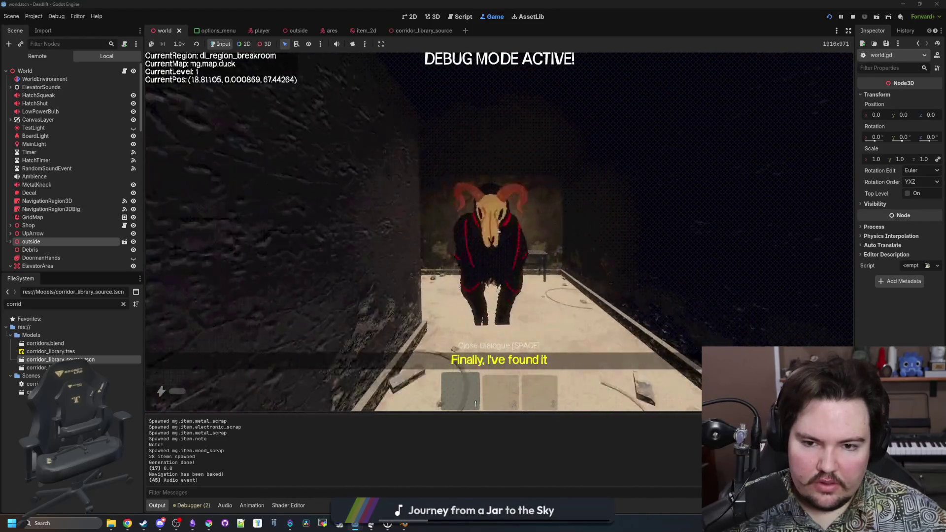
key("Escape")
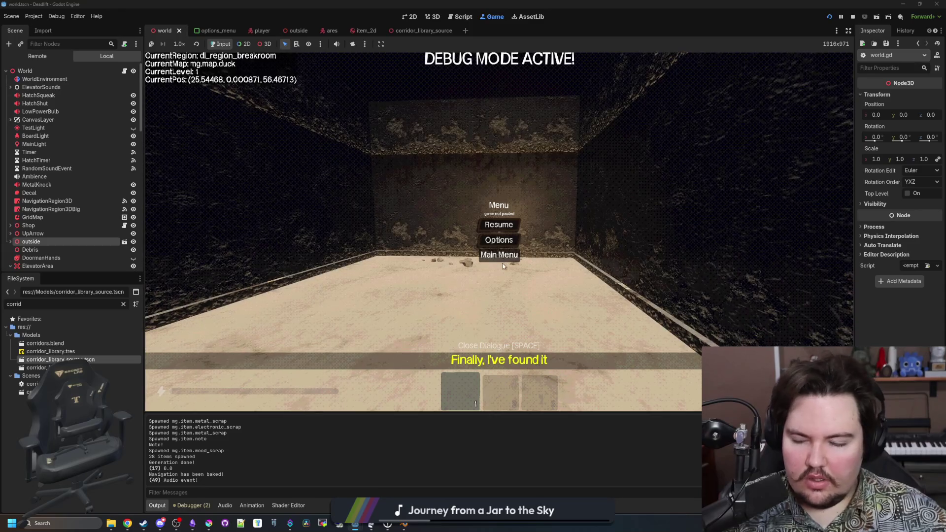
left_click(499, 254)
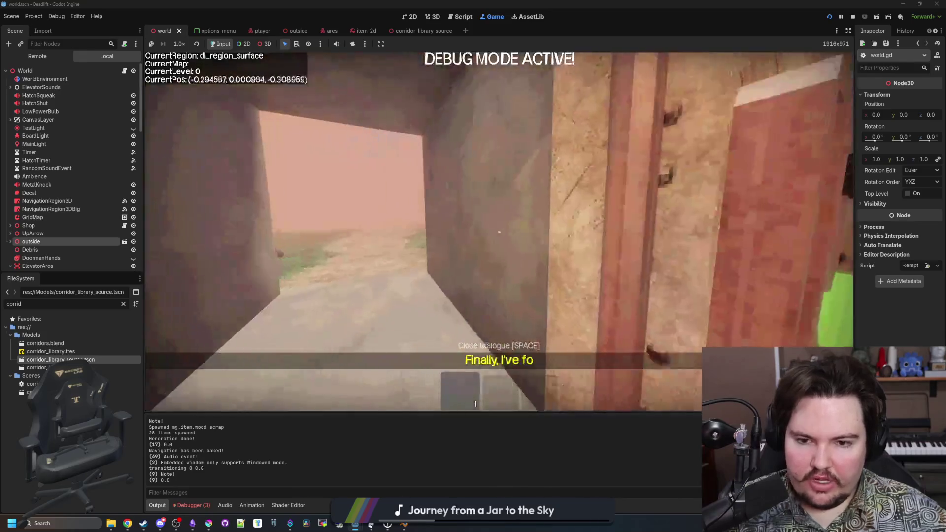
- Start a fresh run to level 1 and walk the breakroom and overgrown corridors back to the elevator
key("e")
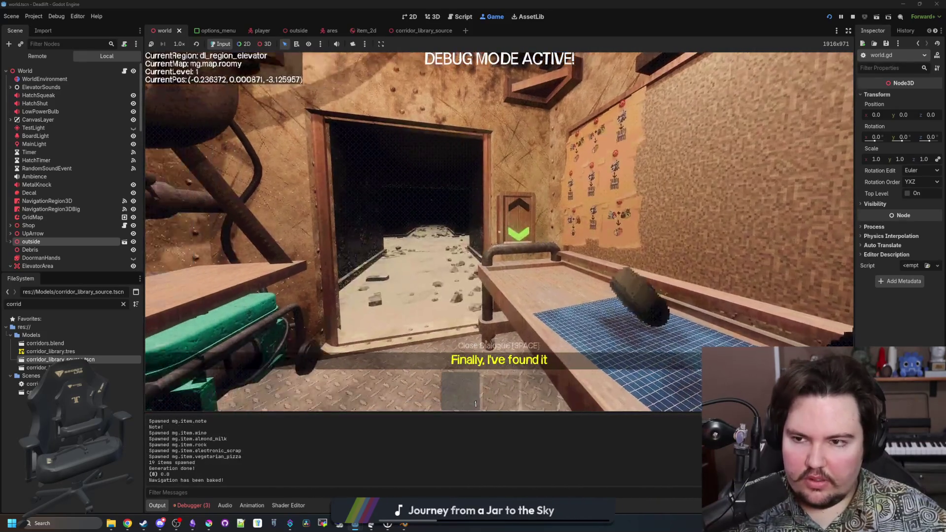
key("w")
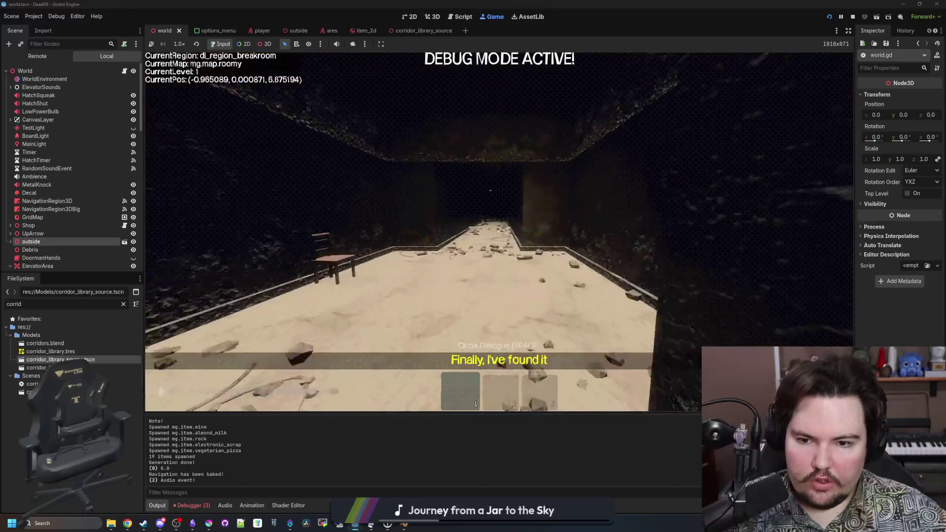
key("w")
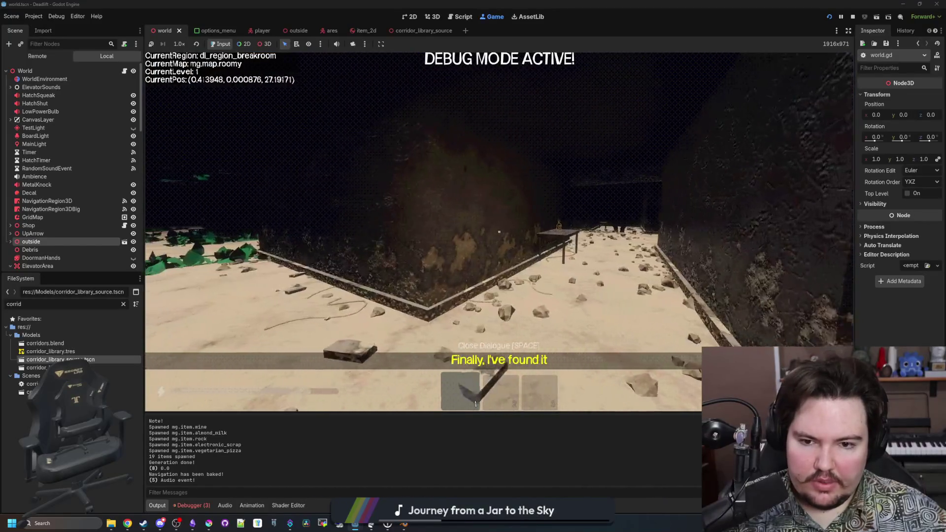
key("w")
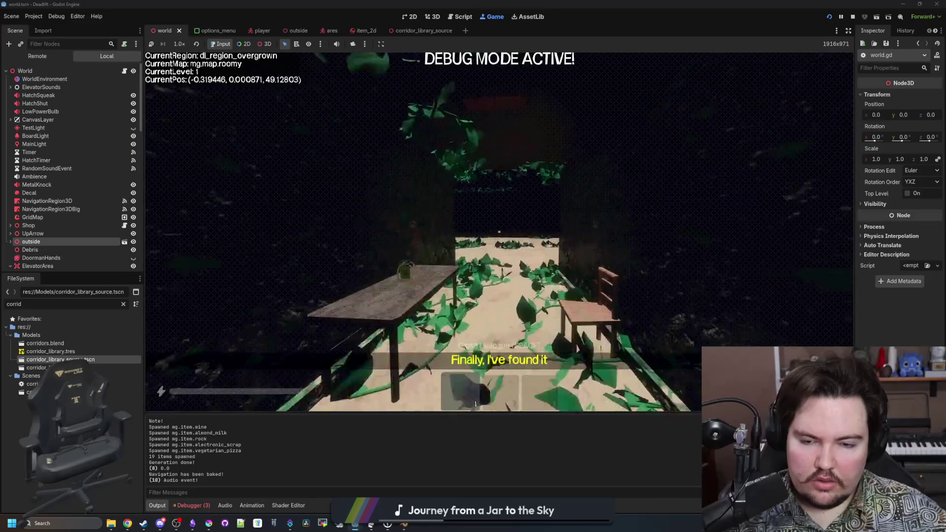
key("w")
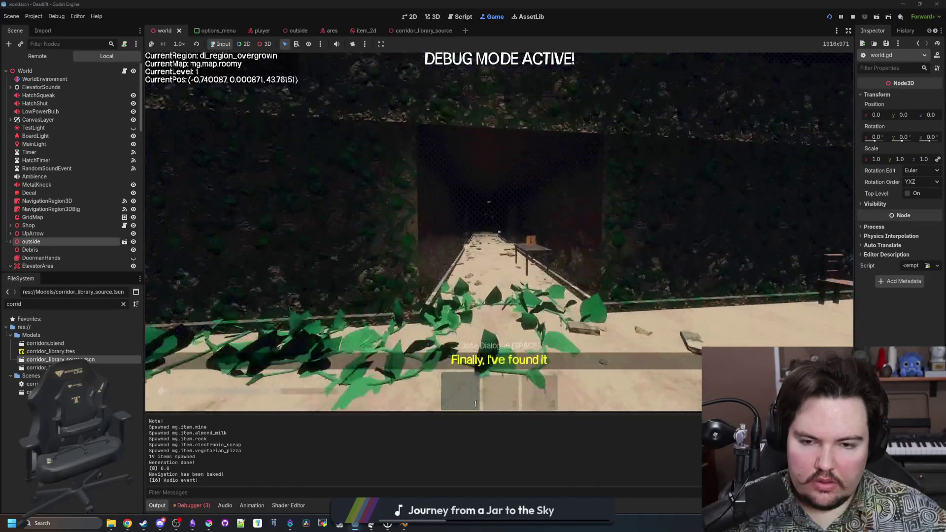
key("w")
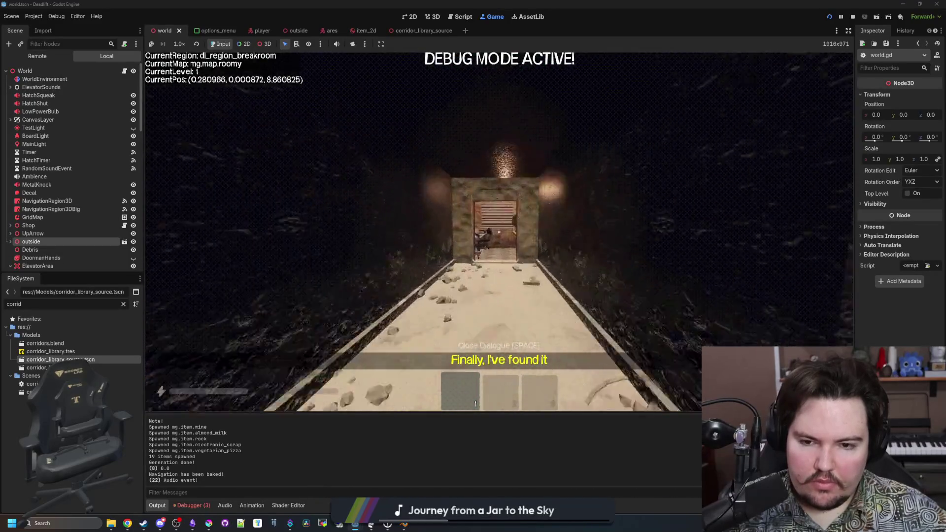
- Skip the drink in the elevator and descend to level 2 on the loop map
key("e")
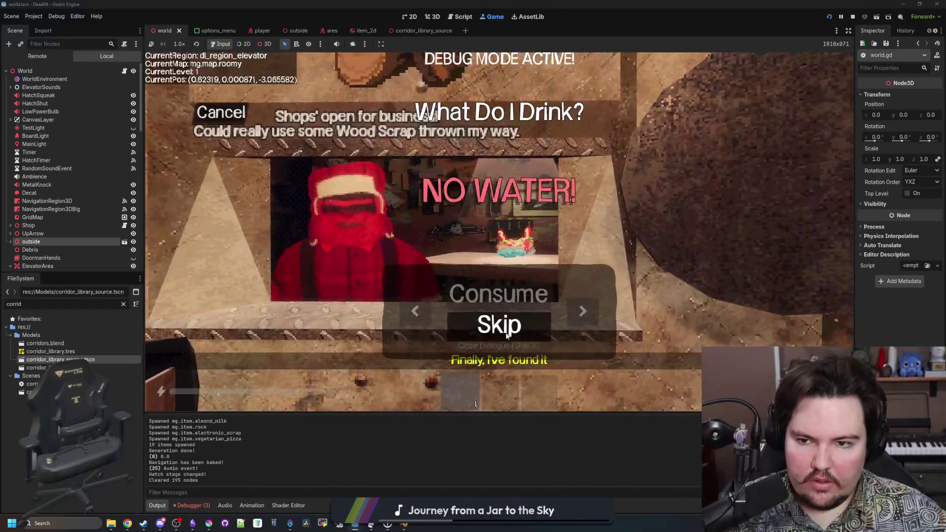
left_click(507, 335)
key("w")
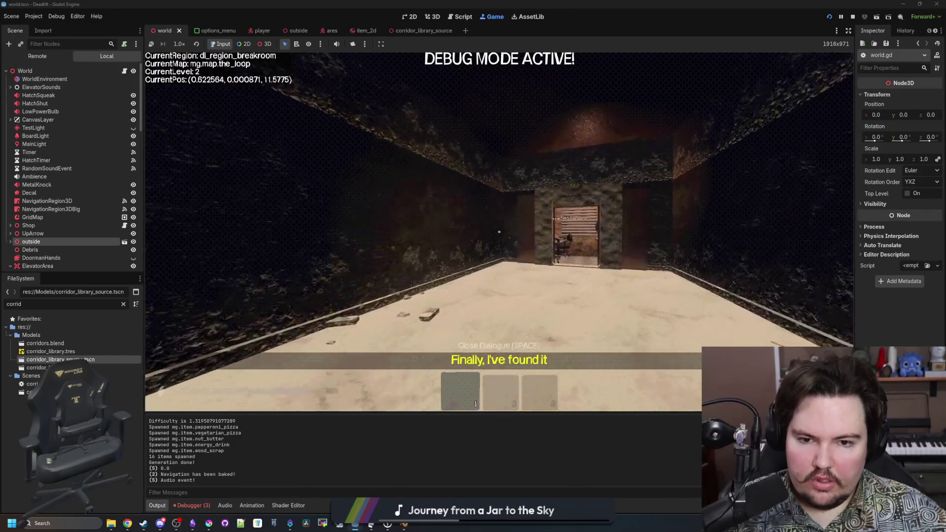
- Walk through the doorway, back into the room, and past the lit doorway down the corridor
key("w")
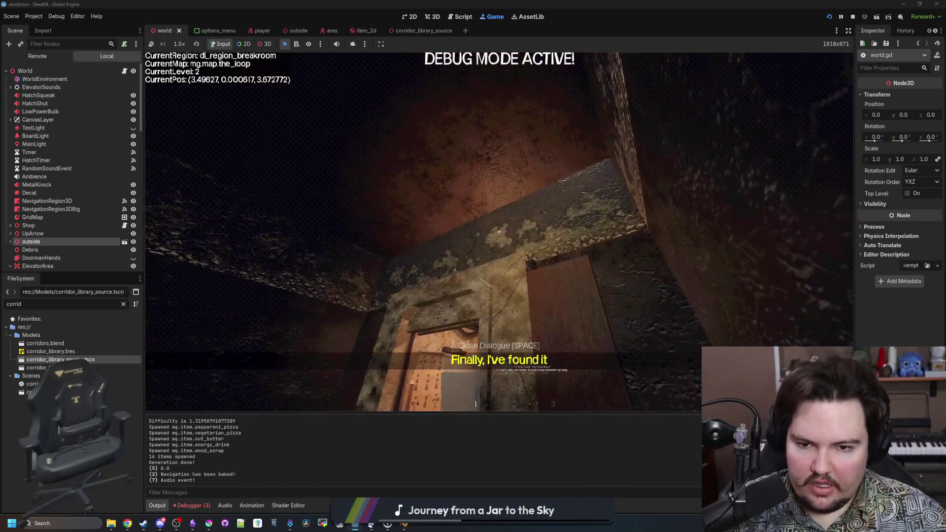
key("w")
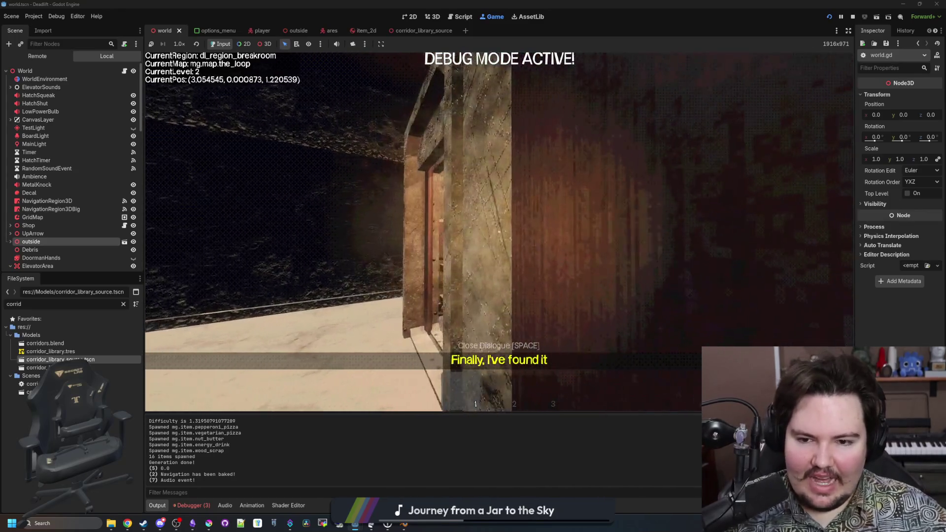
key("w")
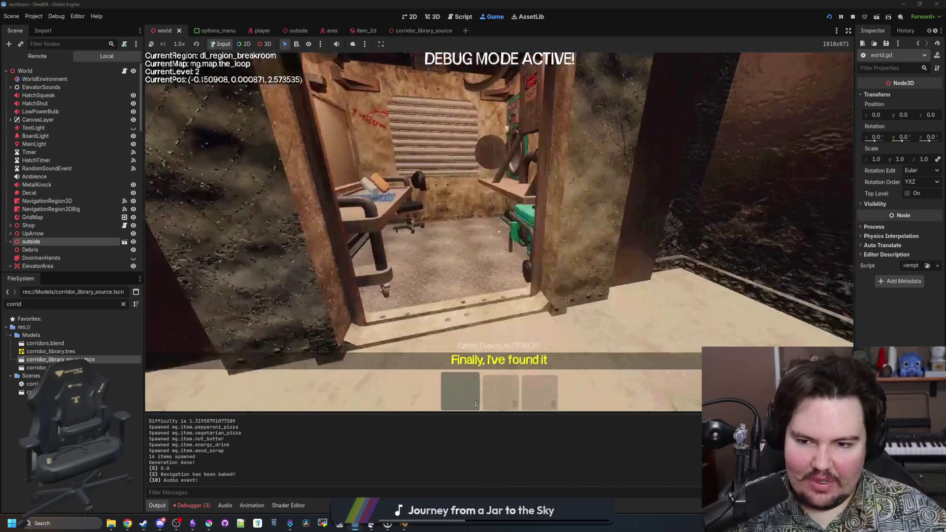
key("w")
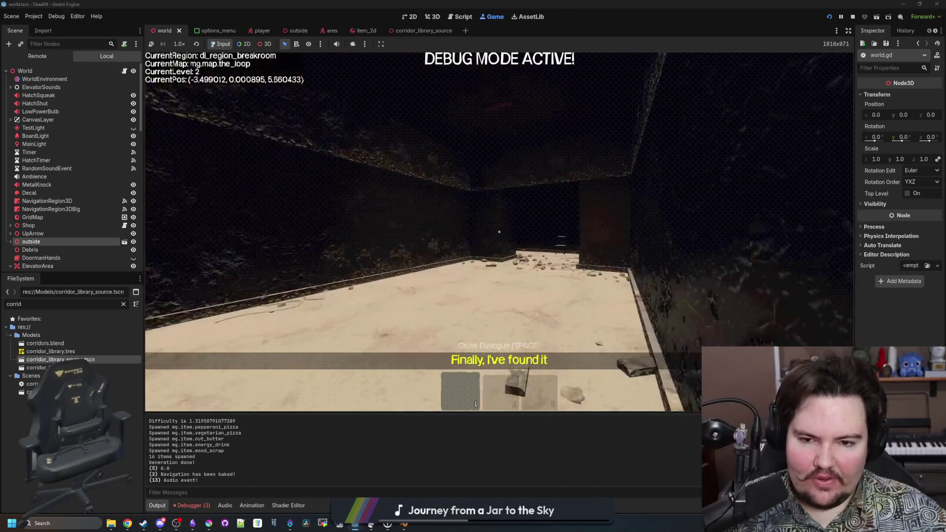
key("w")
key("w")
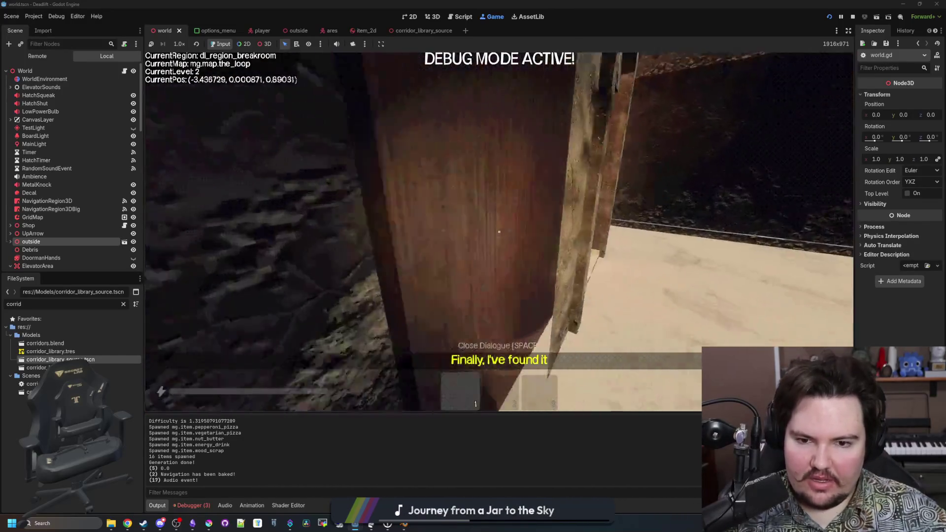
key("s")
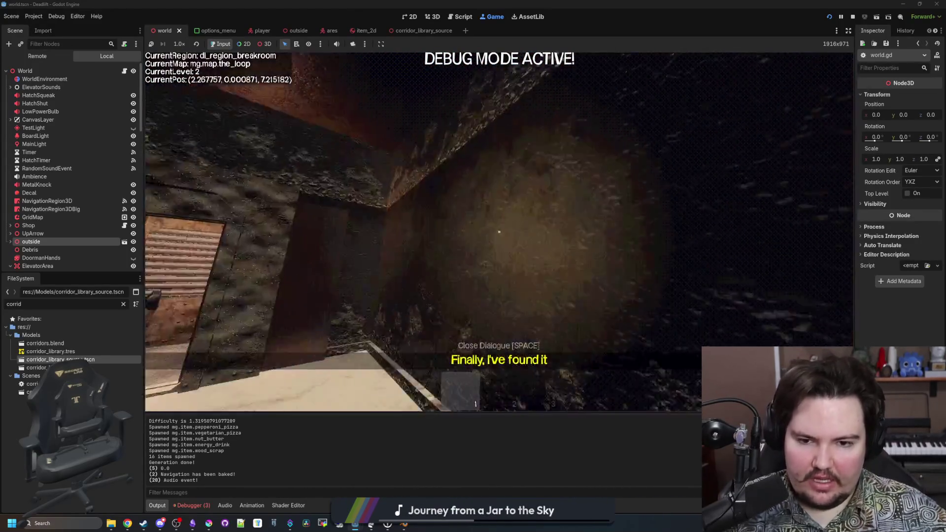
key("w")
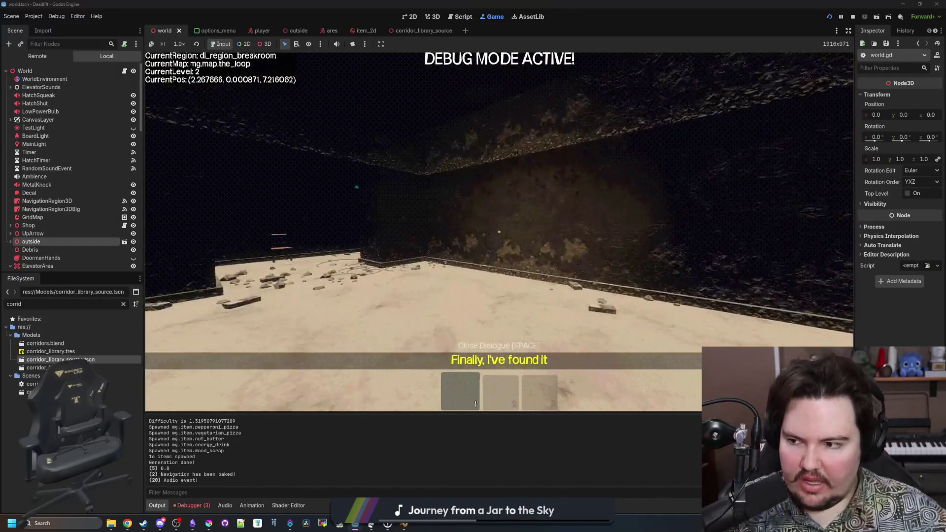
key("w")
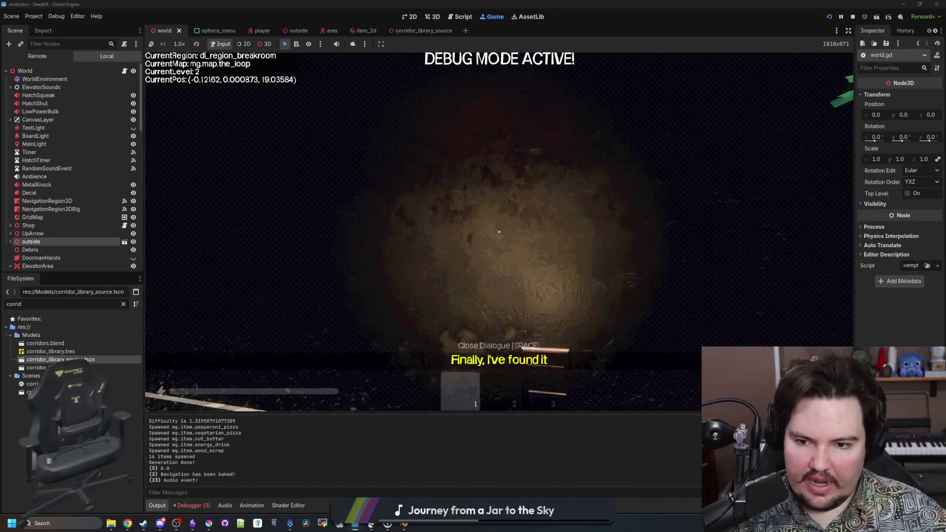
- Walk the overgrown and freezer corridors checking wall tile orientation, then return to the elevator
key("w")
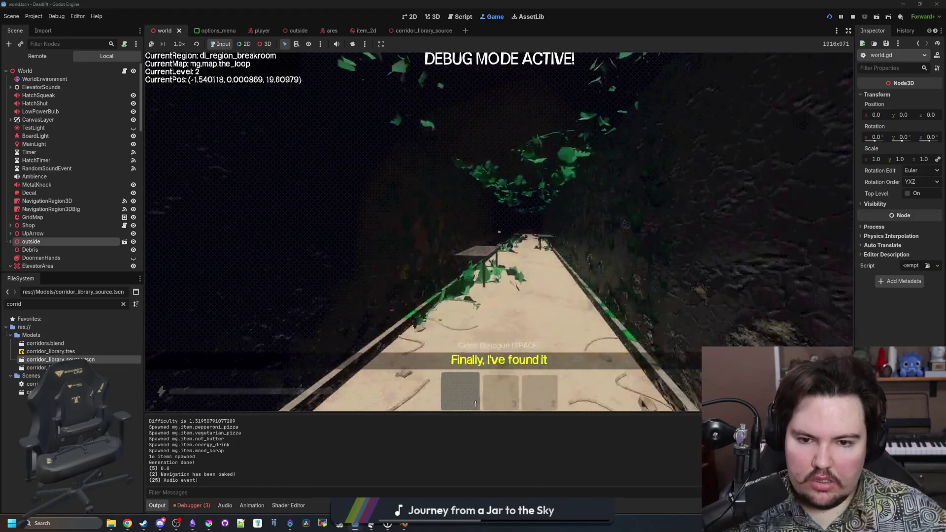
key("w")
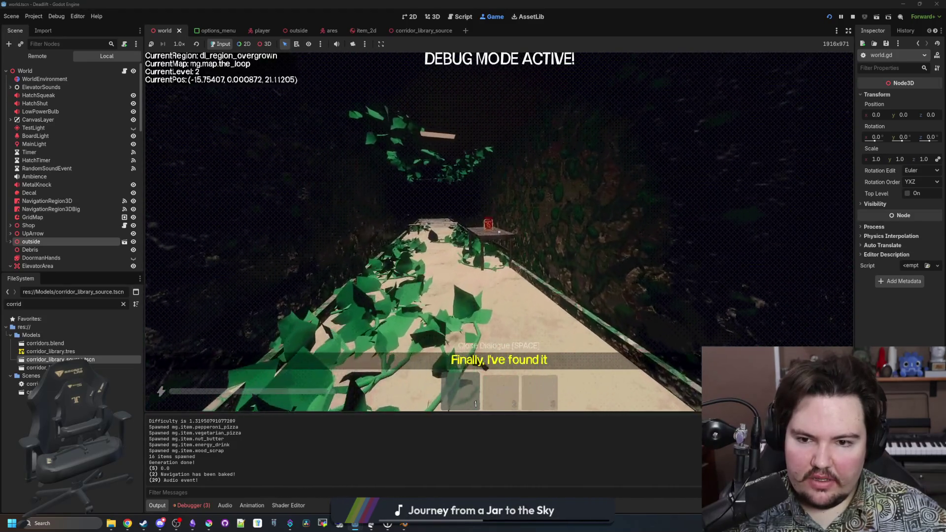
key("w")
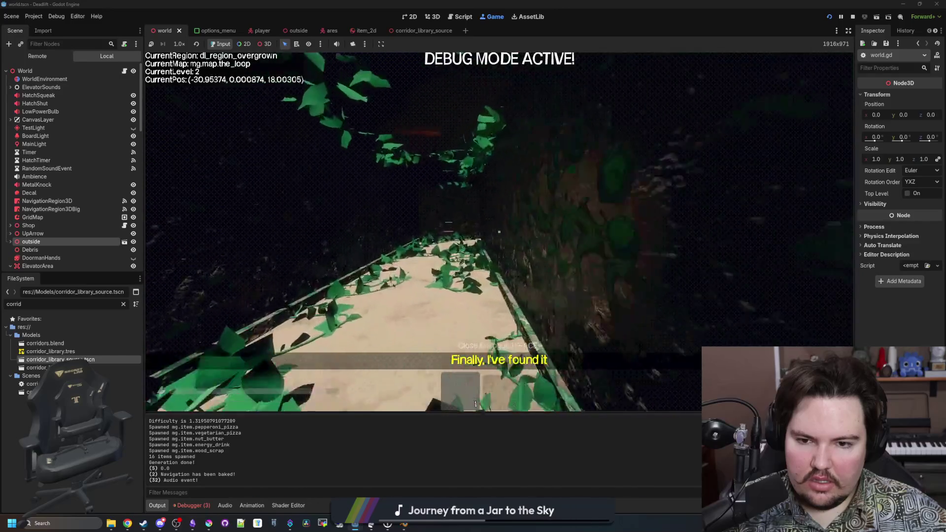
key("w")
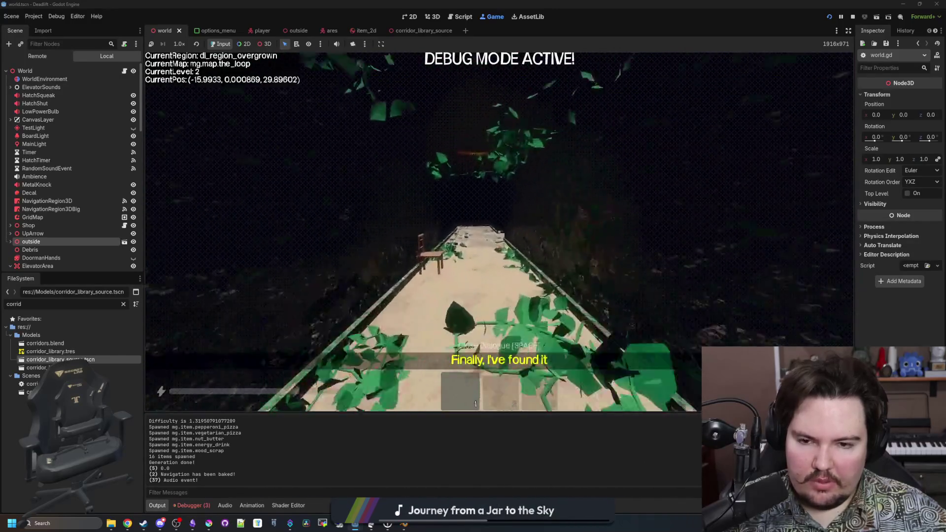
key("w")
key("w")
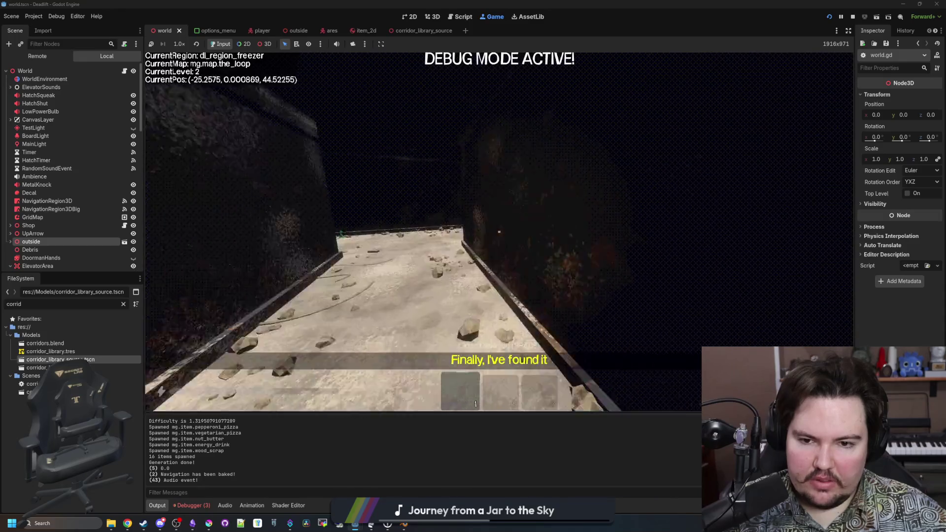
key("w")
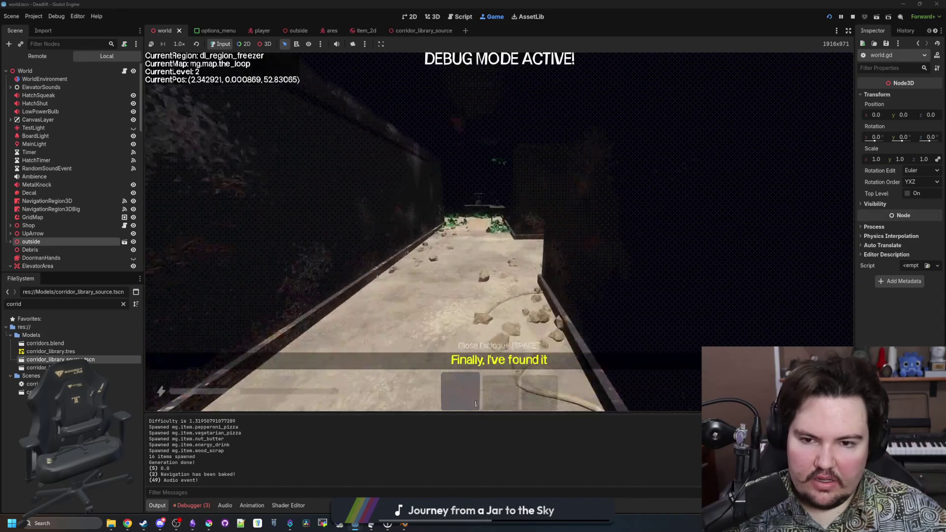
key("w")
key("w")
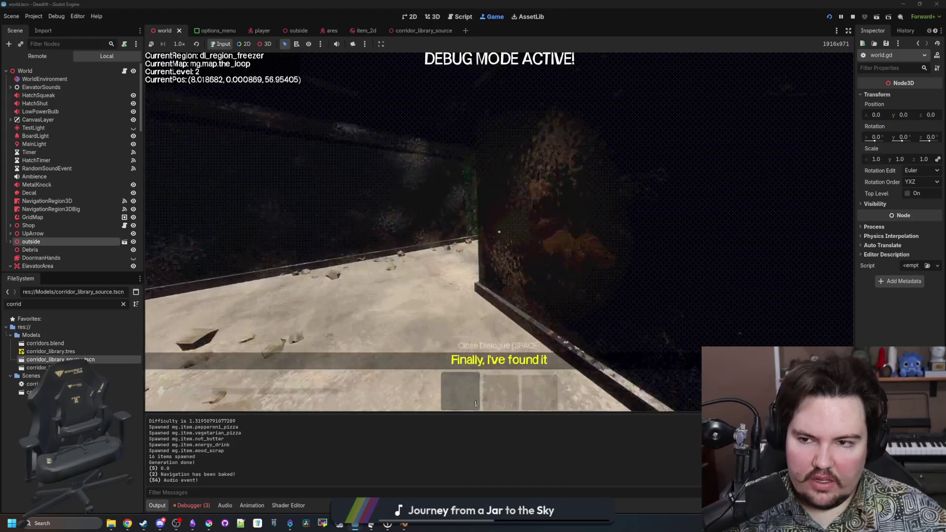
key("w")
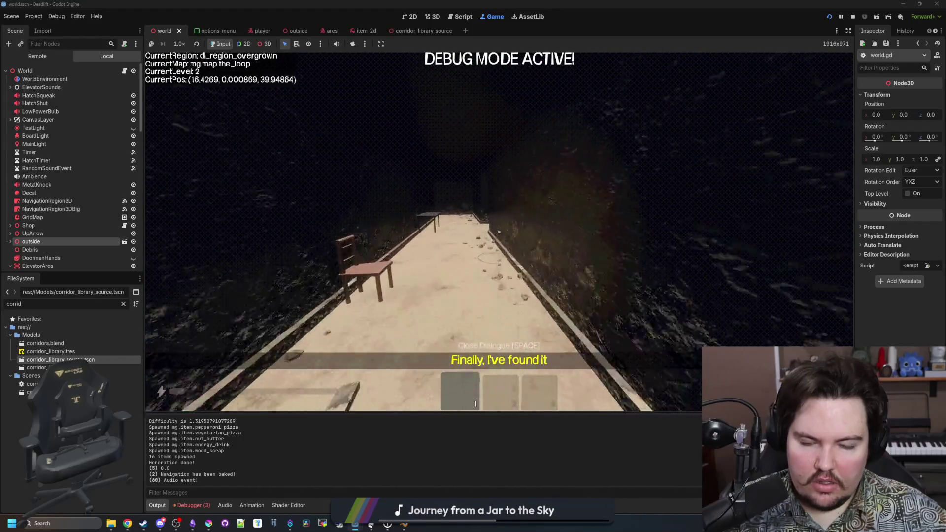
key("w")
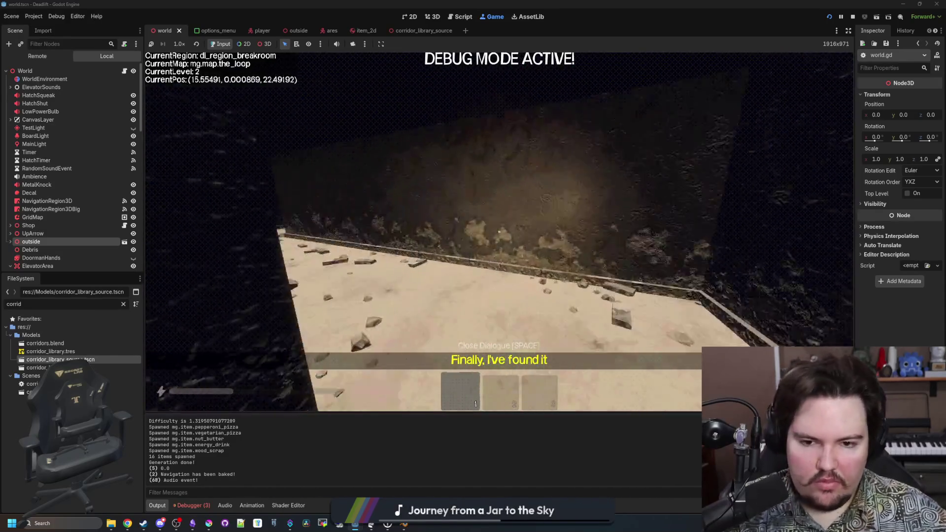
key("w")
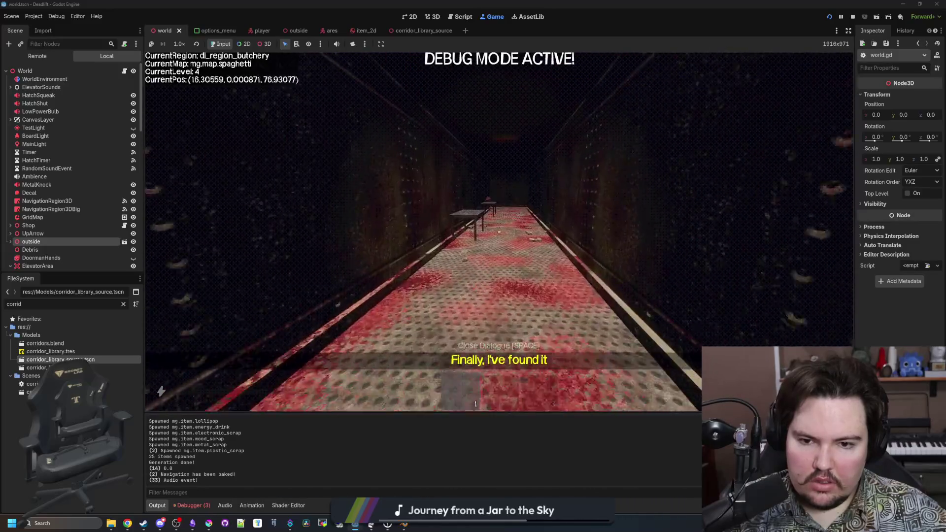
- Walk level 4's lit room and freezer corridors, then pause and quit to the title screen
key("w")
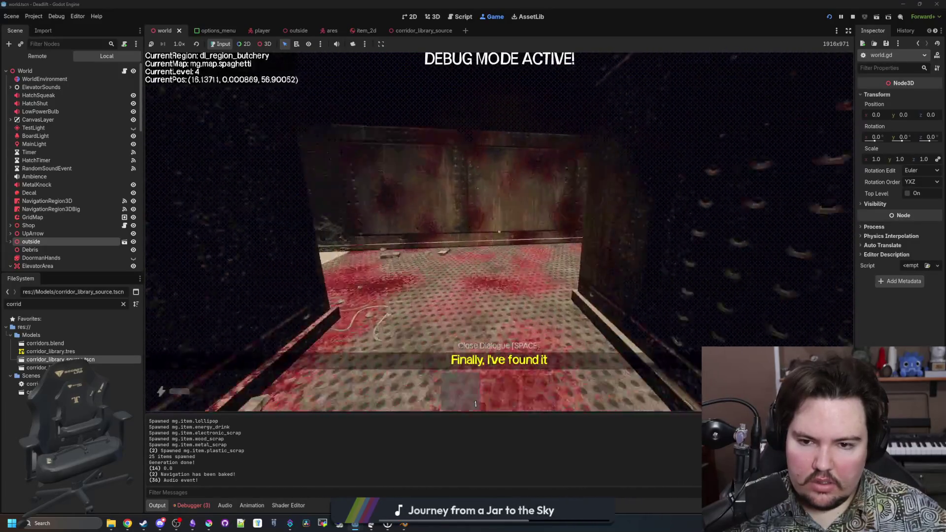
key("w")
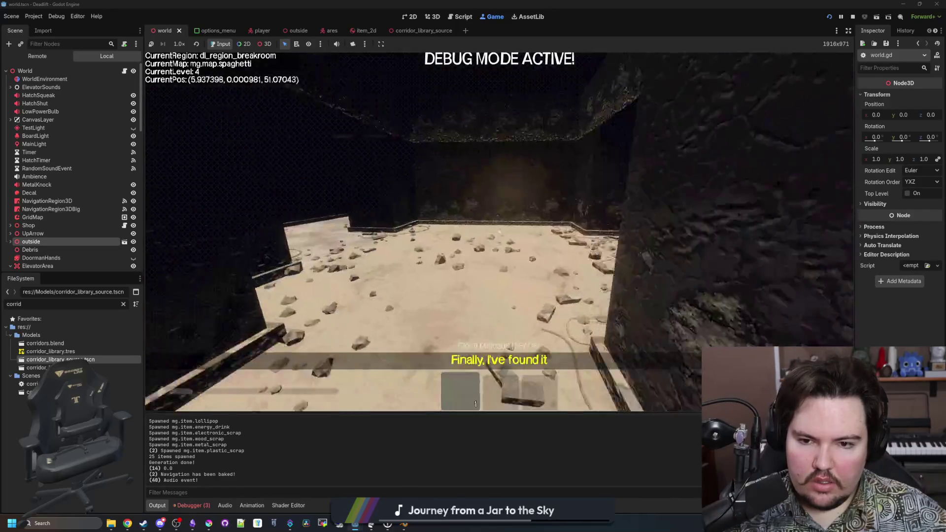
key("w")
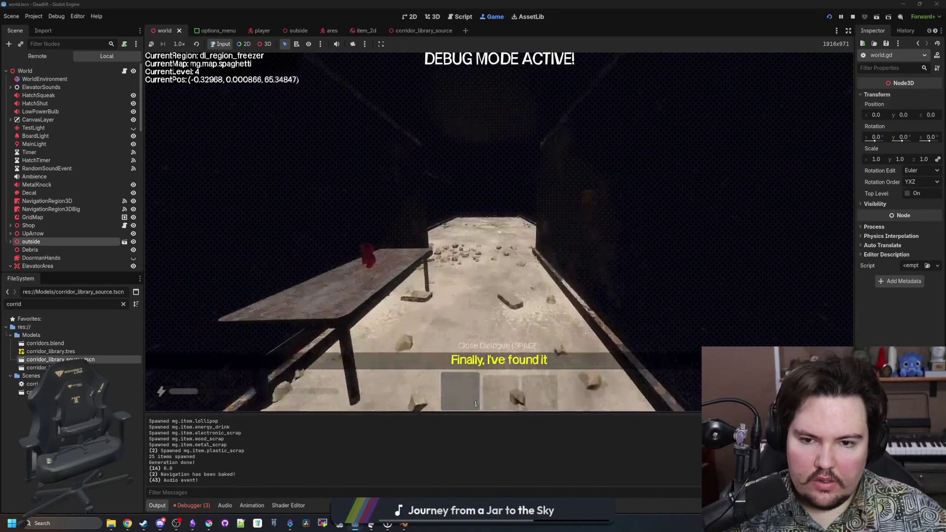
key("w")
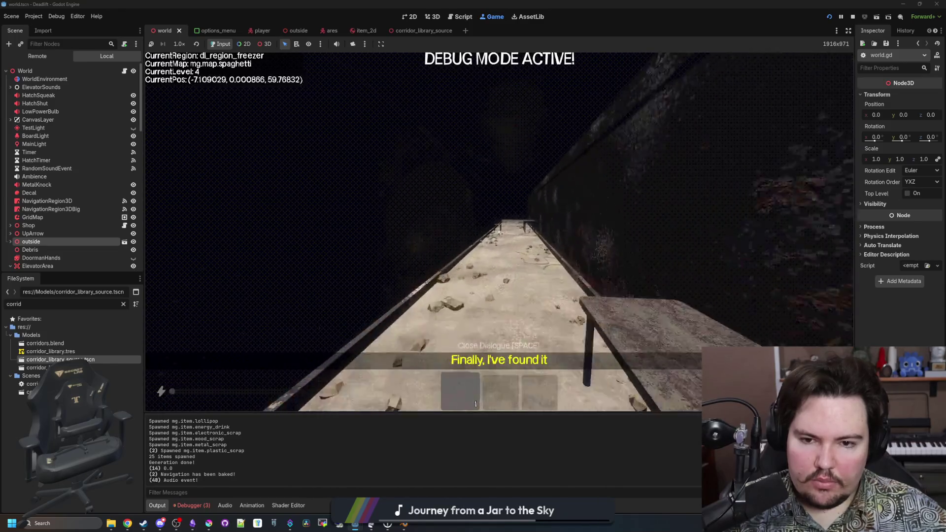
key("w")
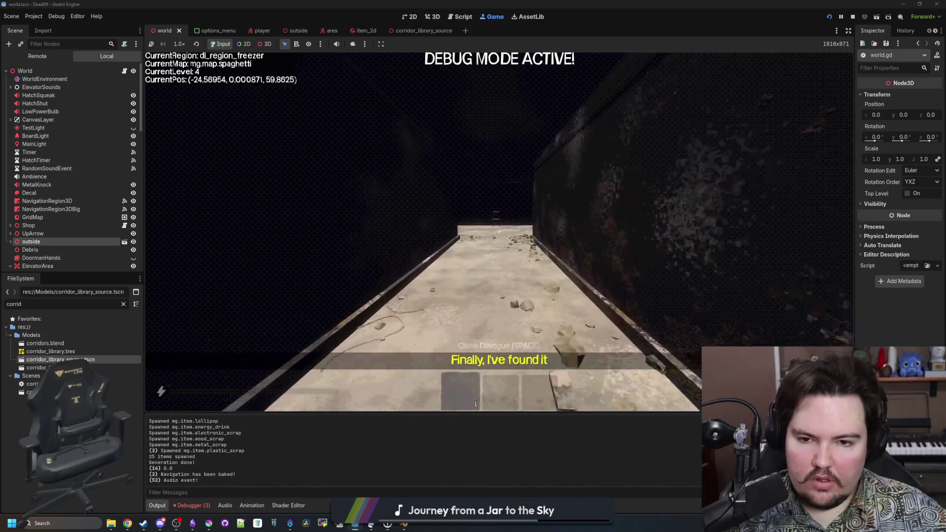
key("w")
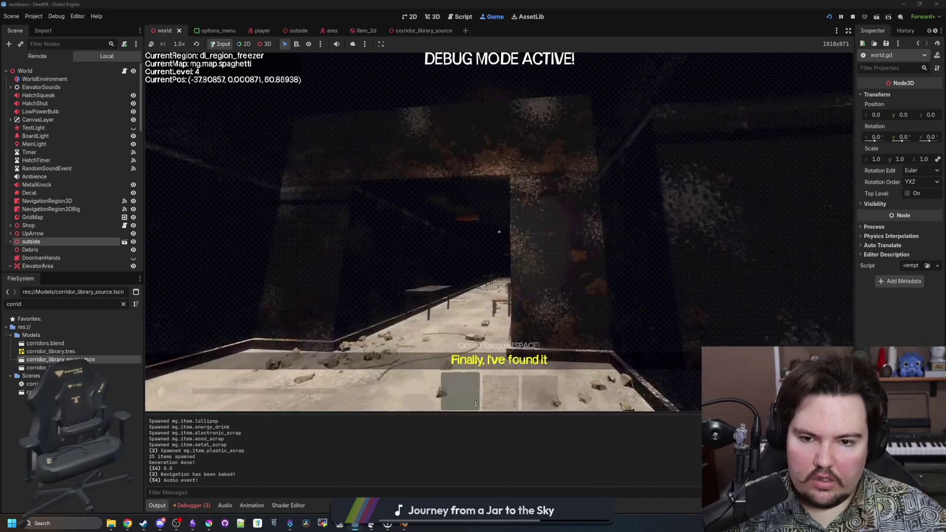
key("w")
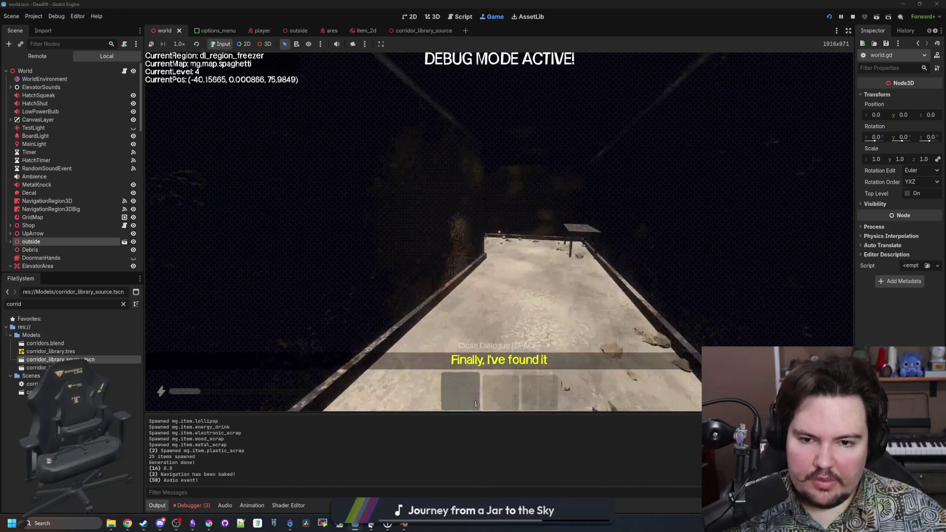
key("Escape")
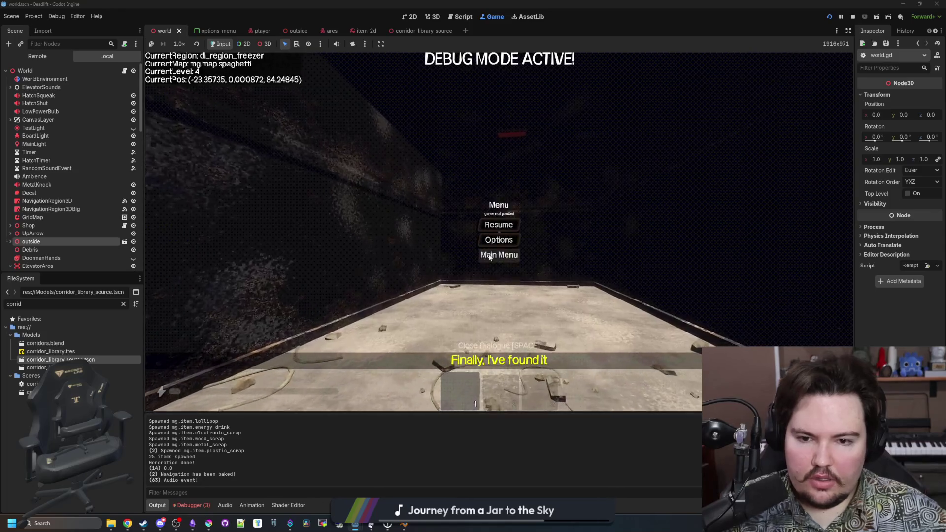
left_click(491, 254)
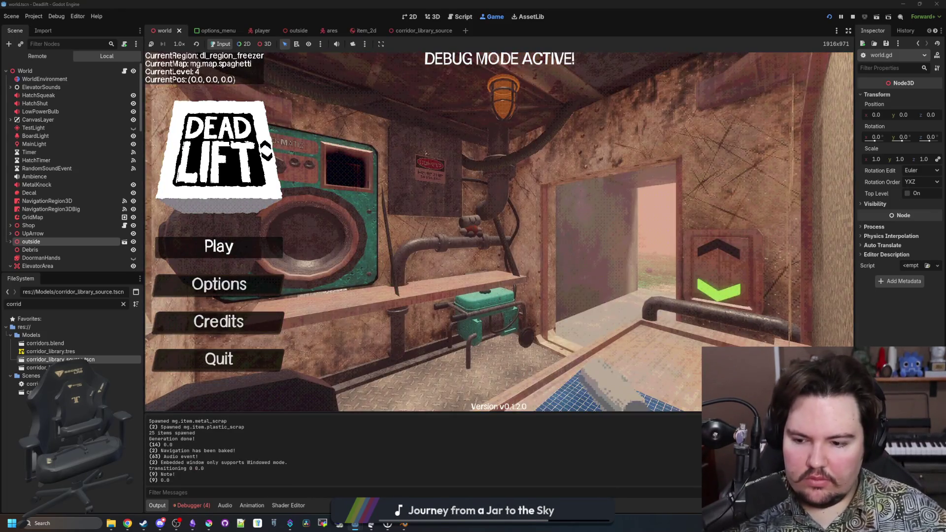
- Start a new run and walk to level 2's vine-covered corridor and breakroom on the sprig map
left_click(219, 246)
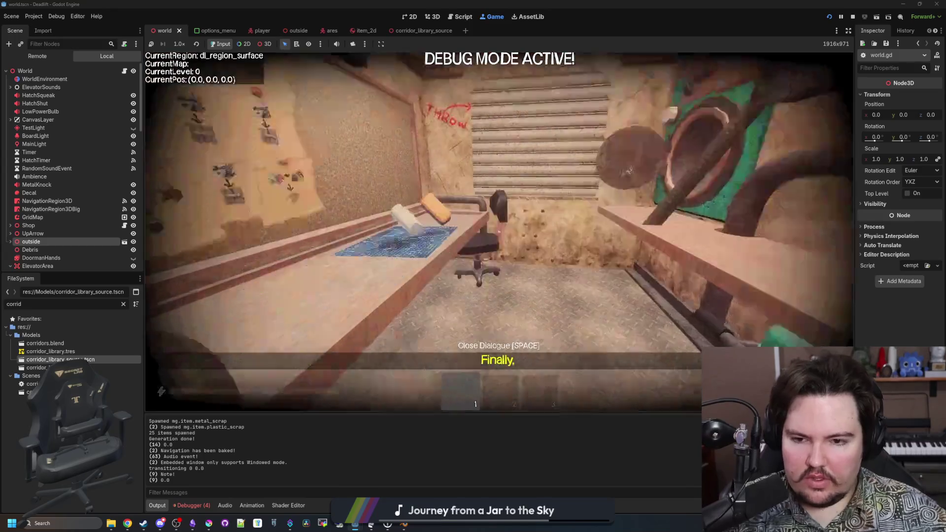
key("w")
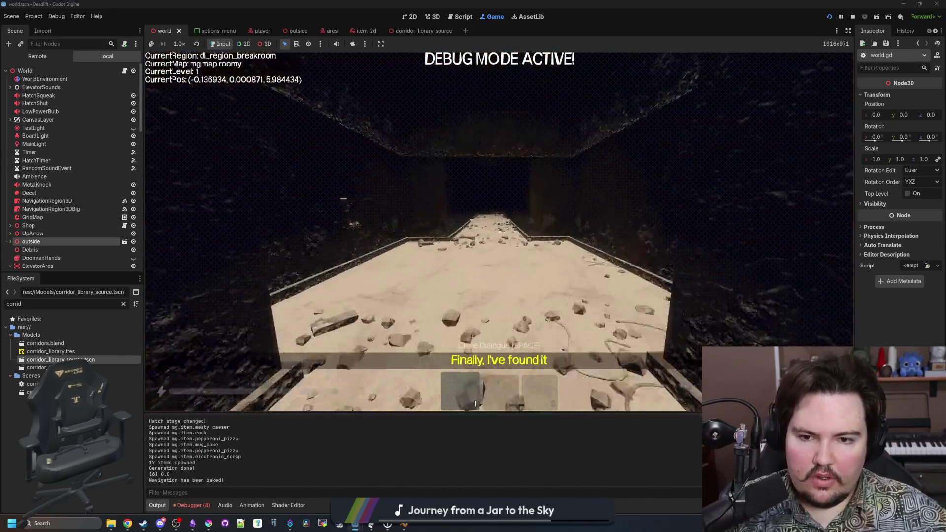
key("w")
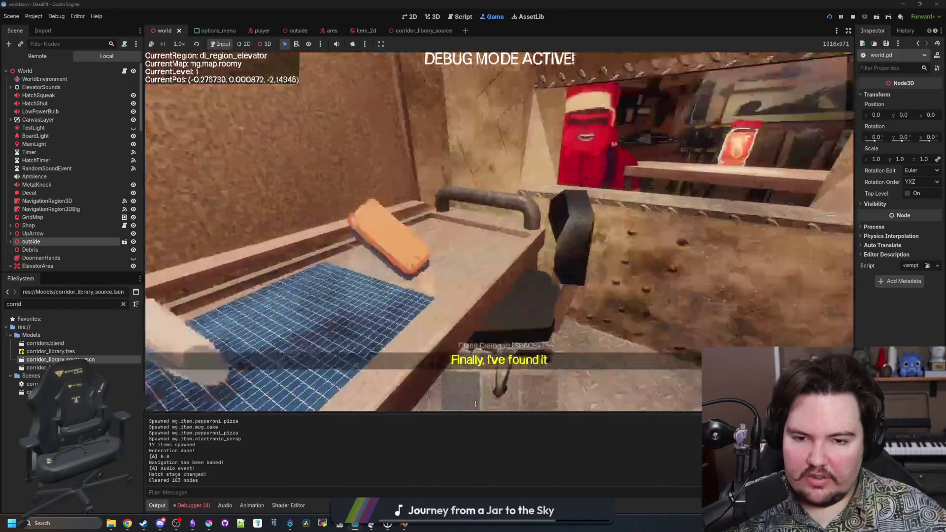
key("w")
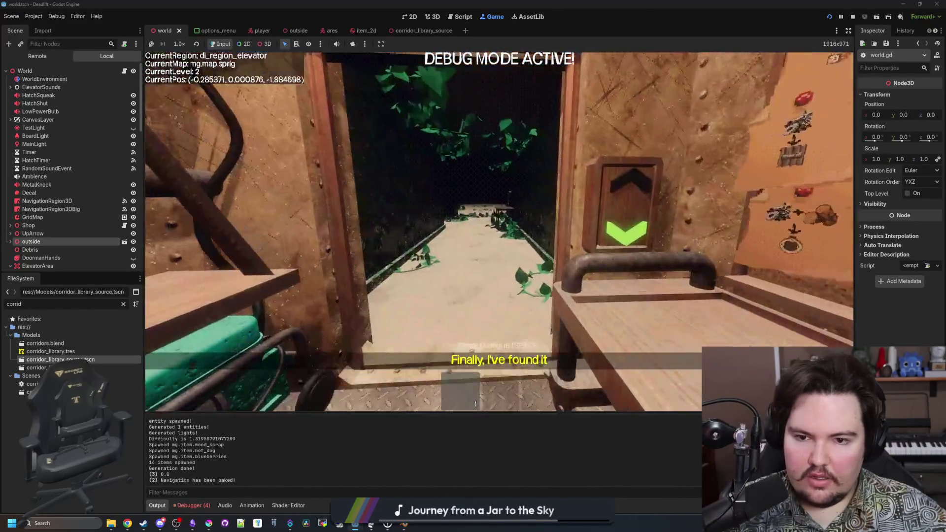
key("w")
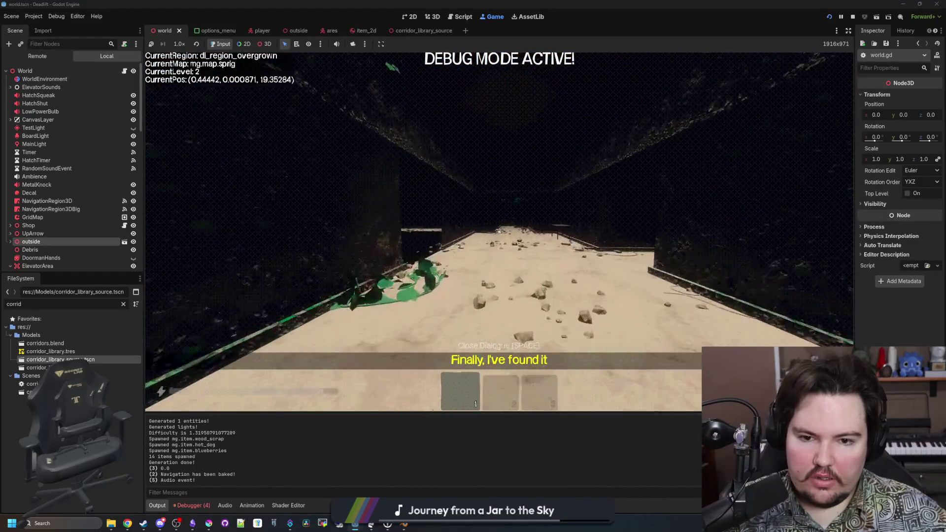
key("w")
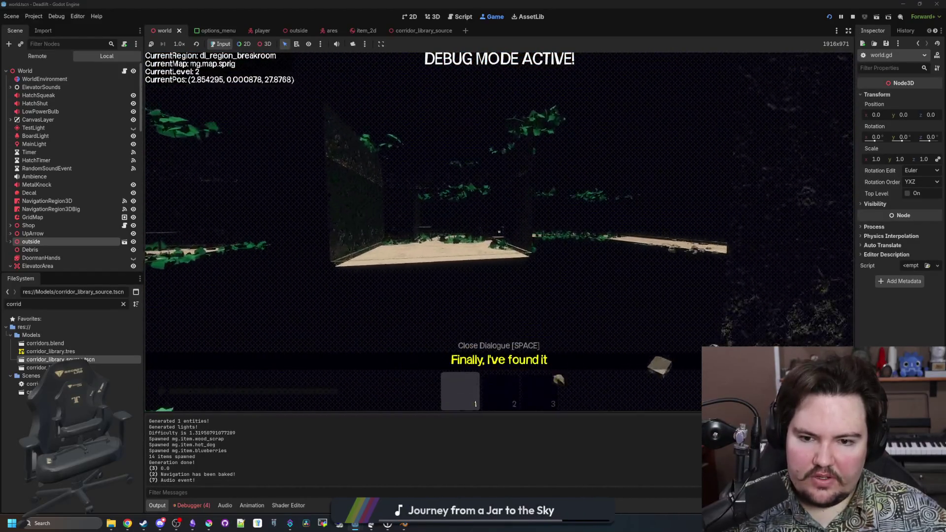
- Pause the game, show the Debugger errors list, and open world.gd
key("Escape")
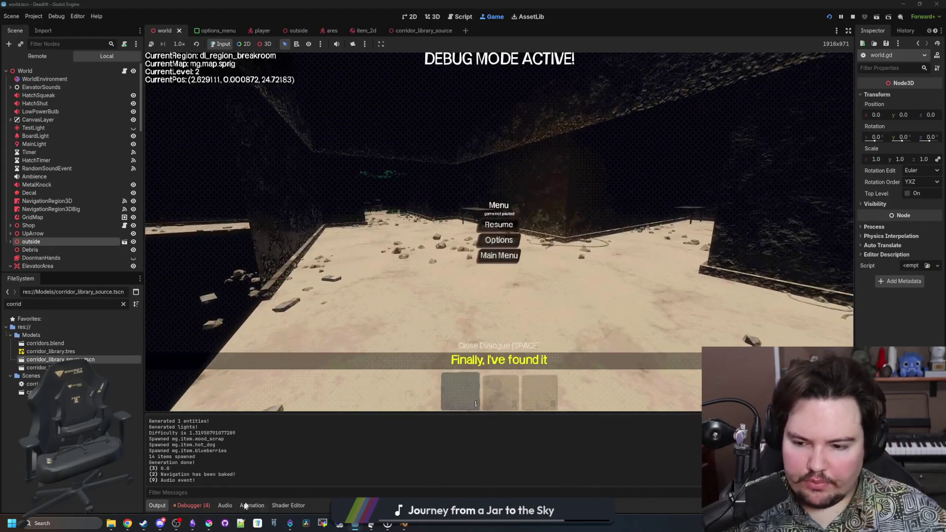
left_click(196, 507)
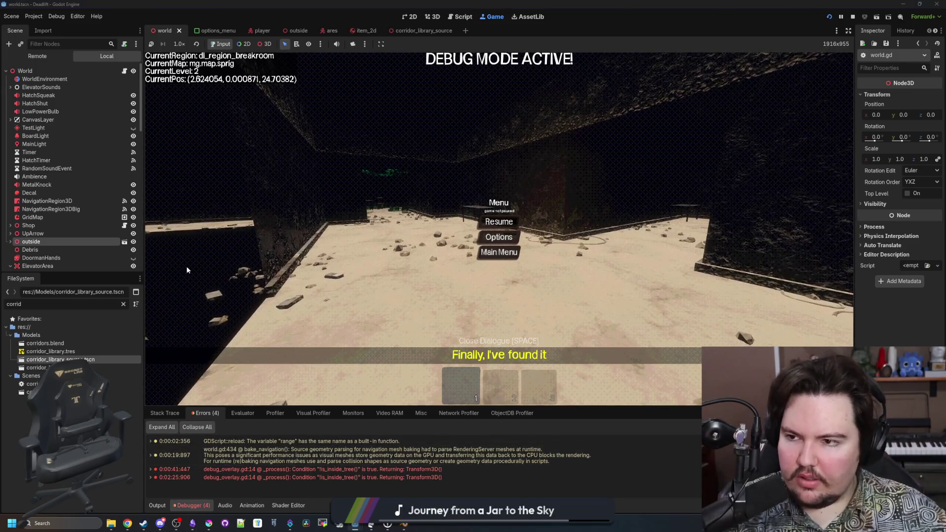
left_click(125, 71)
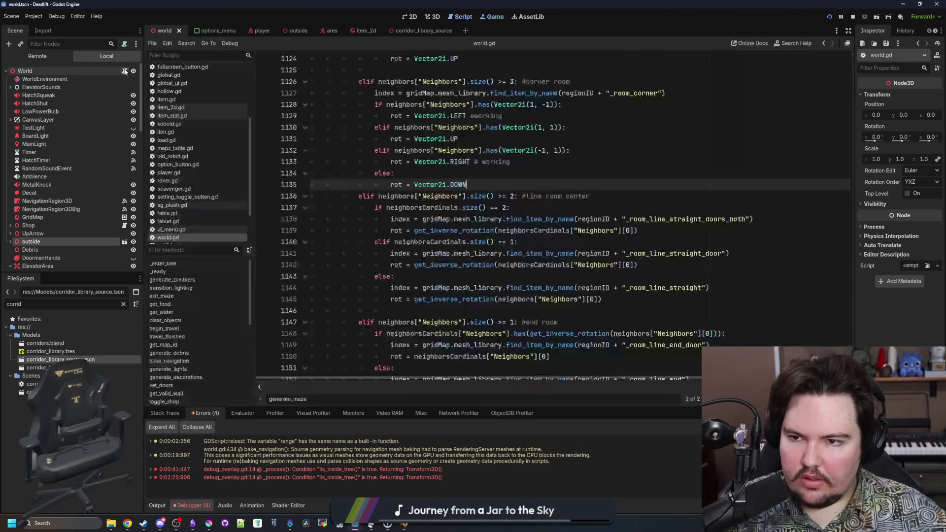
- Review world.gd's line-room center conditions and straight-door tile lookup on lines 1134–1141
left_click(503, 174)
left_click(539, 209)
scroll(554, 208, "down", 1)
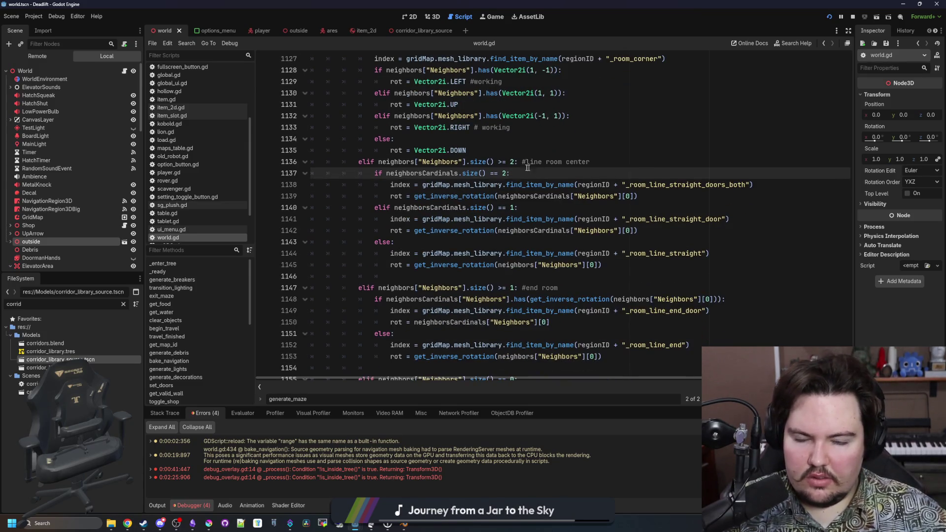
mouse_move(529, 171)
left_mouse_down()
mouse_move(394, 150)
mouse_move(395, 170)
mouse_move(374, 173)
left_mouse_up()
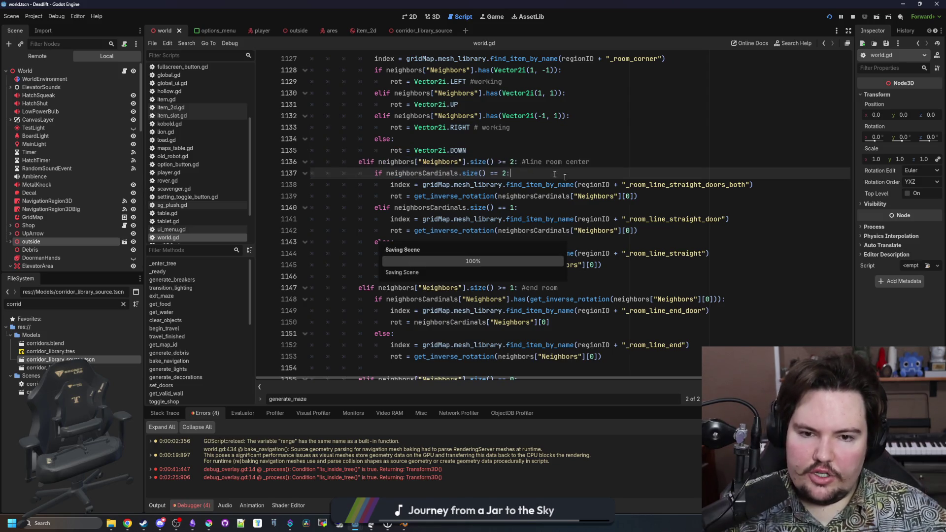
left_click_drag(679, 196, 315, 183)
left_click(490, 207)
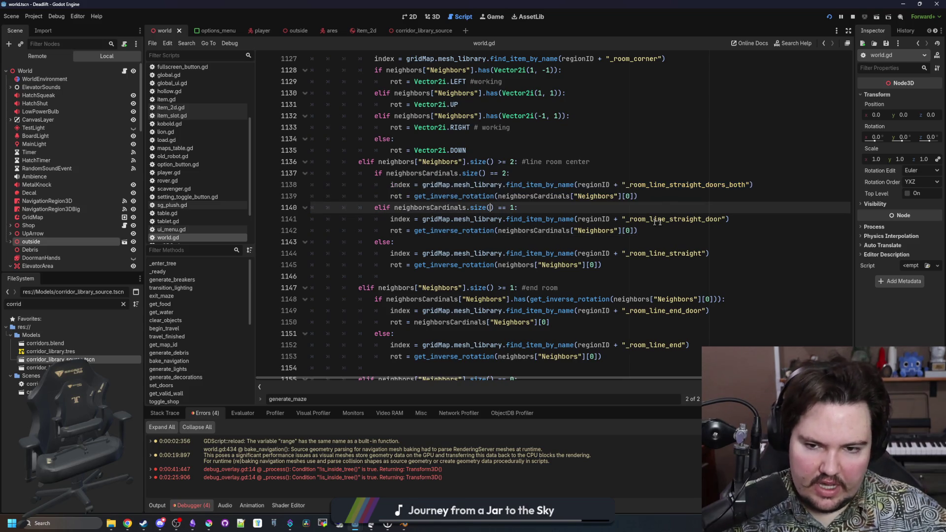
left_click_drag(747, 221, 545, 219)
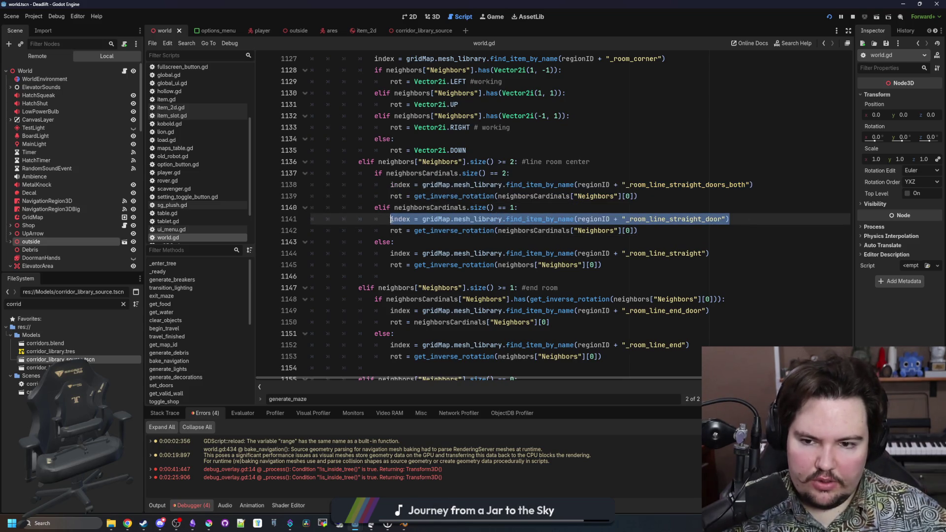
left_click(429, 240)
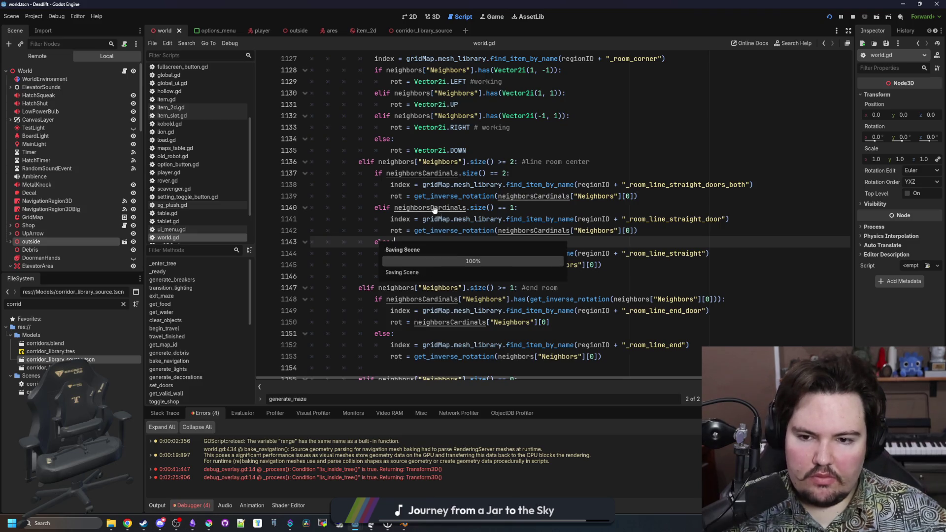
- Check the line-room tiles in the running game's corridor, then pause it
left_click(489, 19)
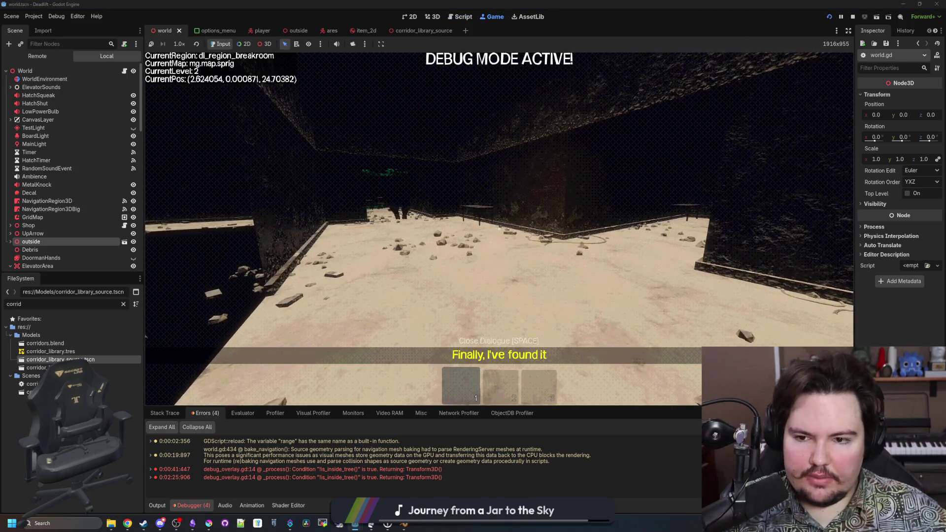
key("w")
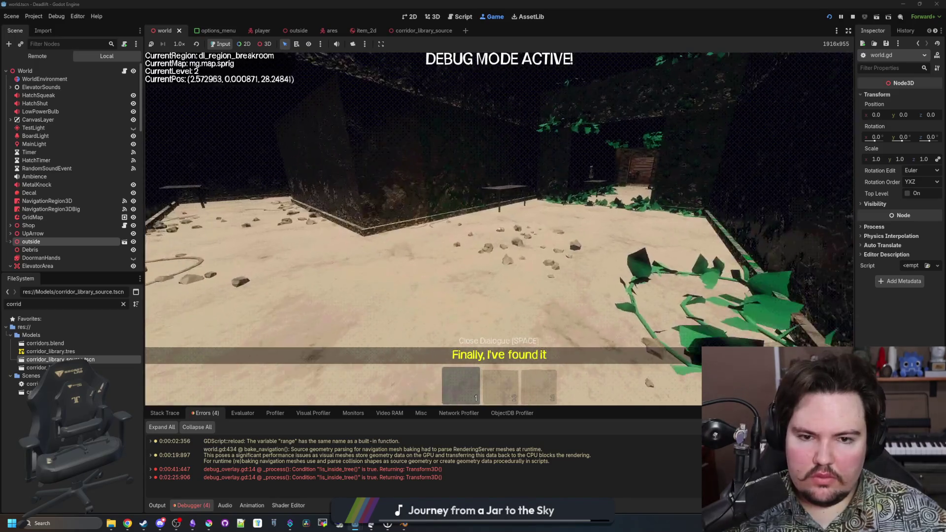
key("w")
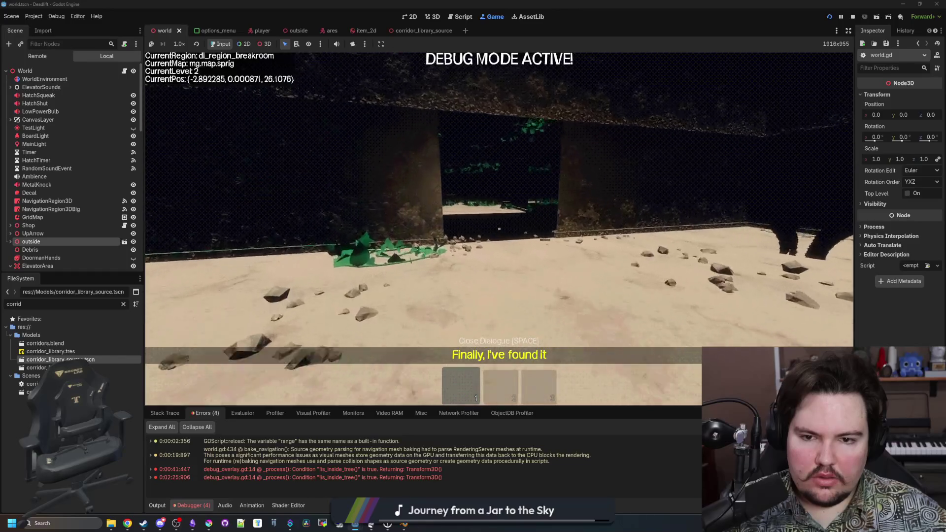
key("Escape")
- Stop the game, save the scenes, and open the corridor_library_source scene
key("F8")
key("ctrl+s")
left_click(434, 31)
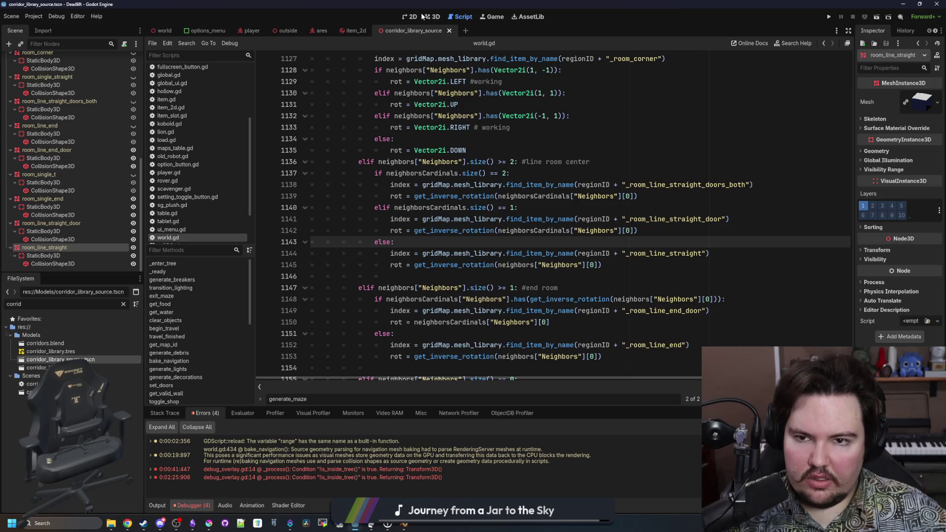
- Export the corridor room meshes as a MeshLibrary, overwriting res://Models/corridor_library.tres
left_click(428, 16)
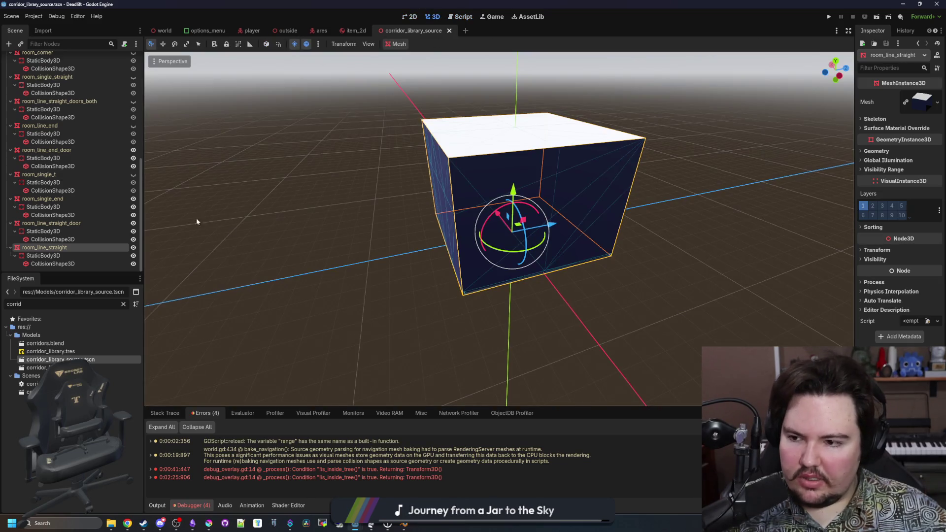
left_click(70, 224)
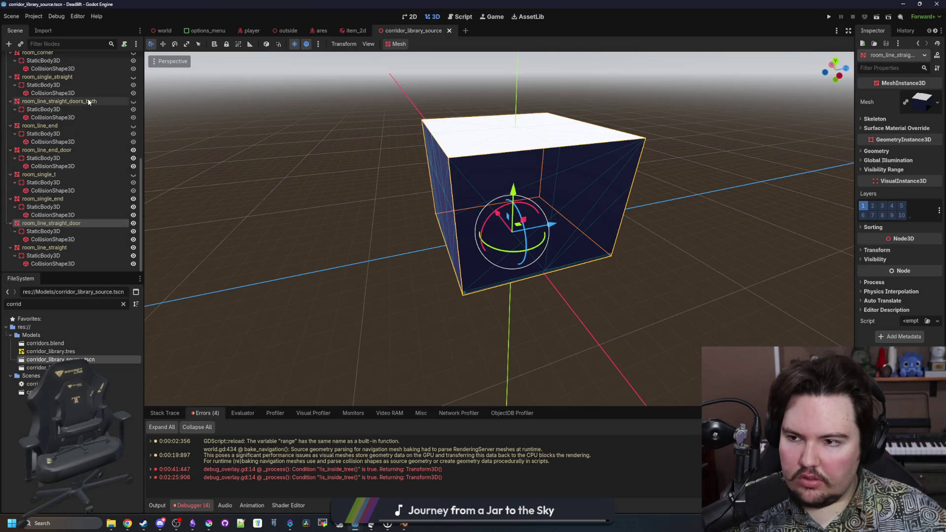
left_click(12, 16)
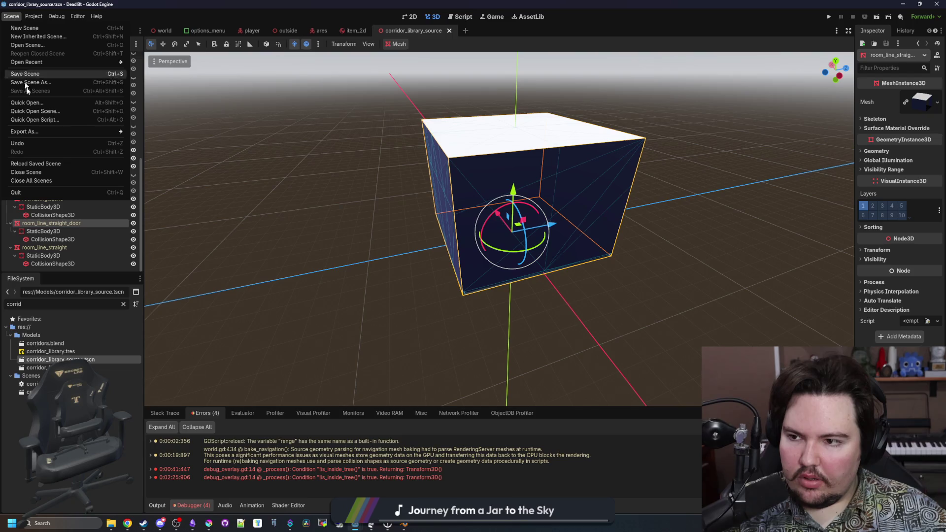
mouse_move(60, 129)
left_click(156, 132)
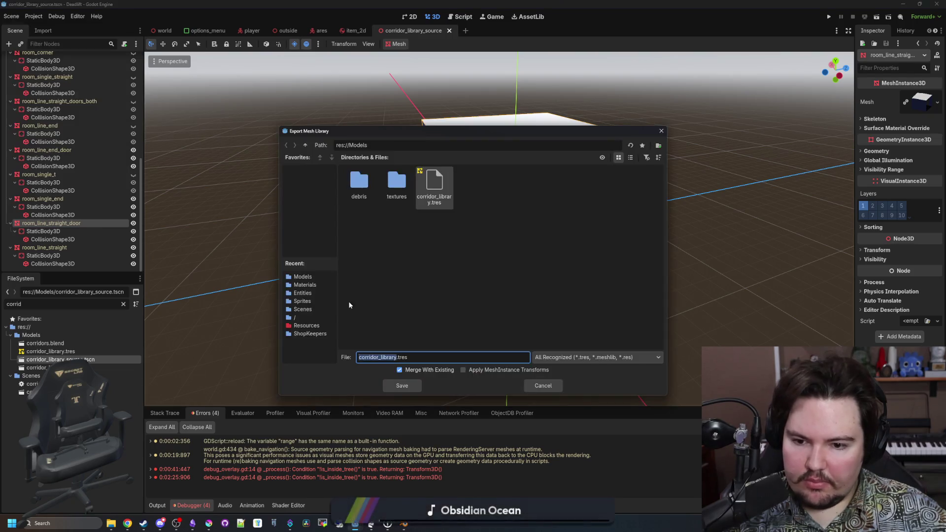
left_click(402, 386)
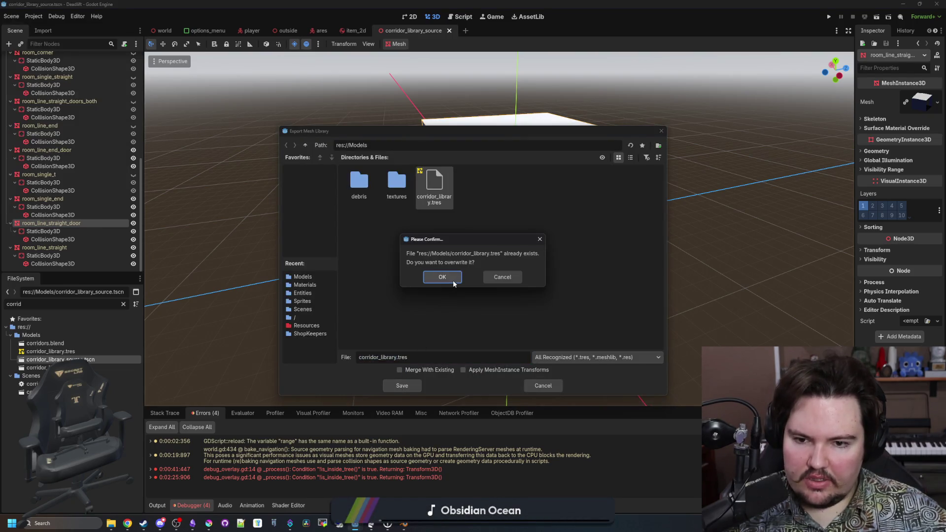
left_click(452, 279)
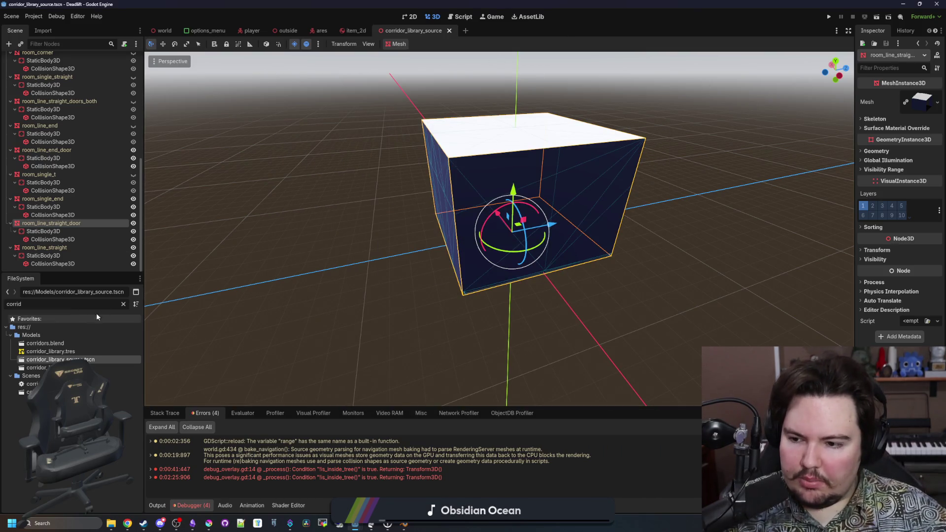
left_click(124, 304)
- Filter FileSystem for 'maps', open maps_table.gd, and comment out the medium and hard maps
type("maps")
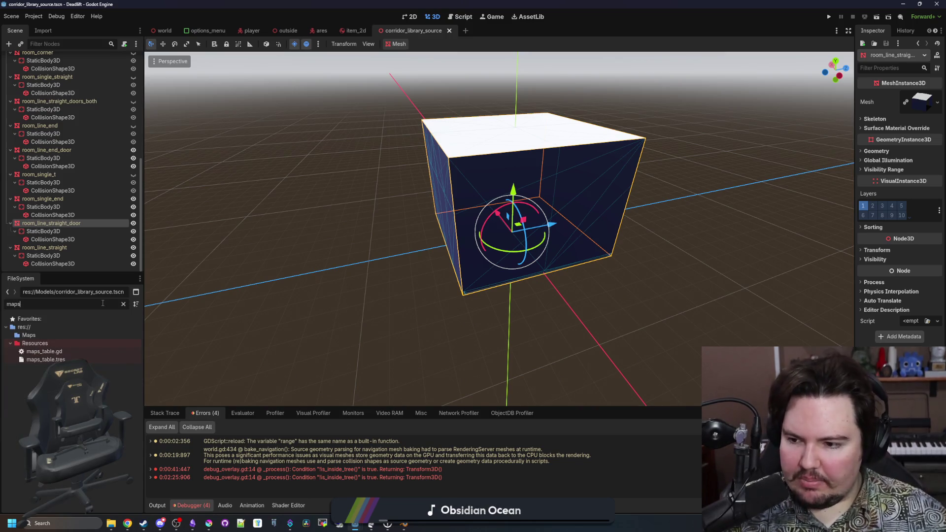
double_click(71, 352)
scroll(419, 241, "down", 5)
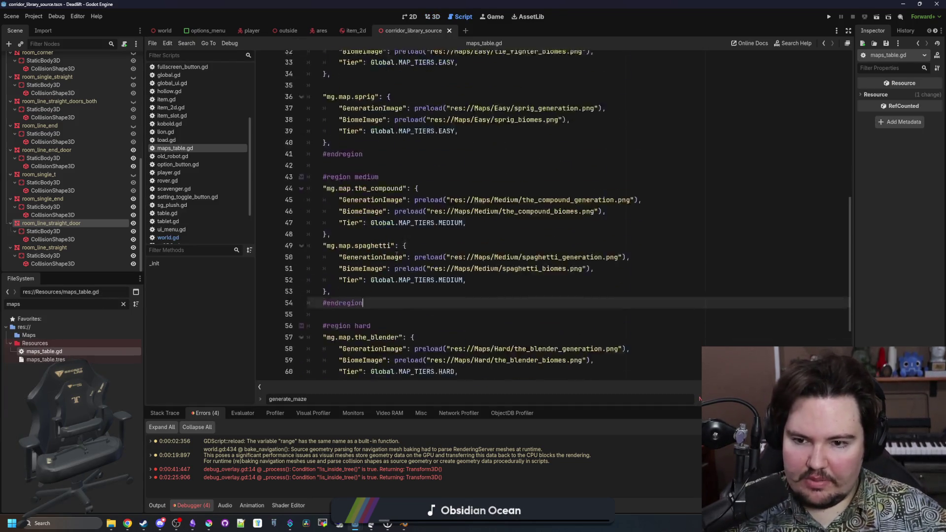
mouse_move(354, 358)
left_mouse_down()
mouse_move(296, 237)
mouse_move(245, 167)
left_mouse_up()
key("ctrl+k")
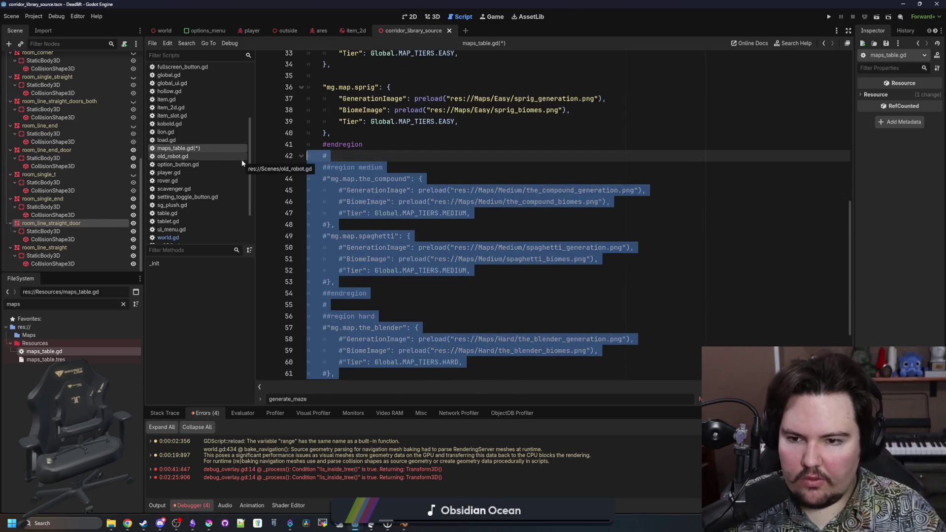
- Comment out the roomy, duck and loop maps so only sprig remains, then launch the game
scroll(363, 212, "up", 4)
mouse_move(363, 212)
left_mouse_down()
mouse_move(340, 180)
mouse_move(283, 186)
mouse_move(279, 198)
left_mouse_up()
key("ctrl+k")
left_click(316, 162)
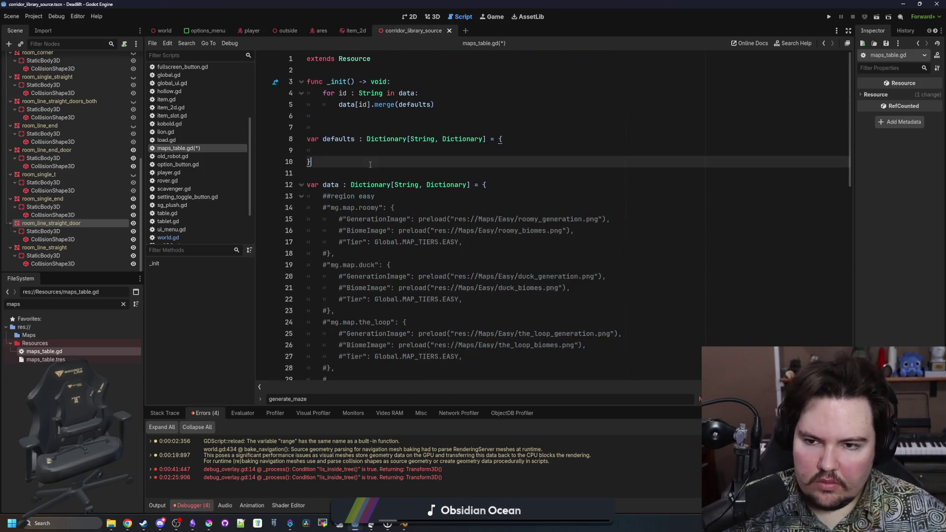
left_click(830, 18)
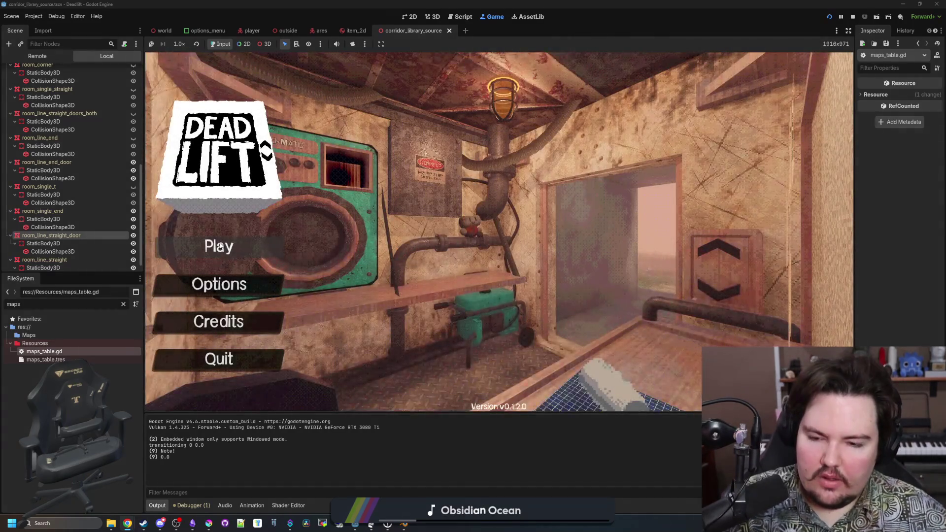
- Start a new run, descend to sprig's level 1, walk the breakroom and overgrown corridor, then pause
left_click(220, 247)
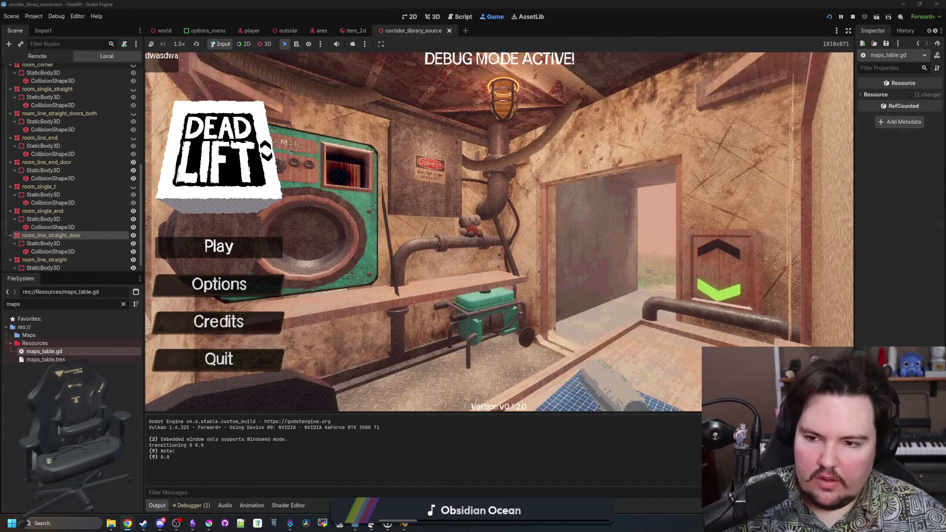
key("e")
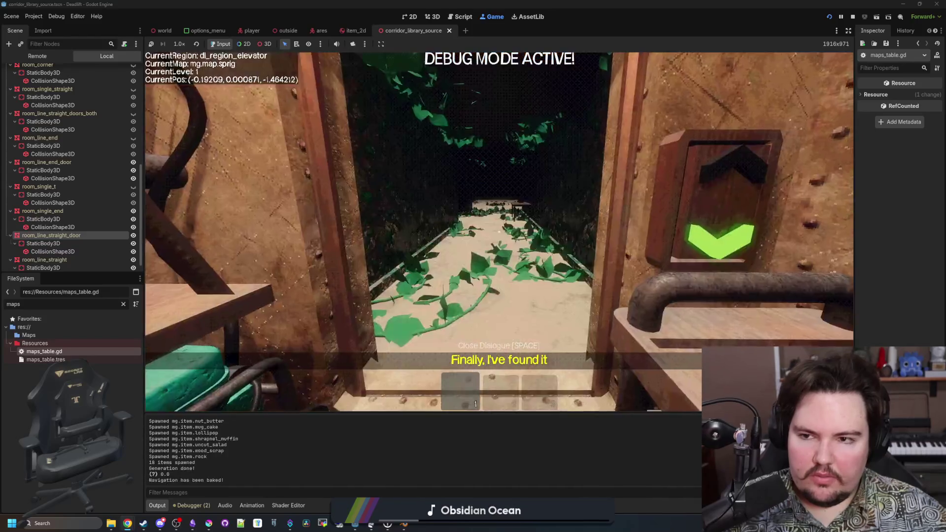
key("w")
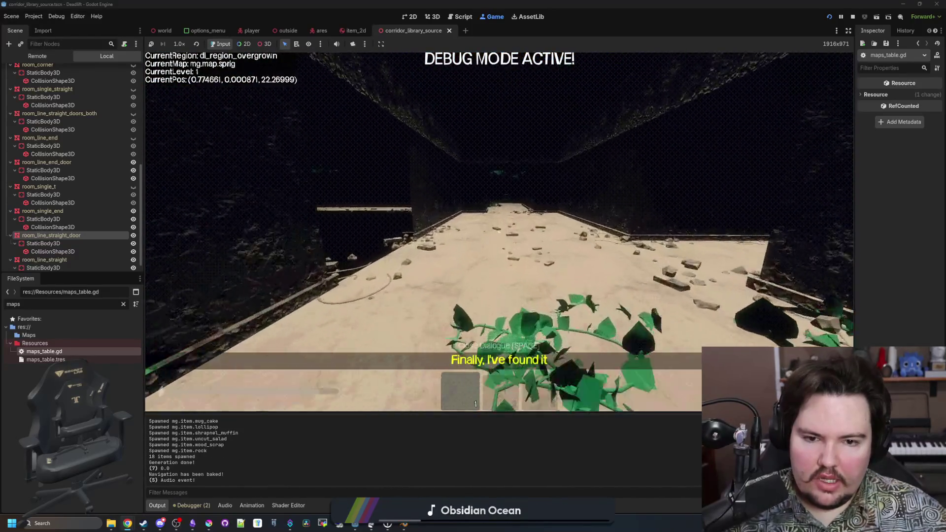
key("w")
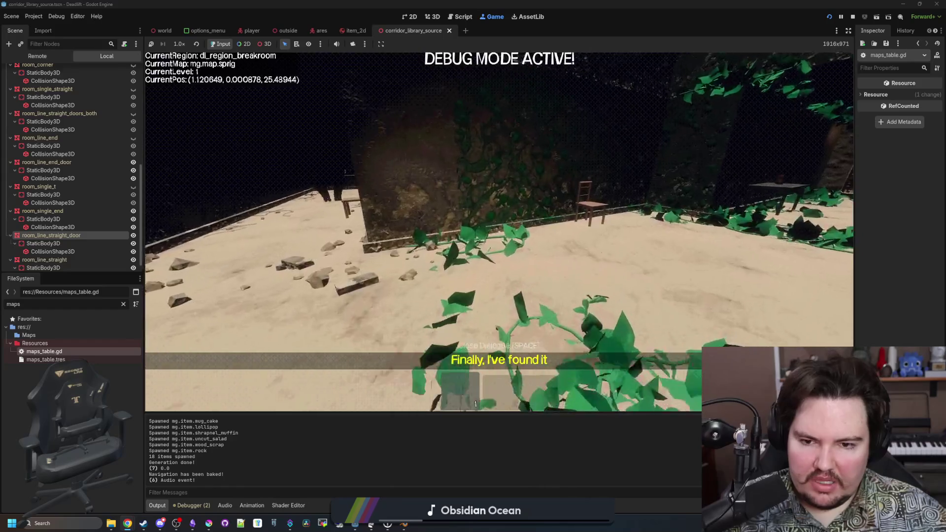
key("Escape")
- Return to the world scene and show world.gd in the script editor
scroll(74, 173, "up", 10)
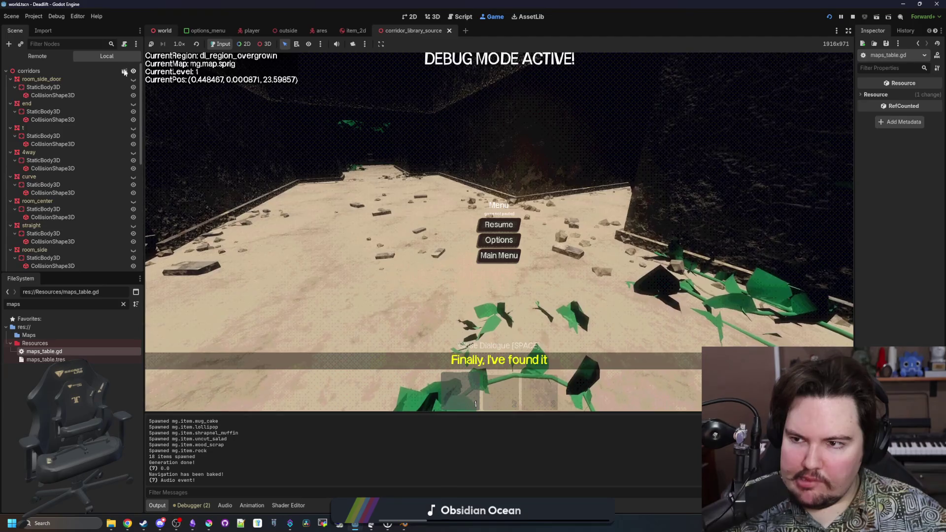
left_click(165, 30)
left_click(461, 17)
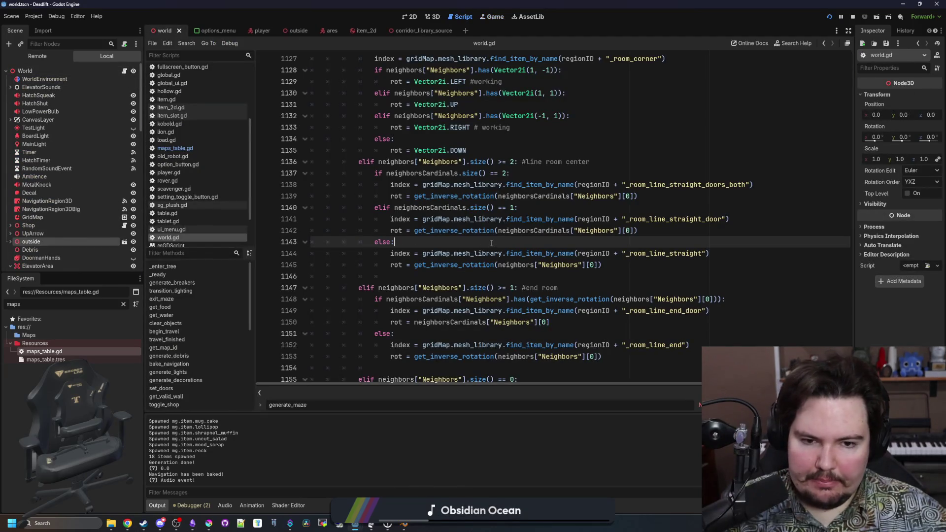
- Save world.gd with the debug print at line 1137
scroll(493, 242, "up", 1)
left_click(531, 209)
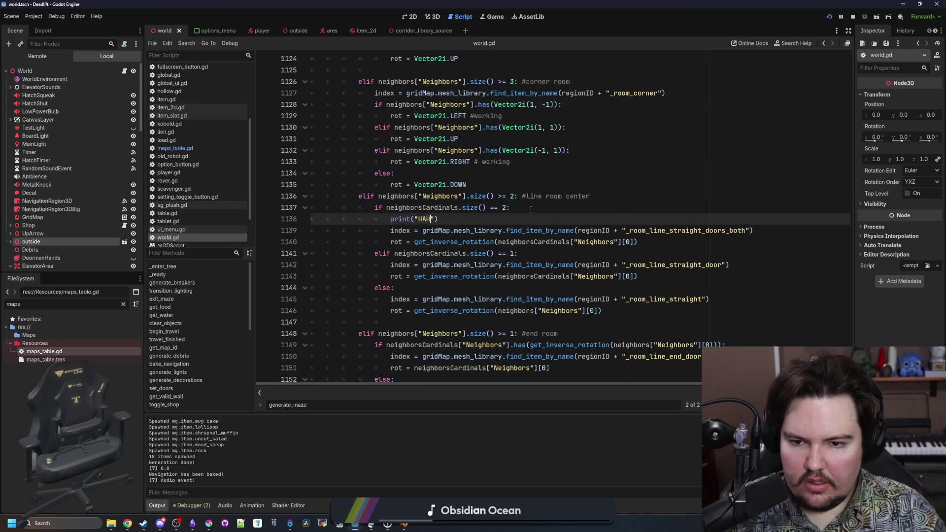
type("HHHHHHHHHA")
left_click(531, 209)
key("ctrl+s")
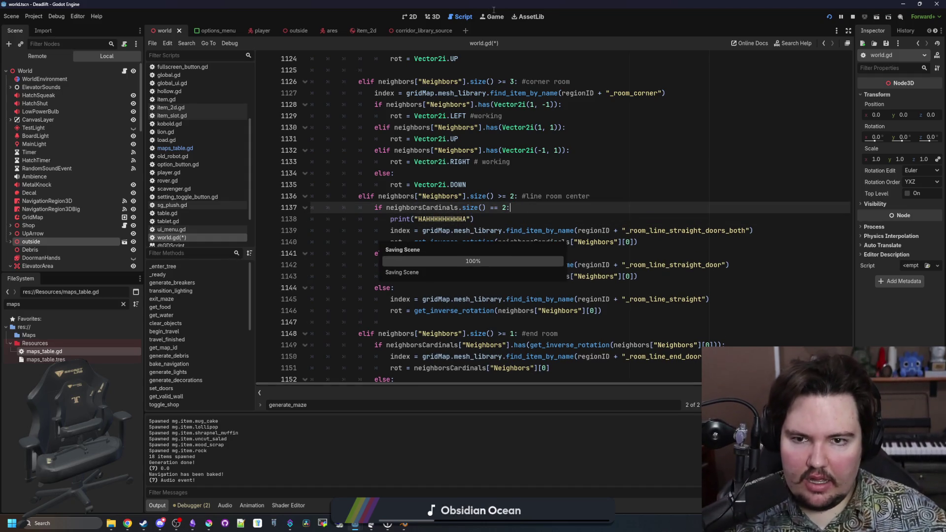
- Run the game, skip eating and drinking to reach level 2, walk the corridor, and pause
left_click(488, 18)
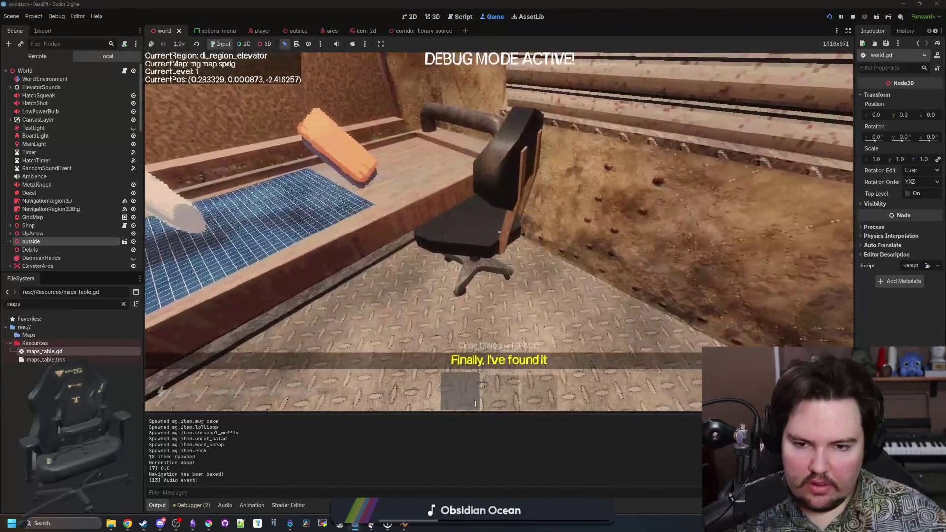
left_click(497, 325)
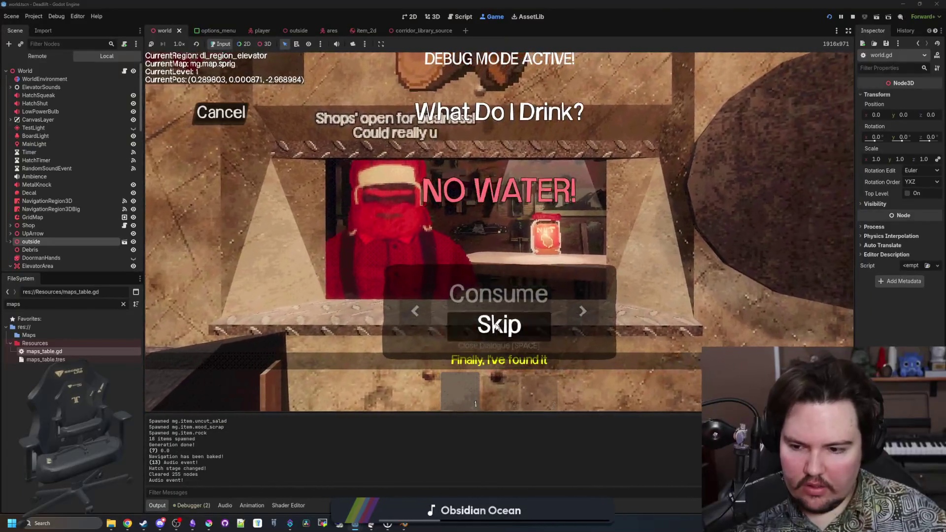
left_click(496, 325)
key("Escape")
scroll(257, 451, "up", 3)
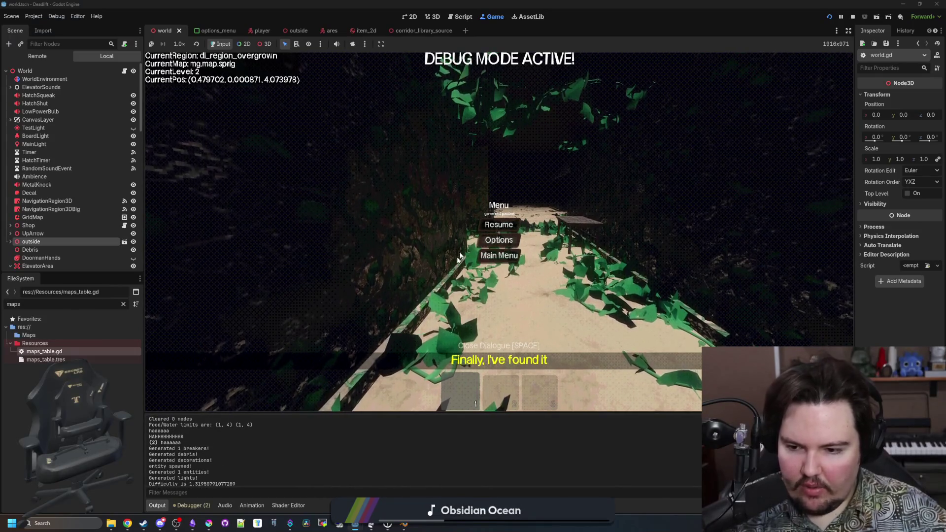
scroll(250, 457, "down", 3)
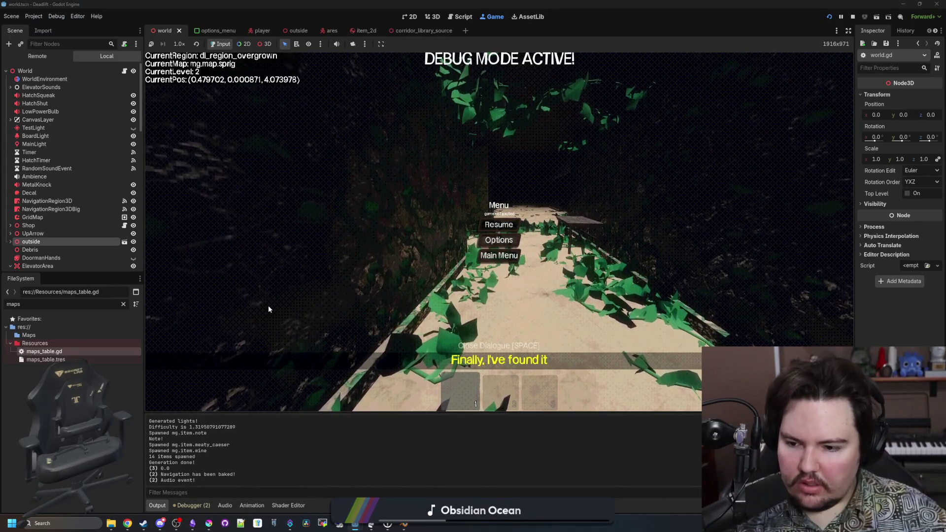
left_click(513, 226)
key("w")
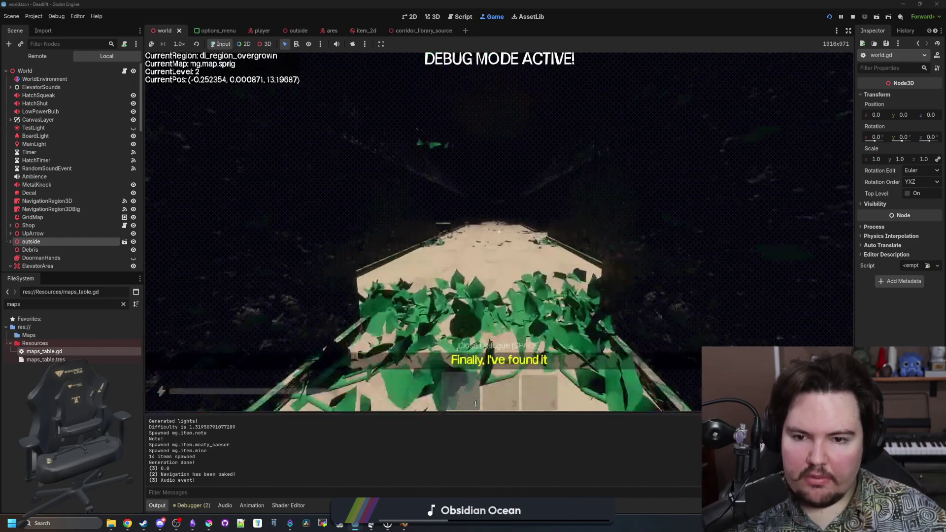
key("Escape")
- Back in world.gd, jump to the neighborsCardinals declaration and inspect the CORRIDOR argument on line 1107
key("ctrl+F3")
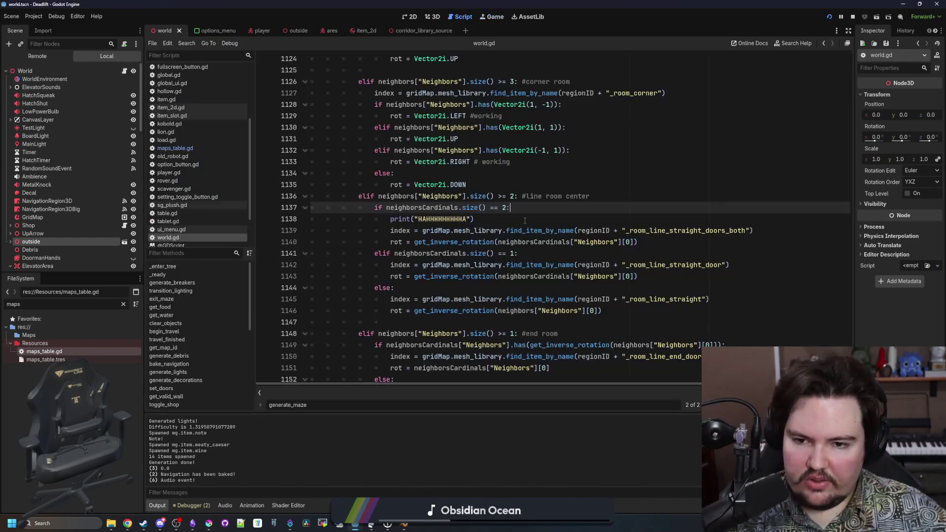
left_click(549, 183)
left_click(428, 207, "ctrl")
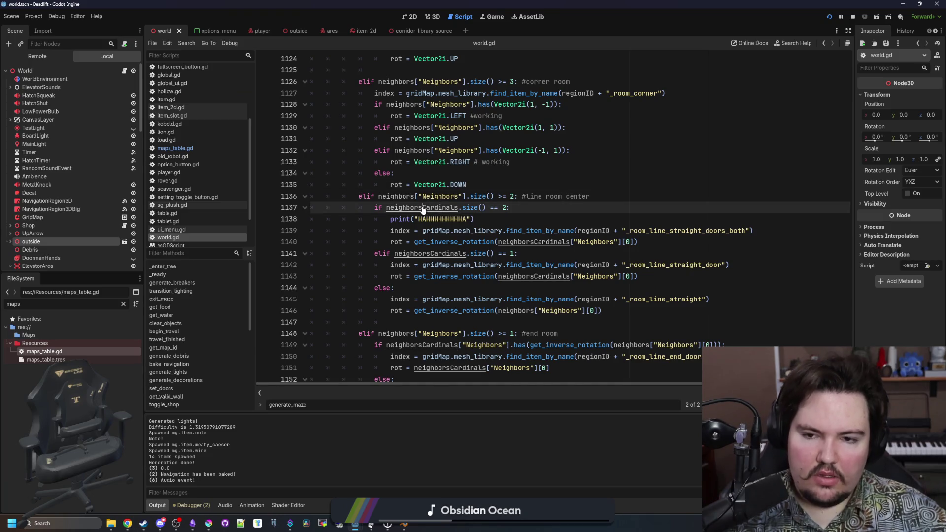
left_click(467, 183)
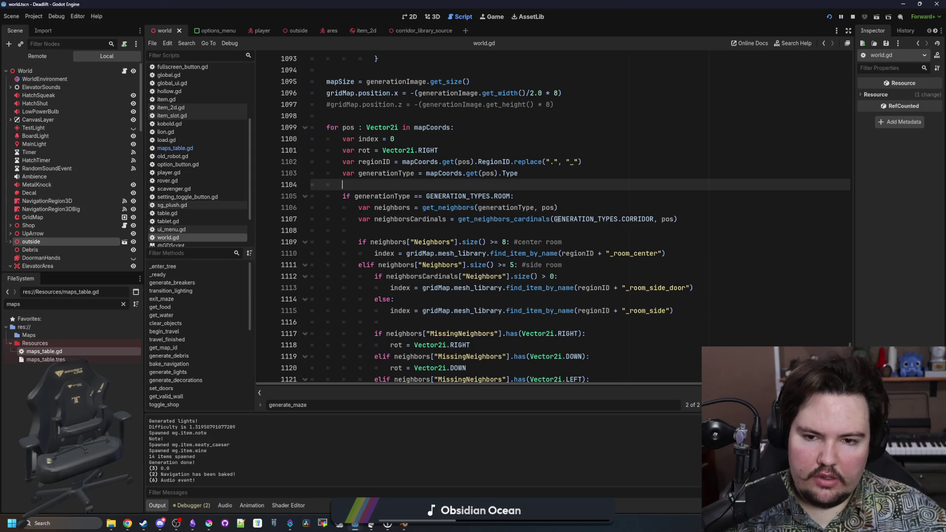
left_click_drag(554, 219, 637, 219)
left_click(394, 196)
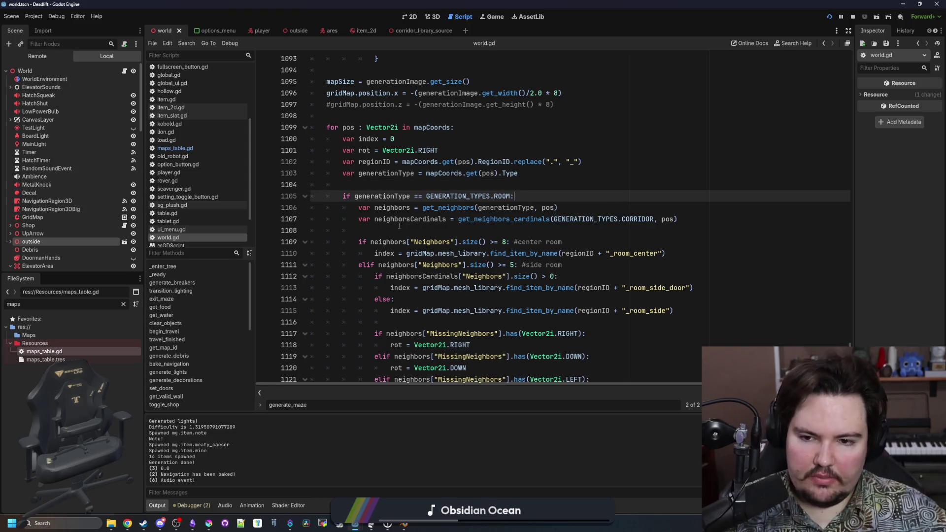
- Highlight the uses of neighbors and neighborsCardinals around the line-room code in world.gd
left_click(392, 208)
double_click(393, 208)
left_click(407, 242)
double_click(409, 219)
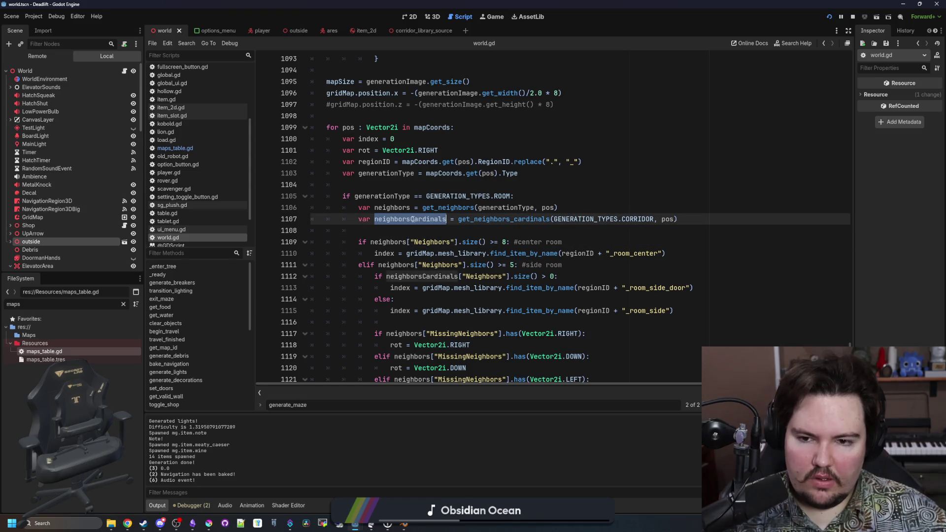
scroll(499, 331, "down", 10)
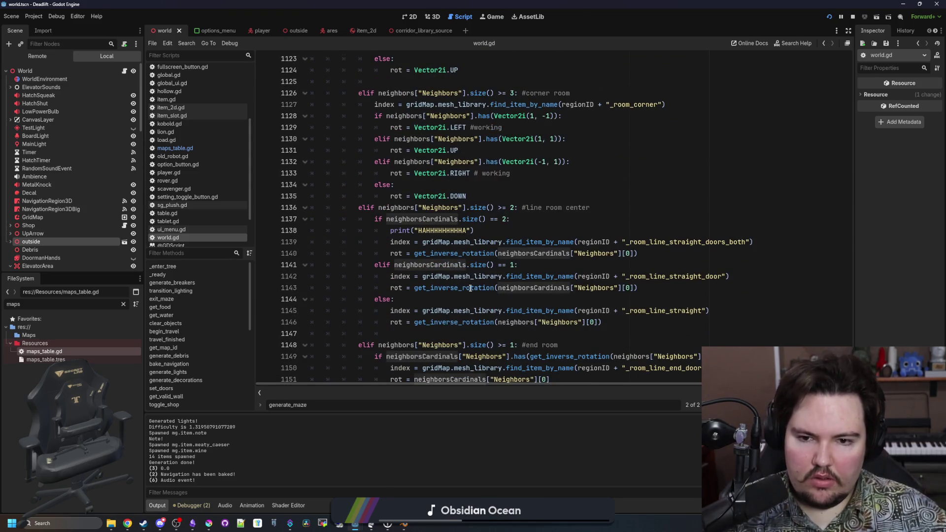
scroll(407, 202, "down", 1)
left_click(543, 207)
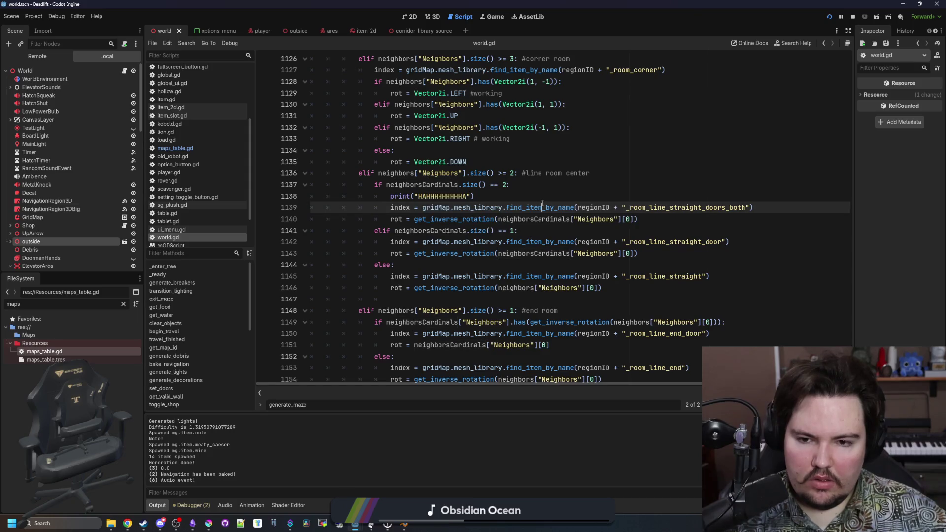
left_click(525, 187)
double_click(422, 185)
- Insert print(neighborsCardinals) under the line-room center branch and save world.gd
left_click(651, 173)
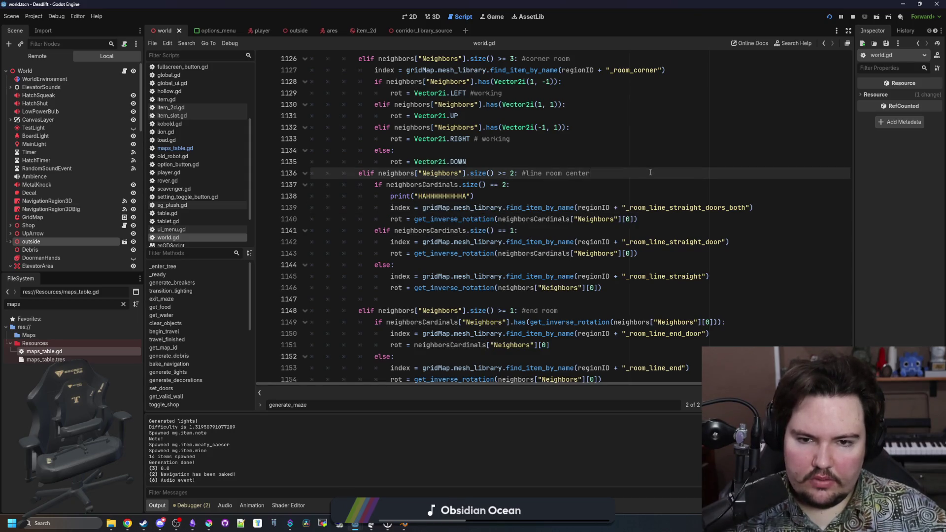
key("Return")
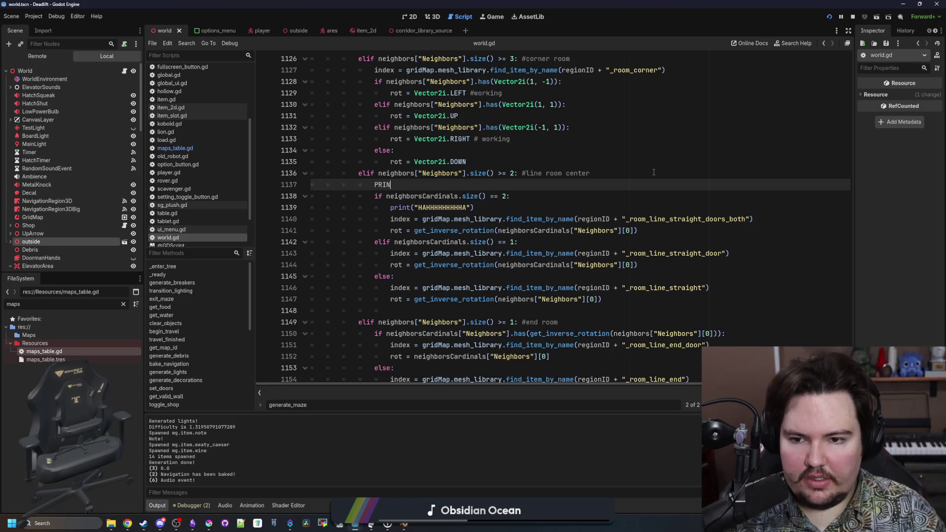
type("print(neig")
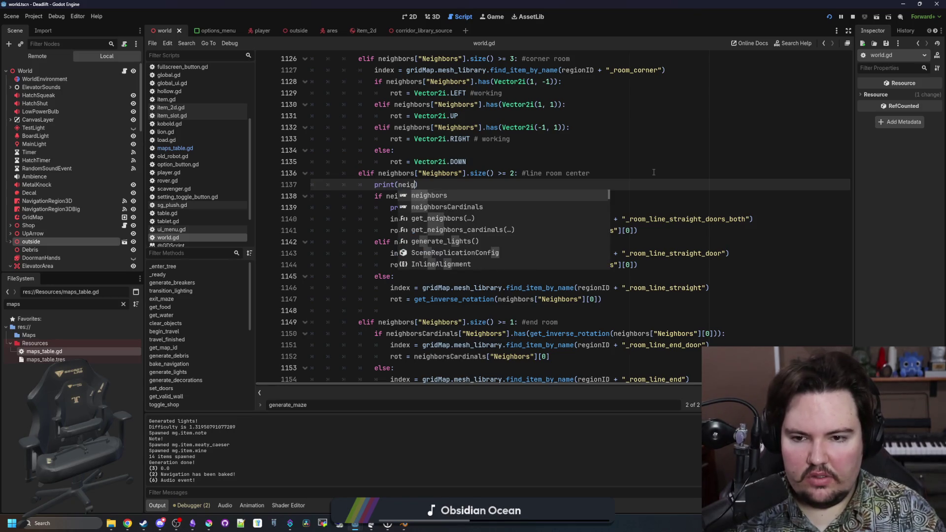
key("Down")
key("Return")
left_click(654, 172)
key("ctrl+s")
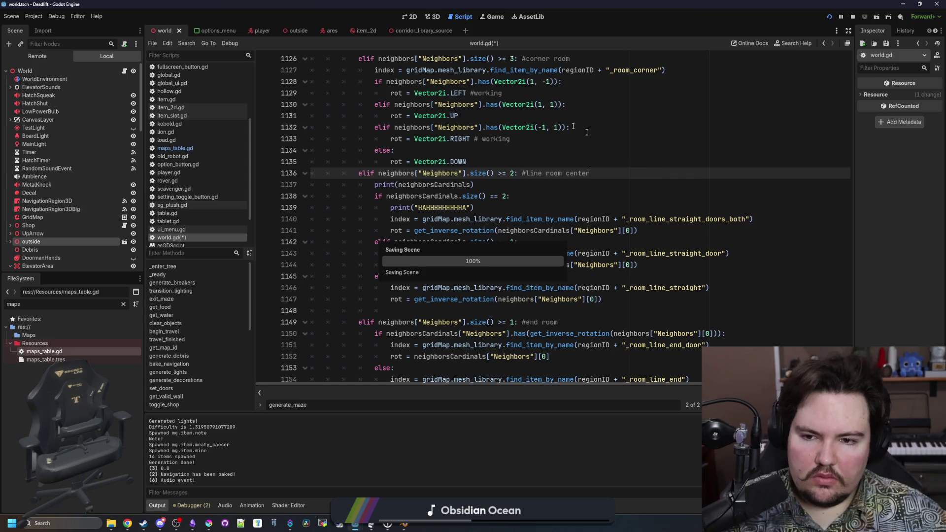
- In the running game, close the dialog and walk out of the elevator, then return to world.gd
left_click(494, 16)
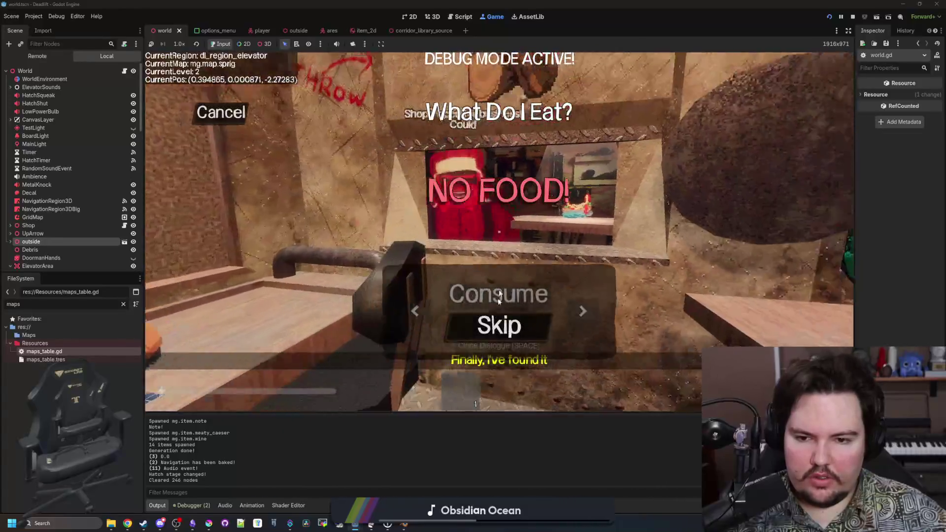
left_click(499, 298)
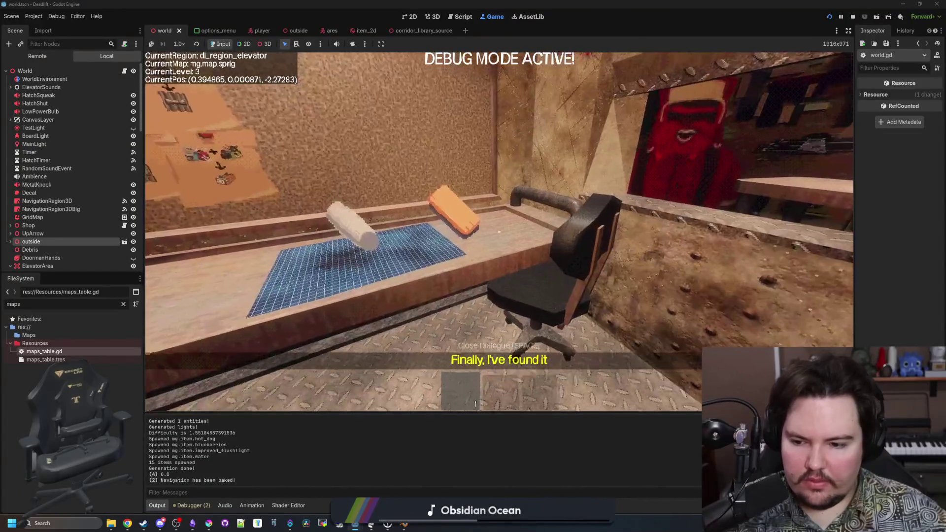
key("Escape")
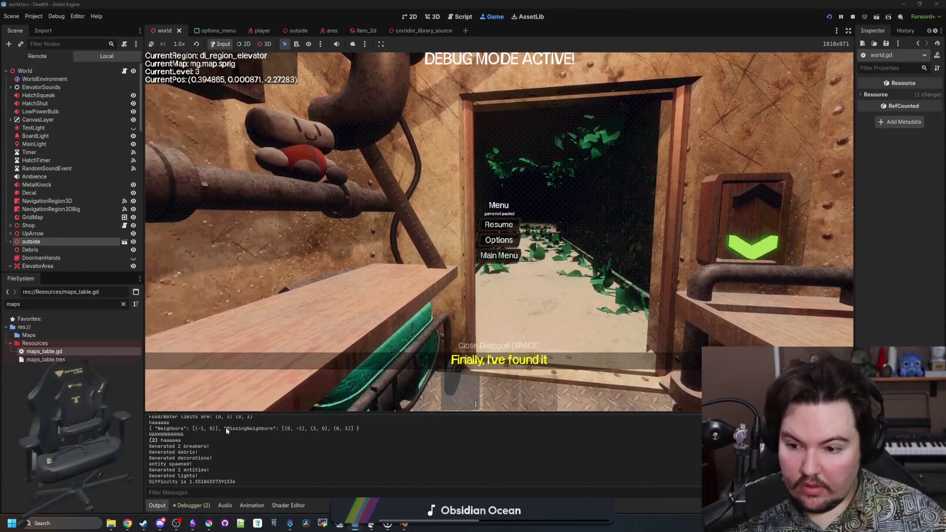
scroll(232, 434, "up", 1)
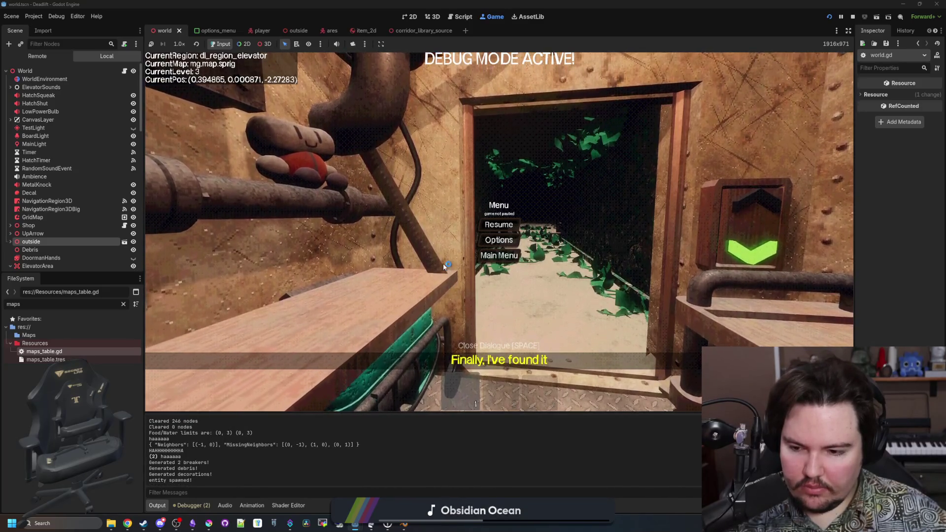
key("Escape")
key("w")
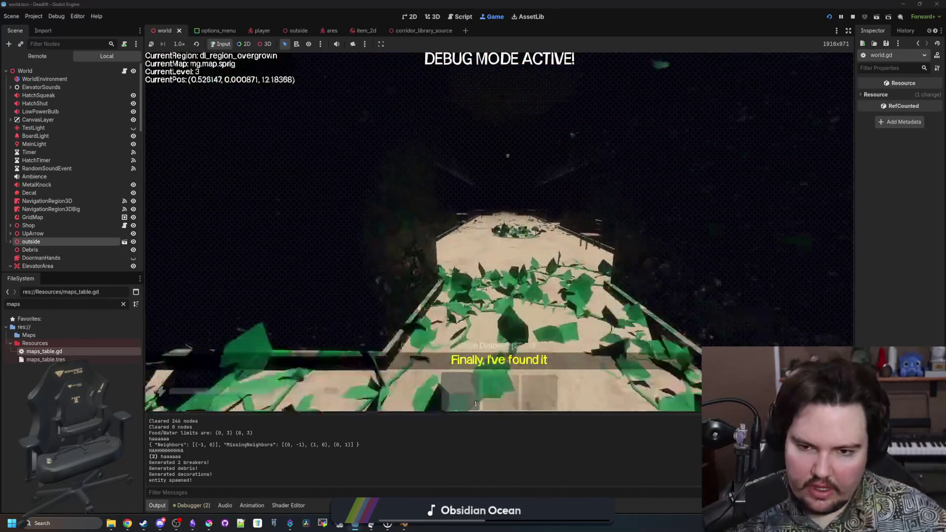
key("Escape")
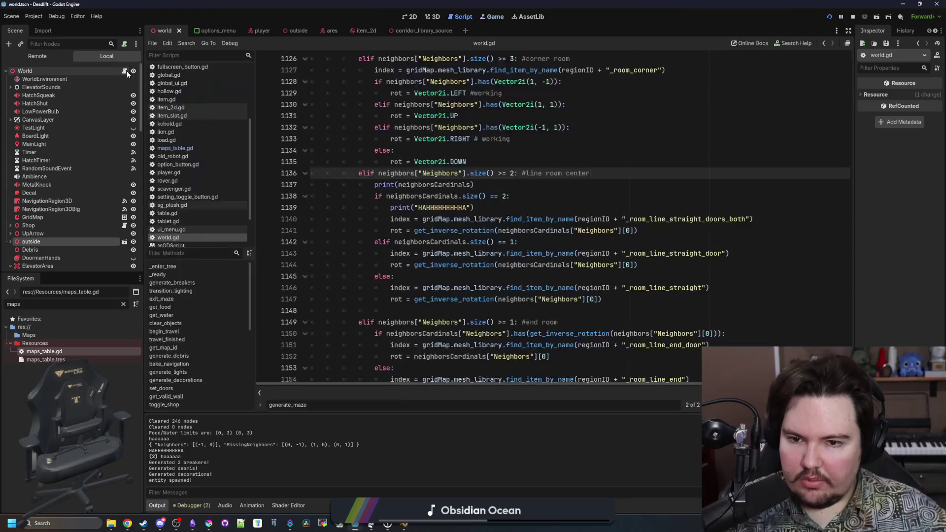
left_click(124, 71)
scroll(508, 249, "up", 1)
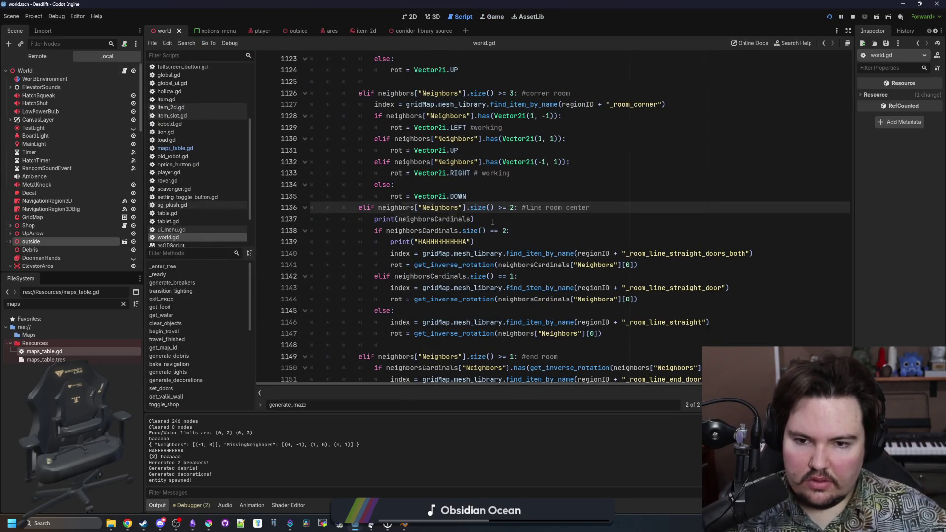
- Base the line-room test on neighborsCardinals["Neighbors"] and delete the HAHHHHHHHHHHA debug print
left_click(492, 222)
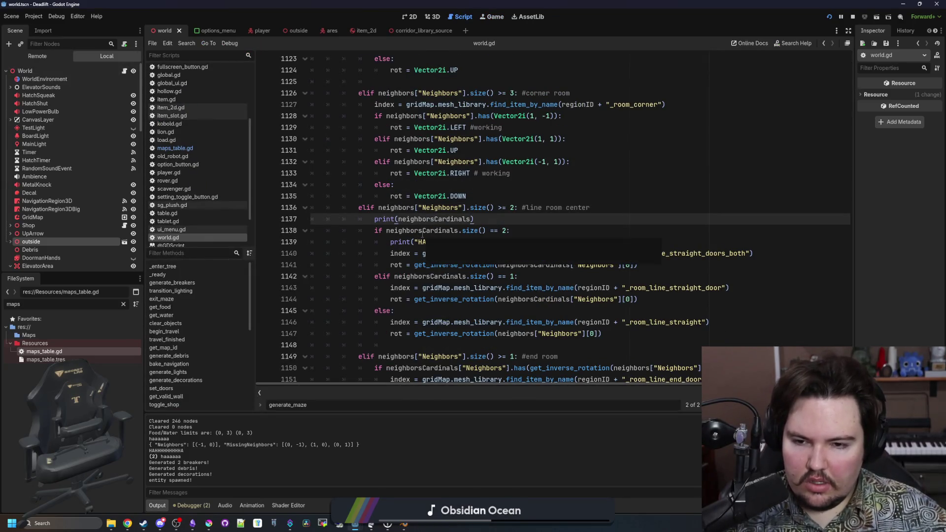
left_click(458, 231)
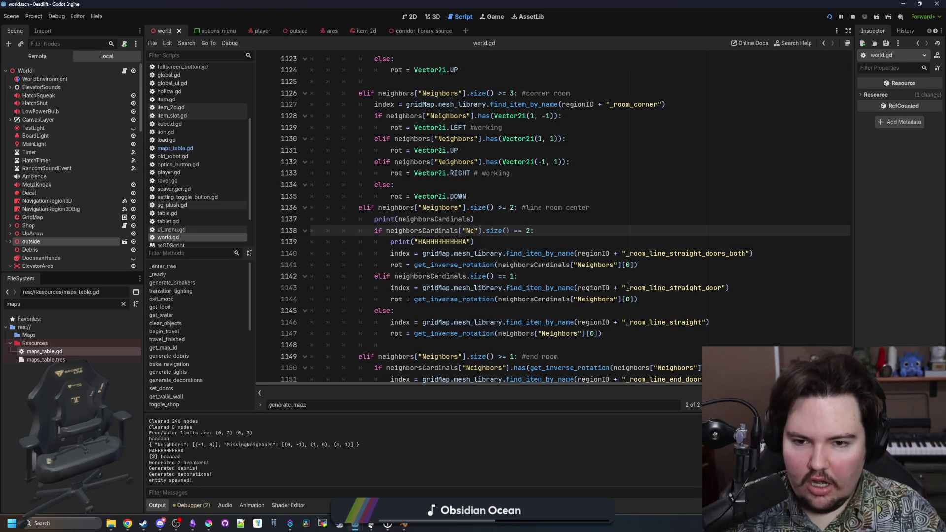
left_click(475, 246)
key("shift+Home")
key("BackSpace")
key("BackSpace")
- Delete the print(neighborsCardinals) line, save world.gd, and switch back to the running game
left_click(475, 222)
left_click_drag(476, 221, 252, 221)
key("BackSpace")
key("BackSpace")
left_click(517, 197)
key("ctrl+s")
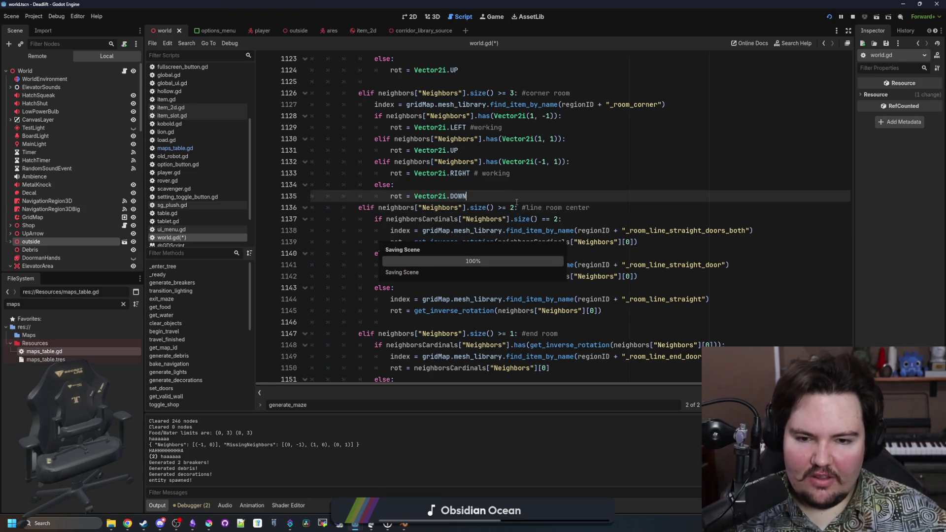
left_click(499, 190)
key("ctrl+s")
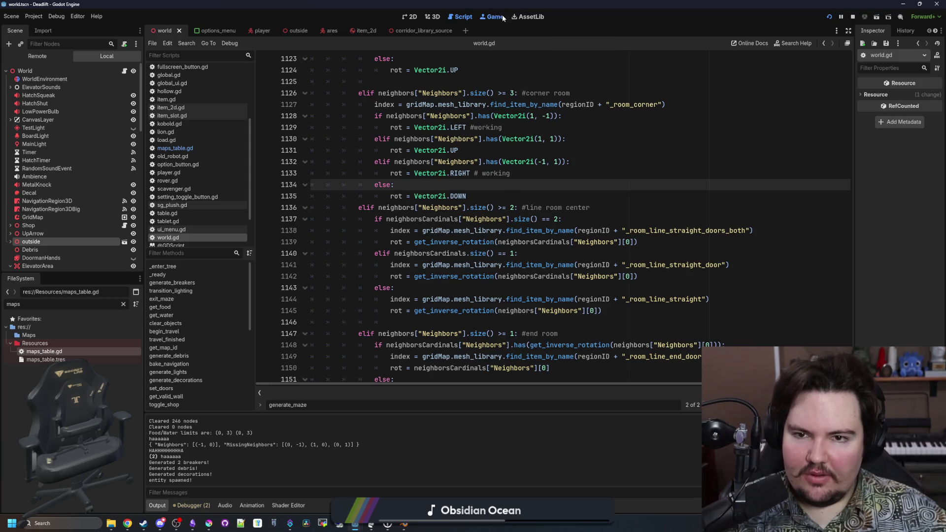
left_click(502, 19)
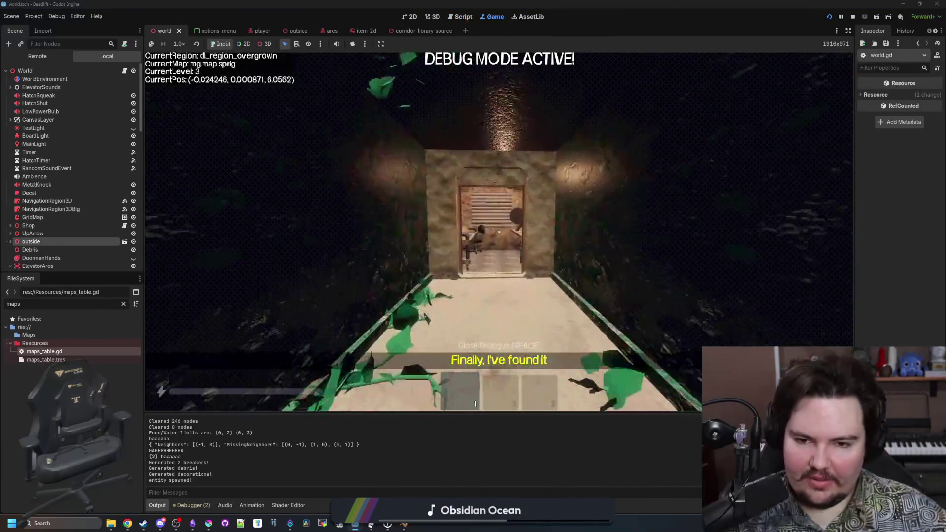
- Walk into the elevator, then restart the game with F5 after the error and start playing
key("w")
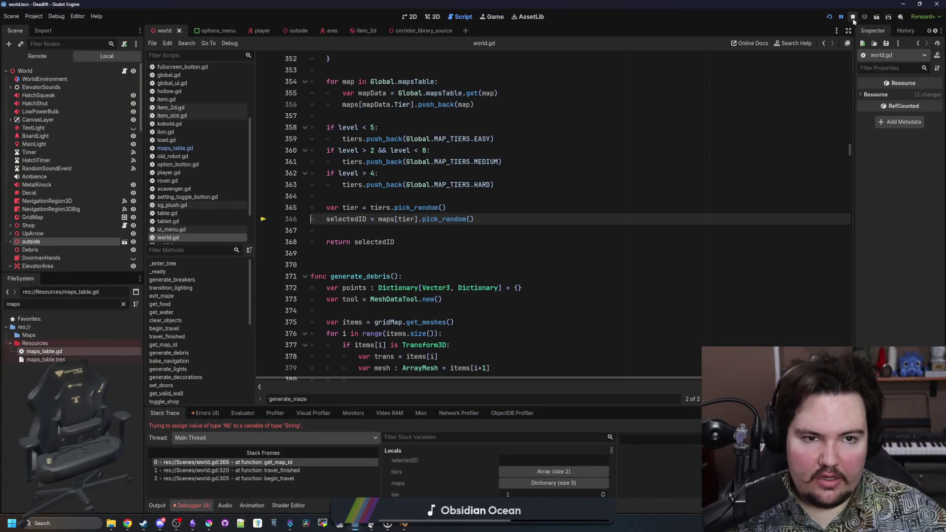
key("F5")
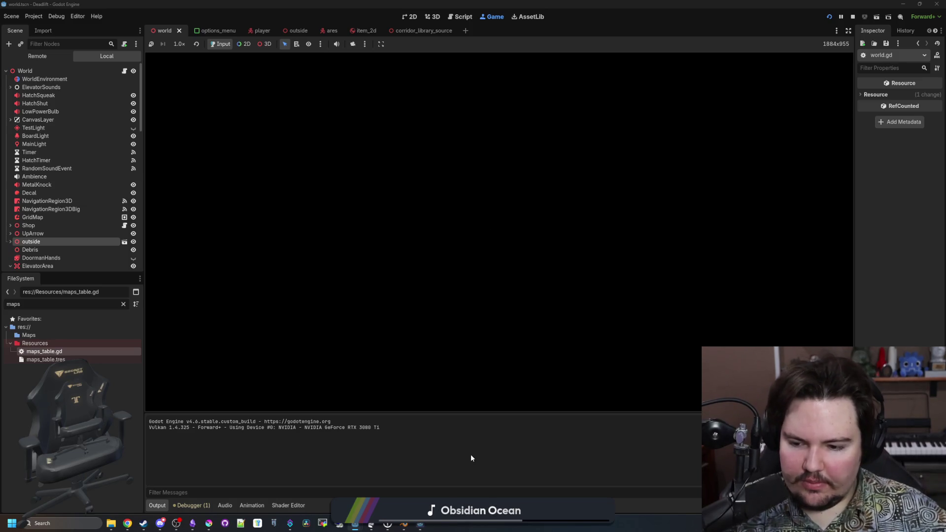
mouse_move(420, 523)
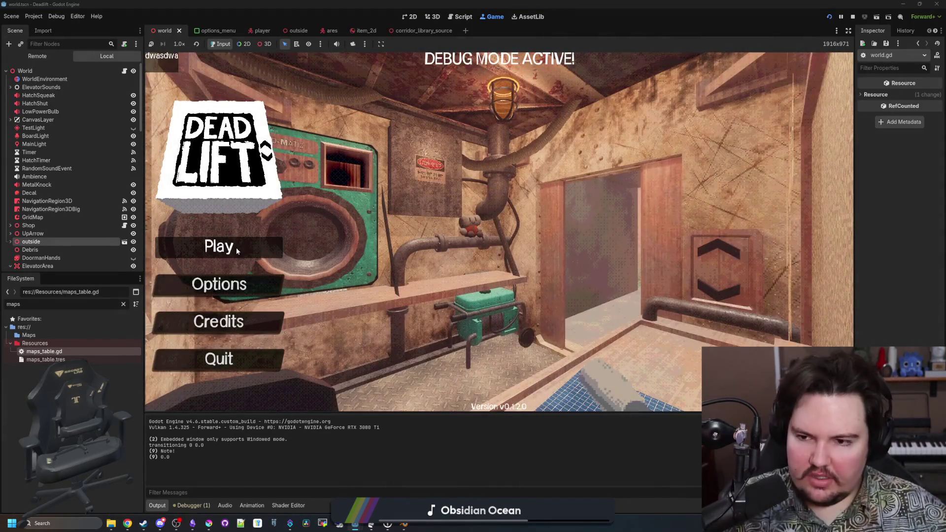
left_click(235, 247)
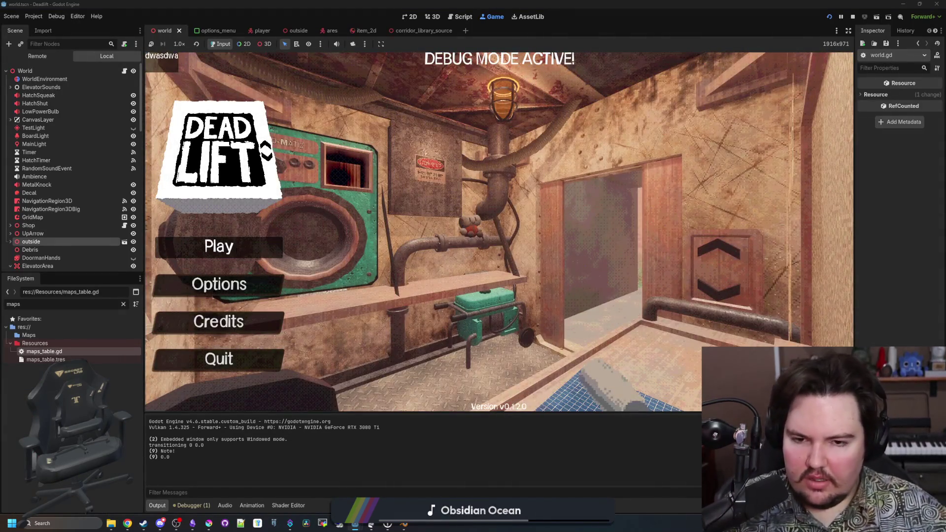
- Descend to level 1, walk into the overgrown region, pause, and return to world.gd
key("e")
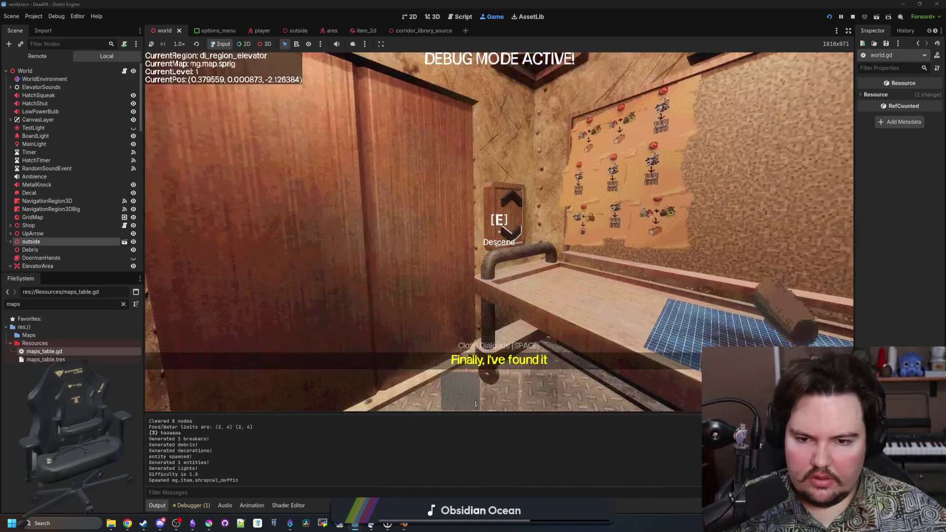
key("w")
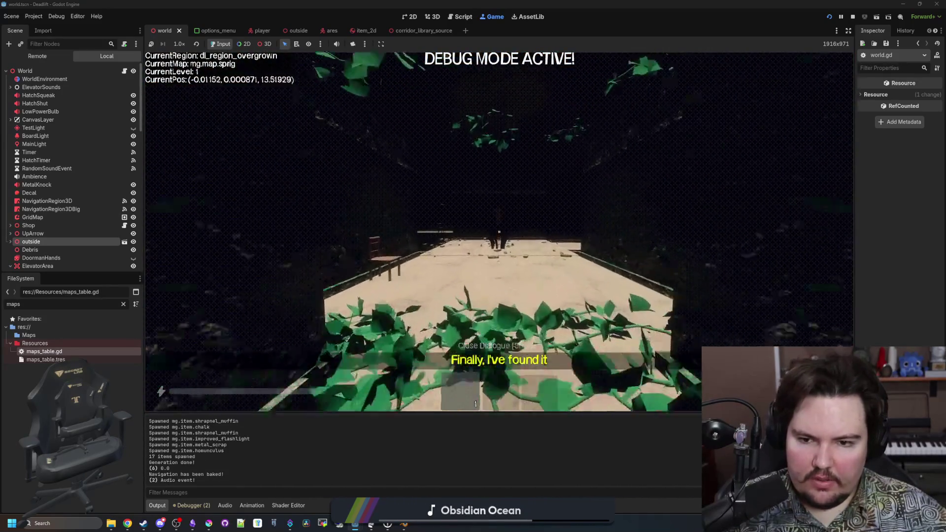
key("w")
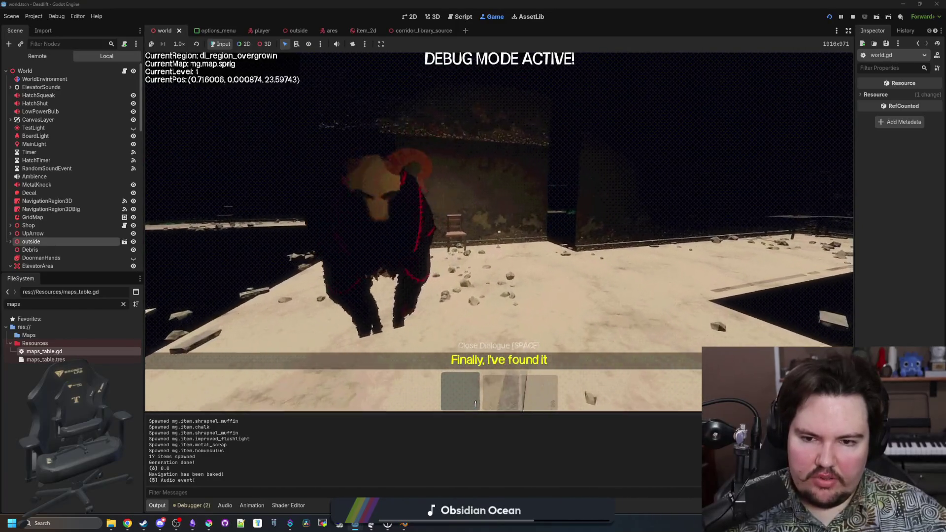
key("Escape")
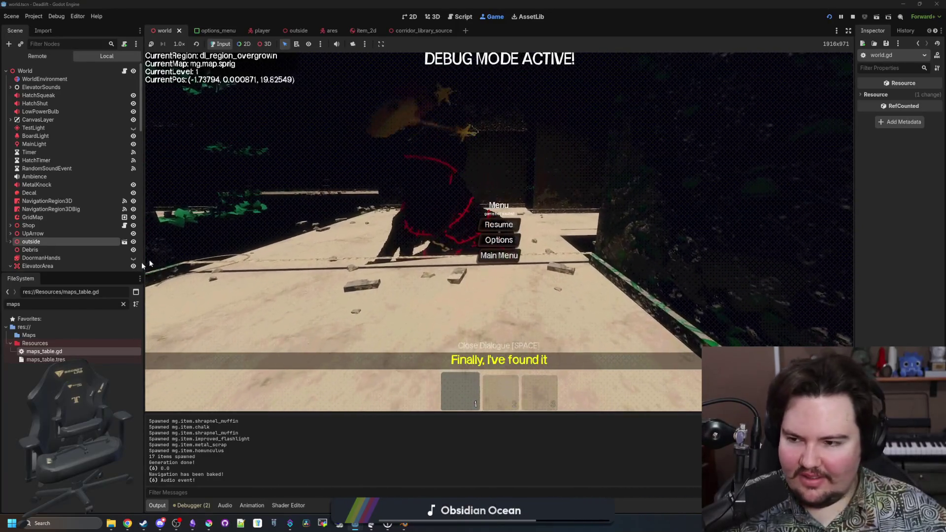
left_click(124, 71)
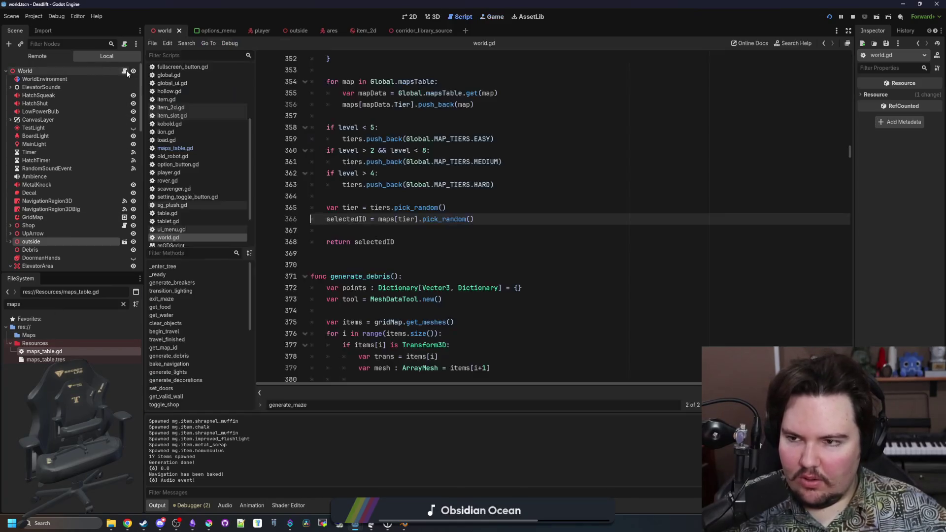
- Search world.gd for doors_both and review the line-room rotation code and get_inverse_rotation's definition
scroll(173, 148, "up", 1)
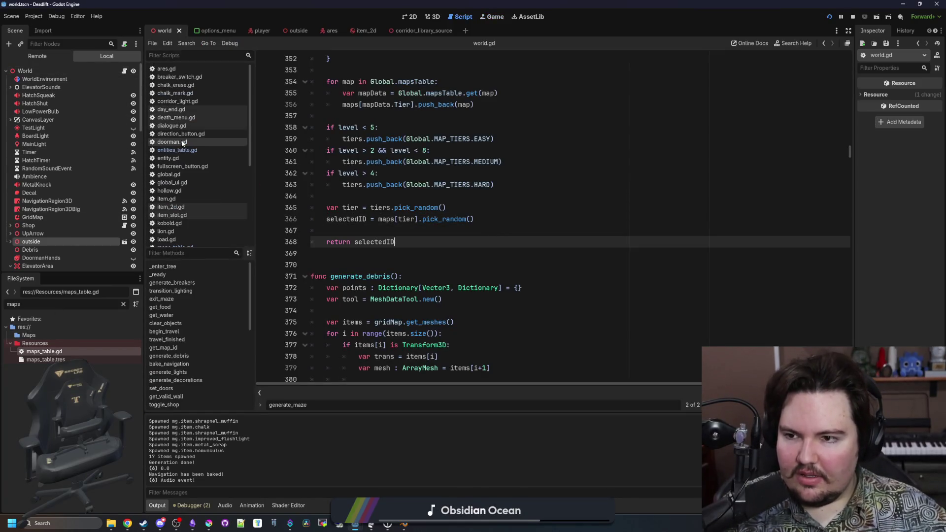
scroll(333, 193, "down", 20)
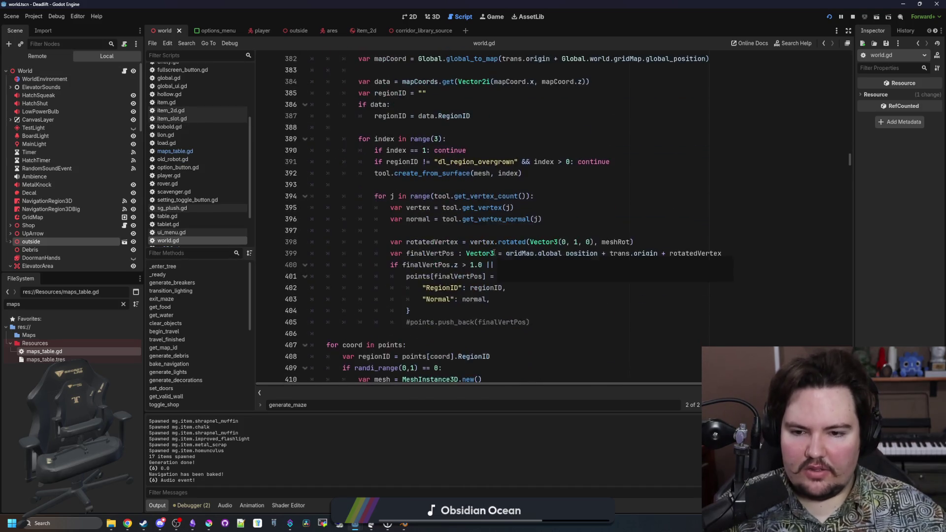
key("ctrl+f")
scroll(530, 222, "down", 8)
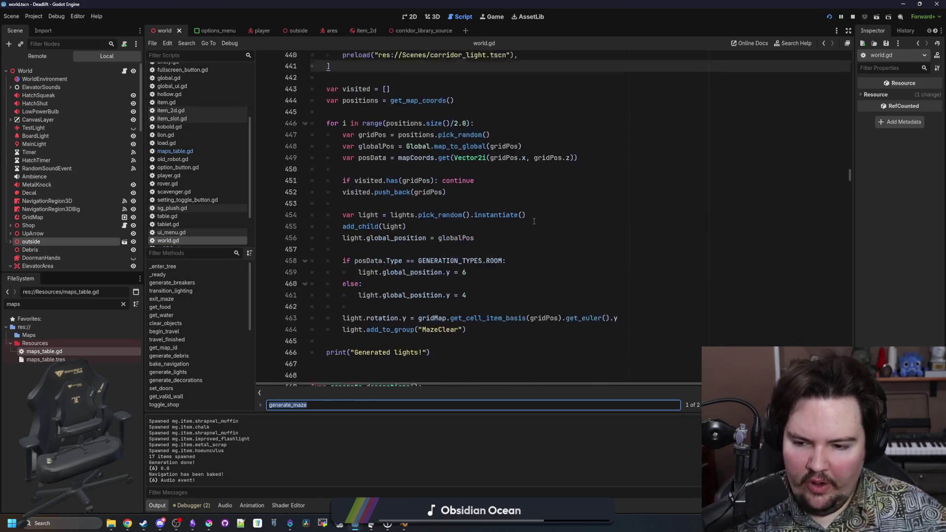
type("doors_both")
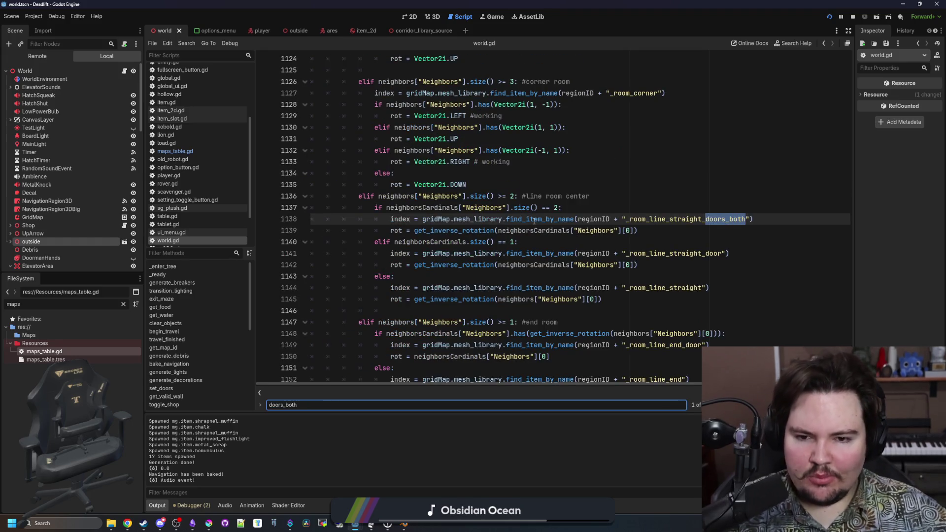
left_click(572, 207)
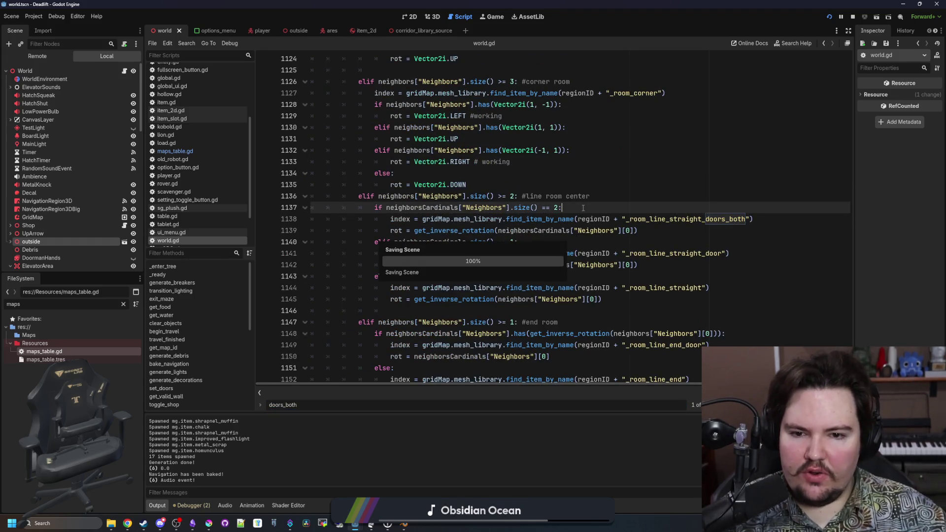
left_click(531, 230)
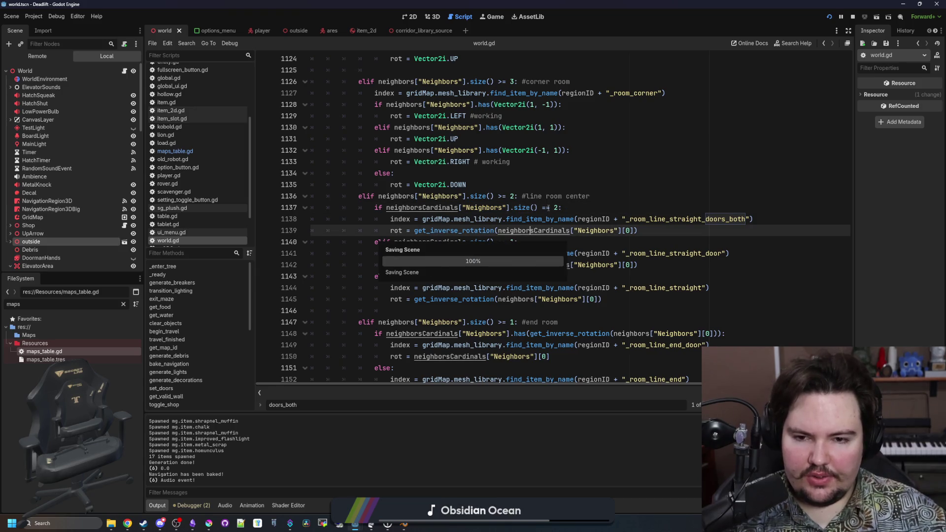
left_click_drag(656, 266, 495, 265)
left_click(507, 276)
left_click(521, 299)
double_click(520, 299)
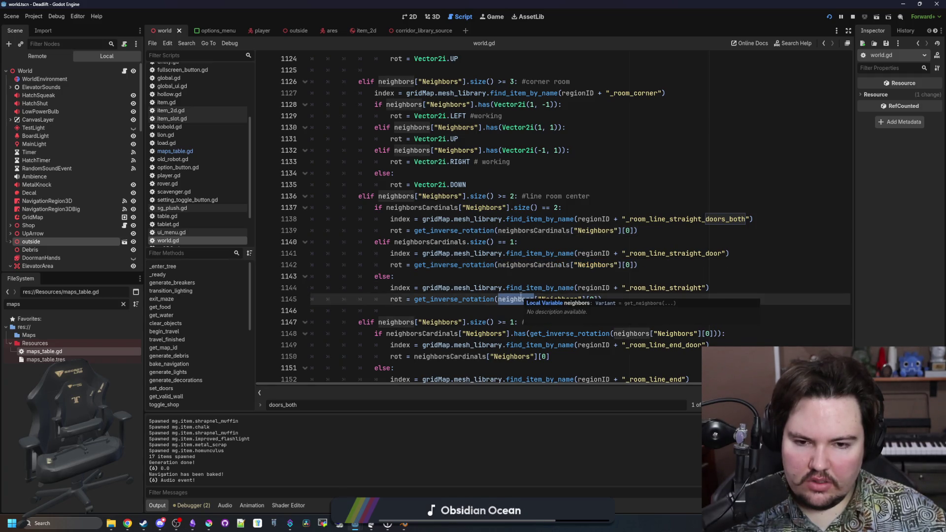
left_click(551, 265)
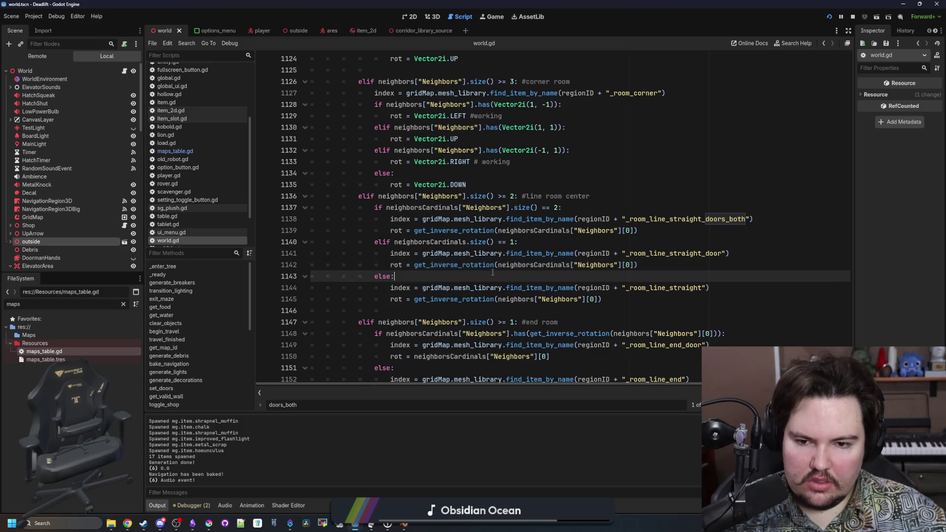
left_click(442, 265, "ctrl")
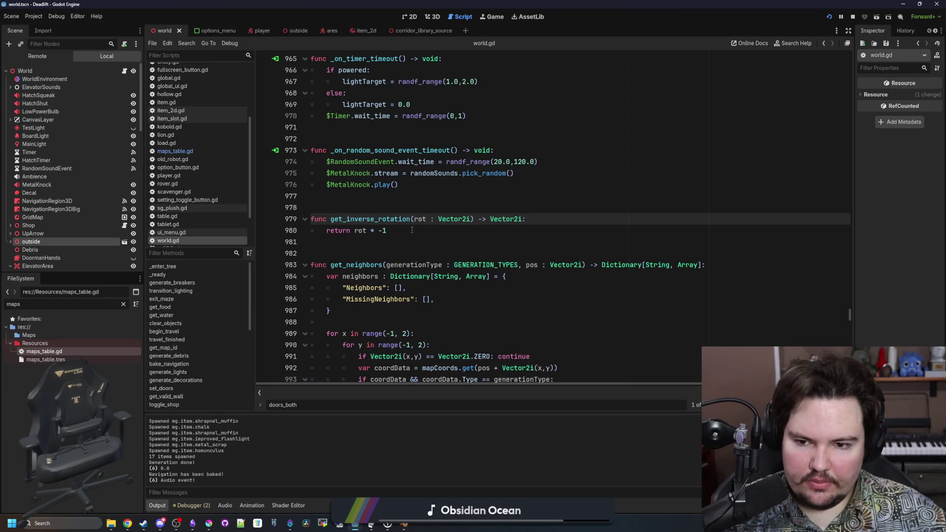
key("alt+Left")
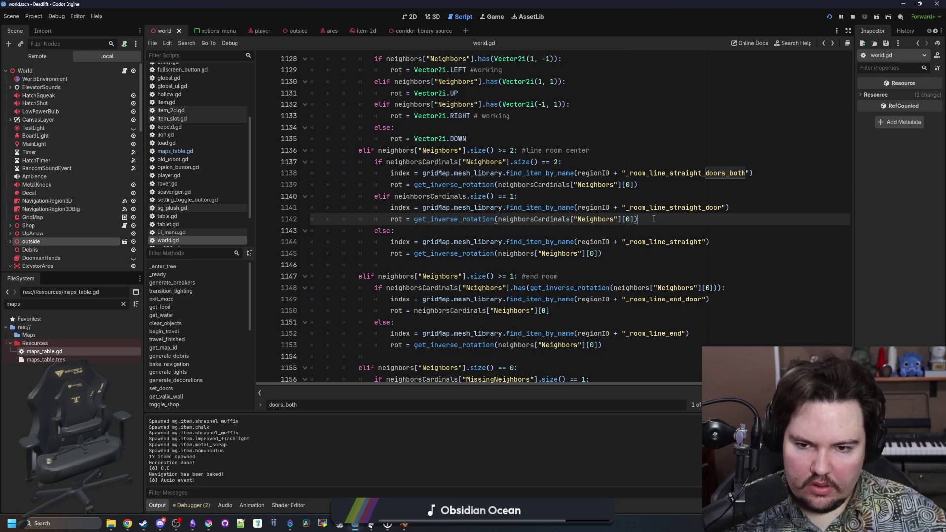
scroll(694, 259, "up", 1)
- Rewrite line 1142 as rot = Vector2i(Vector2(get_inverse_rotation(...)).rotated(PI/2.0)) and save
type(".rotated(PI")
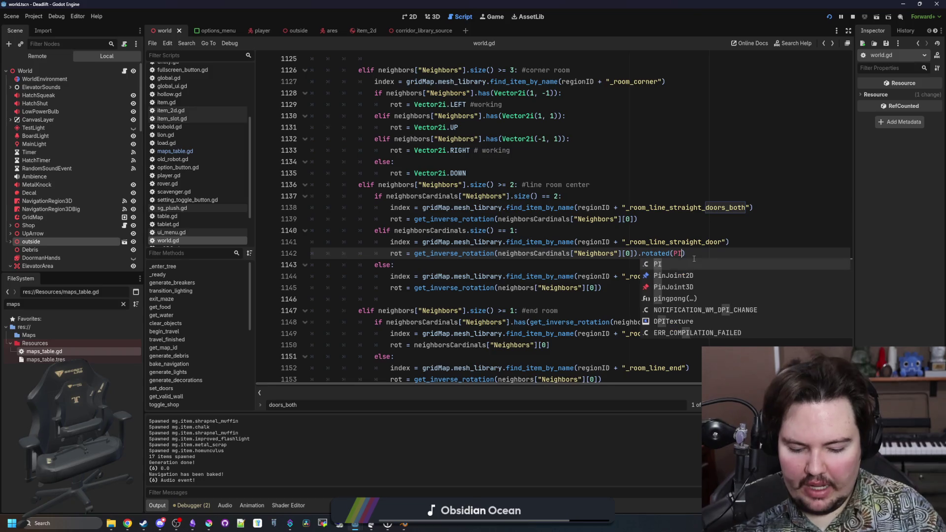
type("/2.0")
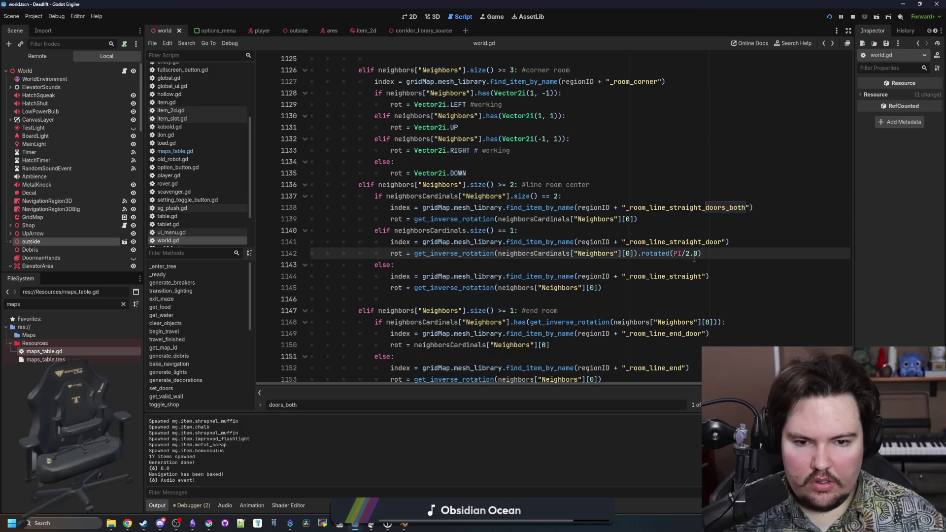
left_click(414, 253)
type("vector2")
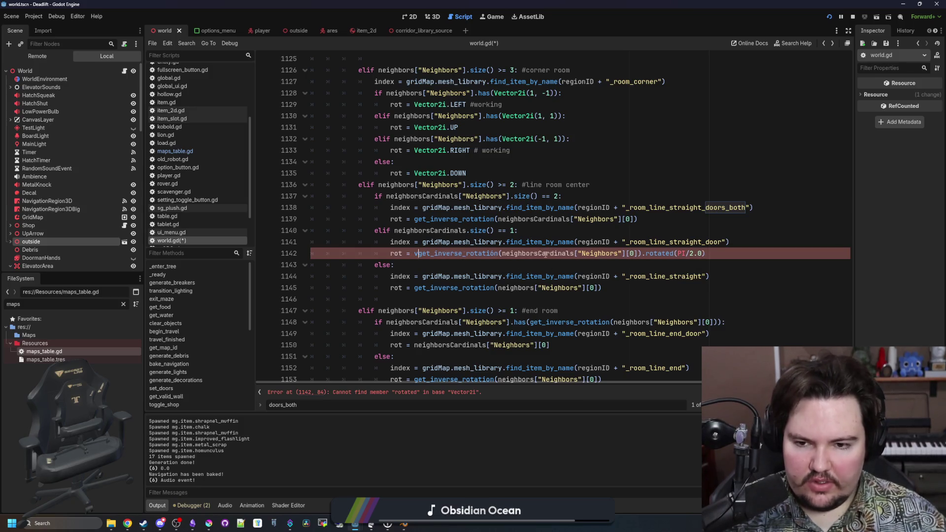
key("BackSpace")
key("BackSpace")
key("BackSpace")
type("Vector")
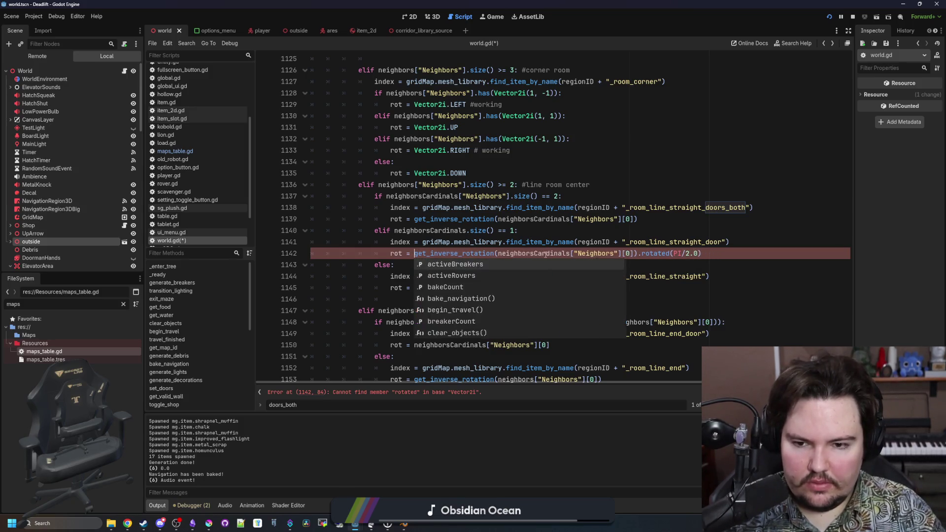
type("2(")
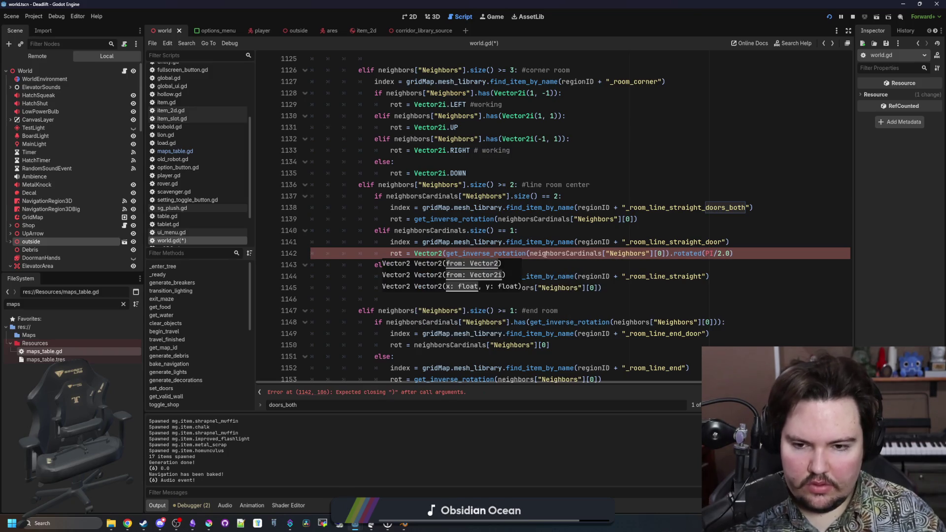
left_click(669, 254)
type(")")
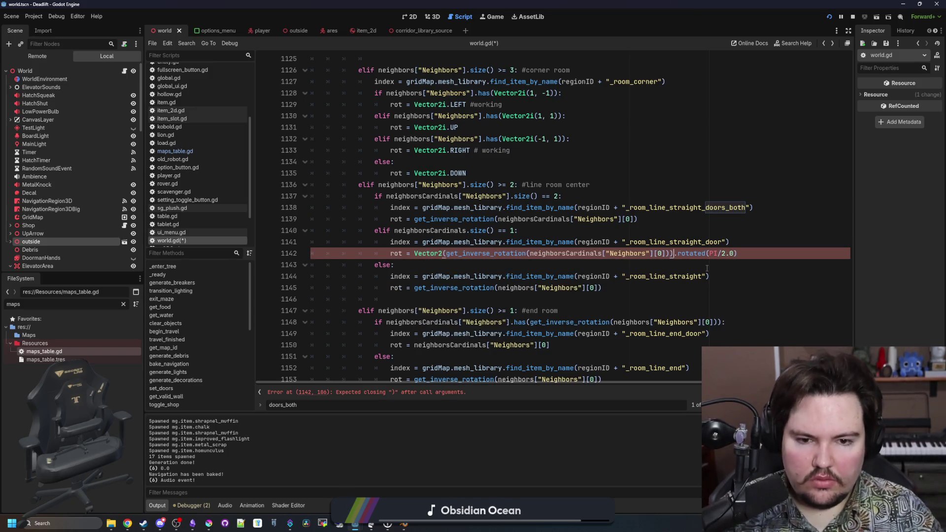
left_click(414, 253)
type("V")
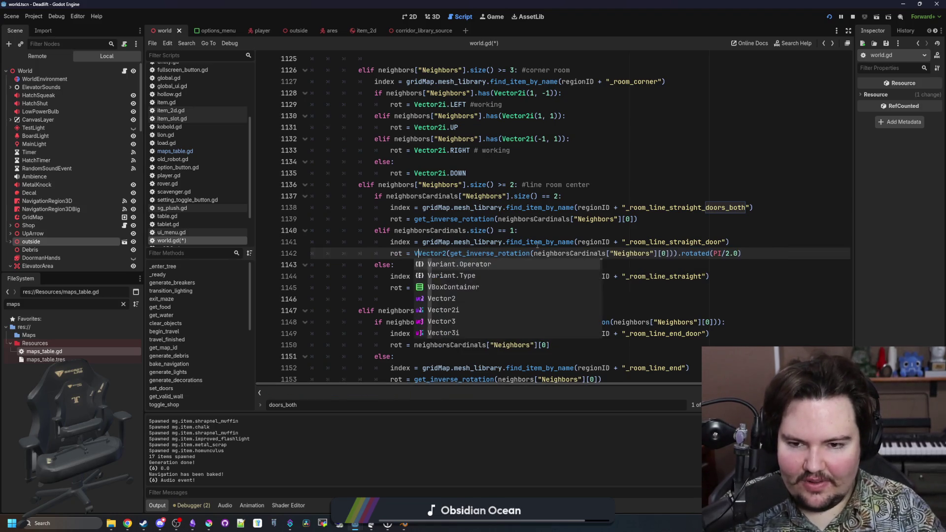
type("ector2i(")
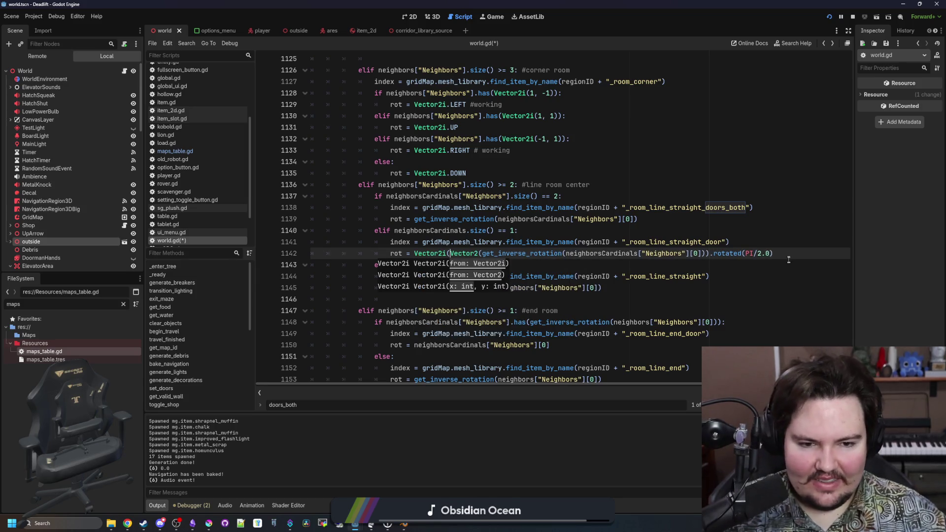
left_click(787, 256)
type(")")
left_click(728, 233)
key("ctrl+s")
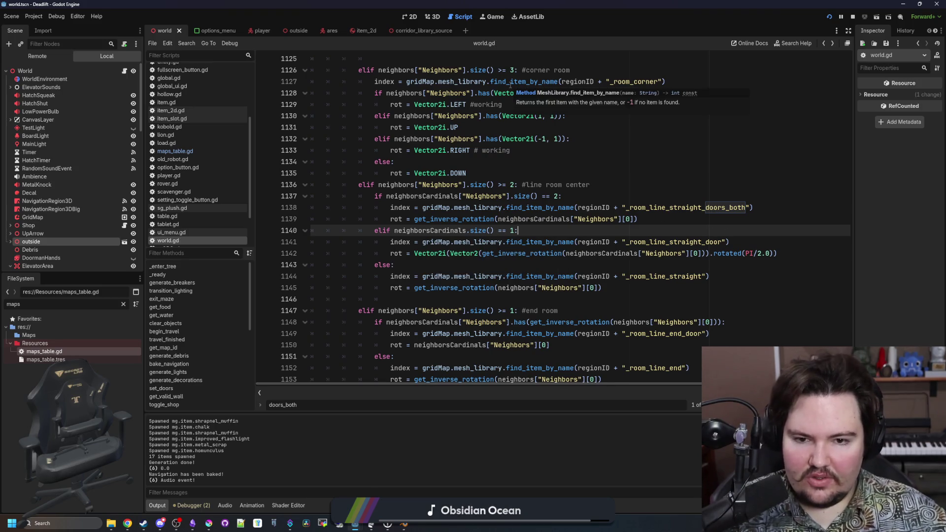
left_click(495, 18)
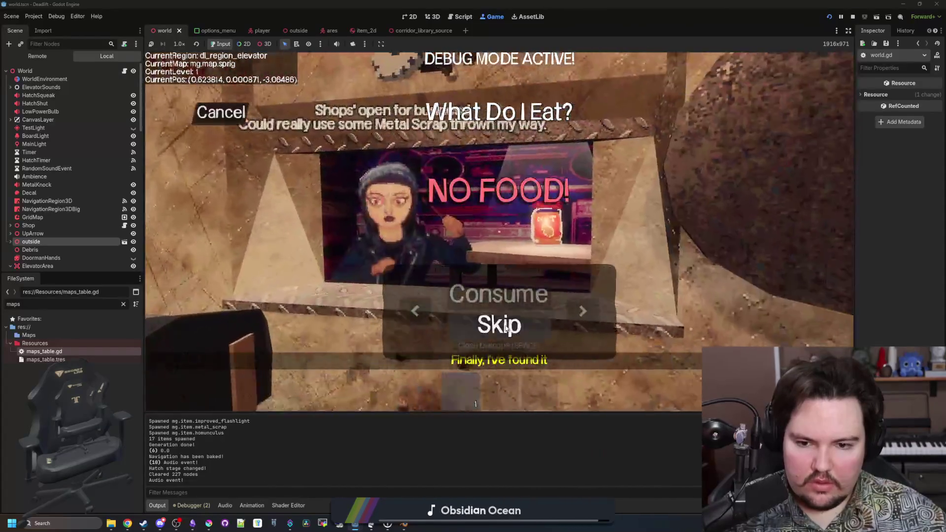
left_click(506, 329)
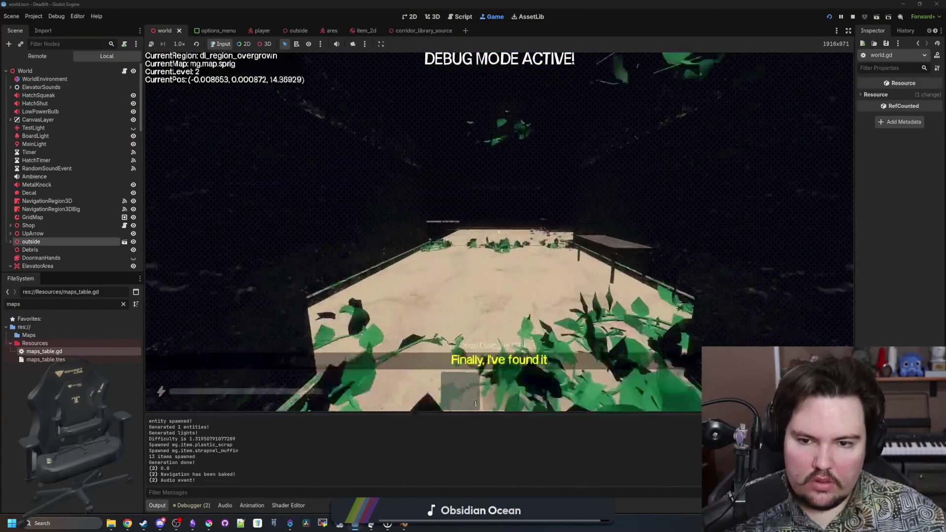
key("Escape")
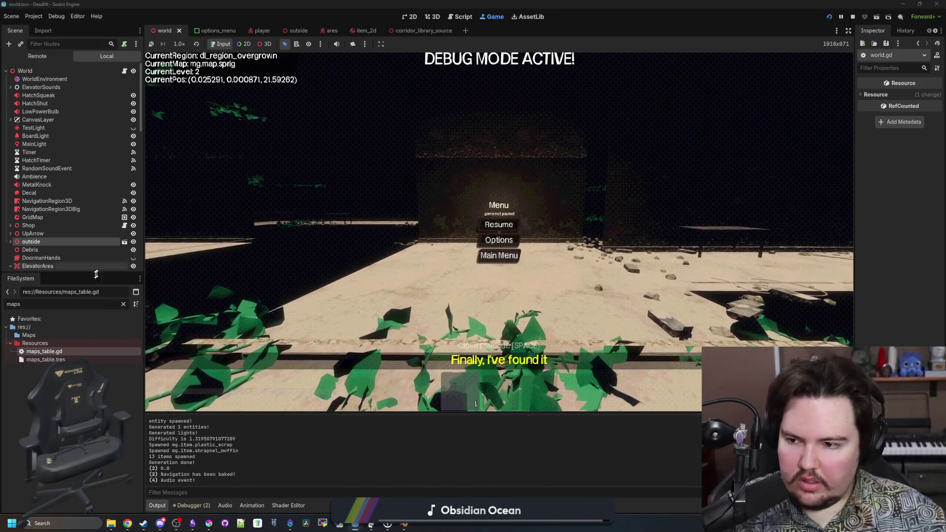
key("ctrl+F3")
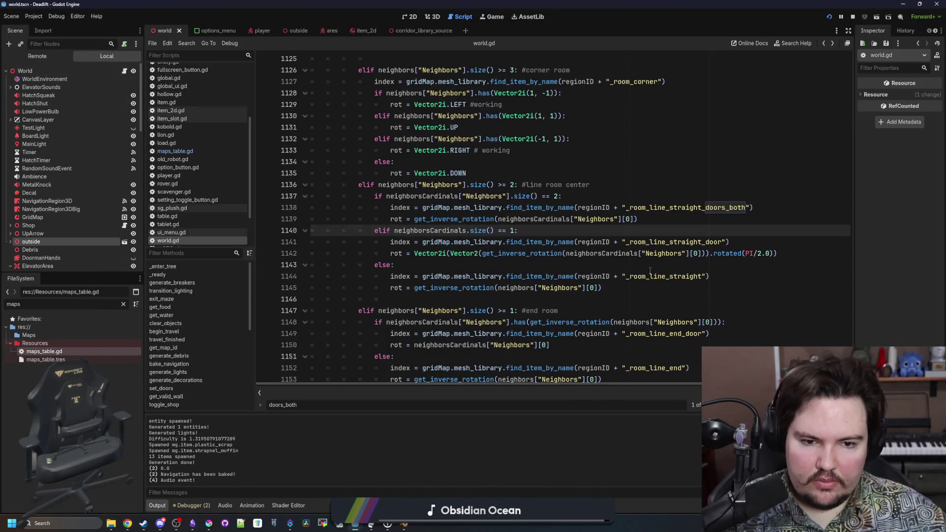
- Change line 1142's rotation from .rotated(PI/2.0) to .rotated(PI) and save to run the game
left_click(714, 260)
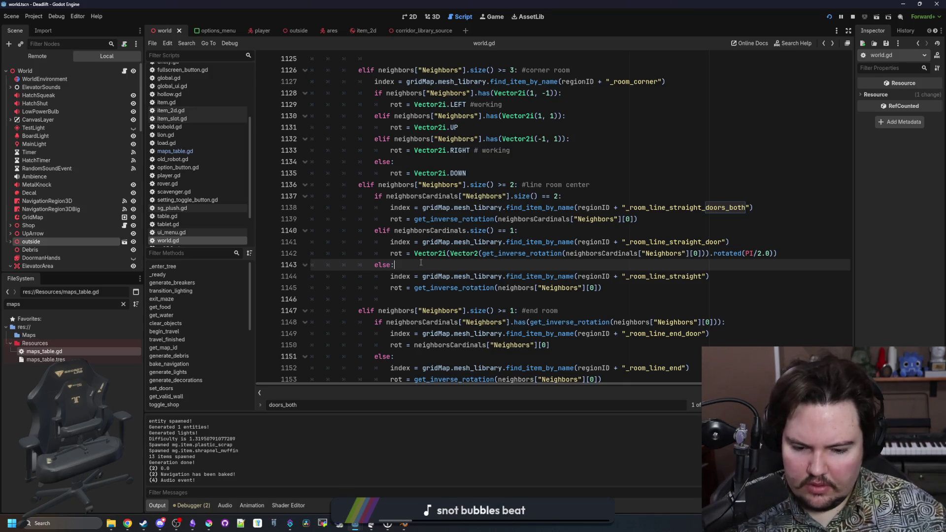
left_click_drag(564, 253, 789, 253)
left_click(831, 253)
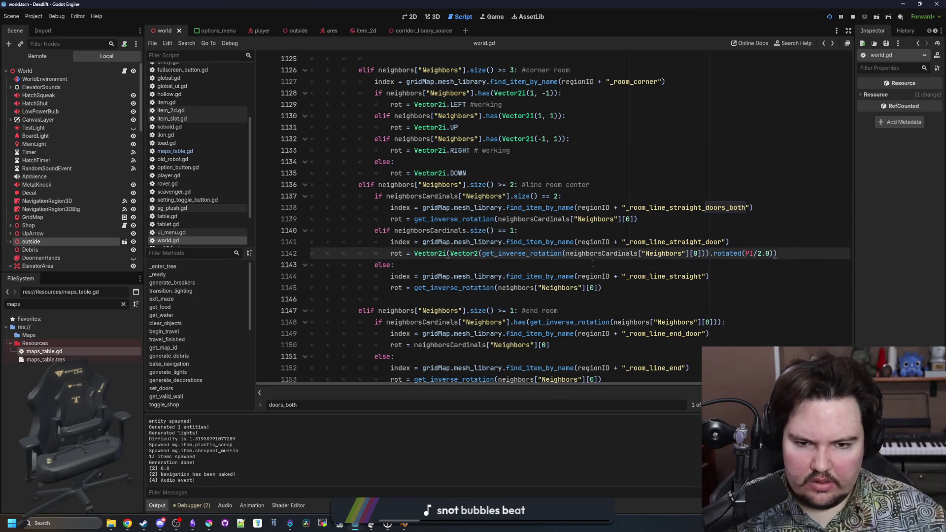
left_click(412, 267)
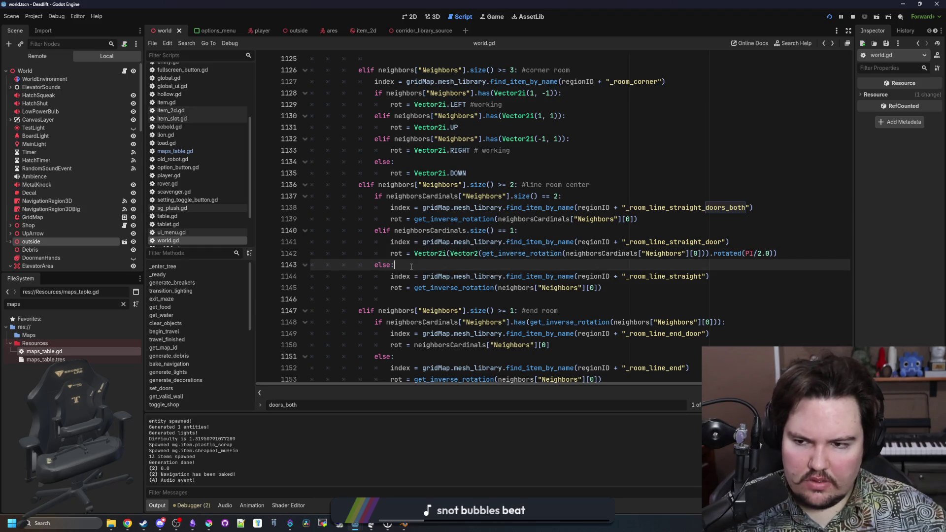
left_click(760, 253)
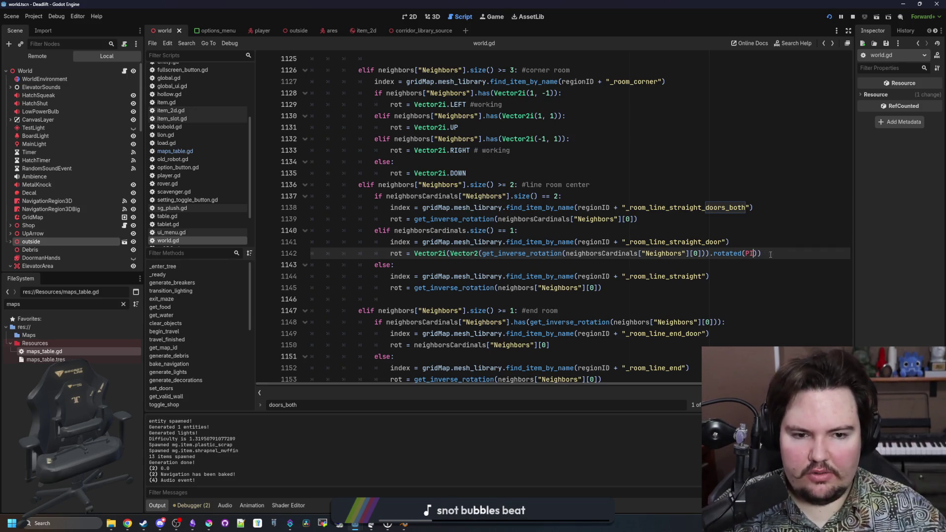
key("ctrl+s")
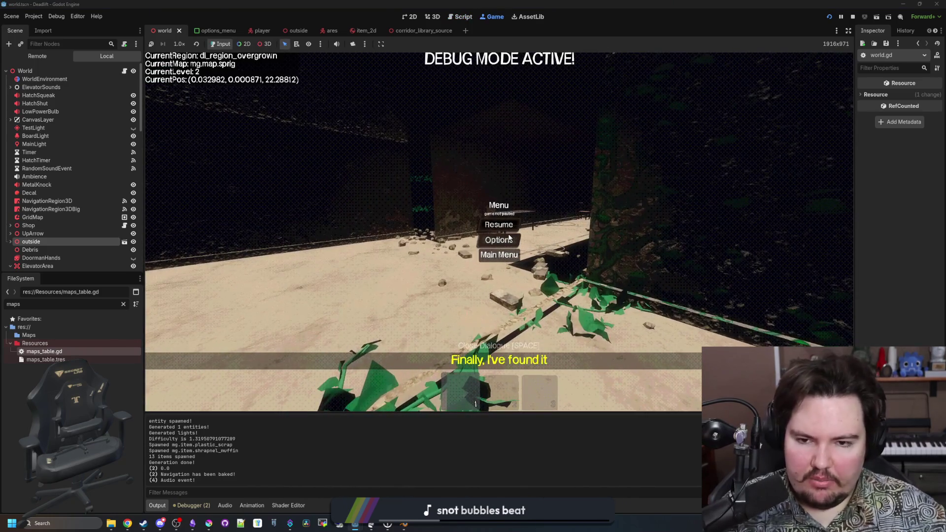
- Quit to the main menu, start a fresh Dead Lift run, then pause and return to world.gd
left_click(499, 254)
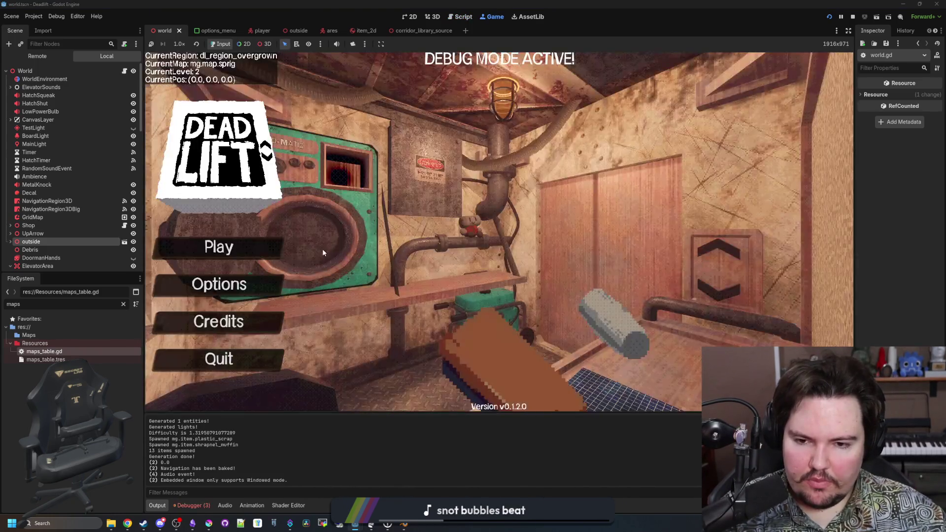
left_click(218, 245)
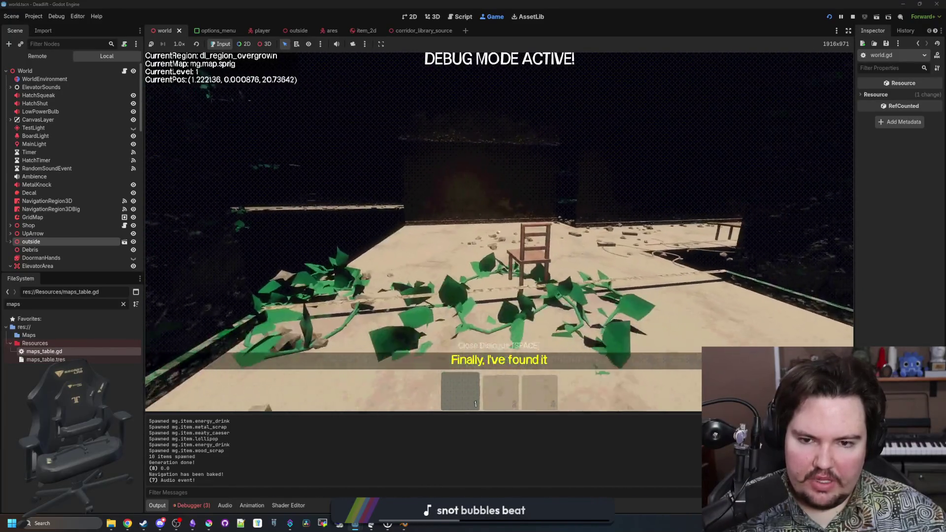
key("Escape")
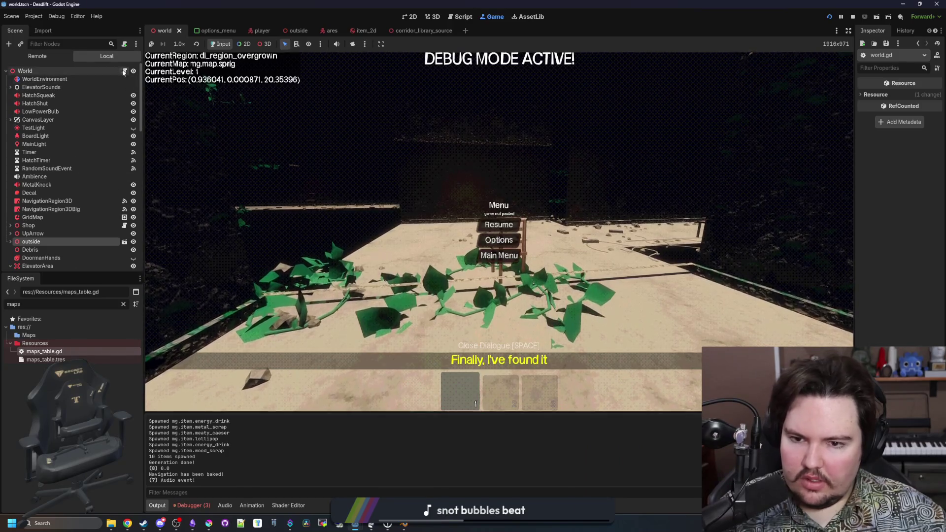
key("ctrl+F3")
left_click(523, 242)
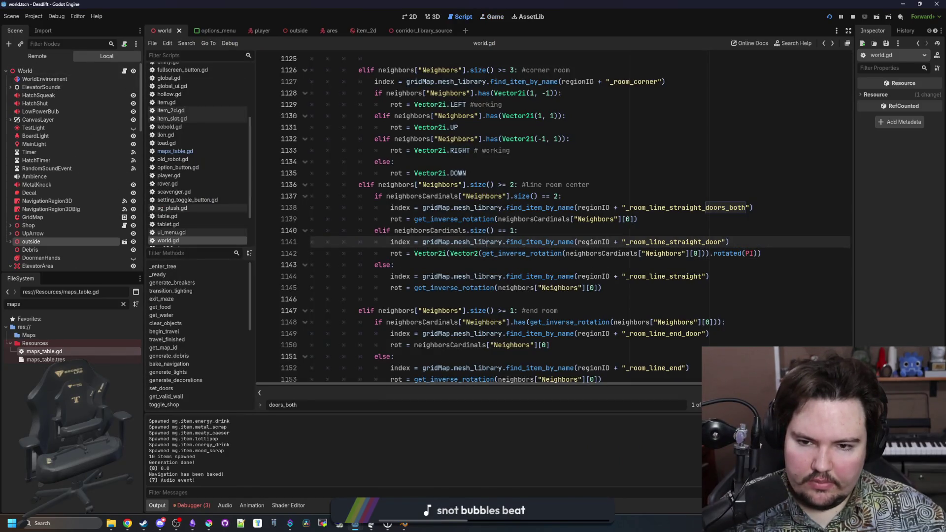
- Insert print("RUNNING THIS CODE") after line 1140 and save to rerun the game
left_click(524, 232)
key("Return")
type("print(\"RUNNING THI")
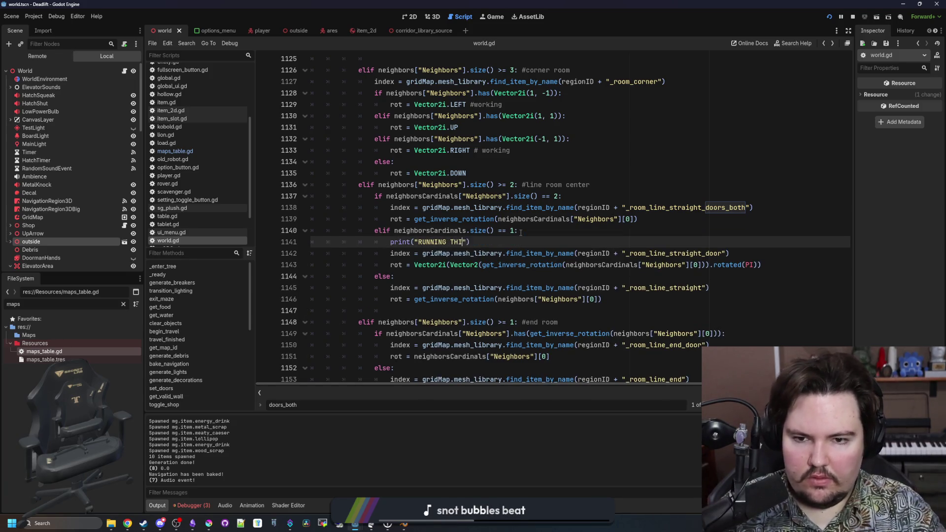
type("S CODE")
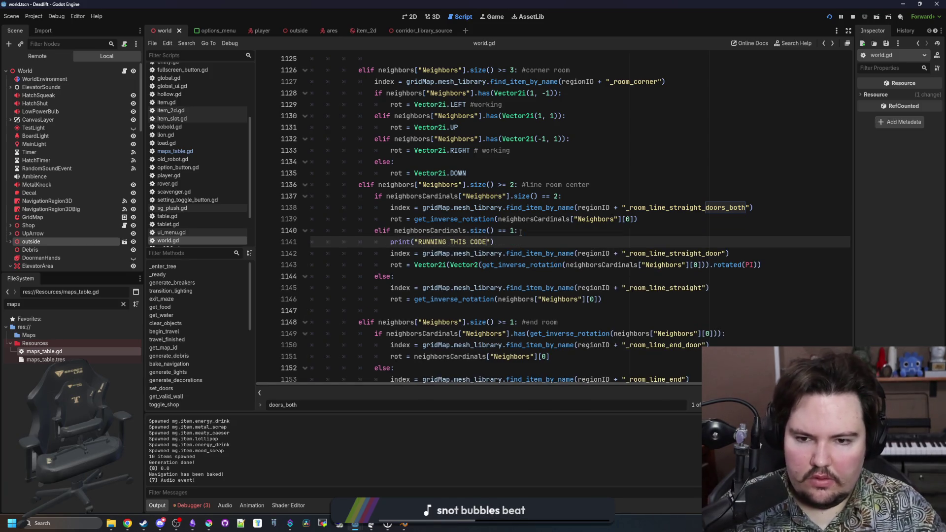
left_click(521, 232)
key("ctrl+s")
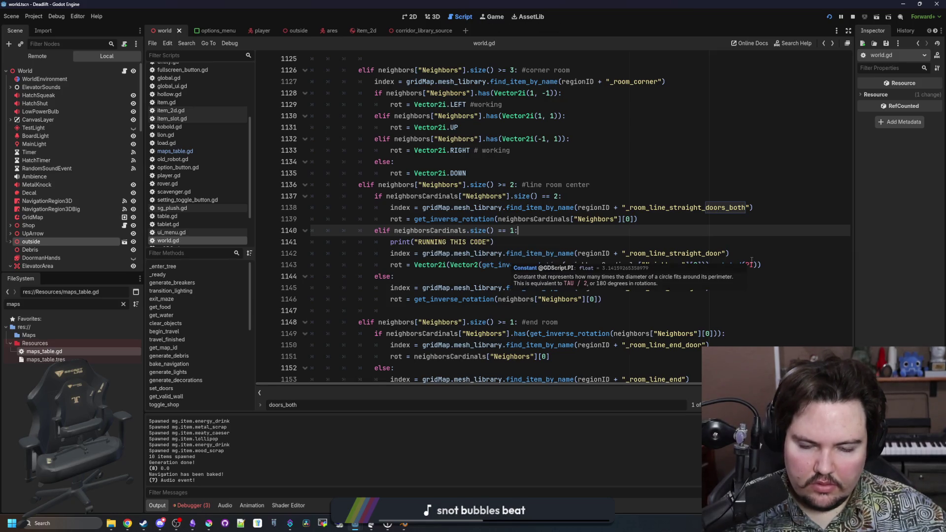
- Play the run in the Game view, pause, scroll through the Output log, and return to world.gd
left_click(496, 19)
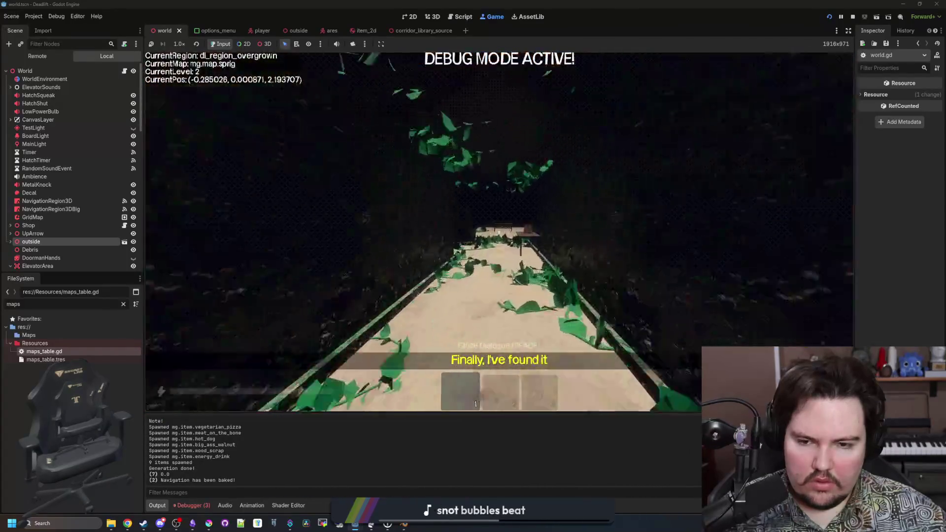
key("Escape")
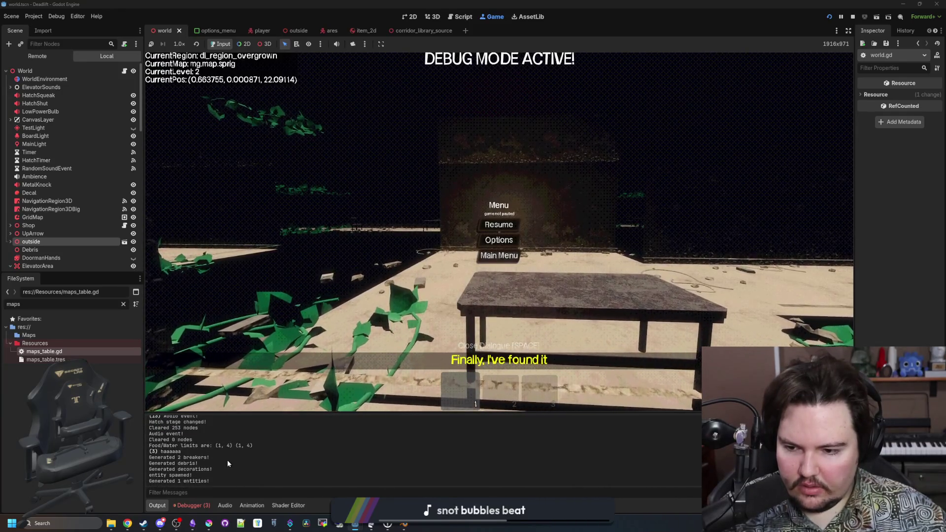
scroll(211, 448, "down", 3)
scroll(211, 448, "down", 5)
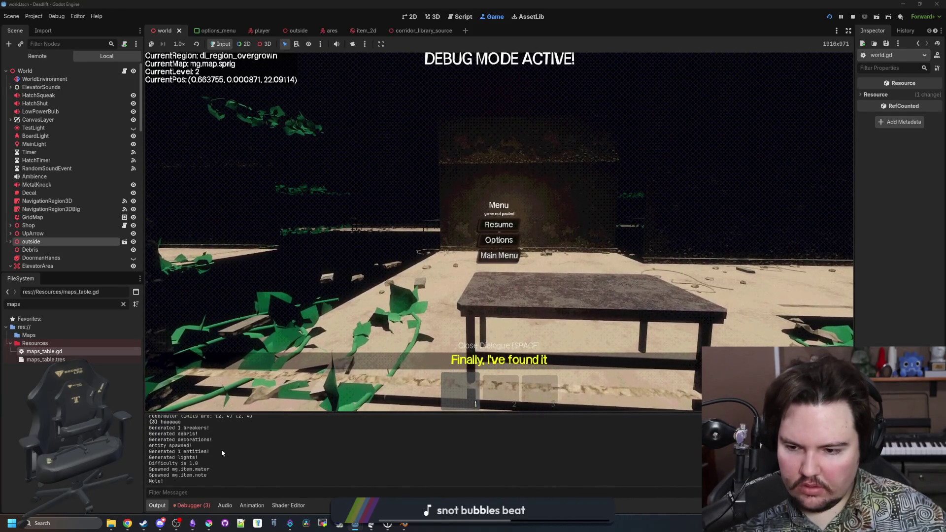
scroll(221, 449, "down", 5)
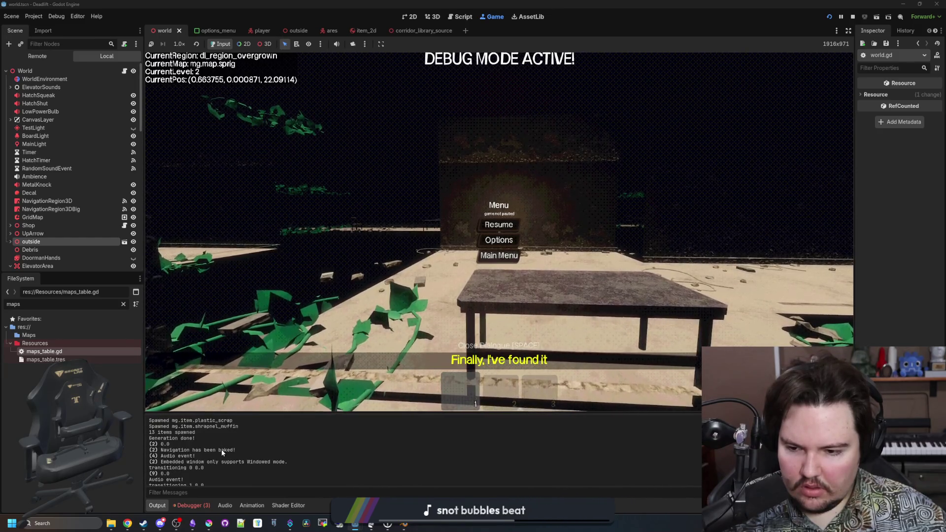
scroll(221, 451, "down", 3)
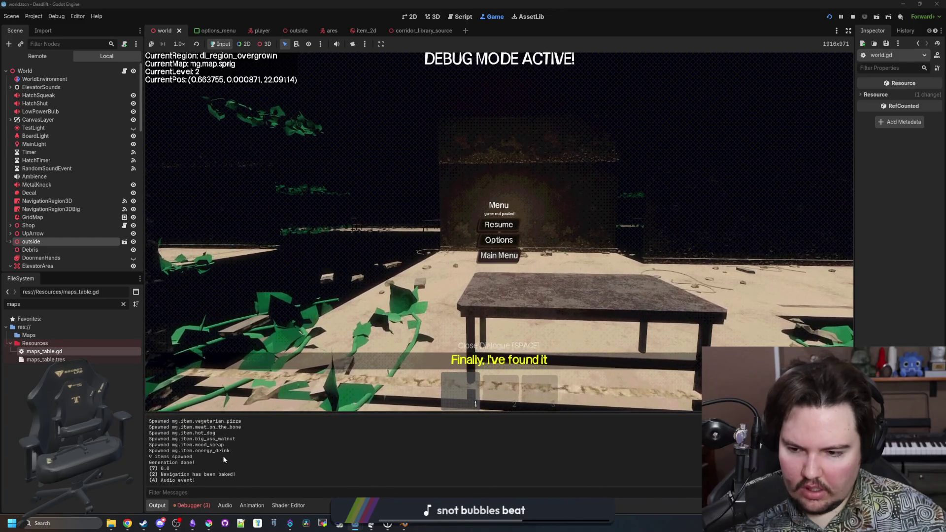
scroll(224, 457, "down", 3)
scroll(238, 449, "down", 4)
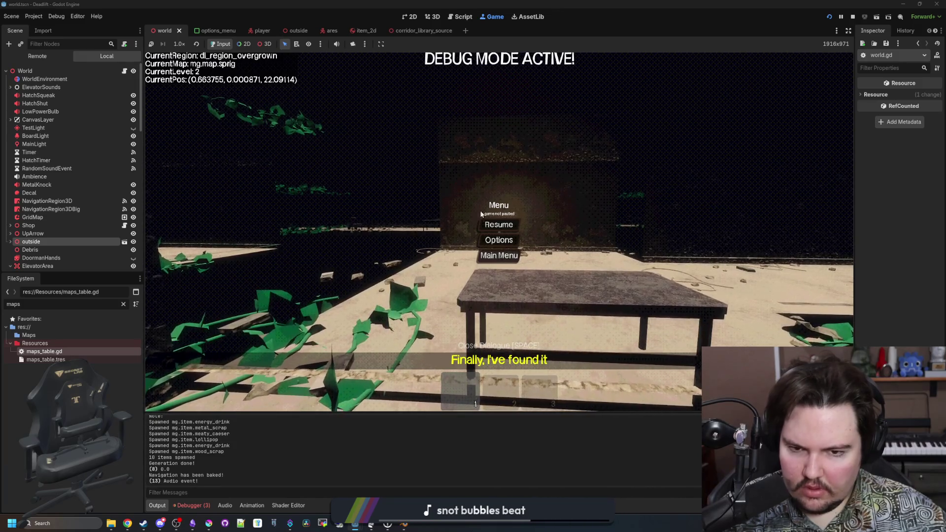
key("Escape")
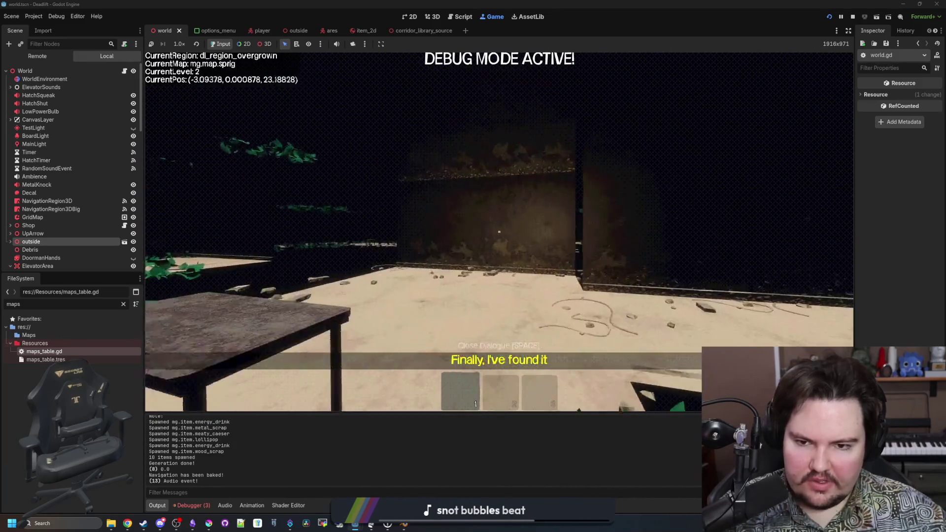
key("Escape")
left_click(125, 72)
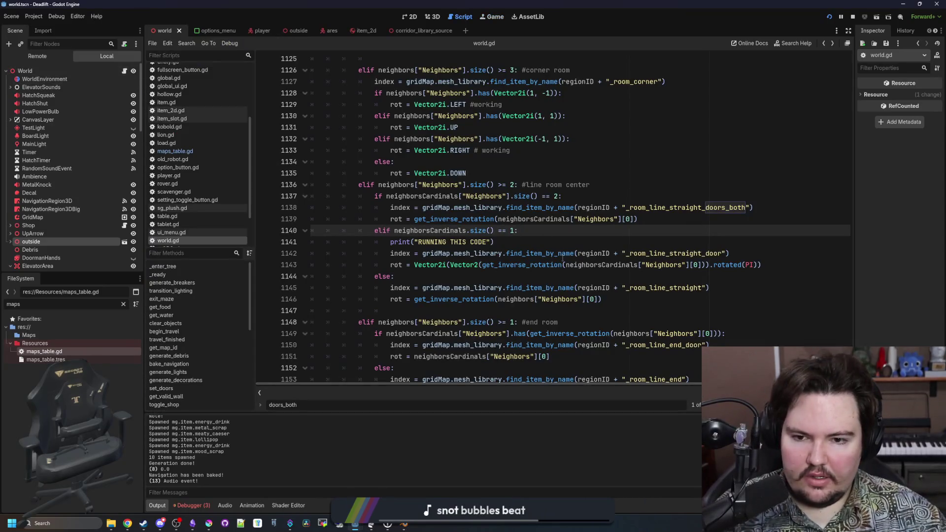
- Change line 1140's test to use neighborsCardinals["Neighbors"] and save
left_click(602, 299)
left_click(374, 288, "shift")
left_click(481, 225)
double_click(431, 196)
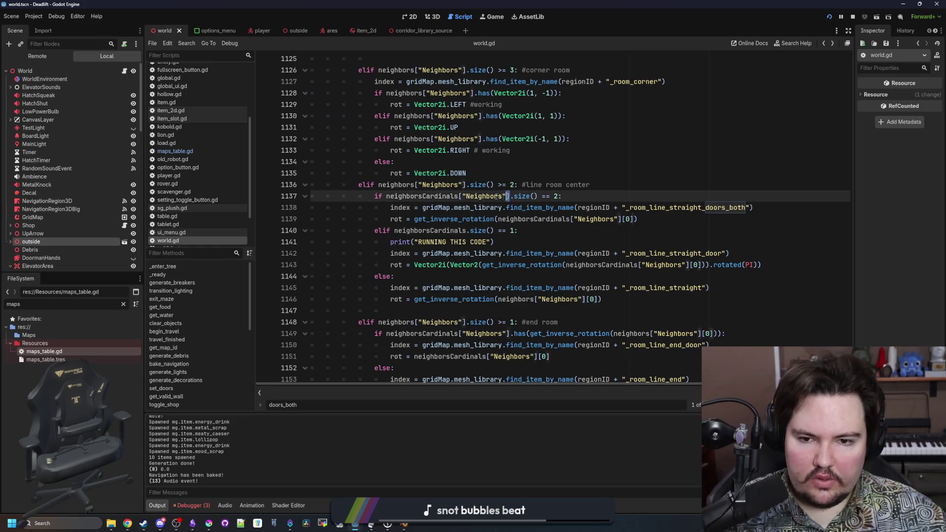
left_click(468, 231)
type("[\"Neighbors\"]")
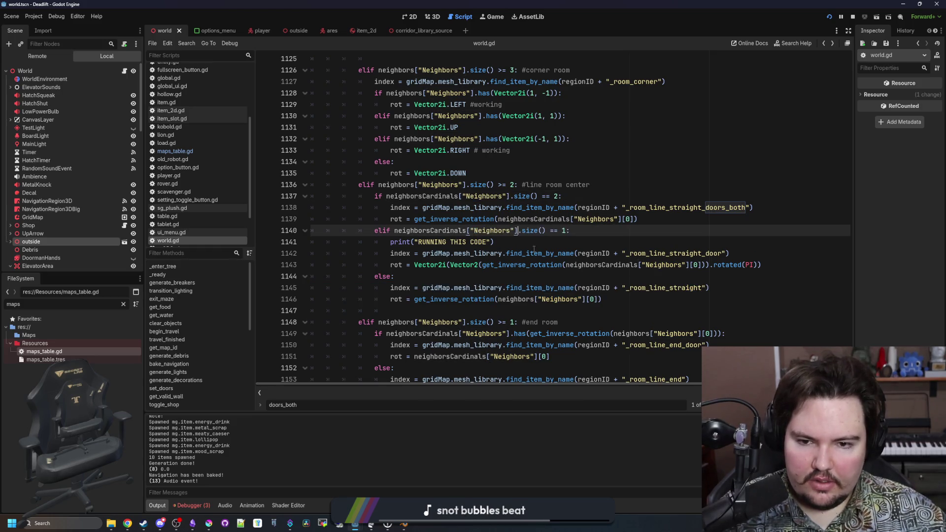
left_click(540, 242)
key("ctrl+s")
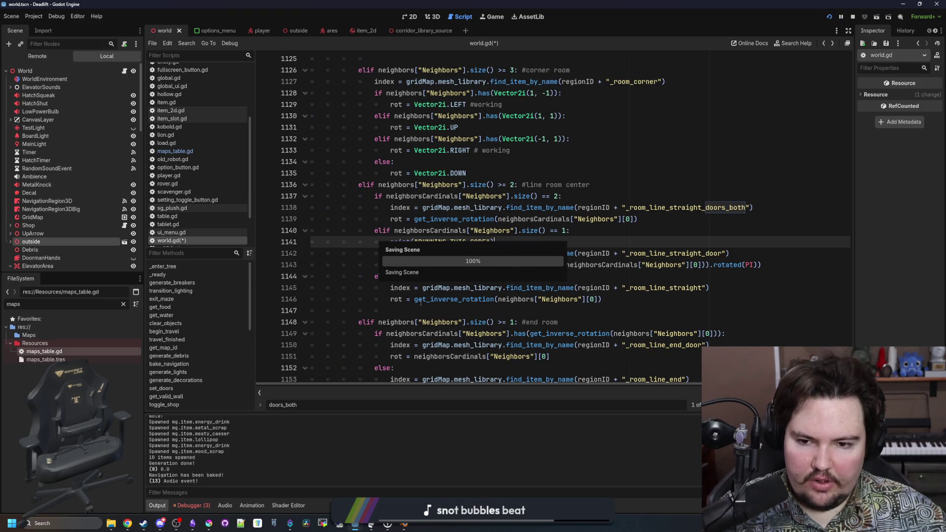
- Remove .rotated(PI) from the Vector2i expression on line 1143
left_click_drag(427, 299, 640, 302)
left_click(643, 299)
left_click(533, 279)
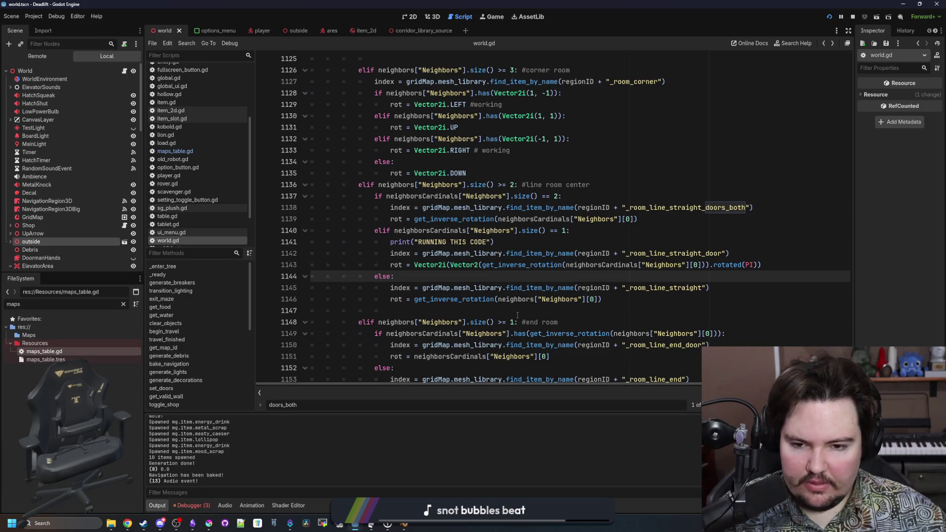
left_click(470, 309)
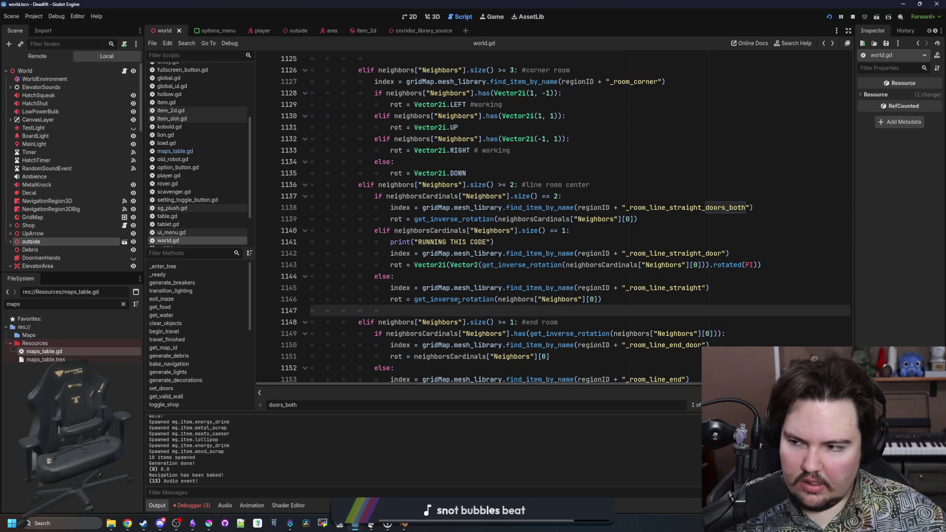
left_click(496, 276)
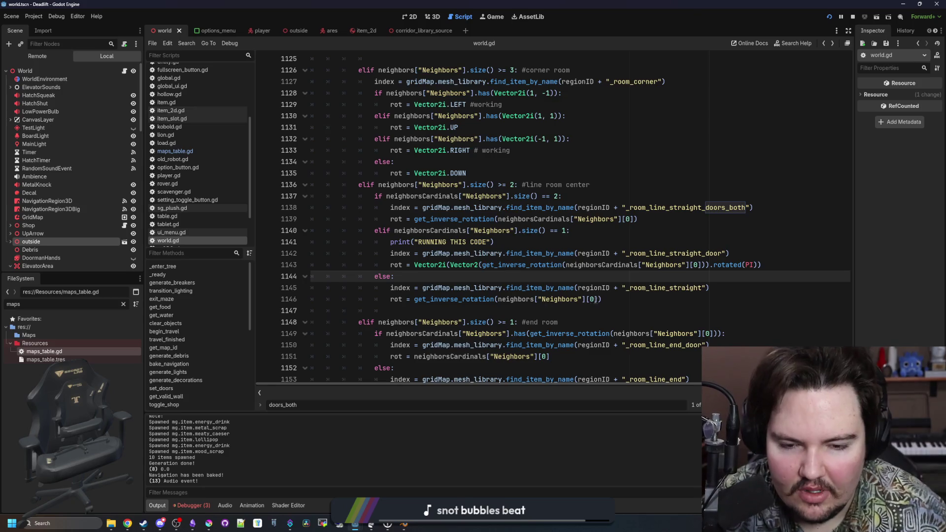
left_click(614, 299)
left_click_drag(775, 265, 409, 265)
key("End")
key("Left")
key("ctrl+shift+Left")
key("ctrl+shift+Left")
key("ctrl+shift+Left")
key("BackSpace")
- Replace line 1143's expression with the rotation call copied from line 1139
left_click(625, 302)
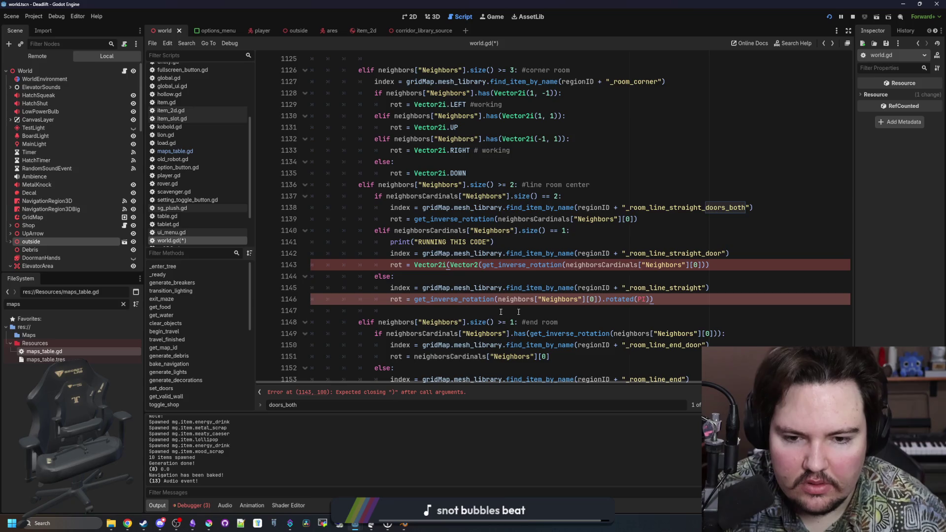
left_click(490, 272)
left_click_drag(637, 219, 415, 219)
key("ctrl+c")
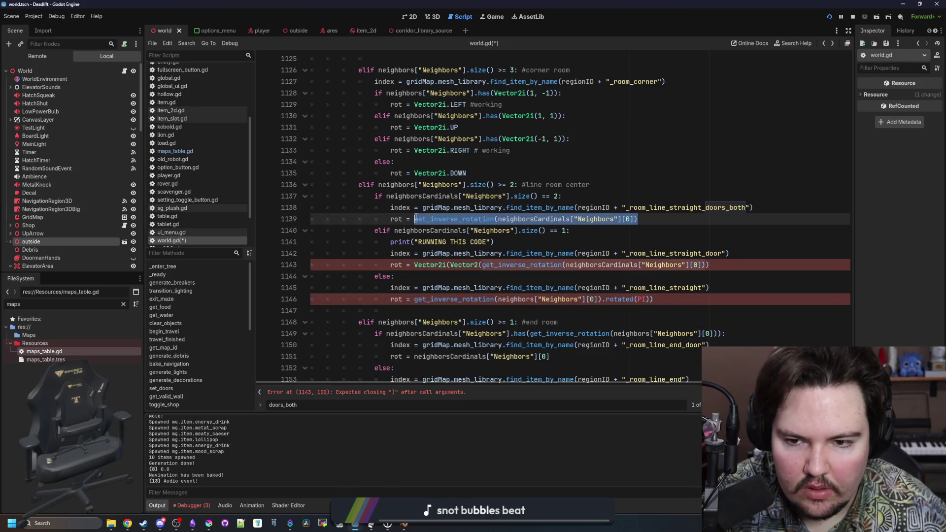
left_click_drag(709, 265, 415, 266)
key("ctrl+v")
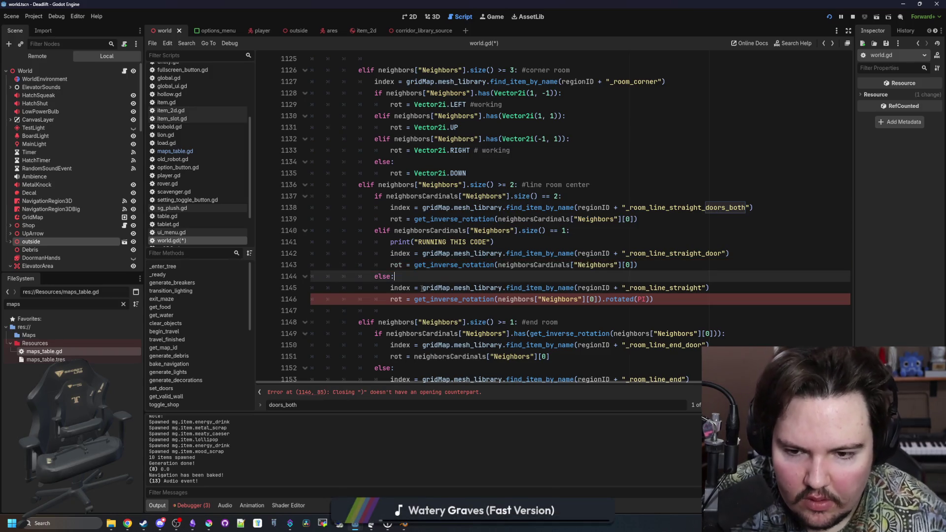
- Wrap line 1146 as Vector2i(Vector2(get_inverse_rotation(...)).rotated(PI)) and save world.gd
left_click(415, 299)
type("vEC")
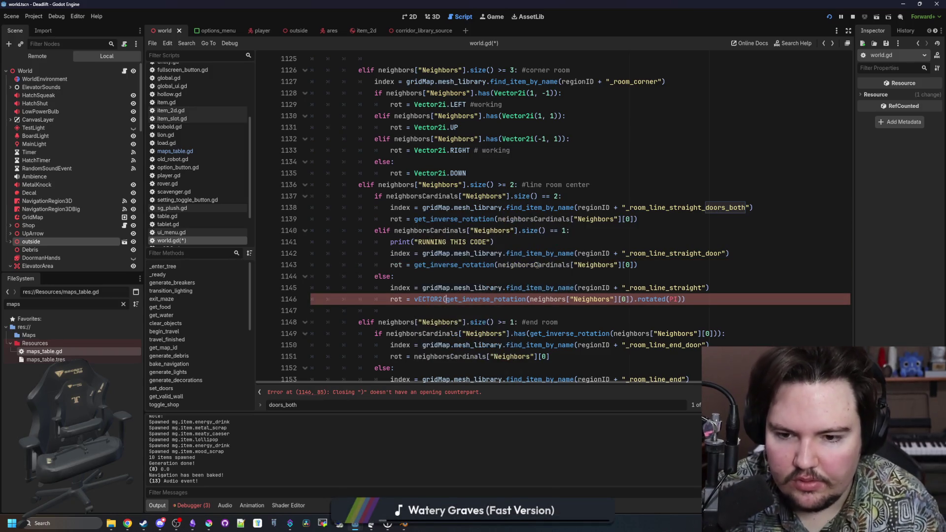
type("tor2")
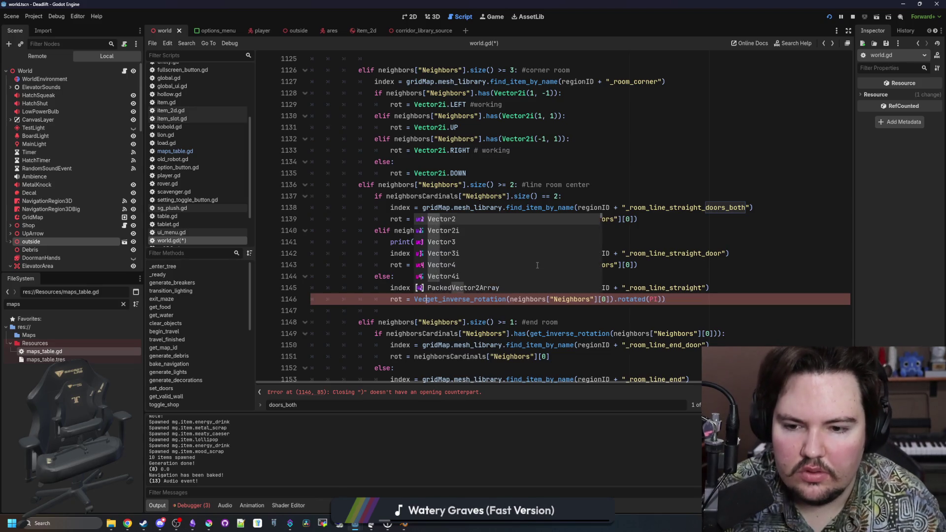
key("Return")
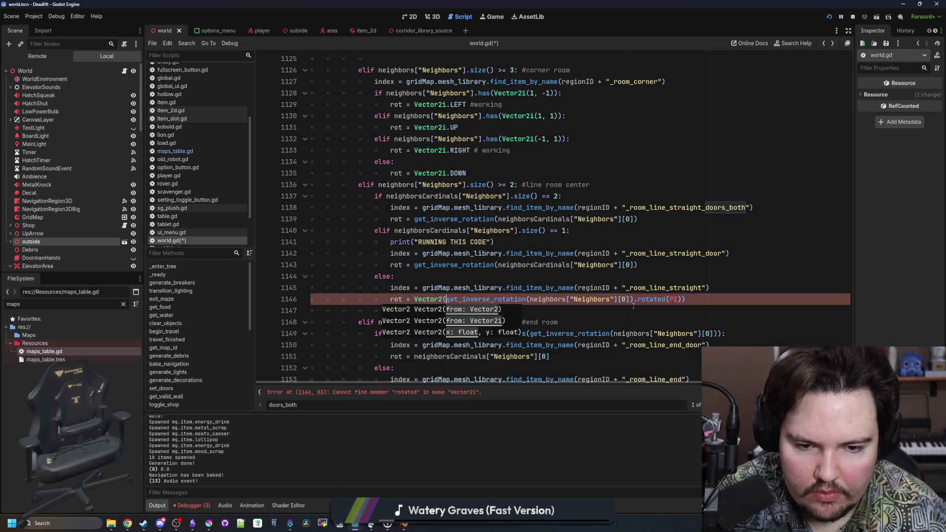
left_click(634, 299)
type(")")
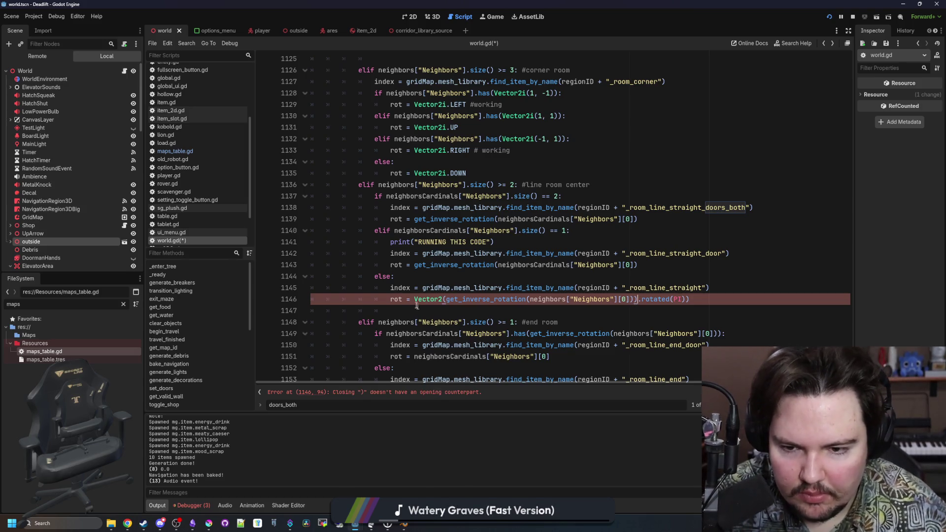
type("iVector2i(")
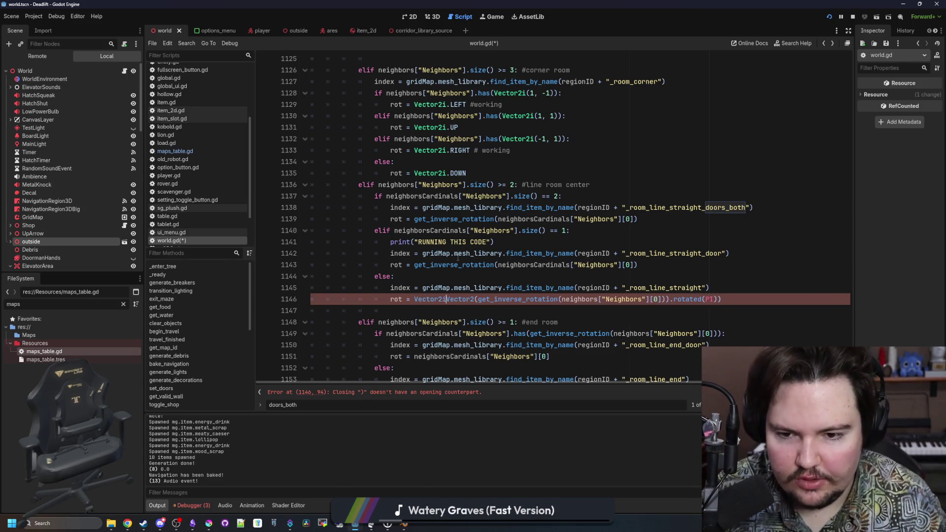
key("Escape")
key("Up")
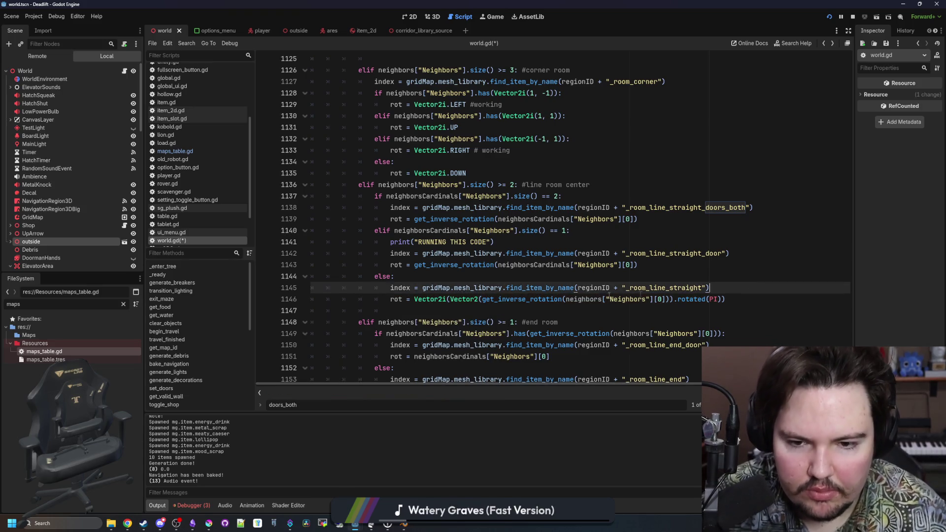
key("Up")
key("ctrl+s")
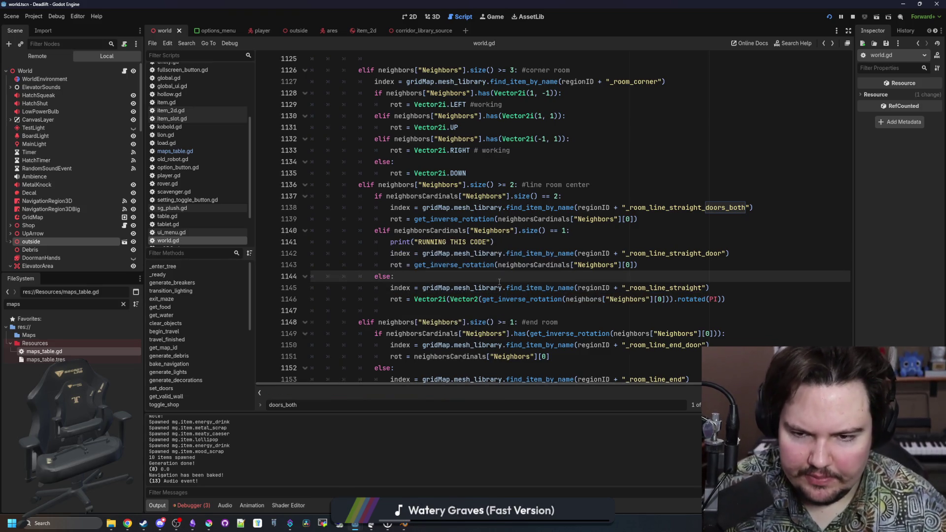
left_click(489, 19)
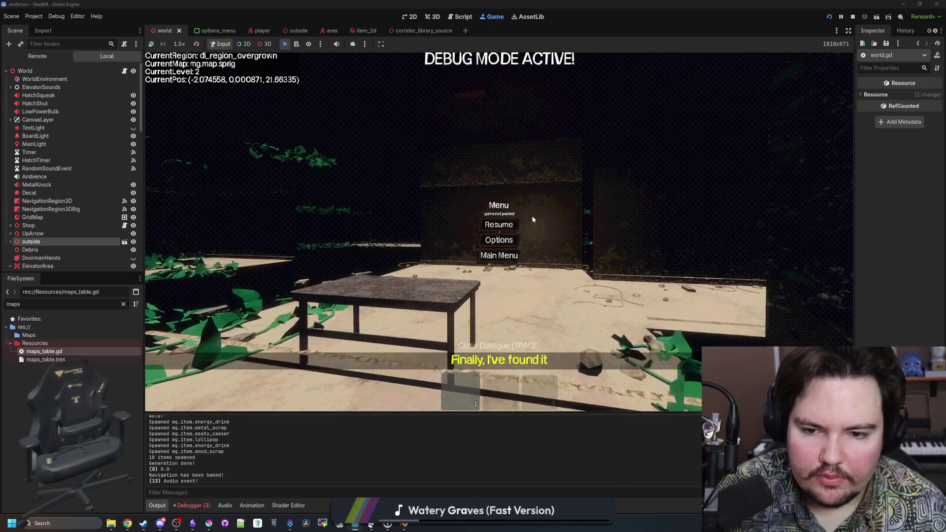
left_click(501, 256)
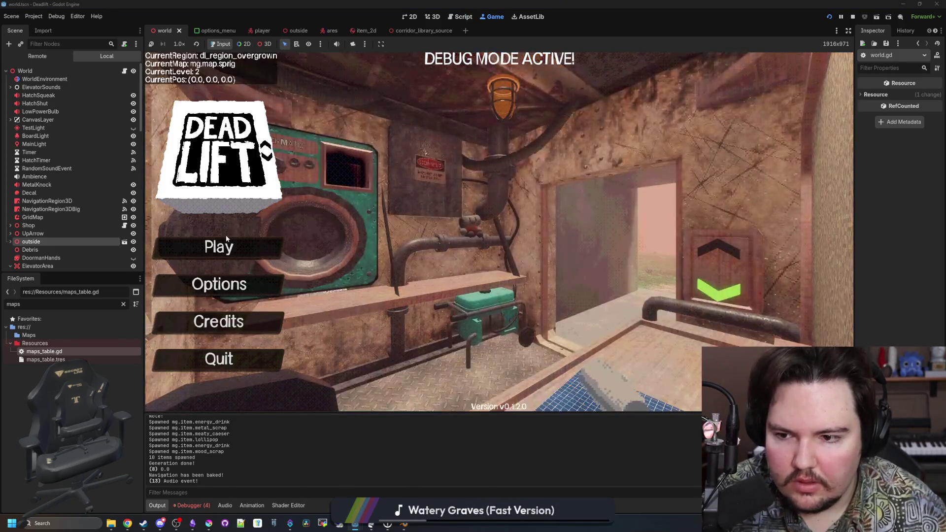
left_click(227, 243)
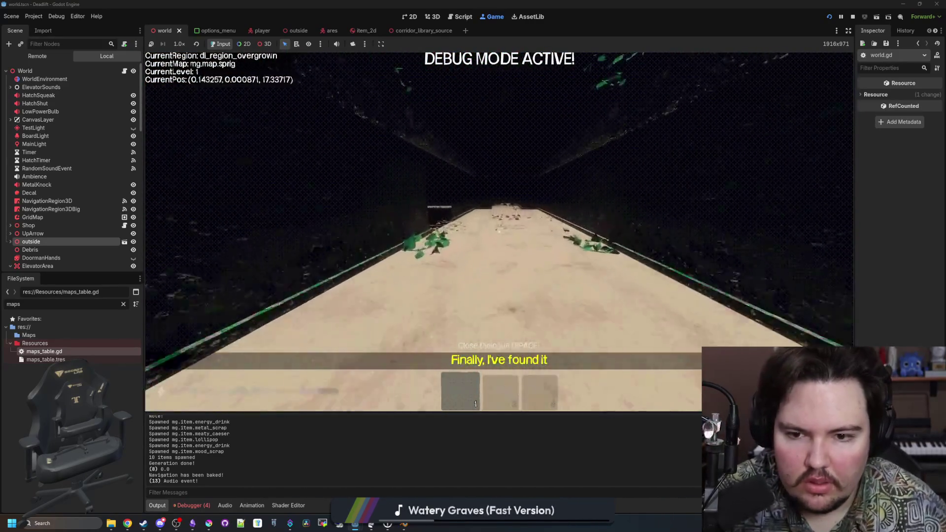
key("Escape")
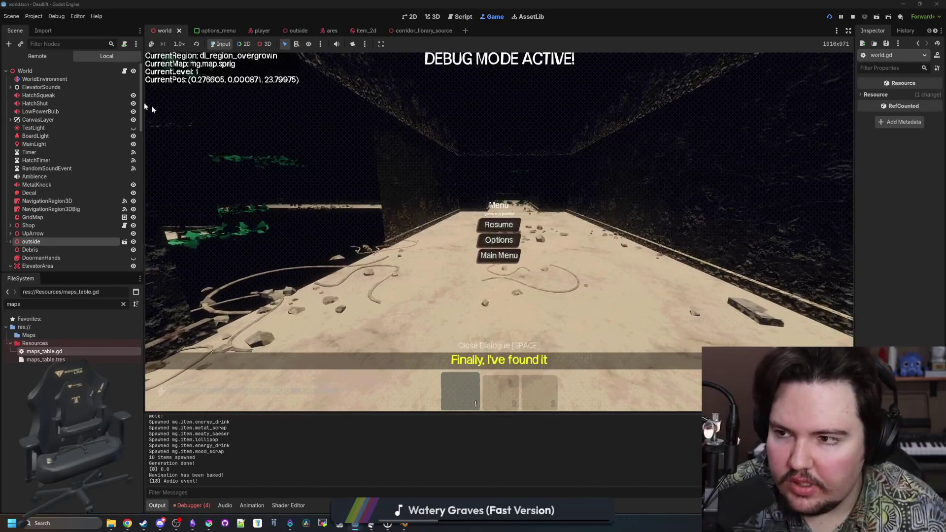
left_click(459, 16)
left_click(569, 244)
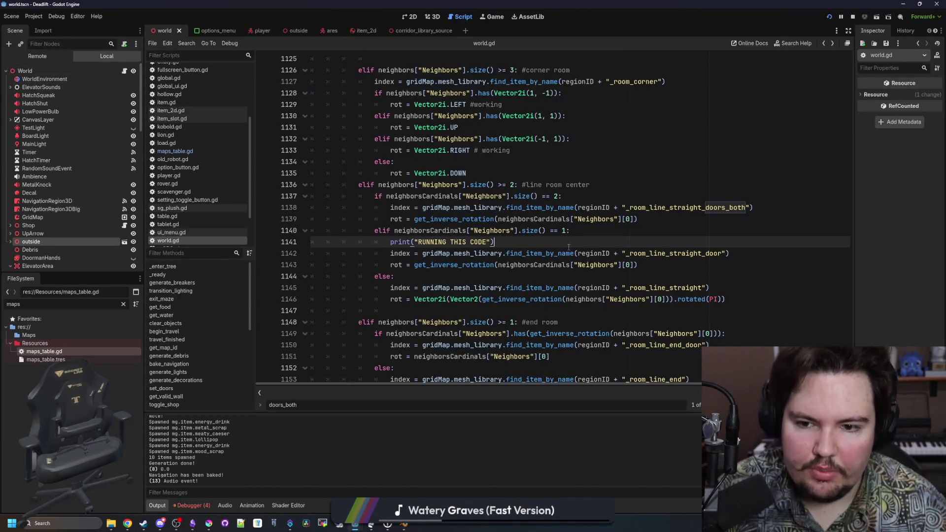
- Strip the get_inverse_rotation( wrappers from the rotation calls on lines 1139 and 1143, then return to the game
left_click_drag(497, 218, 414, 218)
key("BackSpace")
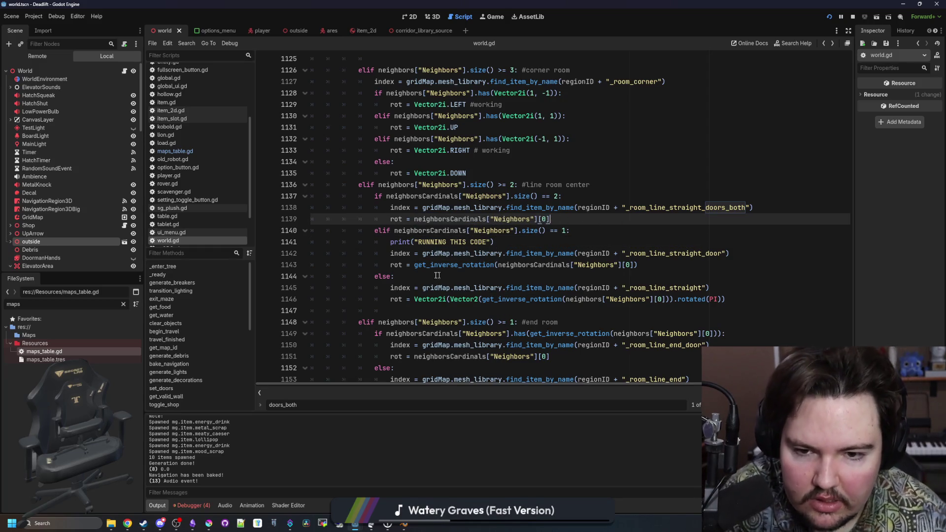
left_click(445, 274)
left_click(496, 265)
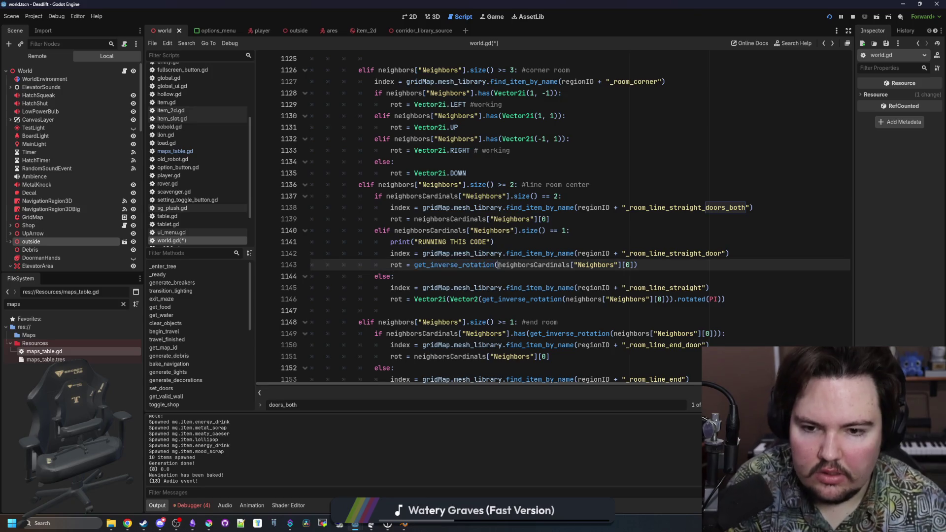
left_click(577, 240)
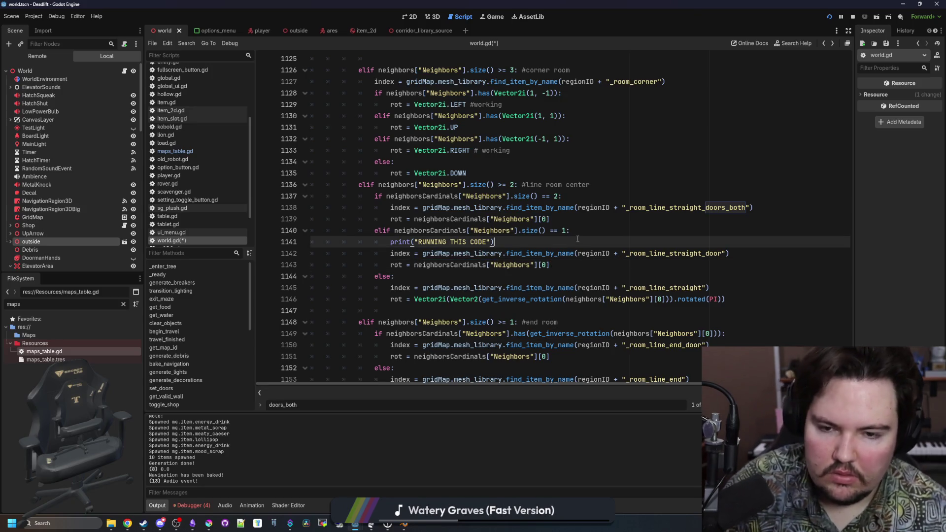
left_click(542, 161)
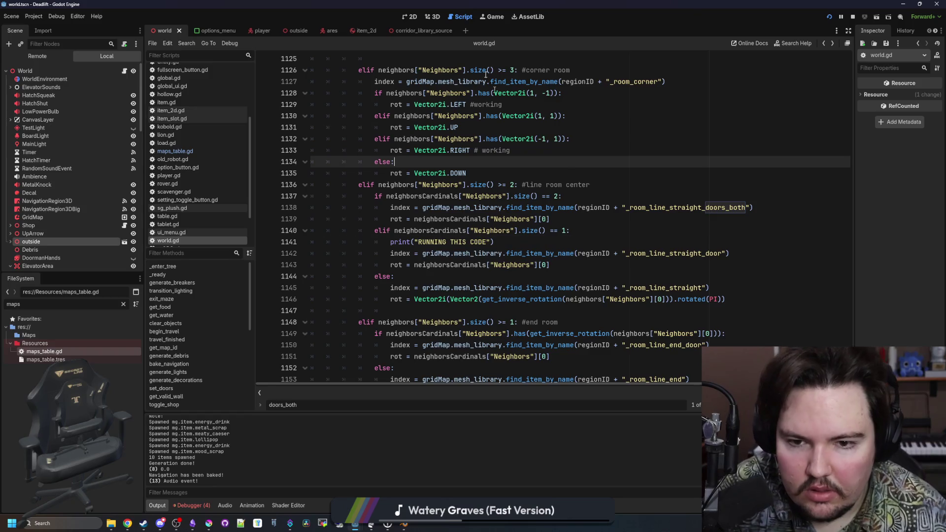
left_click(493, 19)
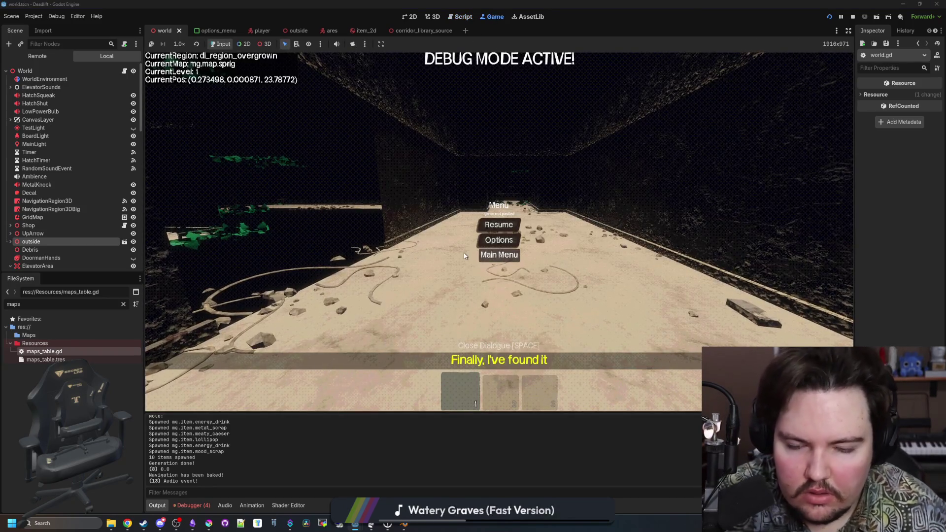
- Restart the game, play into the elevator, open the Craft-O-Matic's round door, then pause
key("F5")
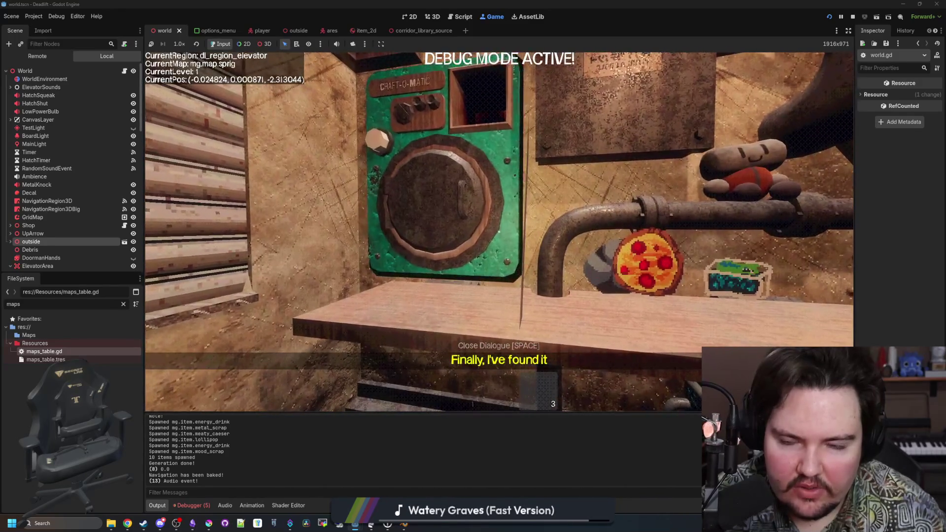
key("e")
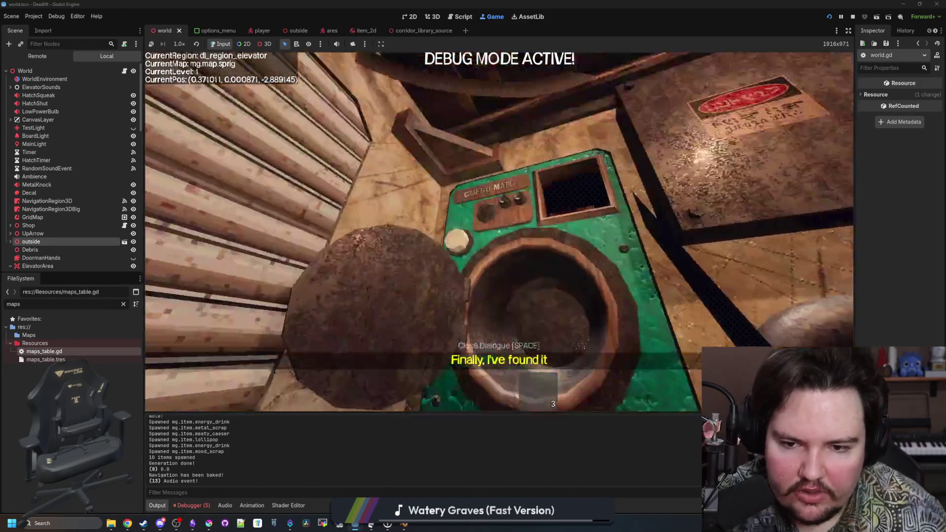
key("w")
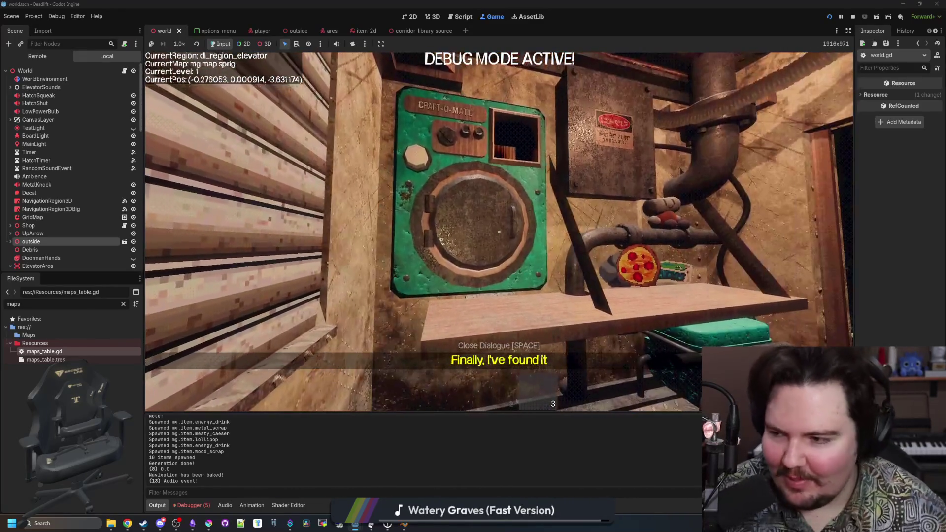
key("w")
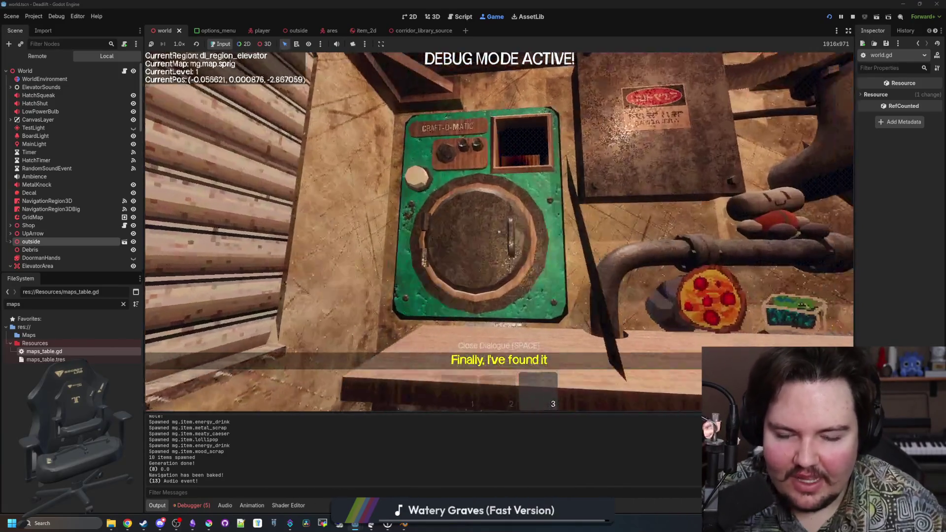
key("super")
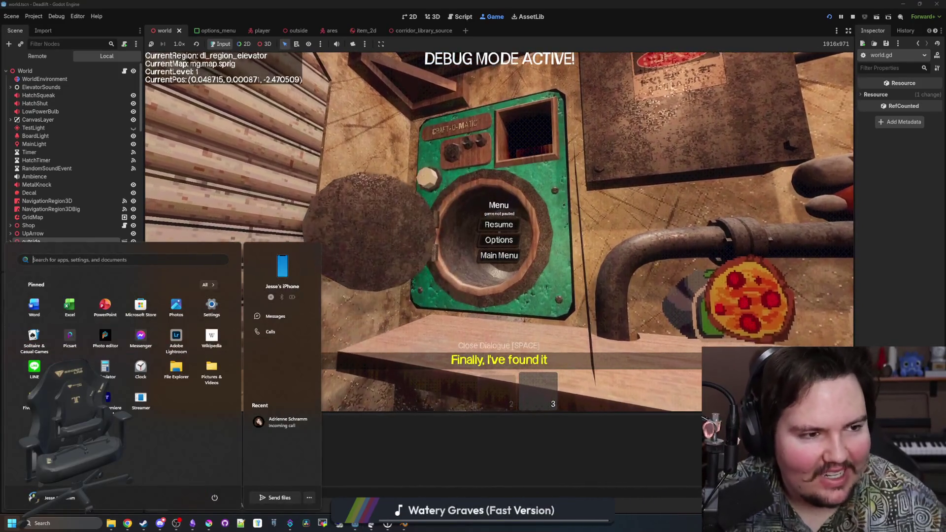
- Go to Freesound in a new Chrome window and search for 'squeak' instead of 'charge'
left_click(127, 523)
type("free")
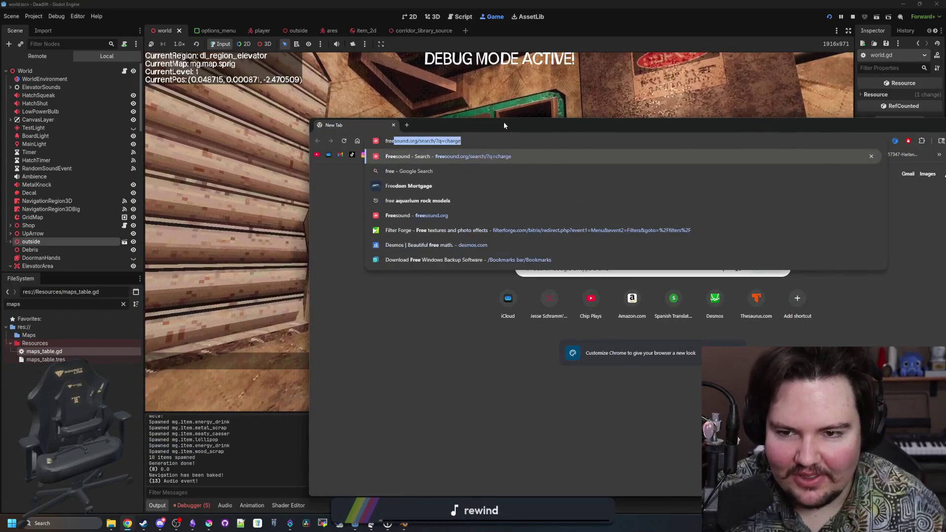
key("Return")
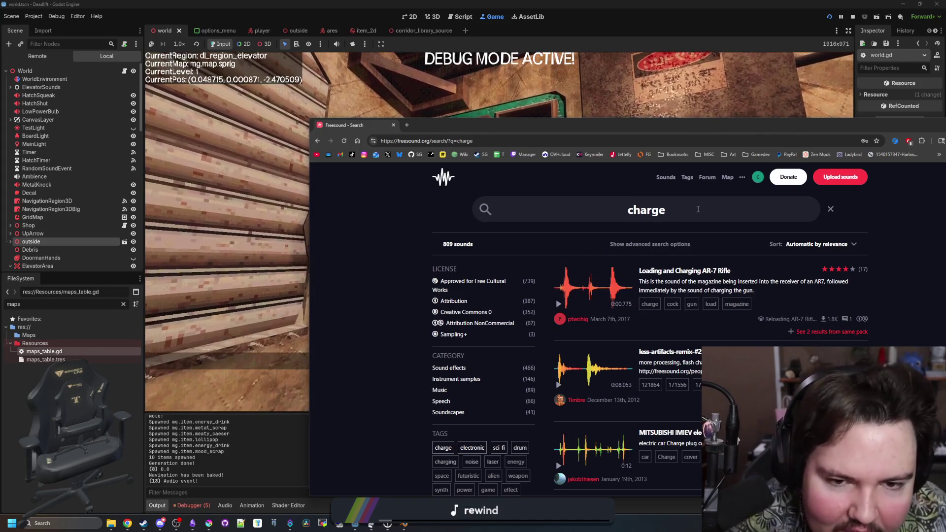
double_click(613, 214)
type("sq")
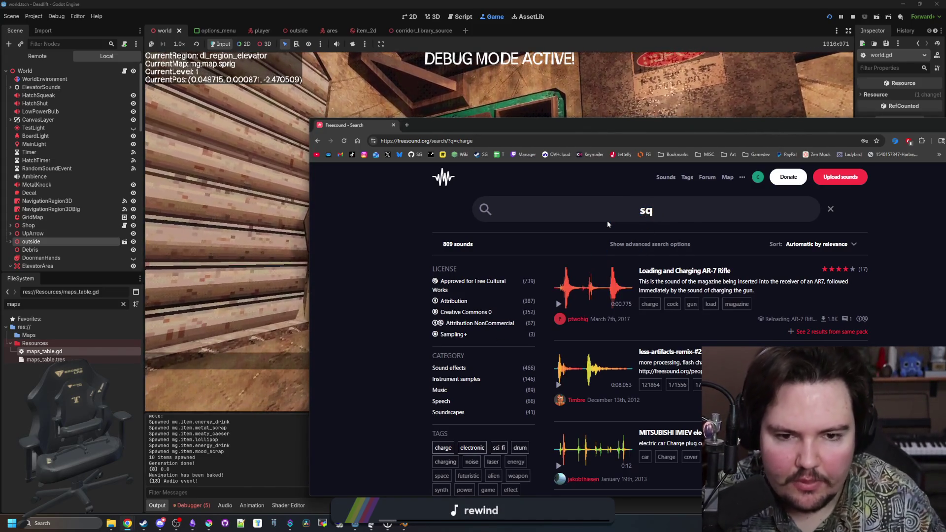
type("ueak")
key("Return")
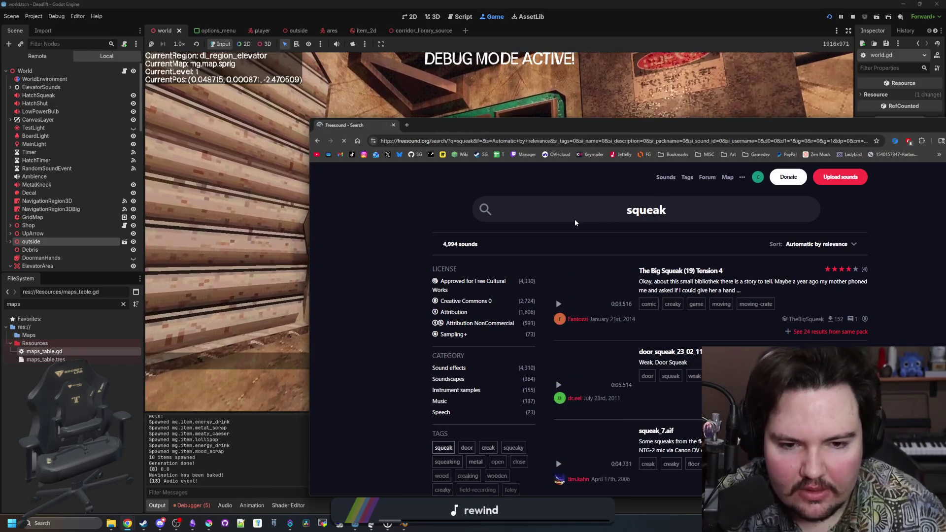
- Preview the door squeak, squeak_7.aif, mechanic squeak, truck metal squeak and Squeaking metal clamp sounds
left_click(558, 385)
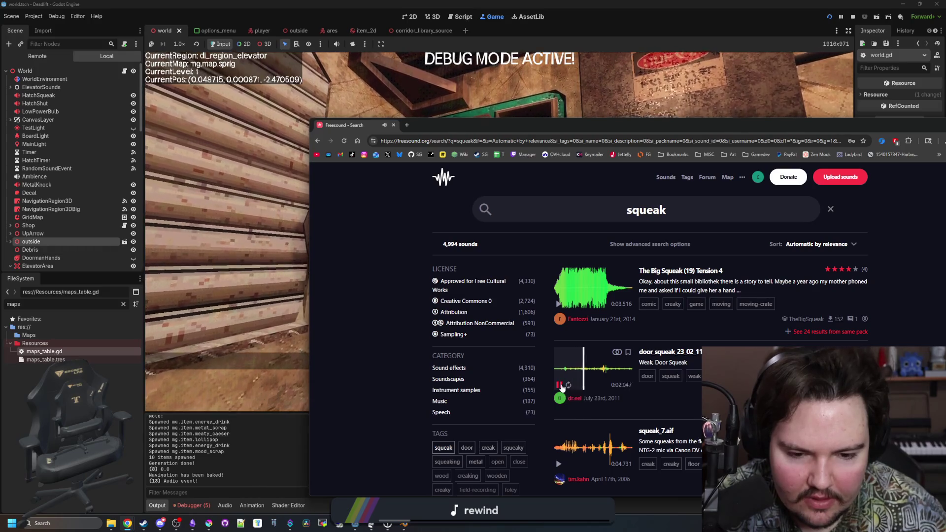
scroll(562, 388, "down", 3)
left_click(558, 316)
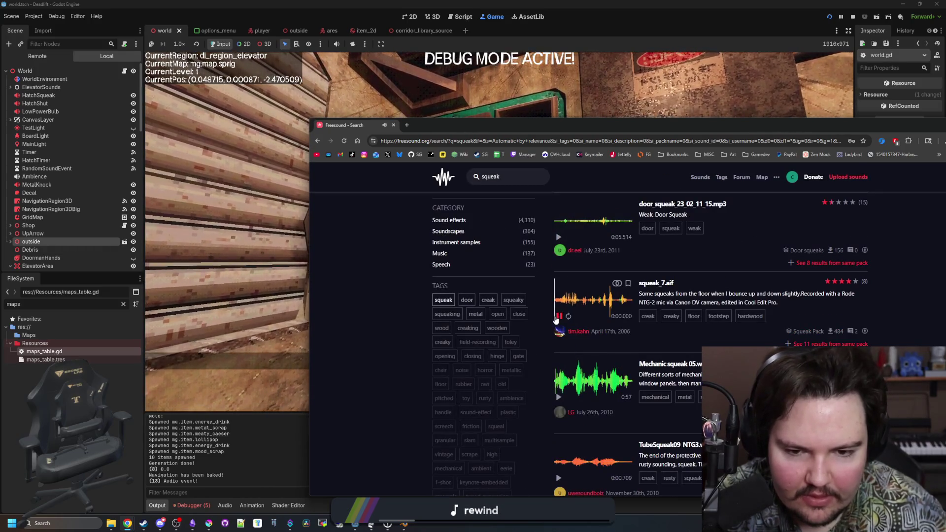
left_click(560, 397)
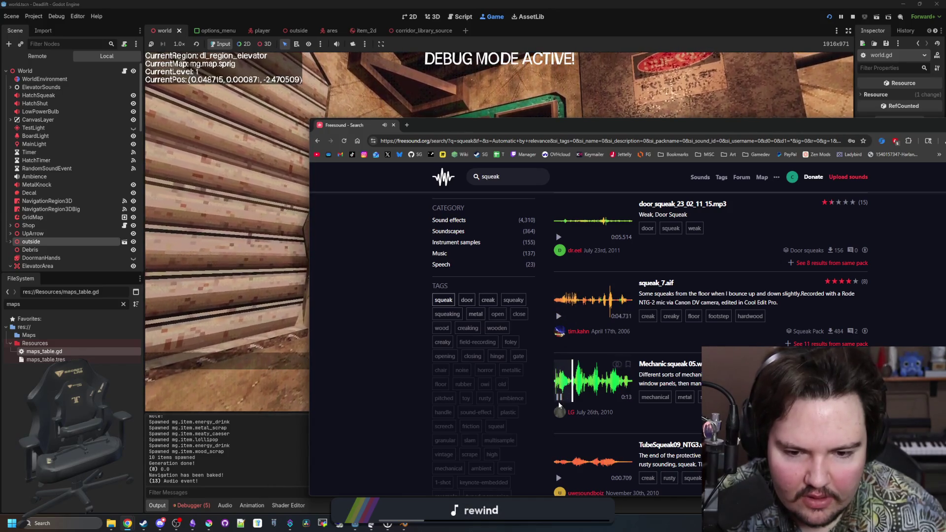
scroll(561, 399, "up", 3)
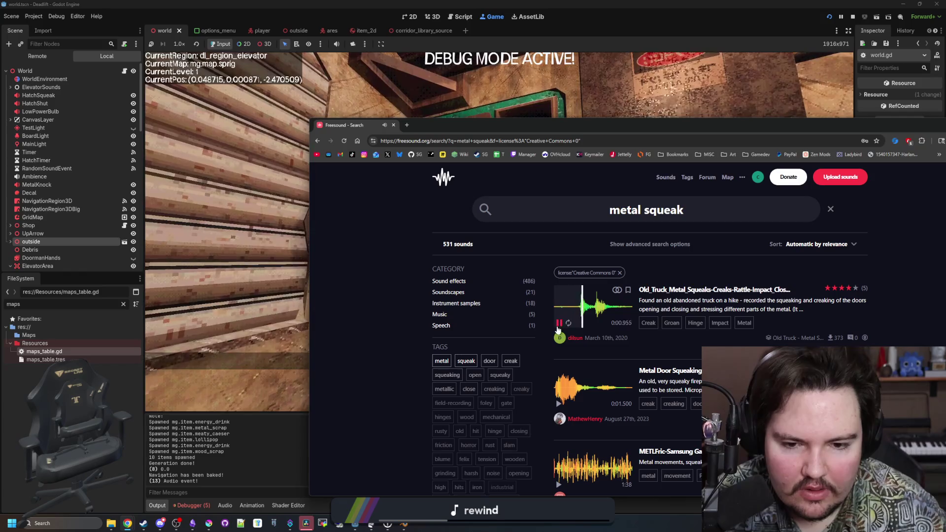
left_click(573, 310)
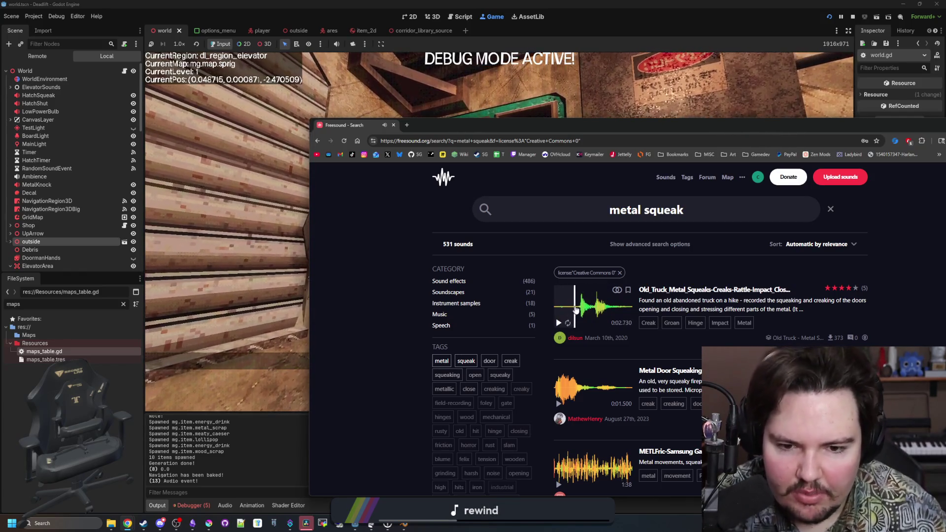
scroll(561, 328, "down", 1)
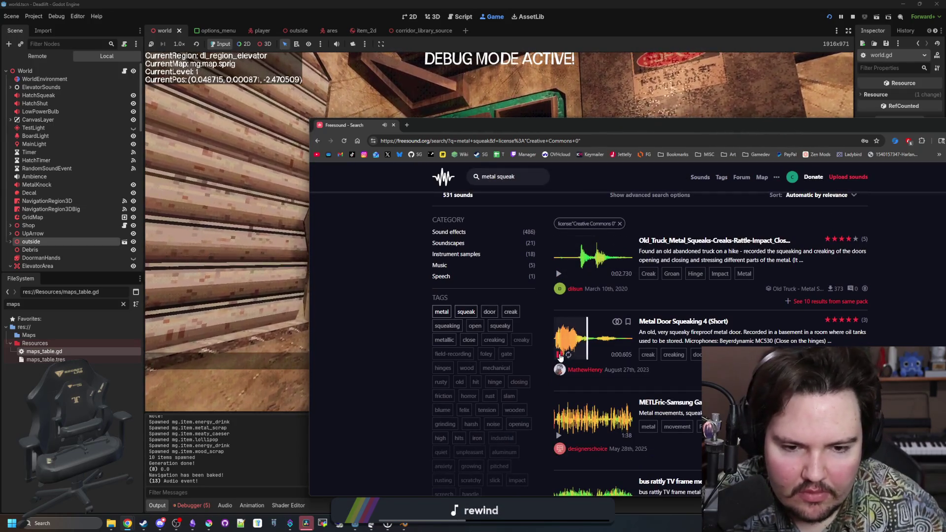
scroll(560, 358, "down", 5)
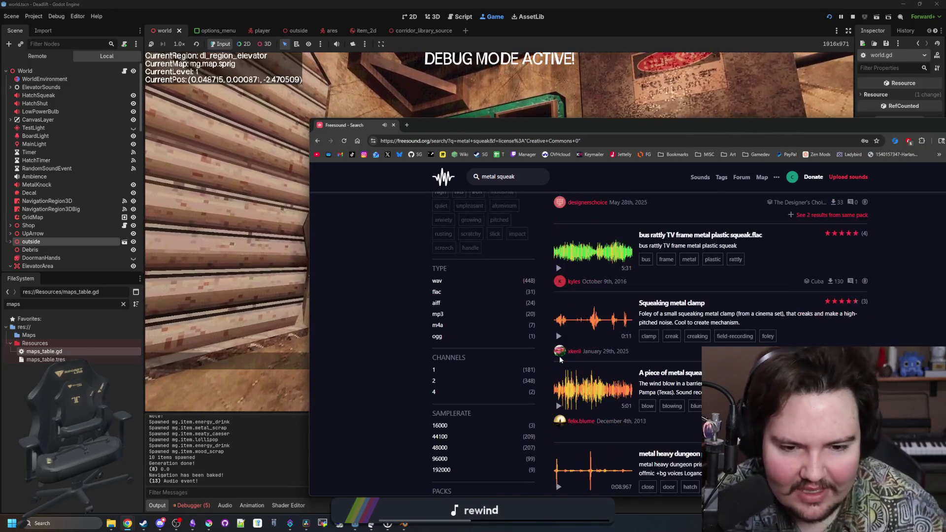
left_click(559, 336)
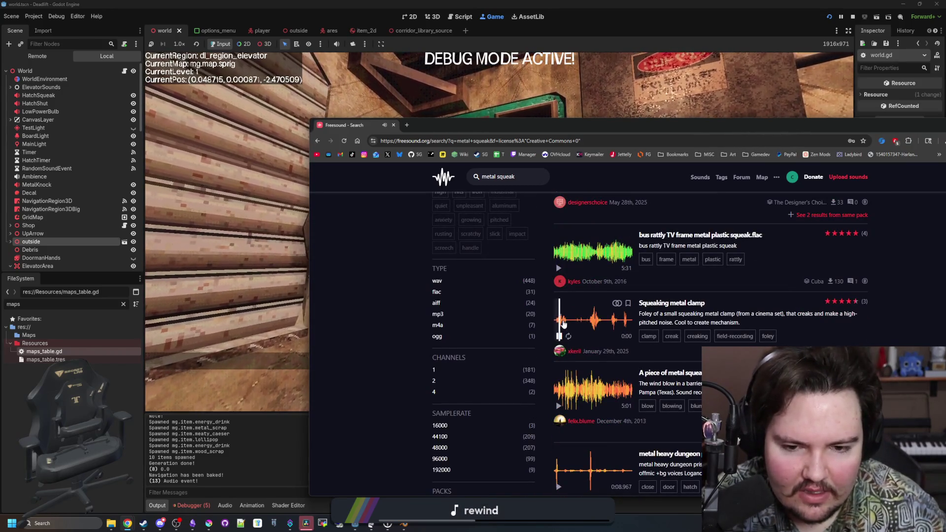
- Preview the metal squeaking in the wind, metal heavy dungeon, Metal Door Squeaking 4 and Old Truck sounds
scroll(562, 321, "down", 2)
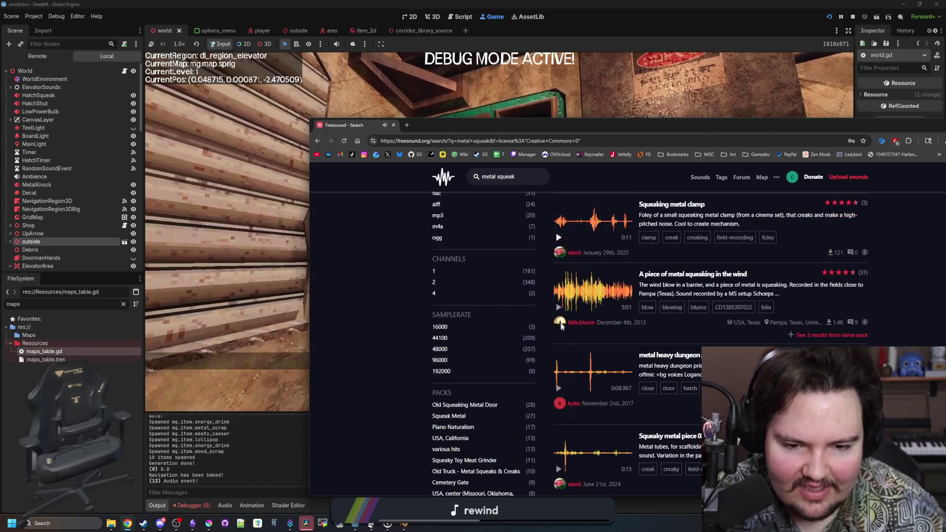
left_click(560, 309)
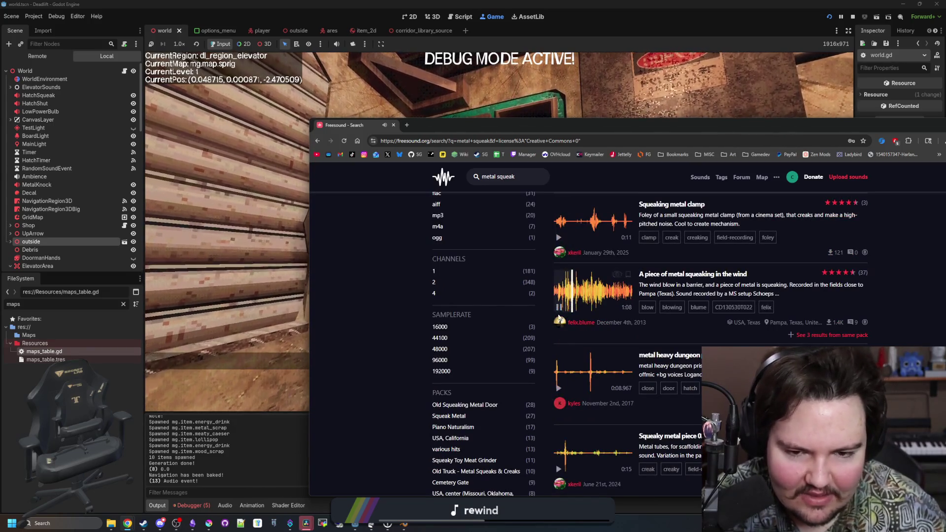
left_click(559, 388)
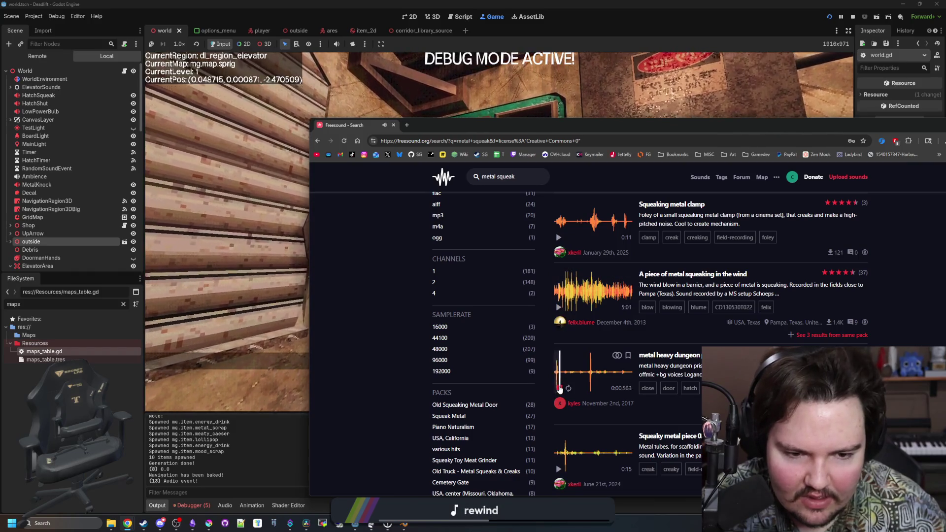
scroll(559, 390, "up", 6)
left_click(560, 277)
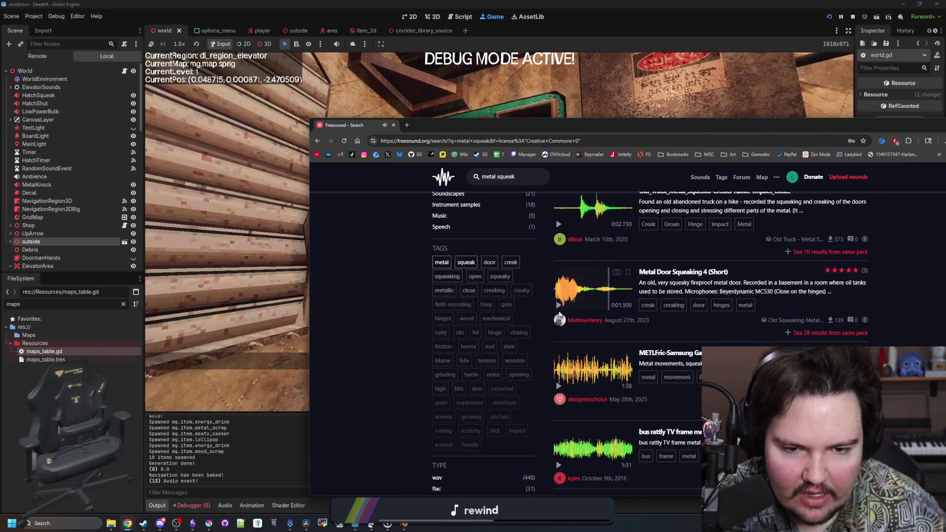
scroll(560, 277, "up", 2)
left_click(559, 323)
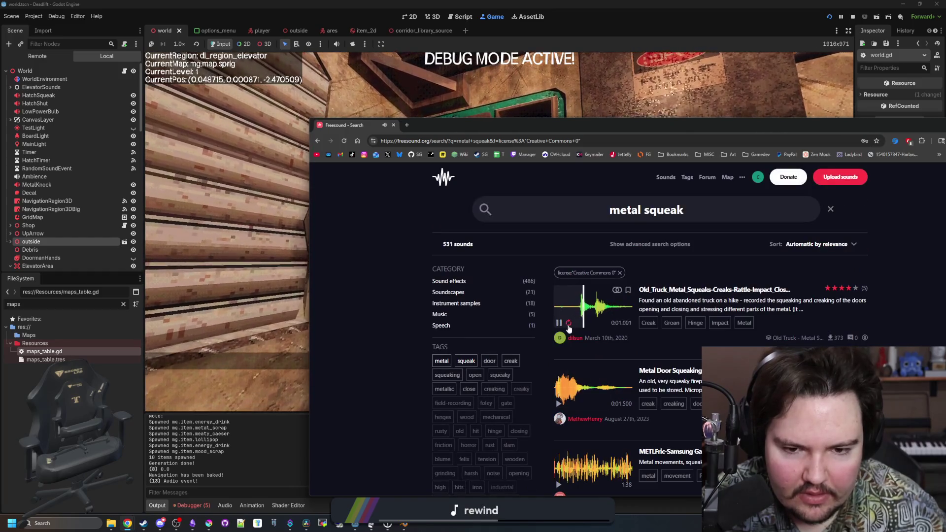
- Open the Old Truck metal squeaks page in a new tab, then move the browser aside and return to the game
middle_click(690, 290)
left_click(458, 125)
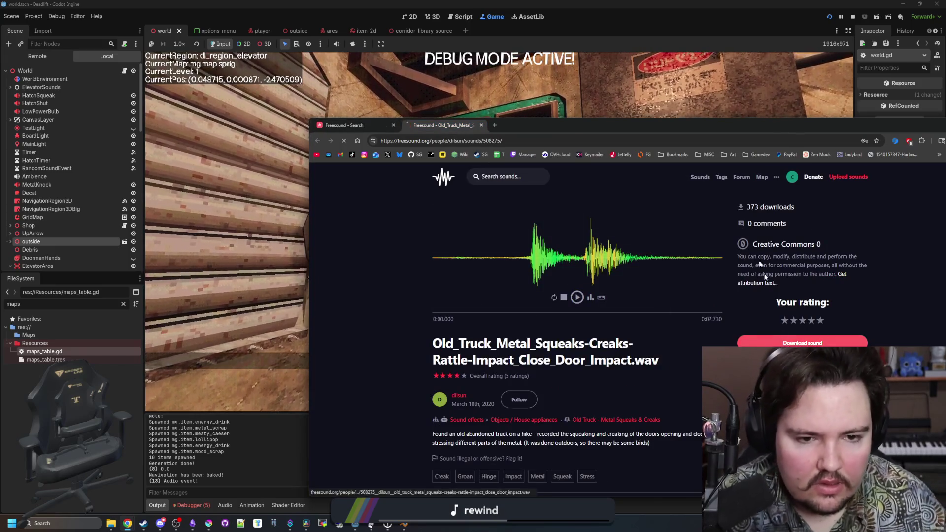
left_click_drag(567, 125, 918, 157)
key("alt+Tab")
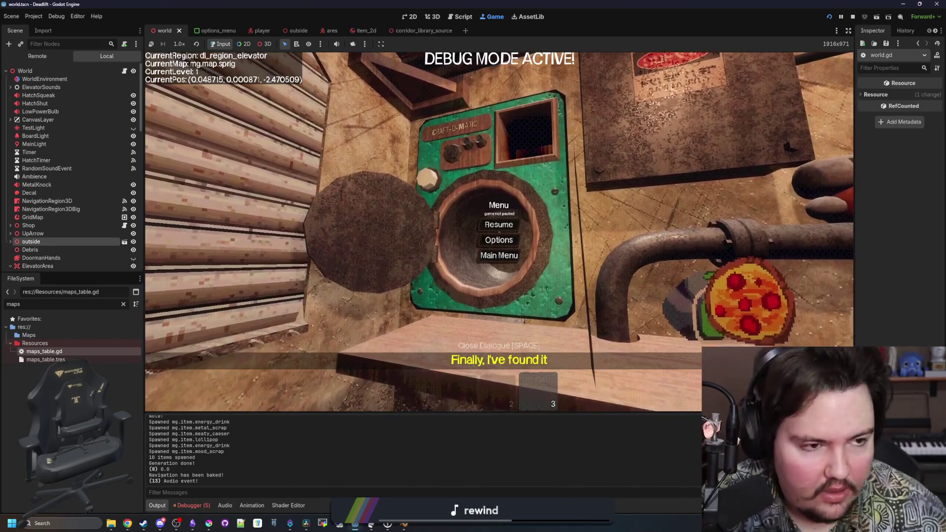
- Search the web for 'audacity' in a new window and open the official Audacity website
middle_click(127, 523)
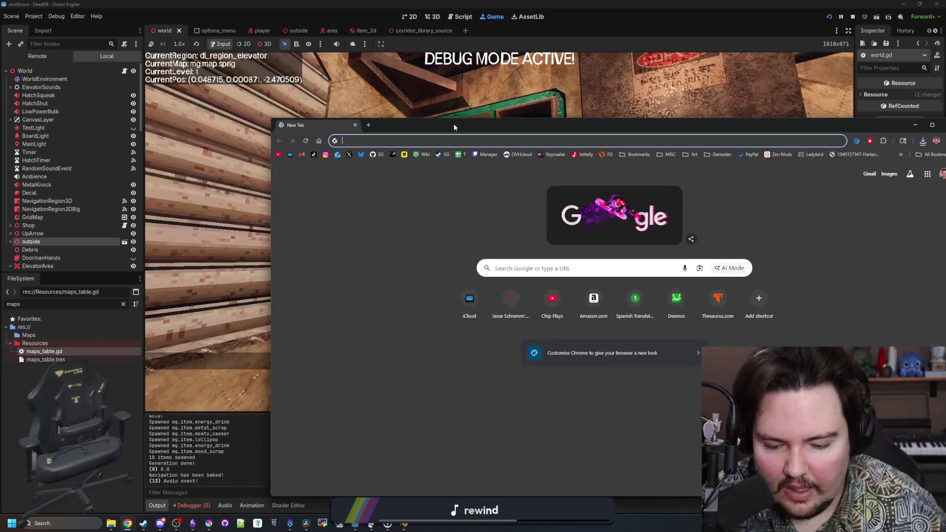
type("audi")
key("BackSpace")
type("aci")
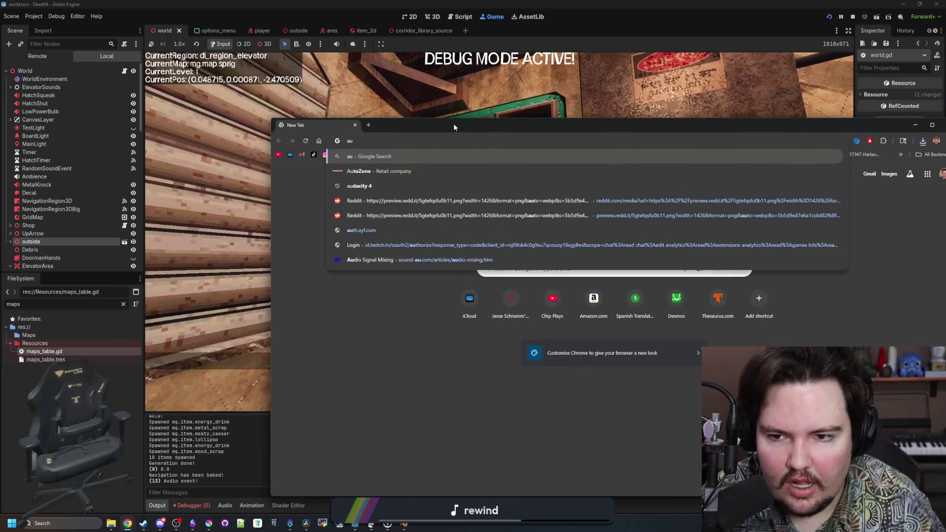
type("ty")
key("Return")
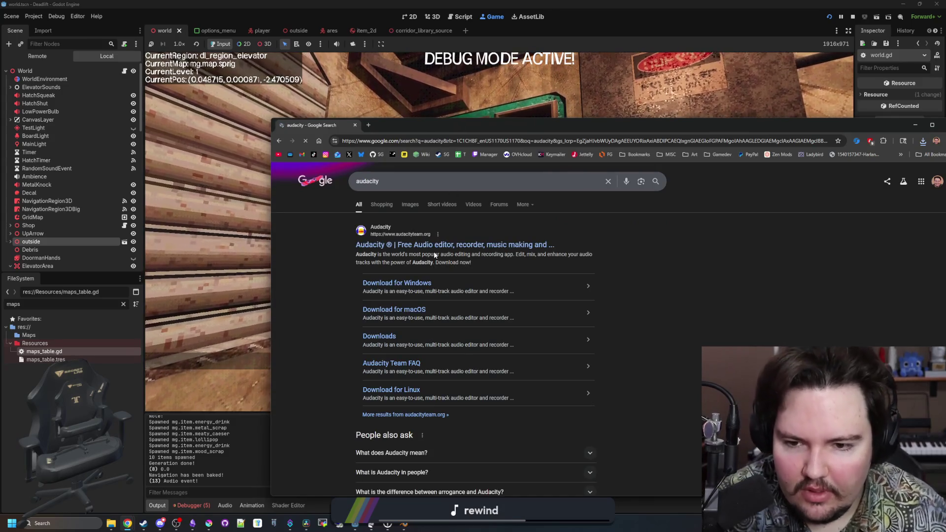
left_click(434, 246)
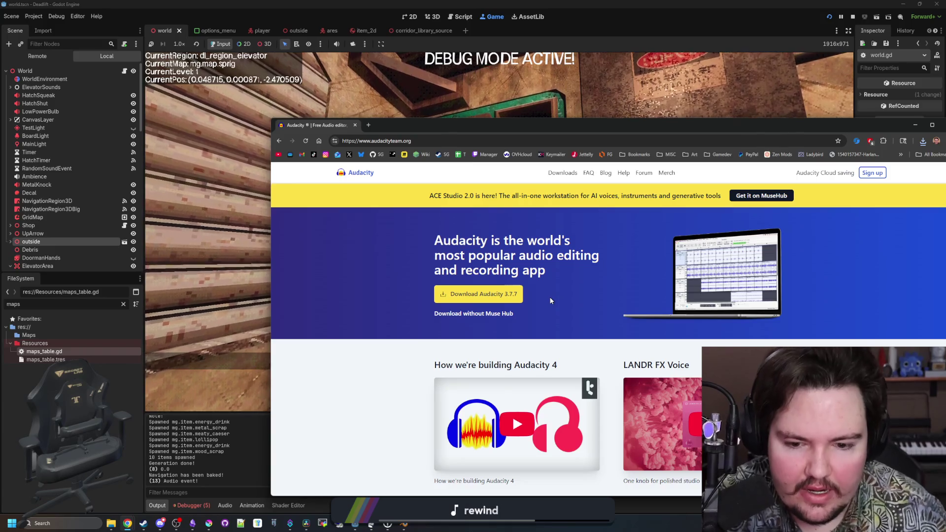
- Download the Audacity 4 Alpha 2 Windows installer from the audacityteam.org downloads page
scroll(550, 299, "down", 1)
scroll(551, 299, "down", 3)
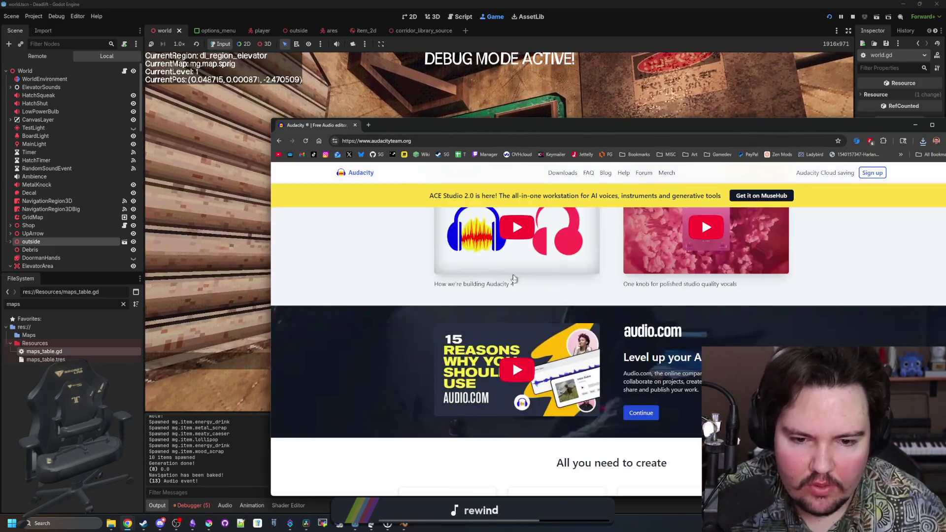
scroll(550, 299, "down", 4)
scroll(558, 323, "up", 8)
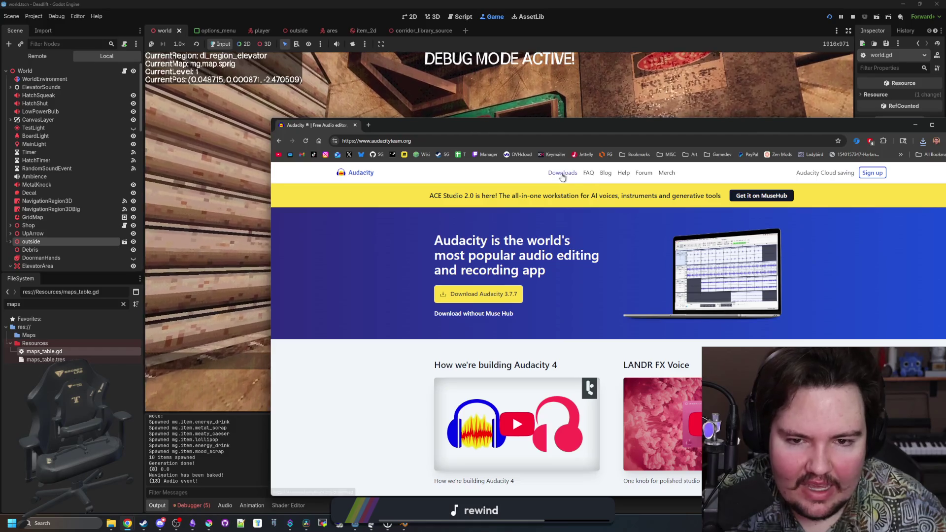
left_click(562, 173)
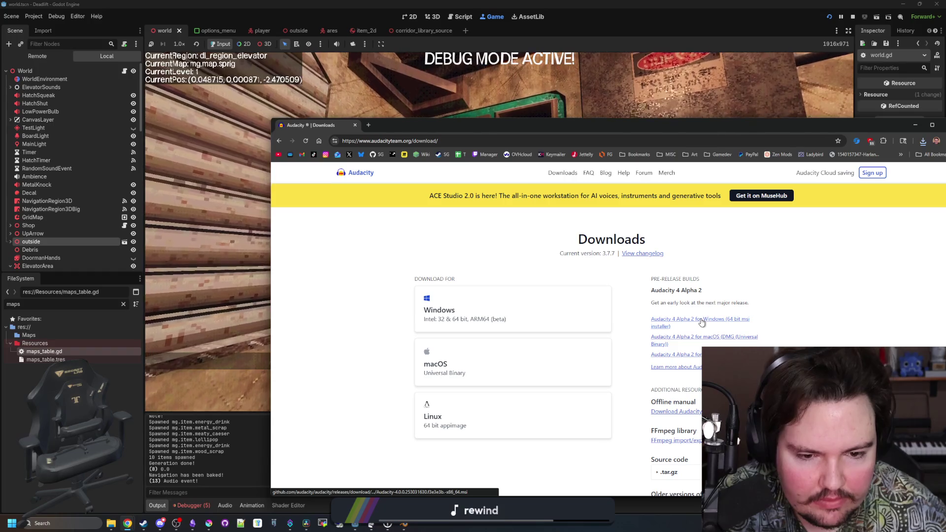
left_click(702, 322)
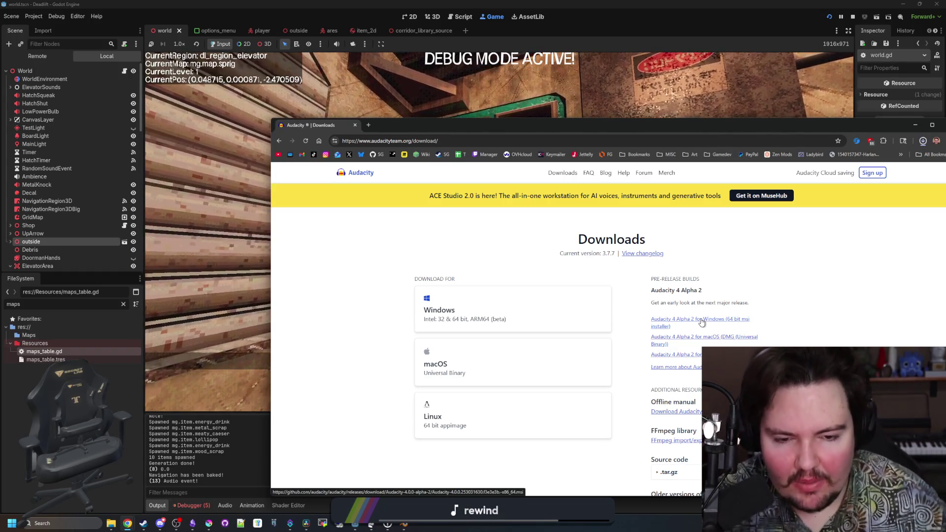
left_click_drag(688, 127, 563, 103)
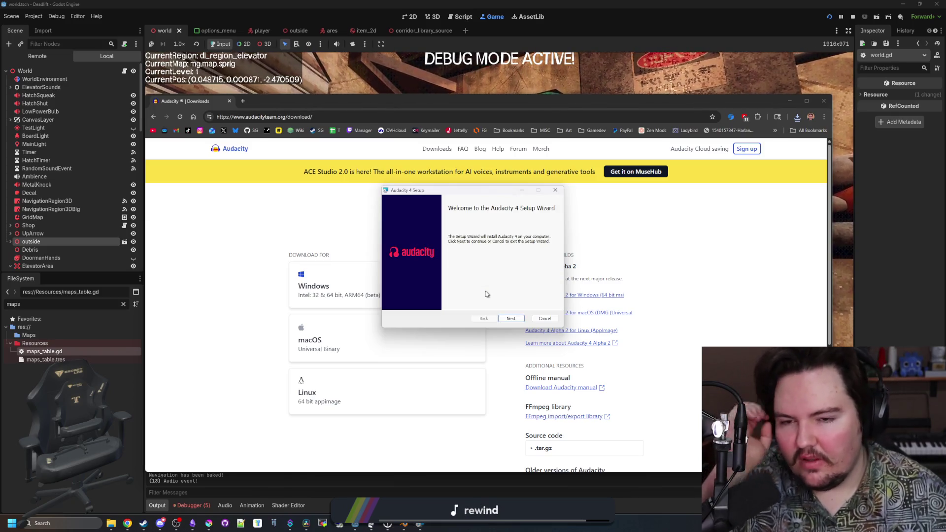
- Accept the license, keep the default destination folder, and start installing Audacity 4
left_click(512, 319)
key("alt+a")
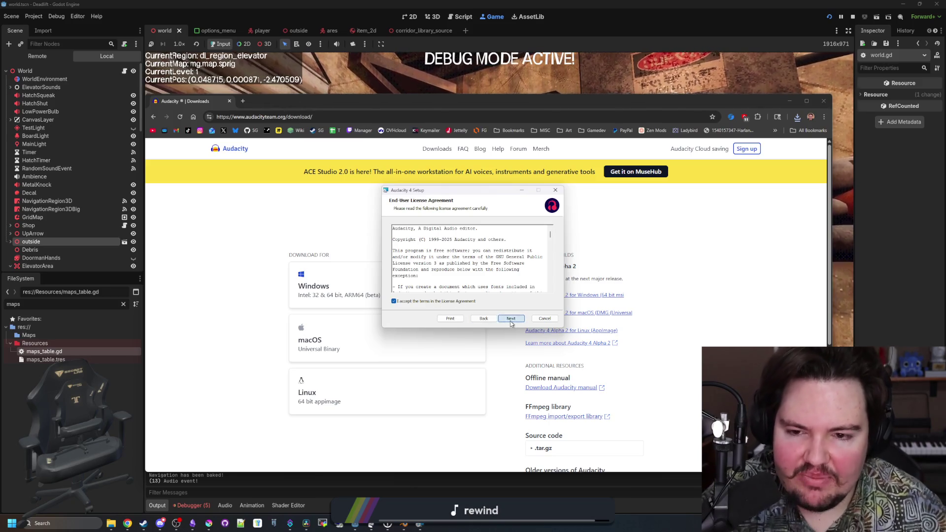
left_click(510, 319)
left_click(510, 320)
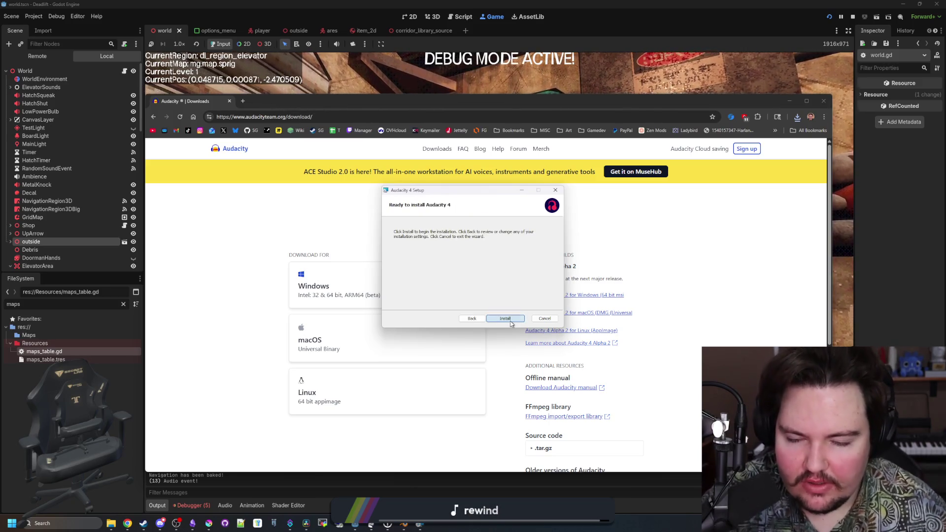
left_click(509, 319)
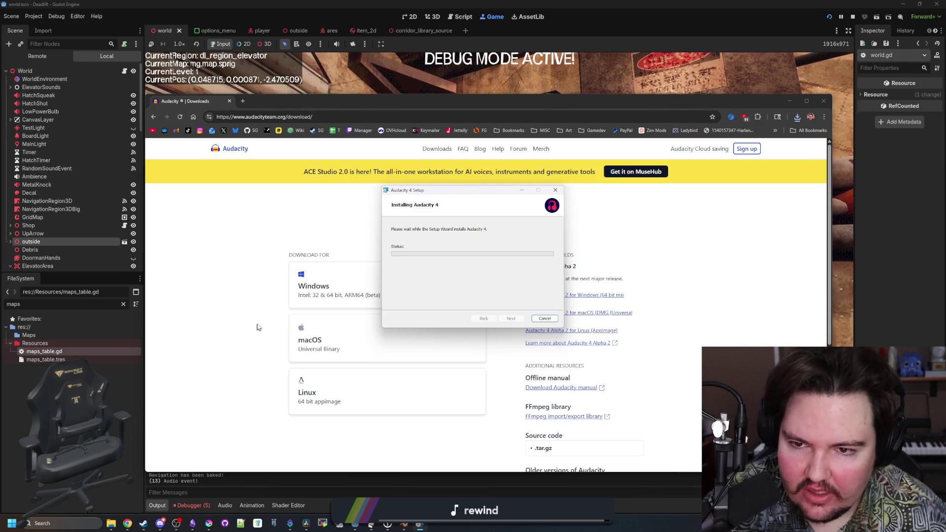
- Reposition the Audacity 4 setup dialog while the installation runs
left_click_drag(495, 195, 504, 221)
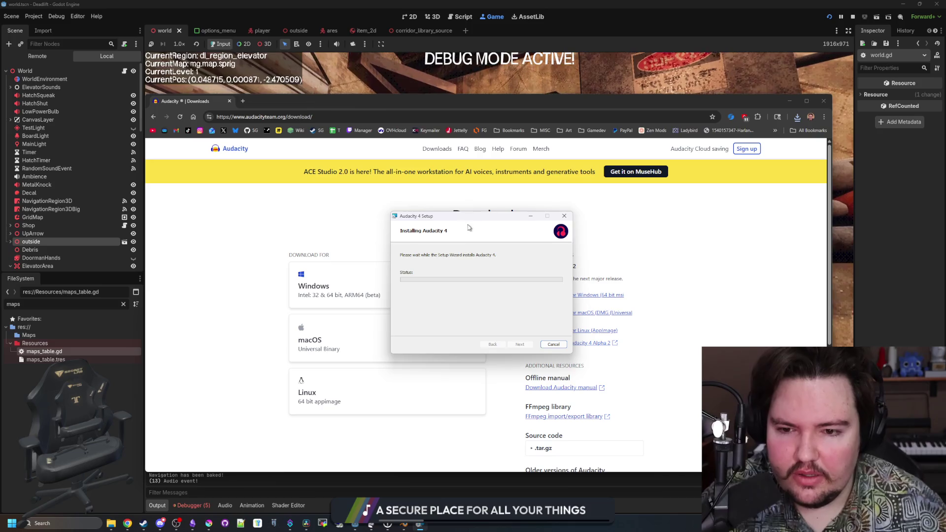
left_click(420, 524)
left_click(420, 524)
left_click_drag(498, 221, 427, 231)
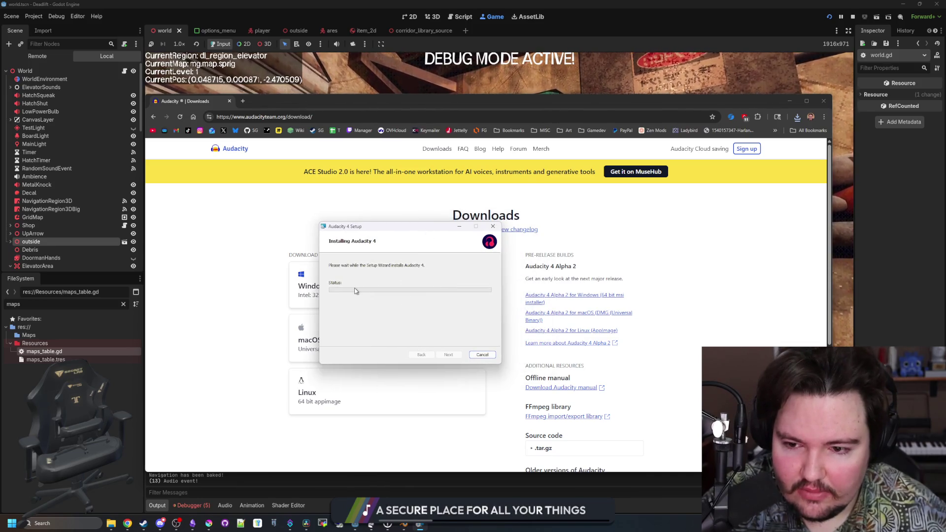
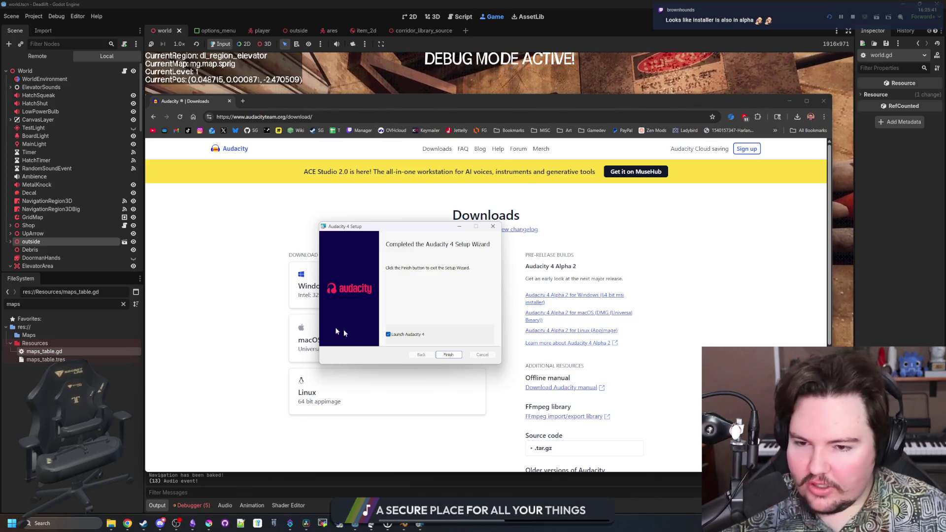
- Finish the Audacity 4 installer with Launch Audacity 4 enabled
left_click(452, 356)
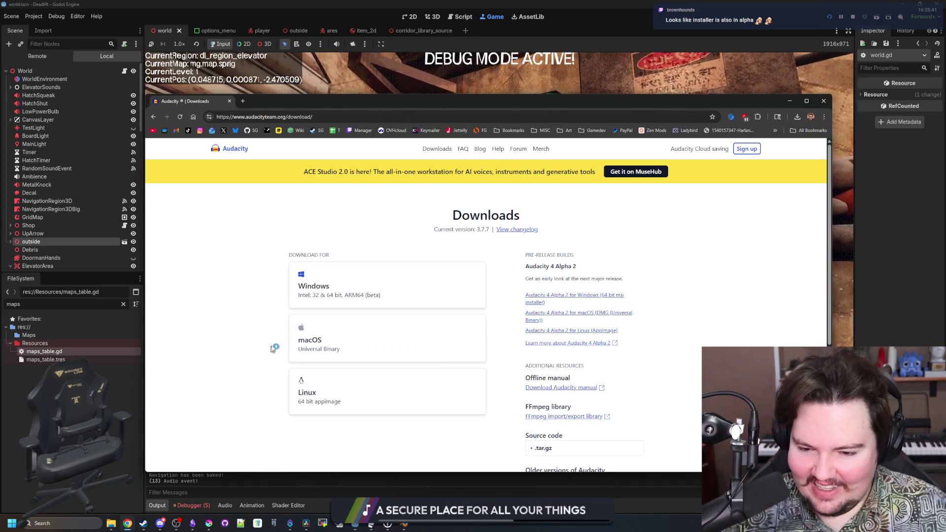
scroll(380, 209, "down", 3)
scroll(379, 209, "up", 5)
- Leave the browser and game, and bring the Audacity 4 window to the front from the Start menu
key("alt+Tab")
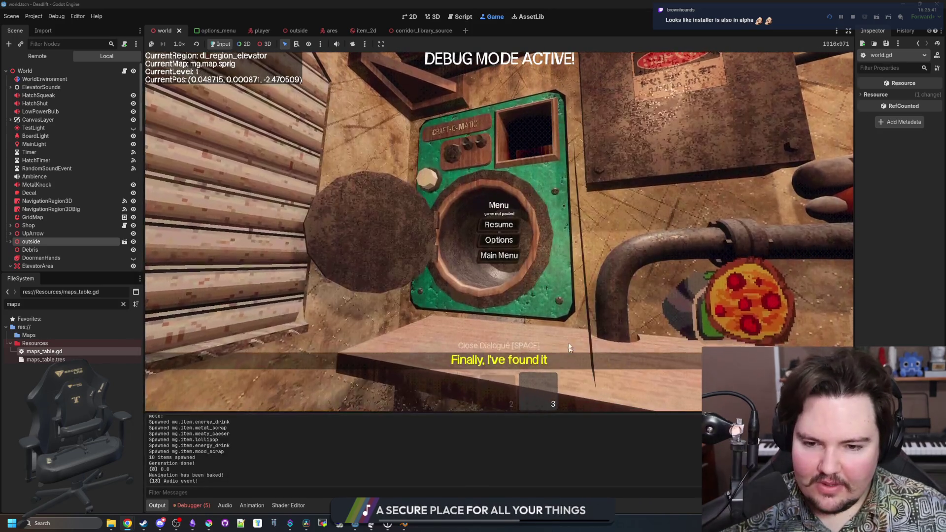
key("Escape")
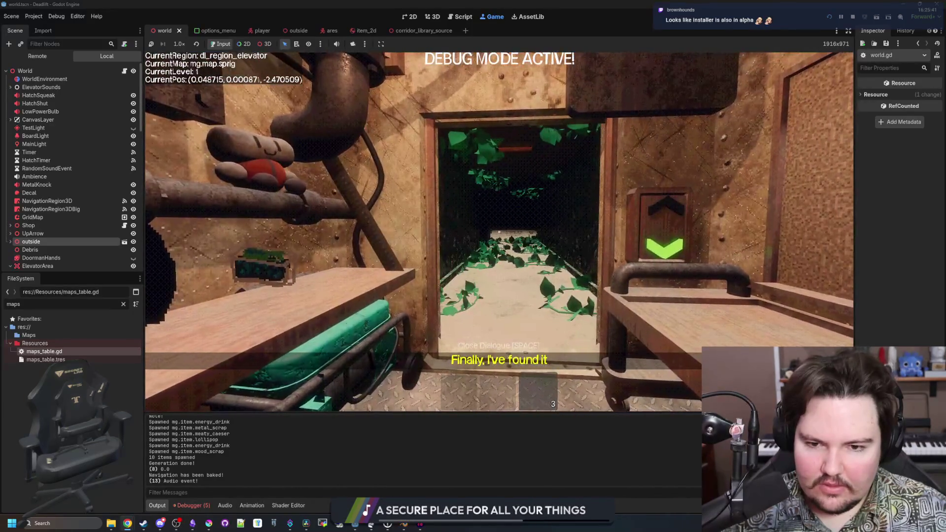
key("super")
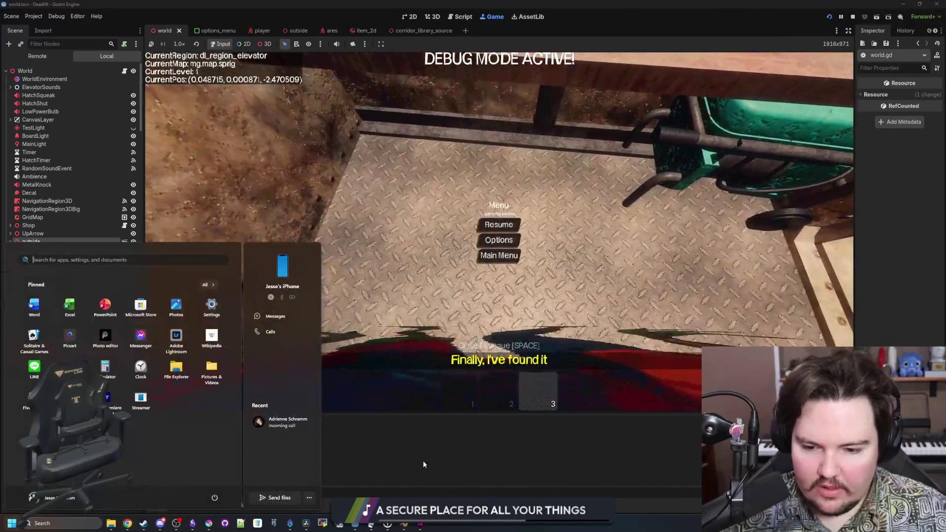
left_click(419, 525)
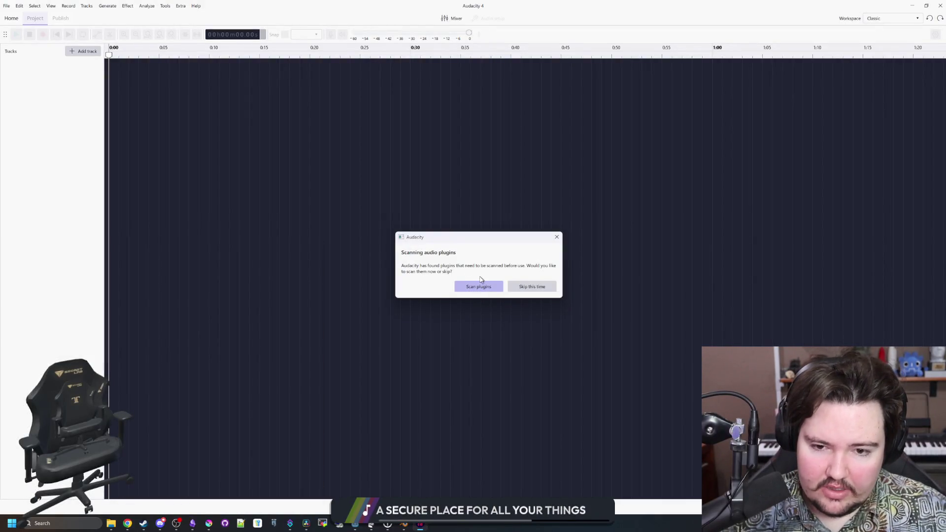
- Scan the audio plugins, then choose the dark theme with a blue accent colour
left_click(478, 287)
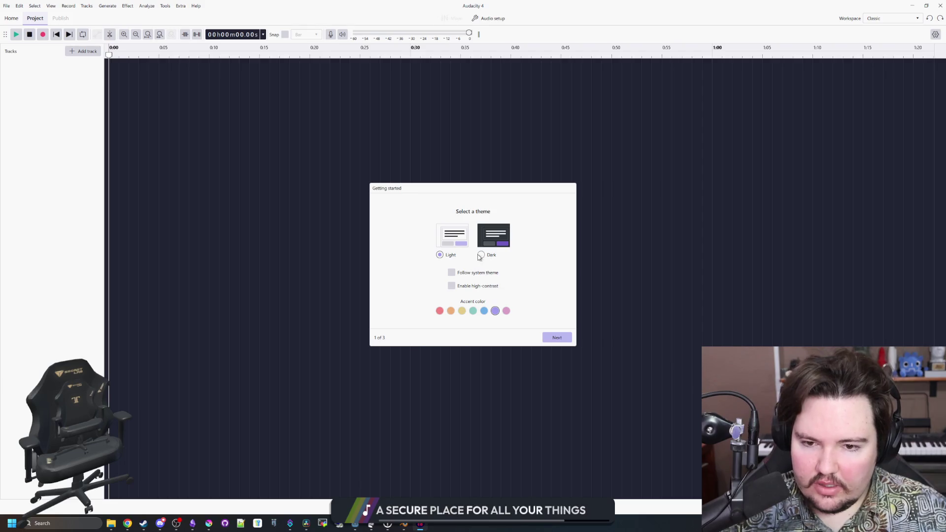
left_click(481, 255)
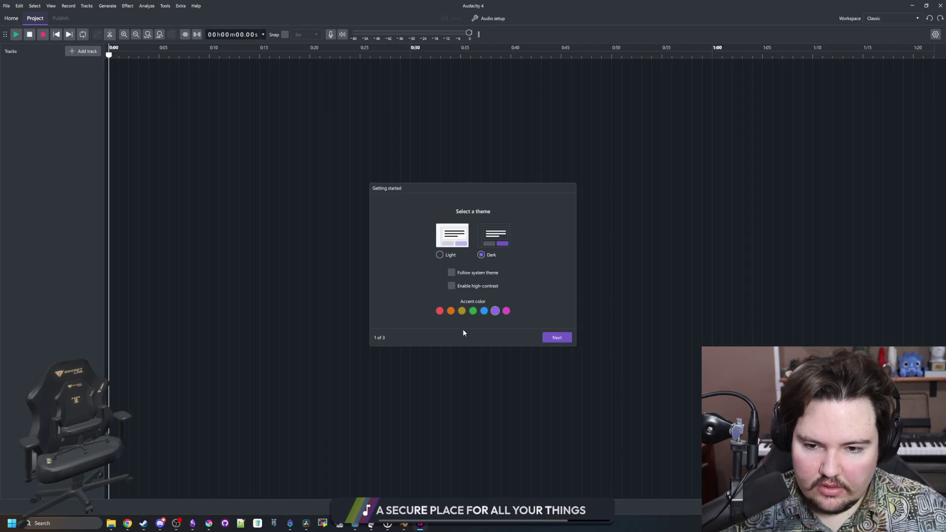
left_click(484, 311)
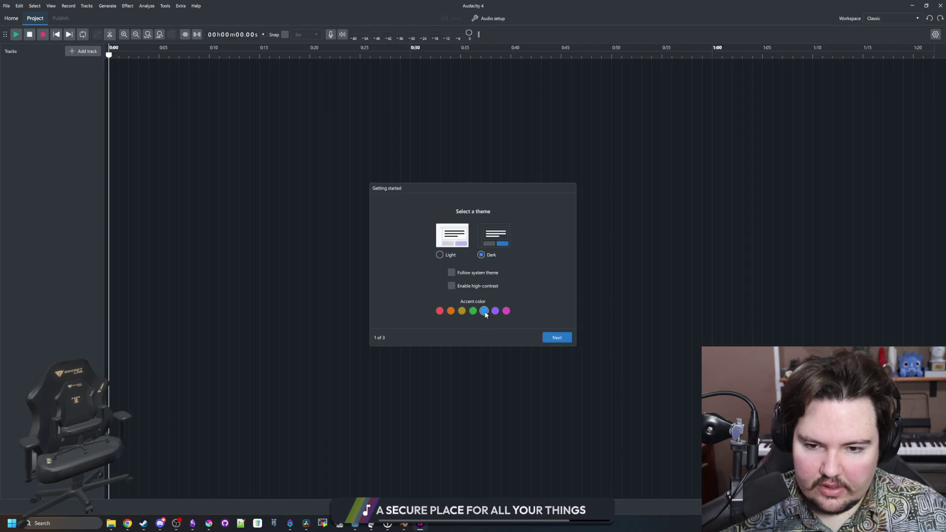
left_click(558, 339)
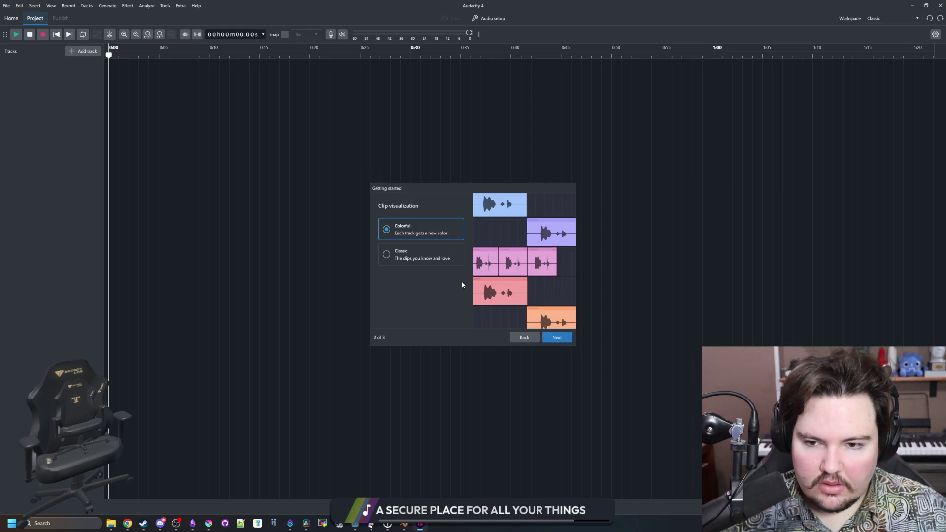
- Choose colourful clips and the Modern workspace, finish setup and dismiss the Audacity 4 notes
left_click(425, 256)
left_click(430, 234)
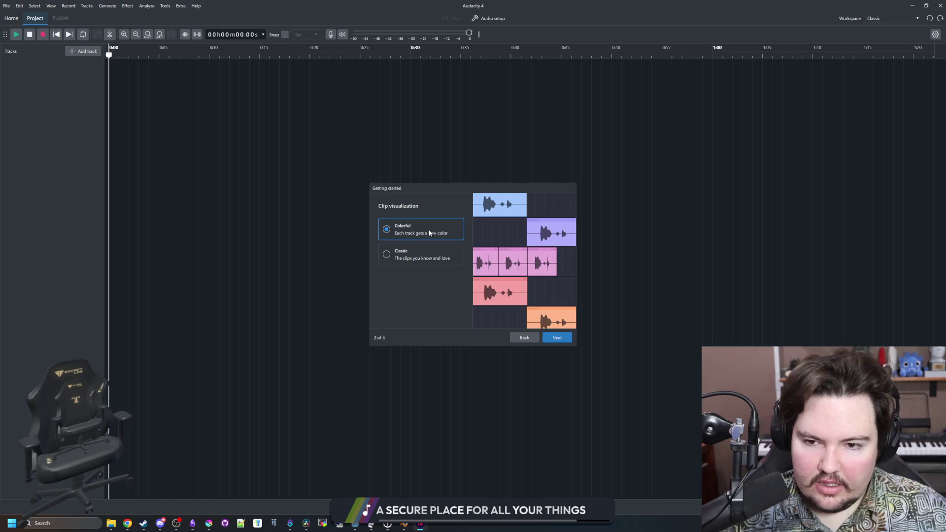
left_click(557, 337)
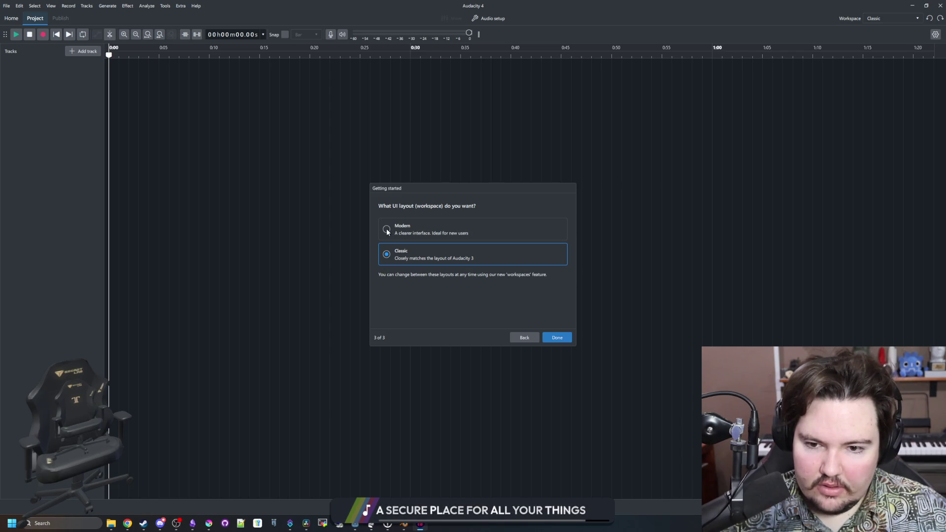
left_click(431, 225)
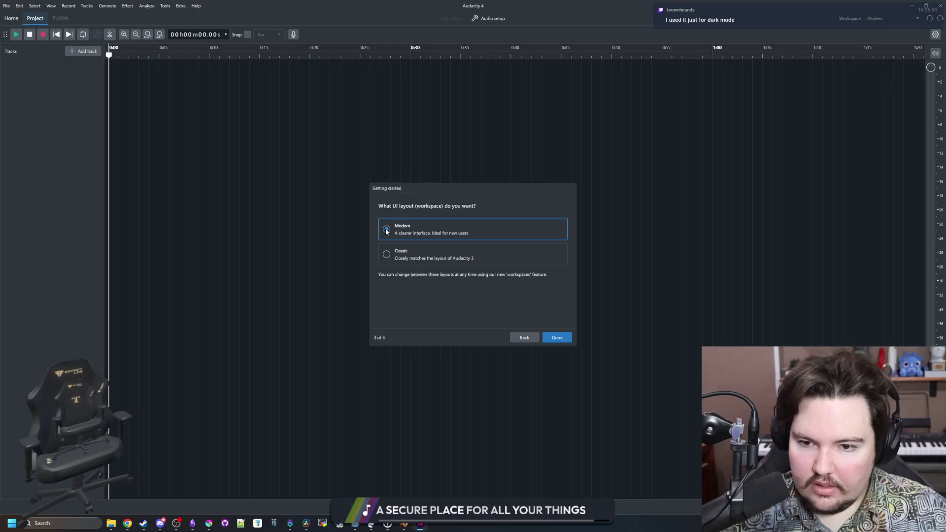
left_click(558, 338)
scroll(501, 334, "down", 5)
left_click(548, 361)
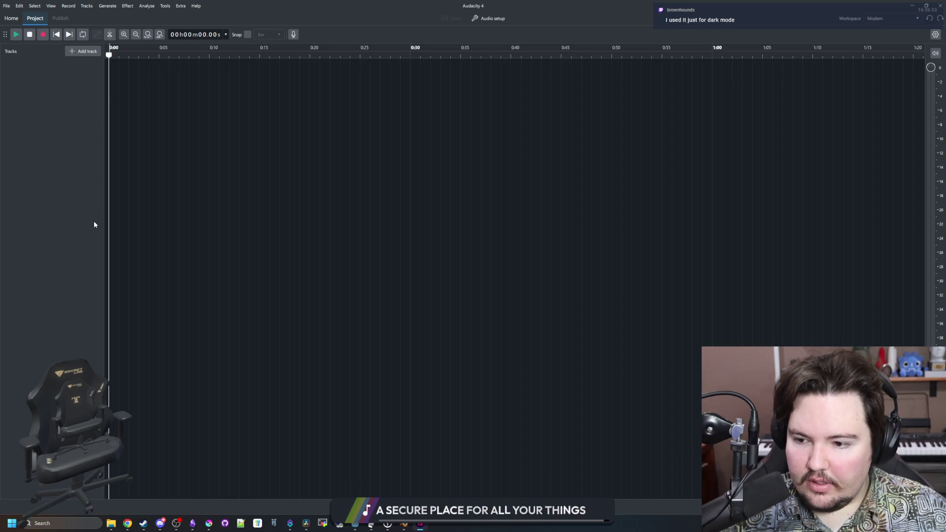
- Add a new stereo track, Audio 1, and try selecting ranges on it
left_click(90, 52)
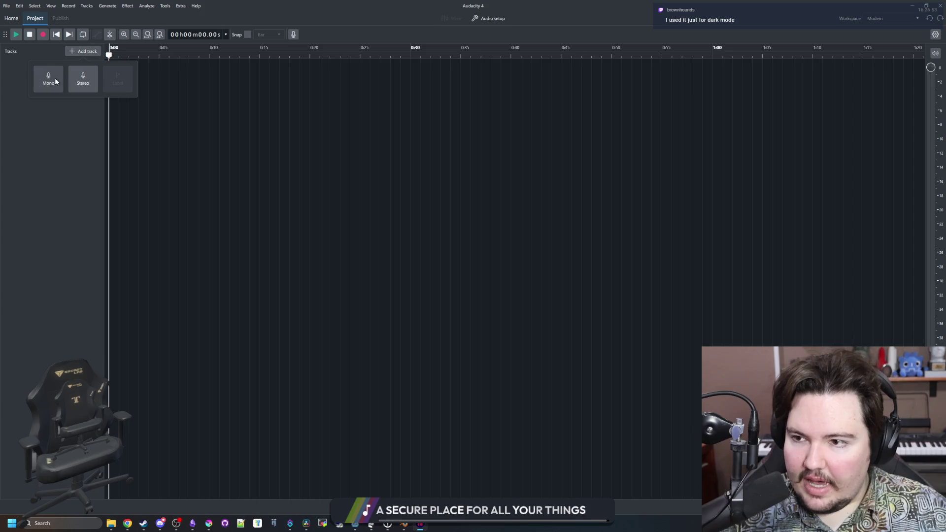
left_click(84, 80)
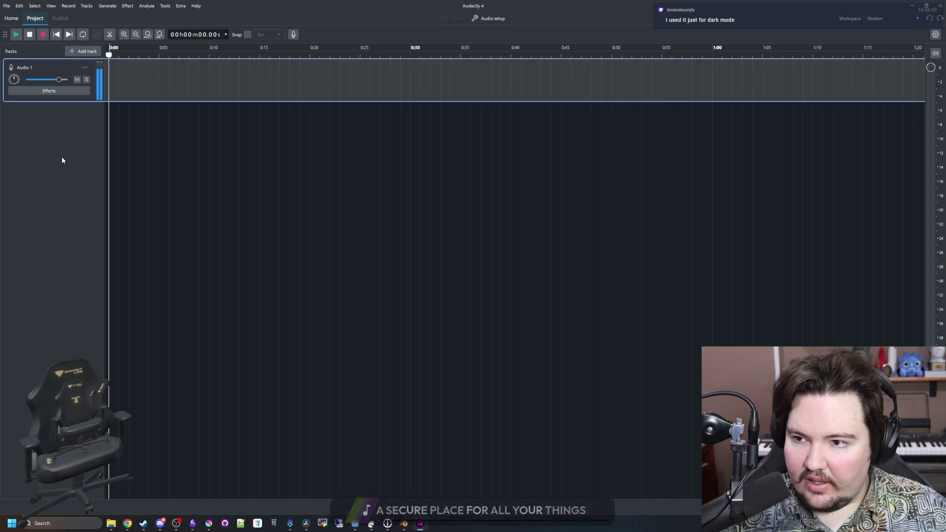
left_click_drag(125, 97, 323, 94)
left_click(349, 92)
left_click_drag(176, 92, 353, 90)
left_click(433, 89)
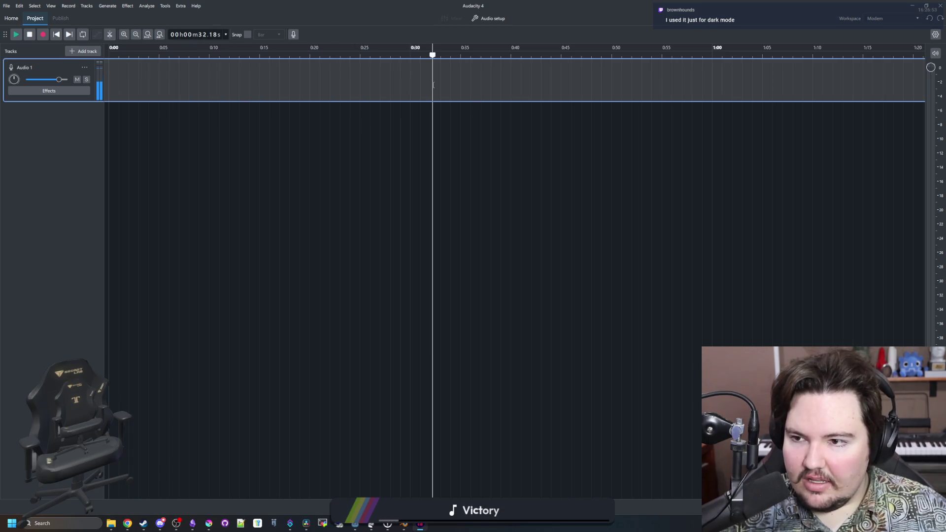
- Show Audio 1's realtime effects and browse the Add effect list without adding one
left_click(53, 92)
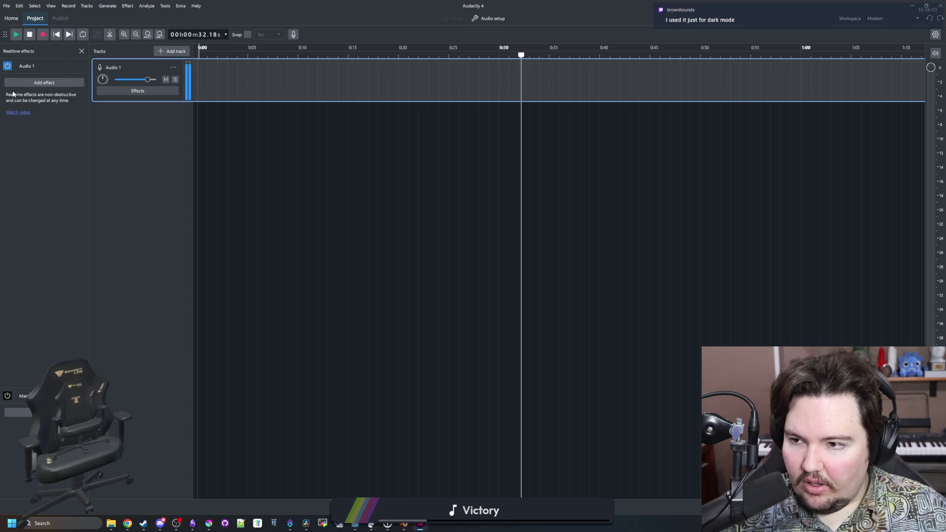
left_click(42, 82)
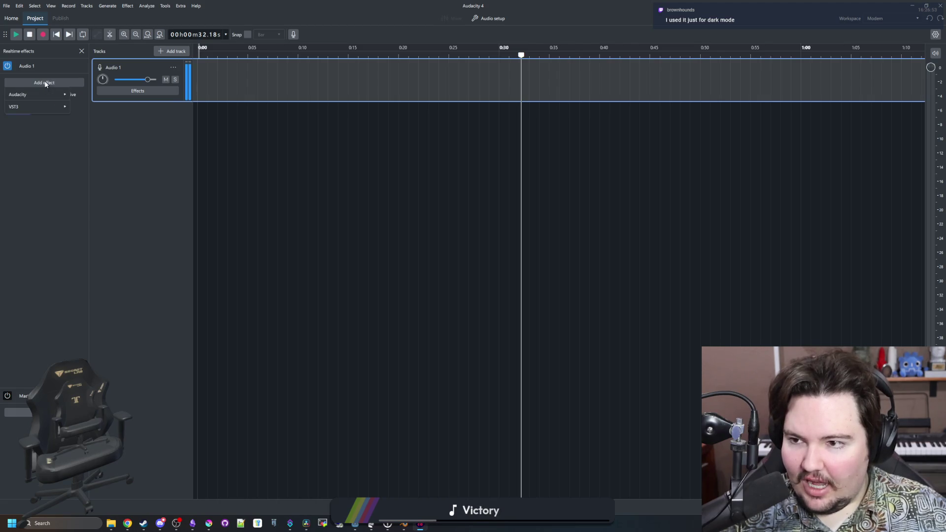
mouse_move(39, 94)
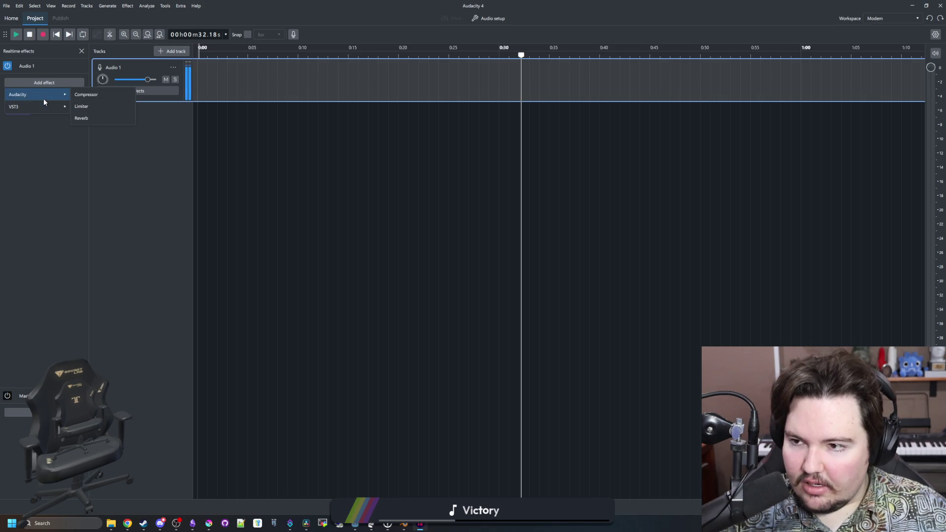
left_click(51, 182)
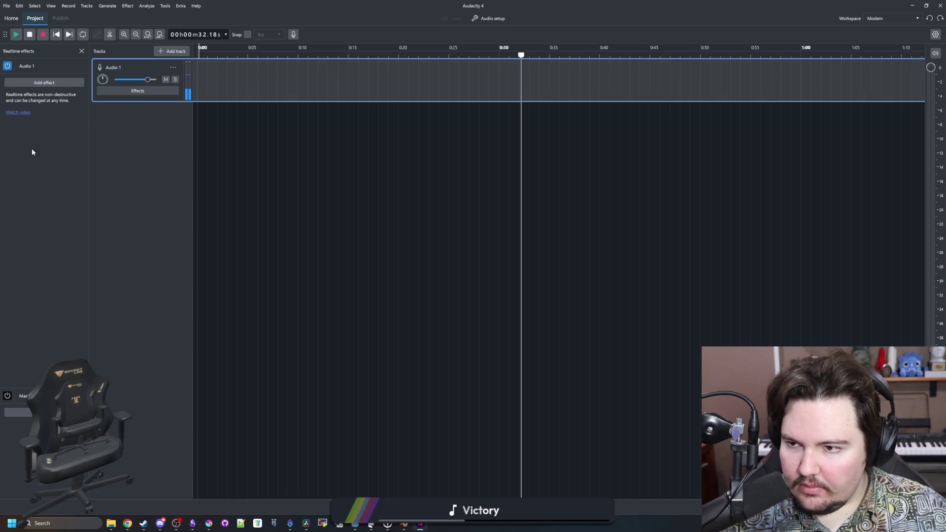
- Play Audio 1 back from several positions, then import the truck sound file as a new track
left_click(262, 85)
left_click_drag(290, 84, 140, 74)
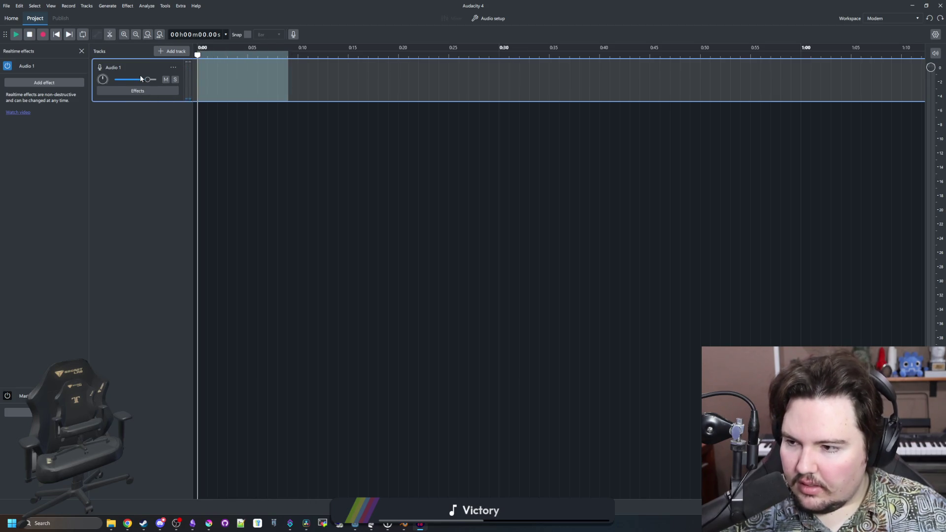
left_click(197, 91)
key("space")
key("space")
left_click_drag(230, 86, 313, 86)
left_click(402, 89)
key("space")
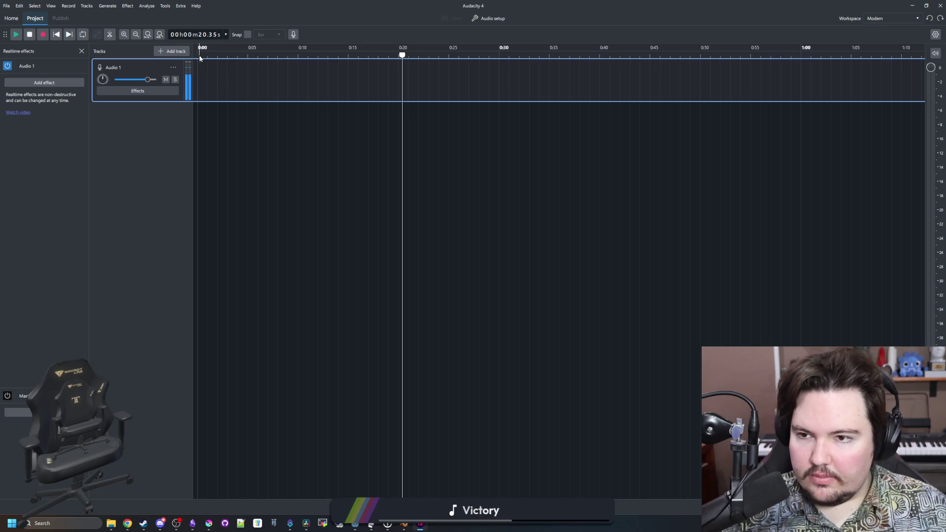
left_click(200, 53)
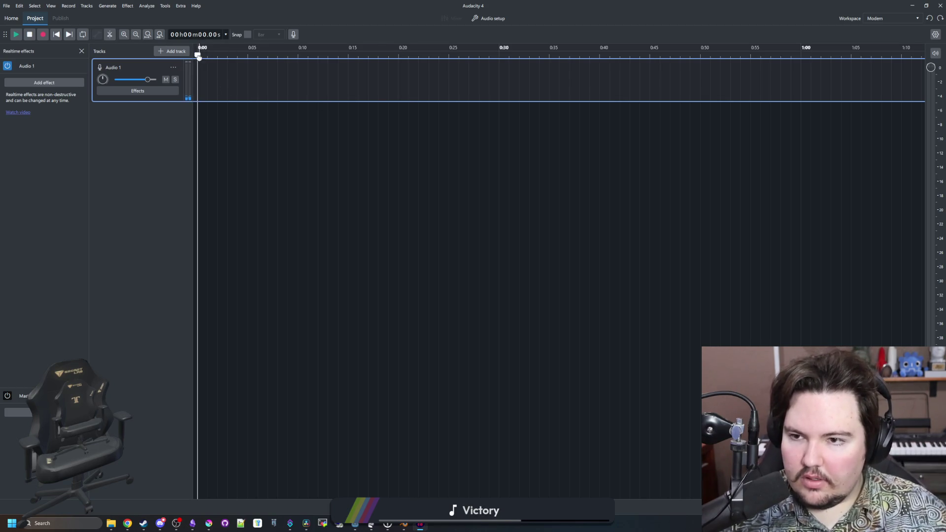
key("space")
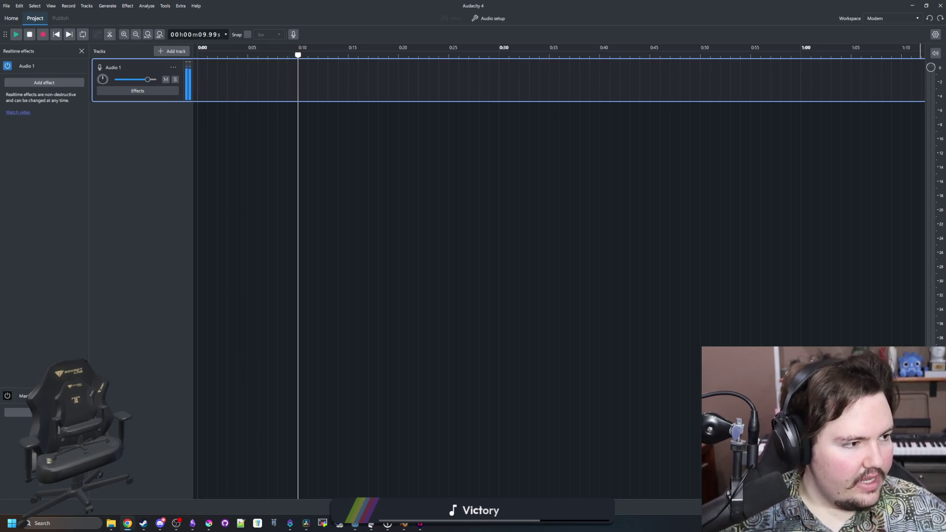
left_click_drag(373, 136, 360, 64)
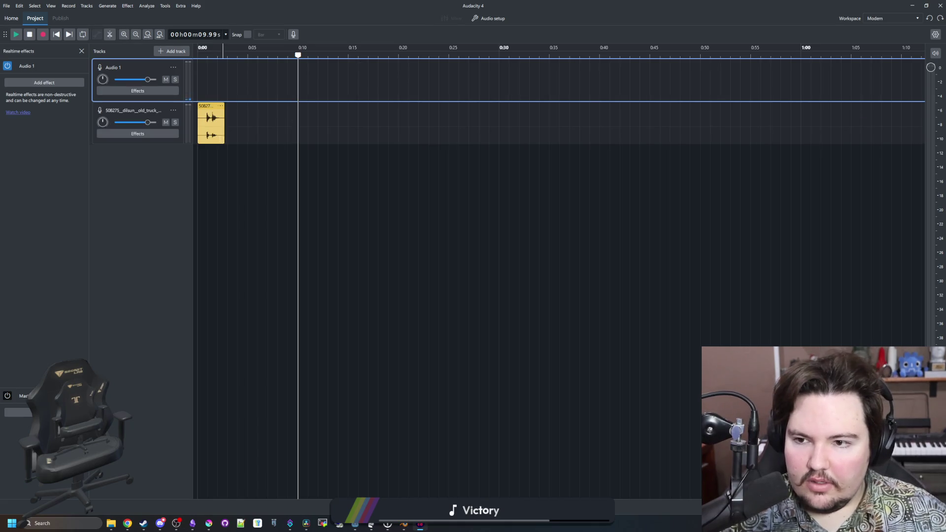
- Move the truck clip to around 11 s and trim it to roughly 13.3–13.8 s
mouse_move(211, 106)
left_mouse_down()
mouse_move(321, 106)
mouse_move(366, 63)
mouse_move(320, 105)
mouse_move(329, 370)
mouse_move(336, 126)
mouse_move(318, 400)
mouse_move(322, 359)
mouse_move(327, 405)
mouse_move(321, 84)
mouse_move(322, 150)
mouse_move(330, 62)
left_mouse_up()
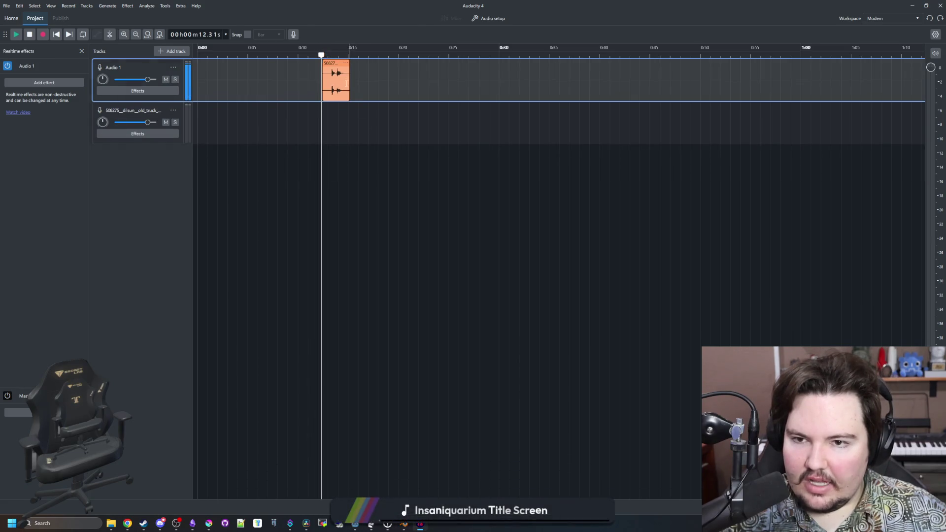
scroll(335, 76, "up", 3)
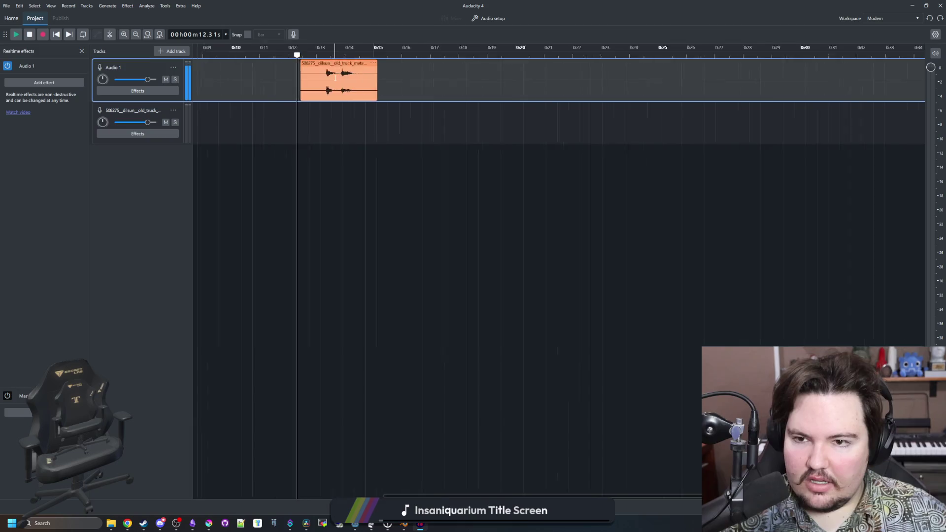
left_click(228, 75)
left_click_drag(225, 65, 299, 69)
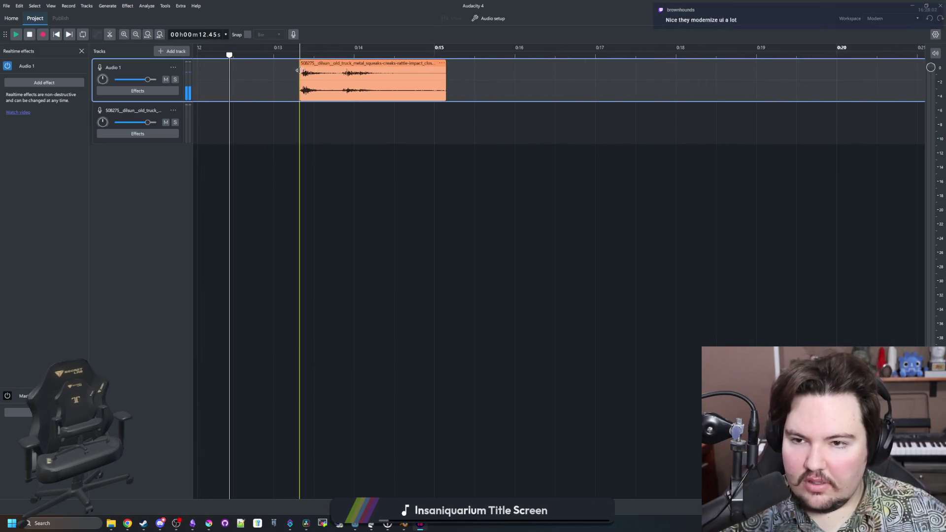
left_click_drag(445, 64, 339, 65)
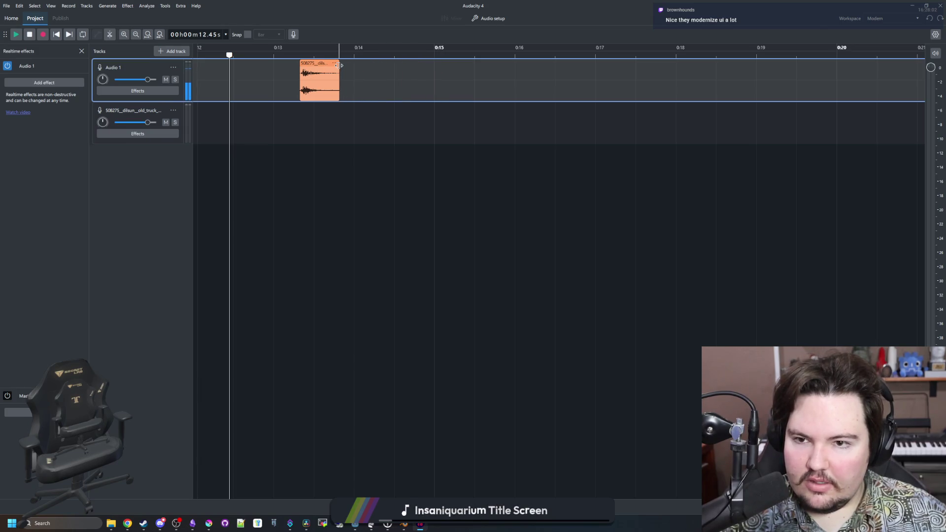
- Zoom in closely on the trimmed impact clip and select it
scroll(282, 87, "up", 1)
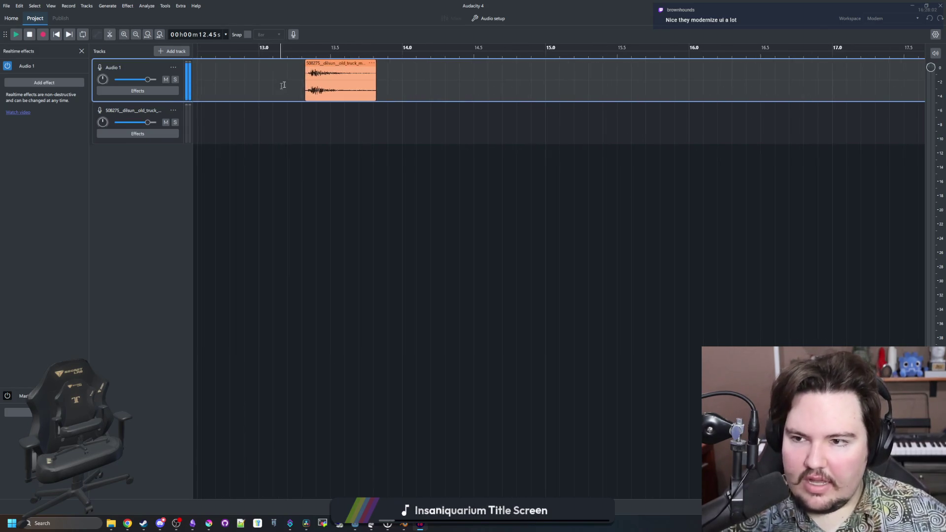
scroll(293, 54, "up", 1)
left_click(307, 52)
scroll(329, 51, "up", 2)
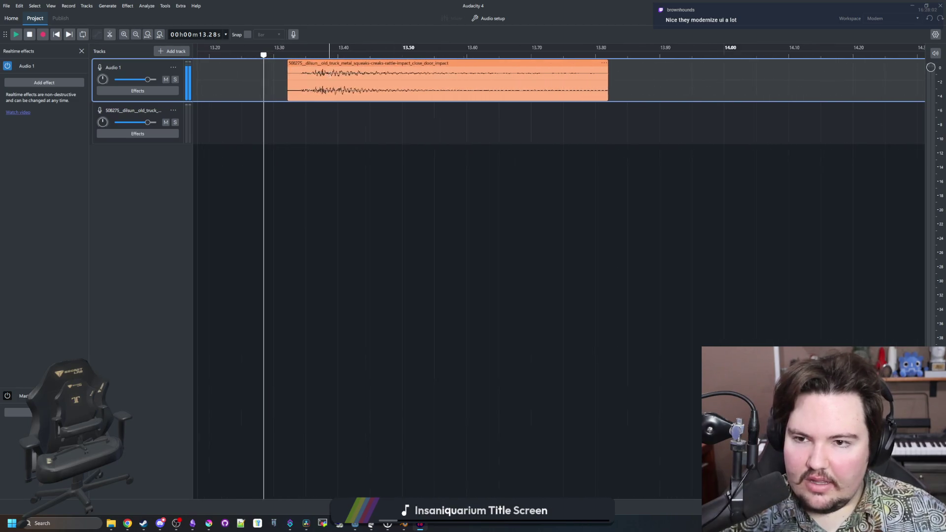
scroll(329, 52, "up", 1)
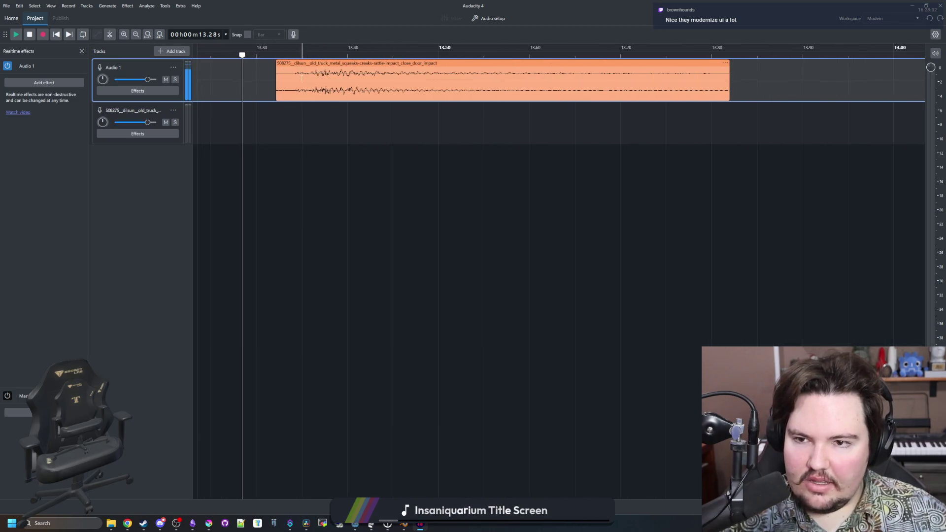
right_click(274, 72)
- Select parts of the impact clip and look through its context menus
left_click(276, 64)
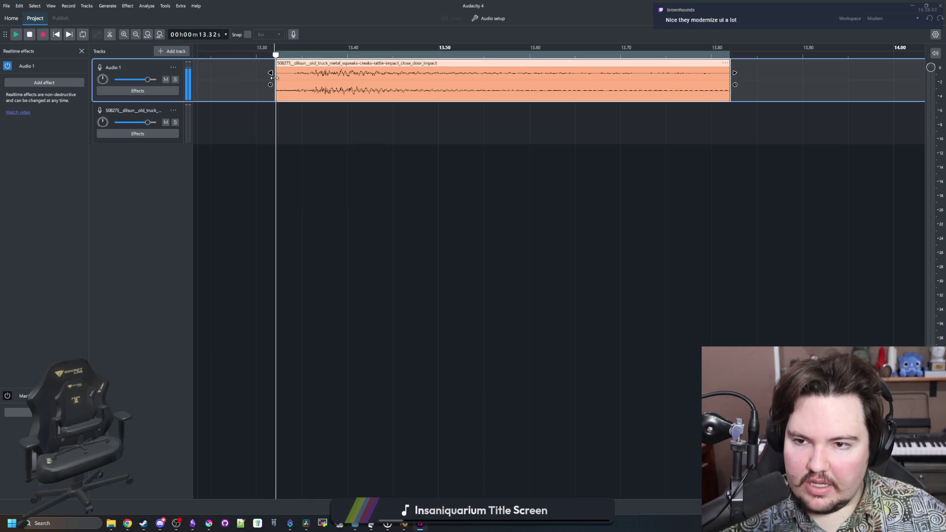
left_click(316, 158)
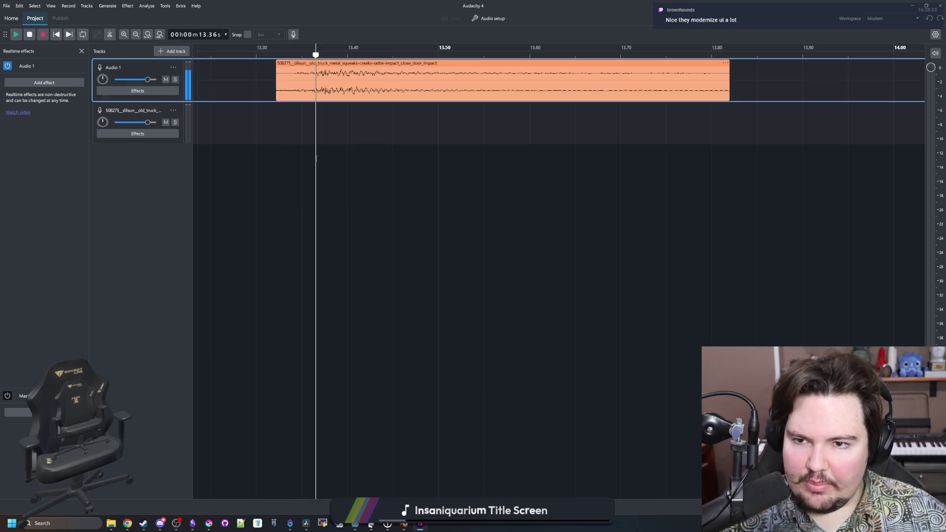
right_click(276, 64)
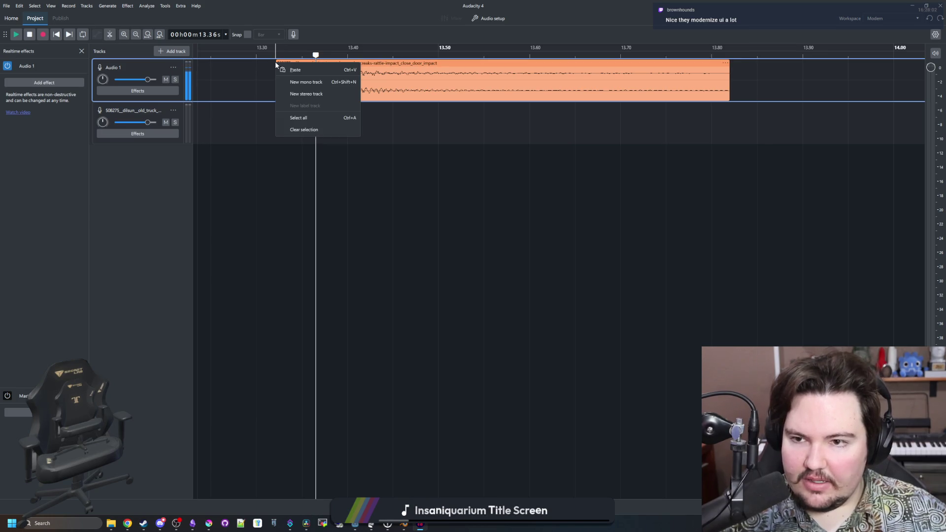
left_click(276, 64)
left_click(276, 123)
left_click_drag(275, 79, 312, 79)
left_click(316, 156)
right_click(275, 82)
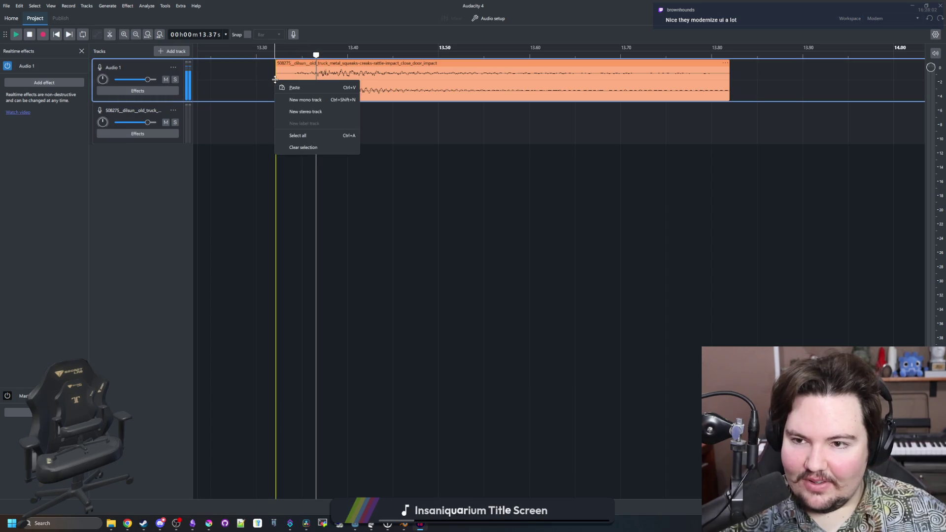
right_click(277, 78)
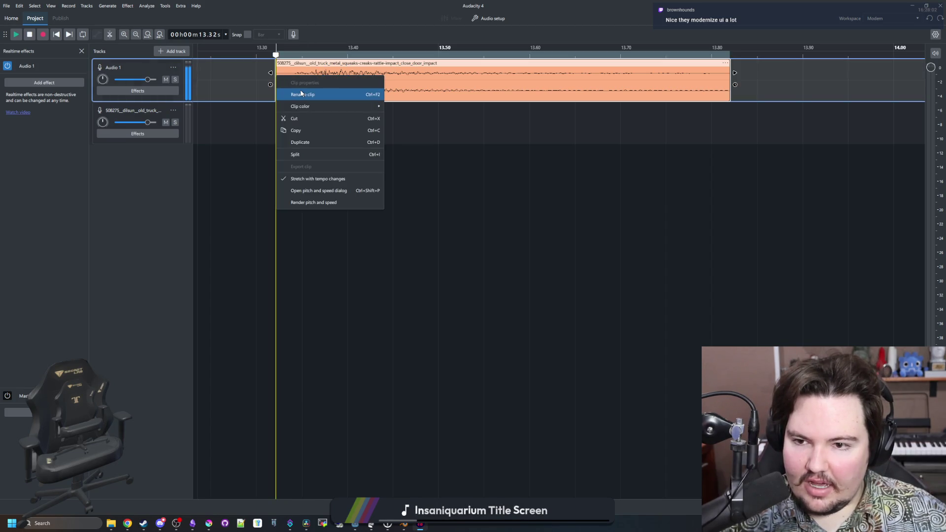
left_click(436, 217)
- Test trimming the clip's left edge, check its clip options, then reselect the clip
mouse_move(271, 72)
left_mouse_down()
mouse_move(296, 73)
mouse_move(276, 73)
left_mouse_up()
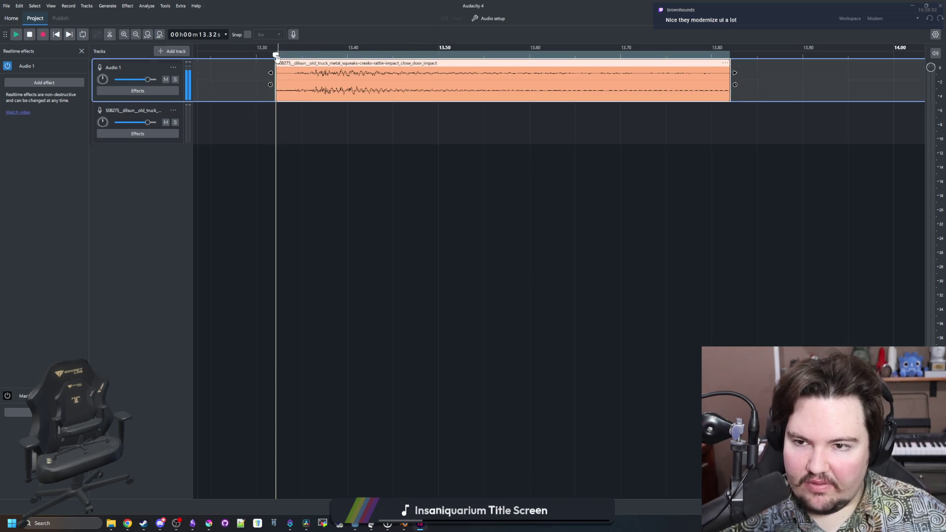
left_click(725, 63)
left_click(722, 75)
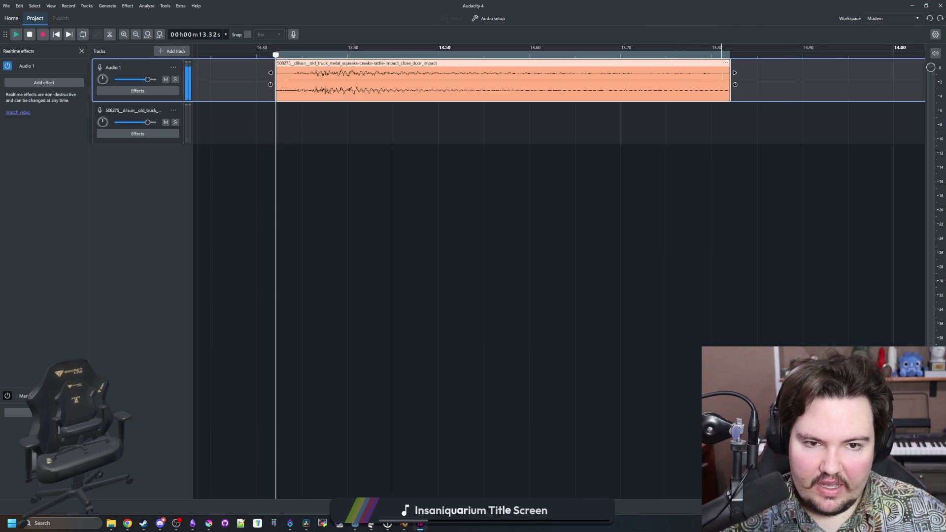
right_click(729, 100)
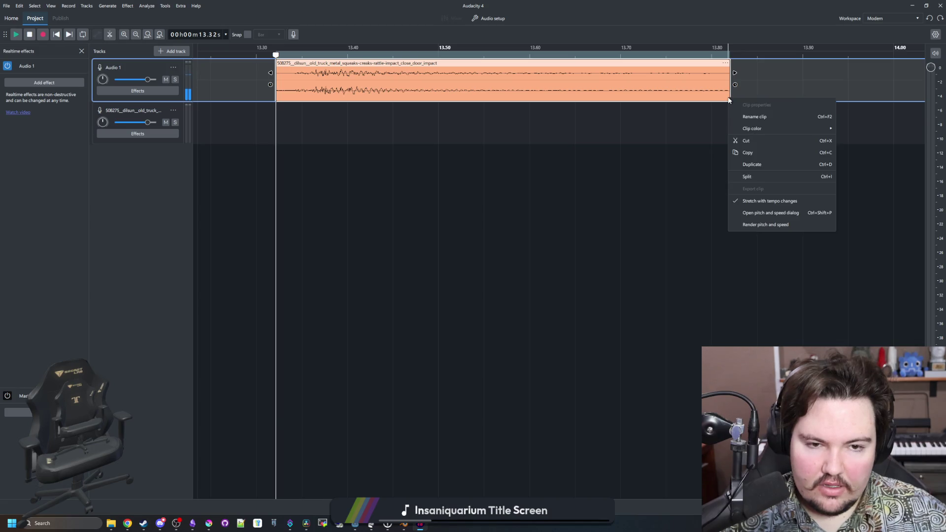
left_click(582, 170)
left_click(277, 73)
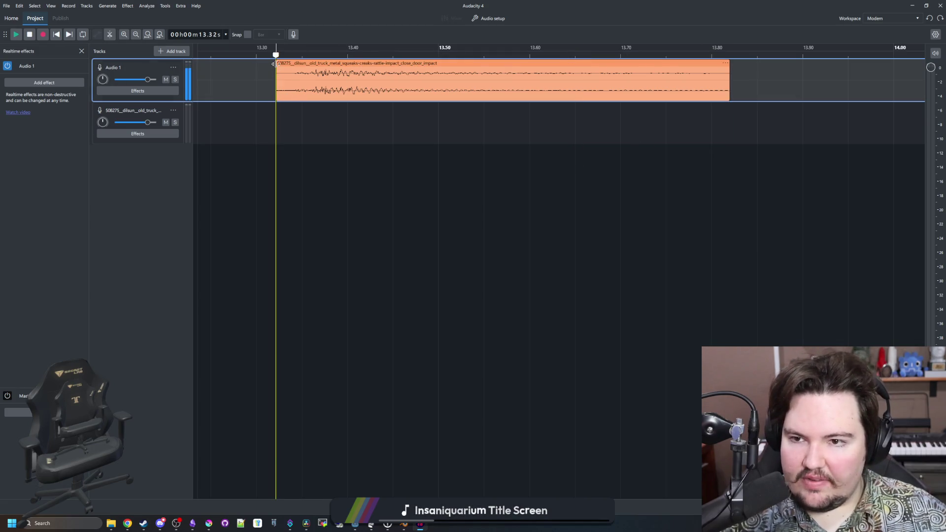
left_click(281, 63)
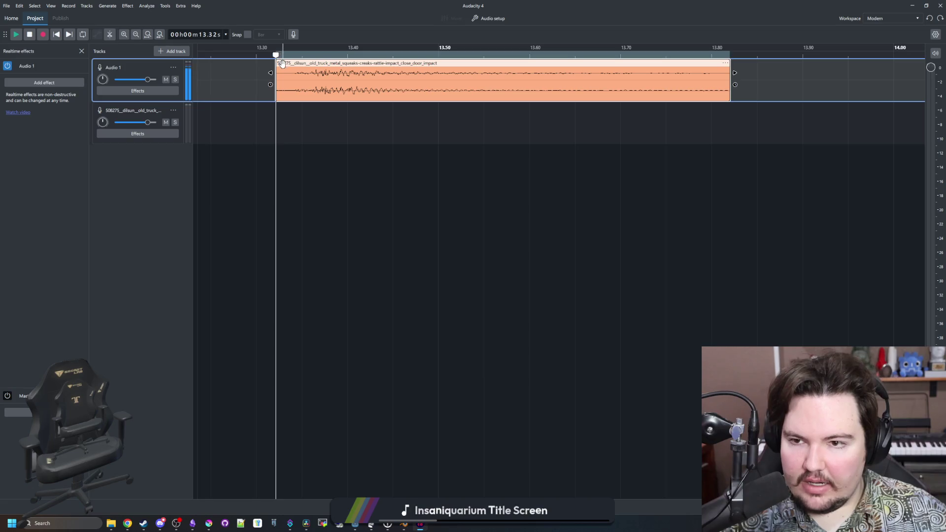
- Shift the impact clip slightly later so it starts at about 13.34 s
mouse_move(281, 64)
left_mouse_down()
mouse_move(298, 63)
mouse_move(268, 63)
mouse_move(294, 68)
left_mouse_up()
left_click(387, 127)
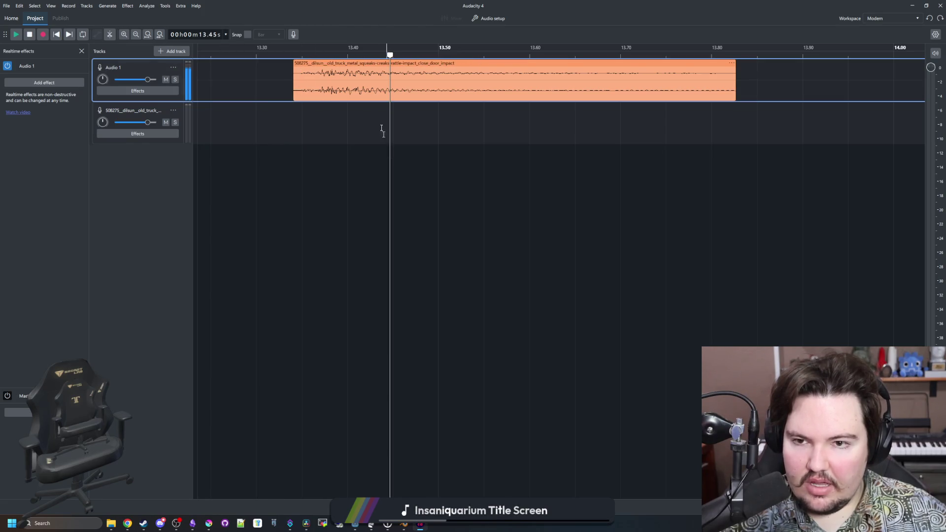
left_click(282, 120)
left_click(294, 55)
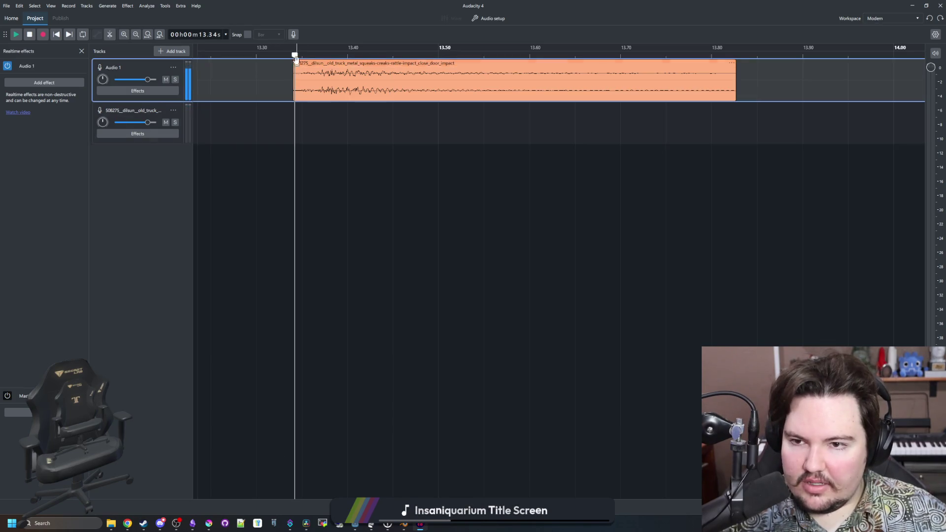
mouse_move(298, 79)
left_mouse_down()
mouse_move(306, 94)
mouse_move(294, 104)
left_mouse_up()
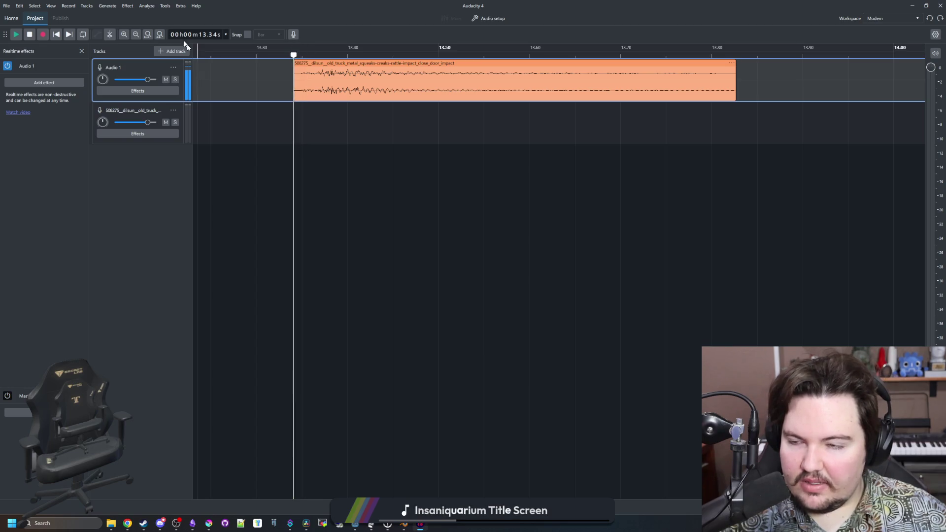
- Apply Fading > Fade in to the start of the impact clip
left_click(127, 6)
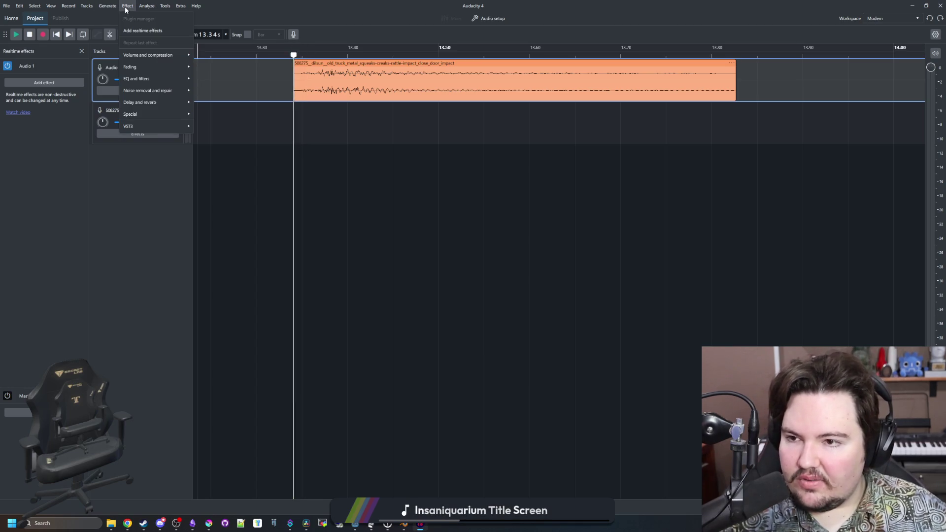
mouse_move(177, 66)
left_click(207, 68)
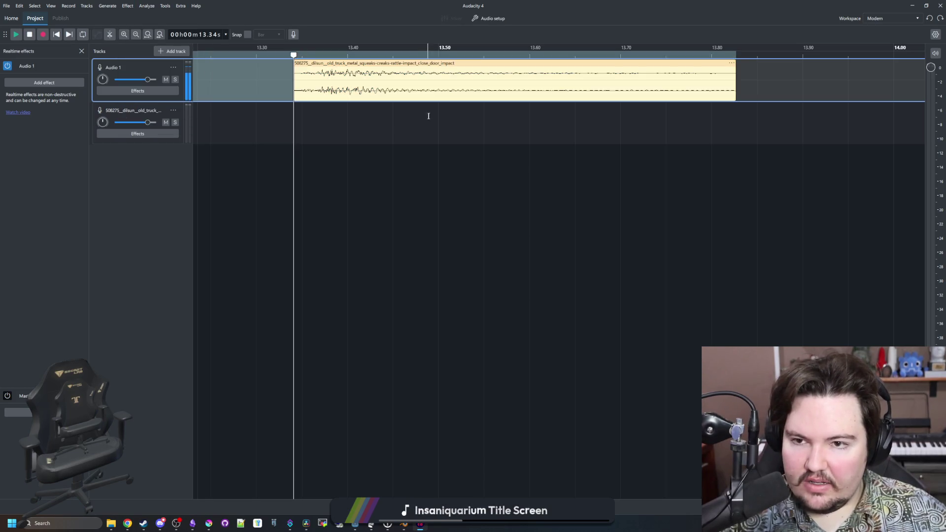
key("ctrl+z")
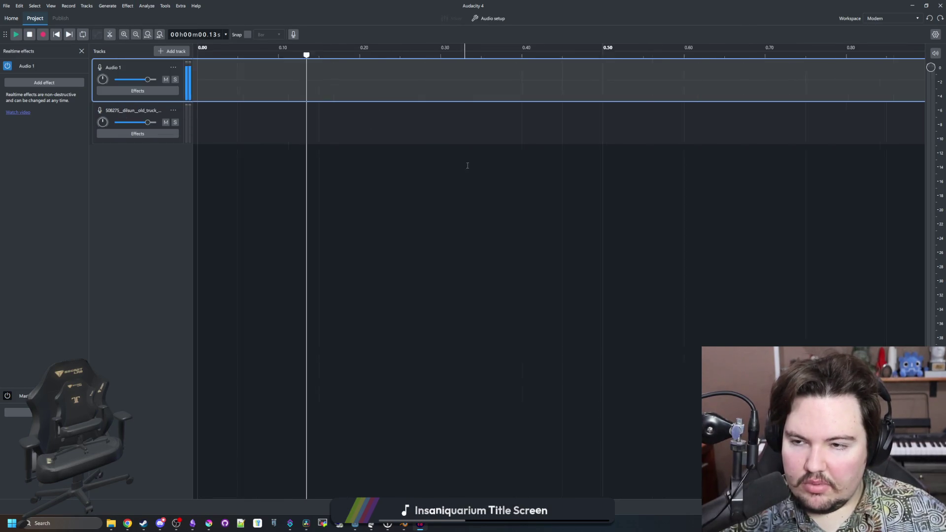
scroll(455, 112, "down", 1)
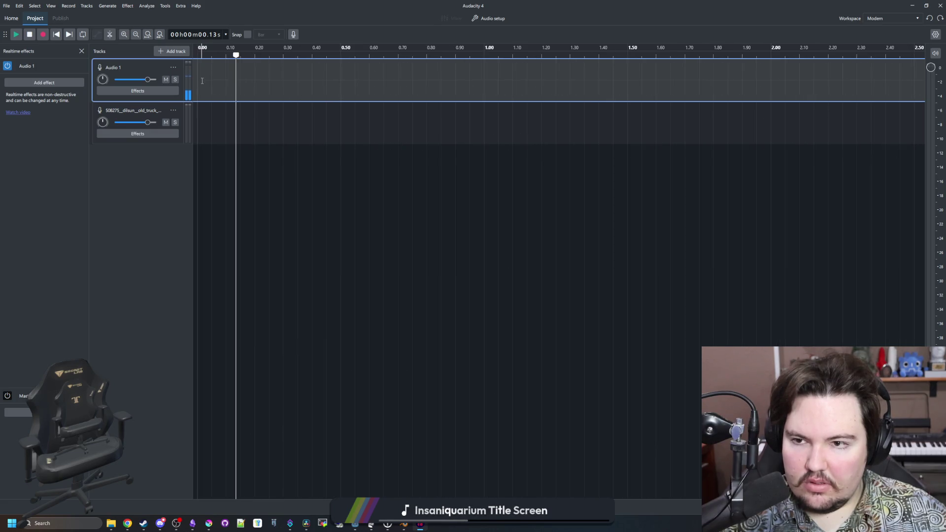
scroll(335, 85, "down", 4)
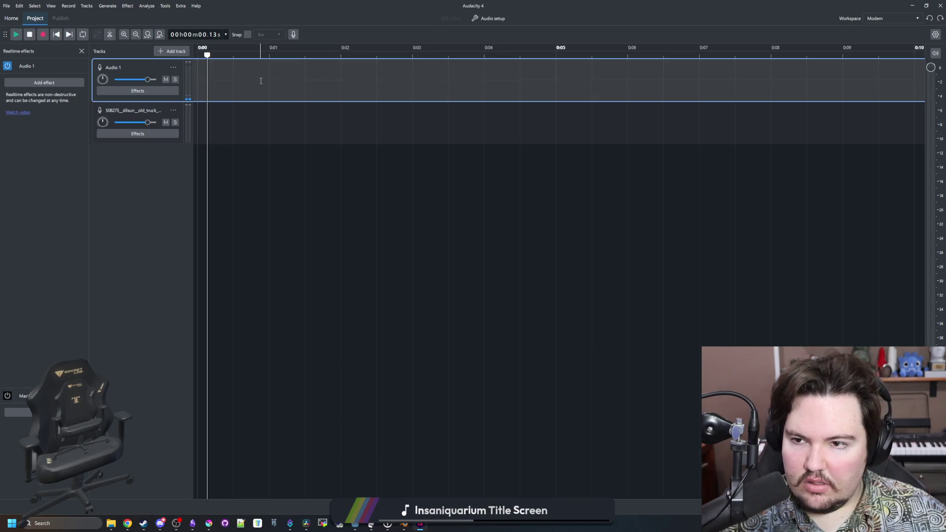
key("ctrl+y")
scroll(798, 87, "up", 2)
scroll(798, 88, "up", 1)
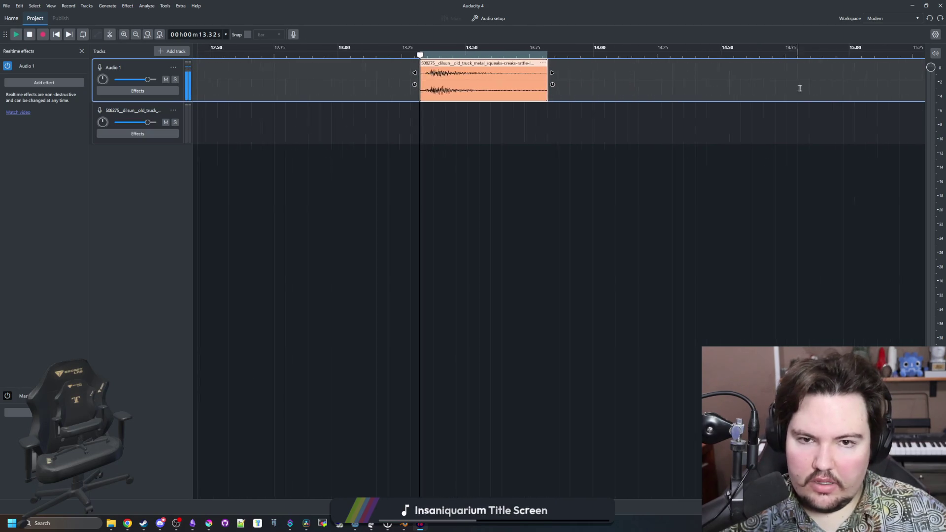
left_click(358, 54)
left_click(412, 55)
left_click_drag(408, 54, 427, 54)
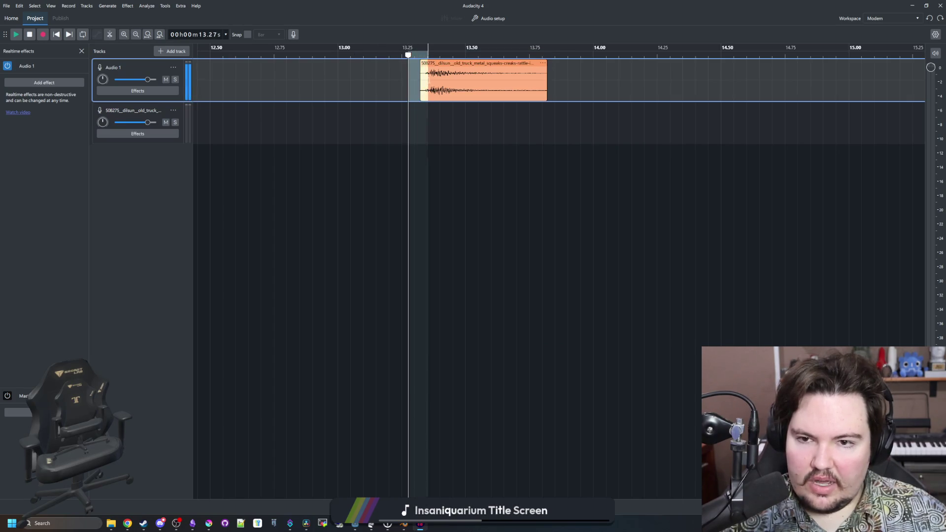
scroll(428, 158, "up", 1)
left_click(402, 108)
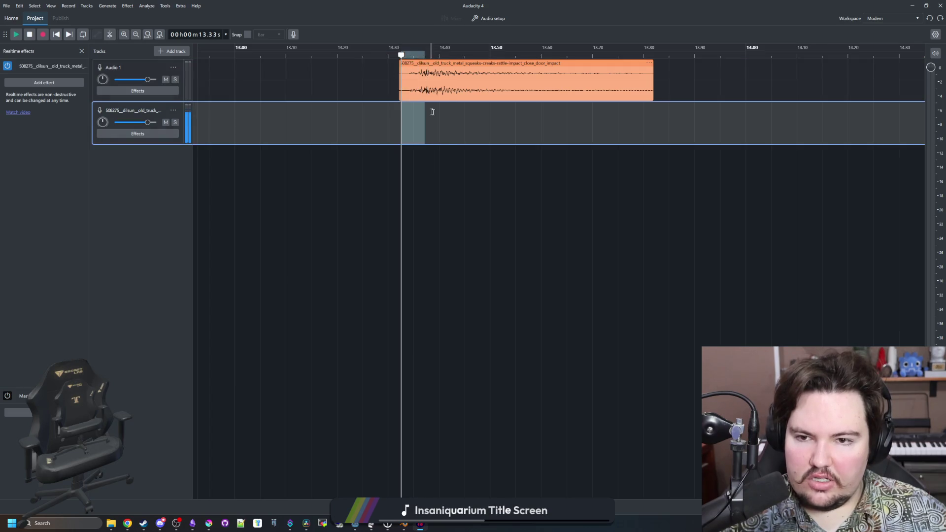
left_click_drag(399, 110, 417, 117)
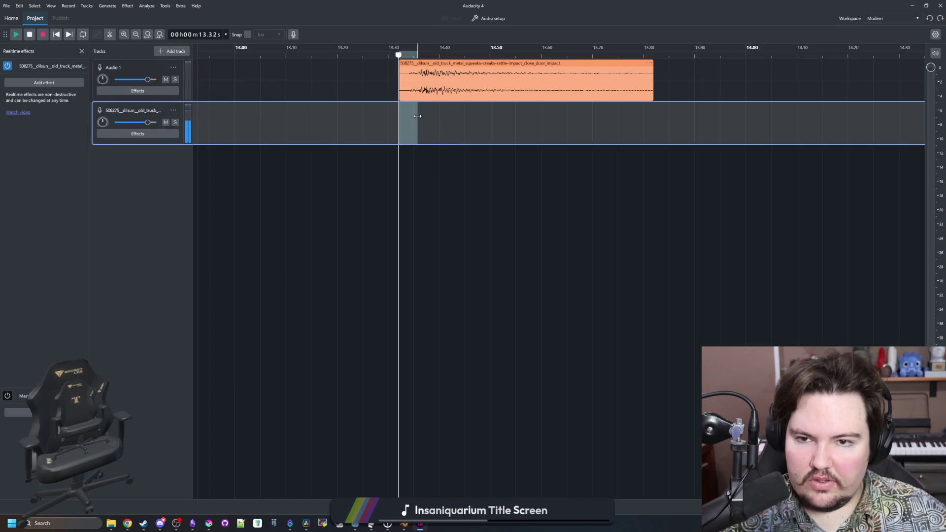
left_click(127, 7)
mouse_move(167, 66)
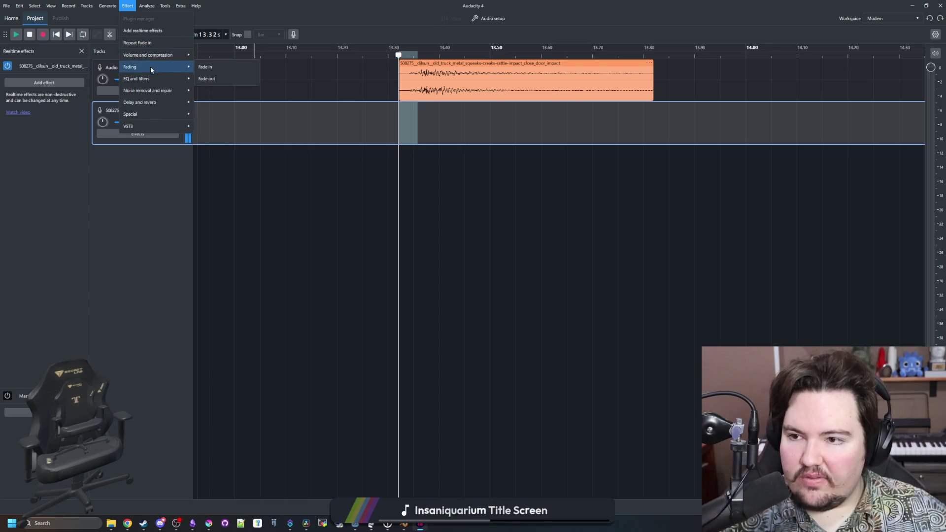
left_click(223, 68)
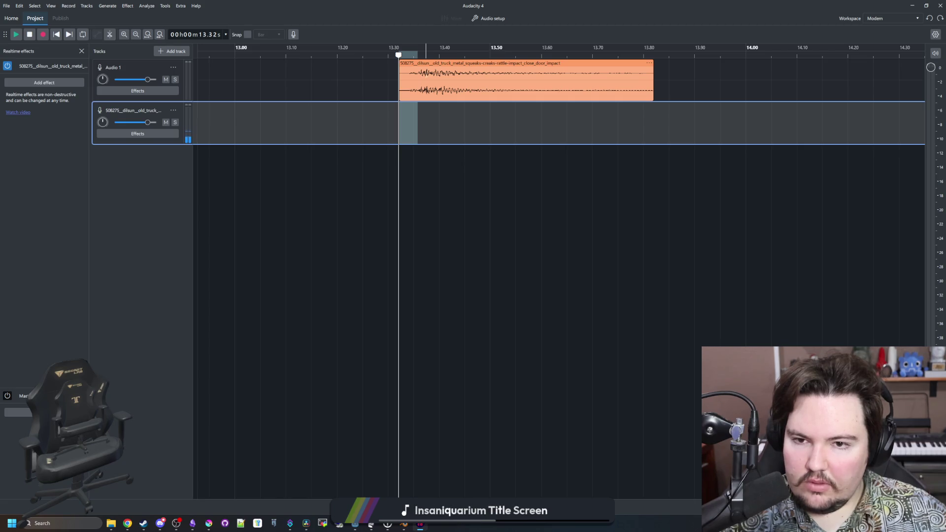
left_click(387, 82)
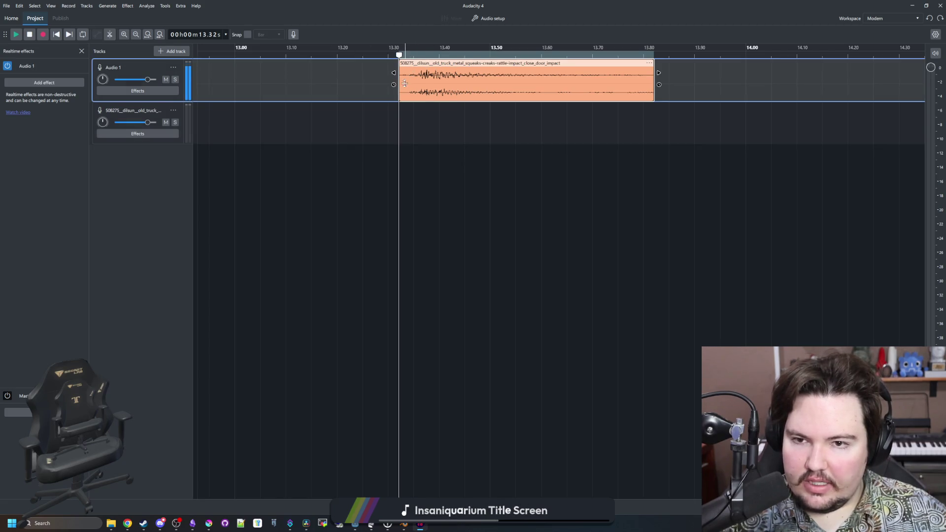
left_click(363, 120)
mouse_move(401, 120)
left_mouse_down()
mouse_move(423, 120)
mouse_move(401, 120)
mouse_move(412, 119)
left_mouse_up()
left_click(359, 92)
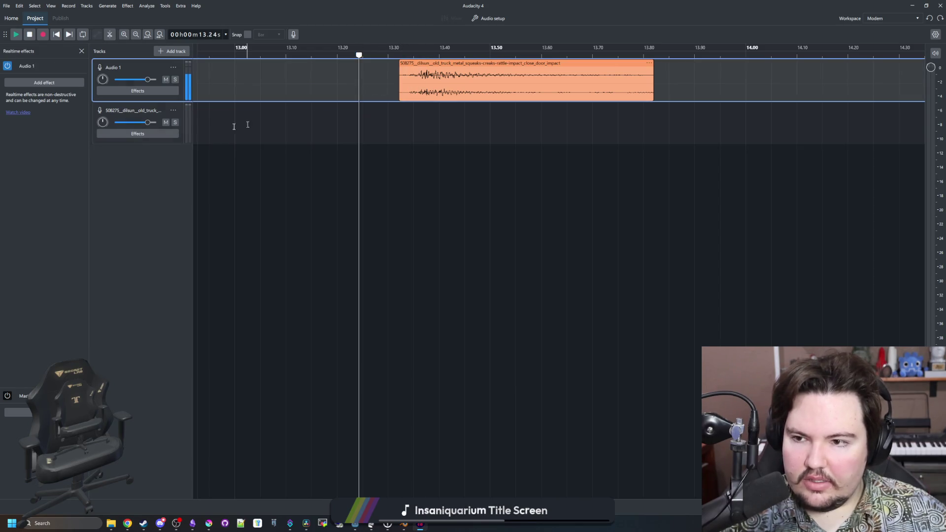
left_click(146, 113)
- Delete the empty second track, leaving only Audio 1
left_click(173, 110)
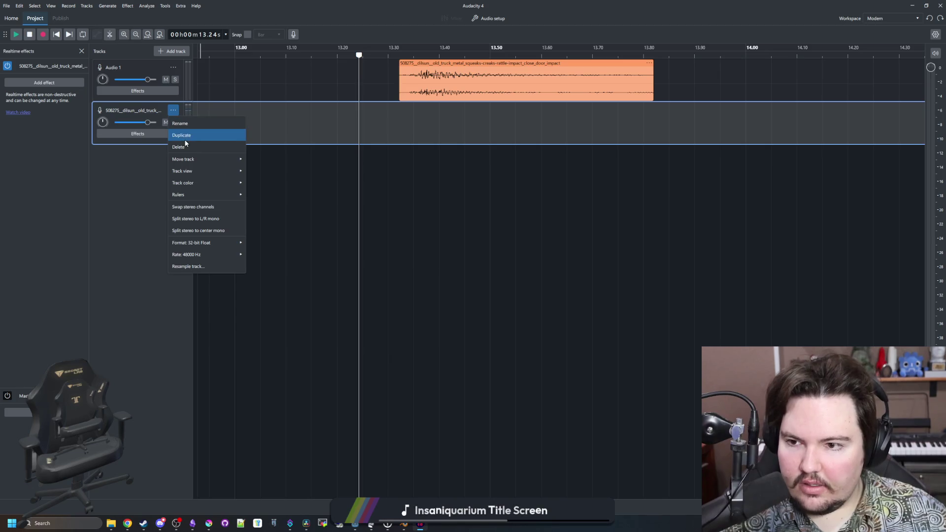
left_click(182, 149)
left_click(400, 114)
right_click(409, 116)
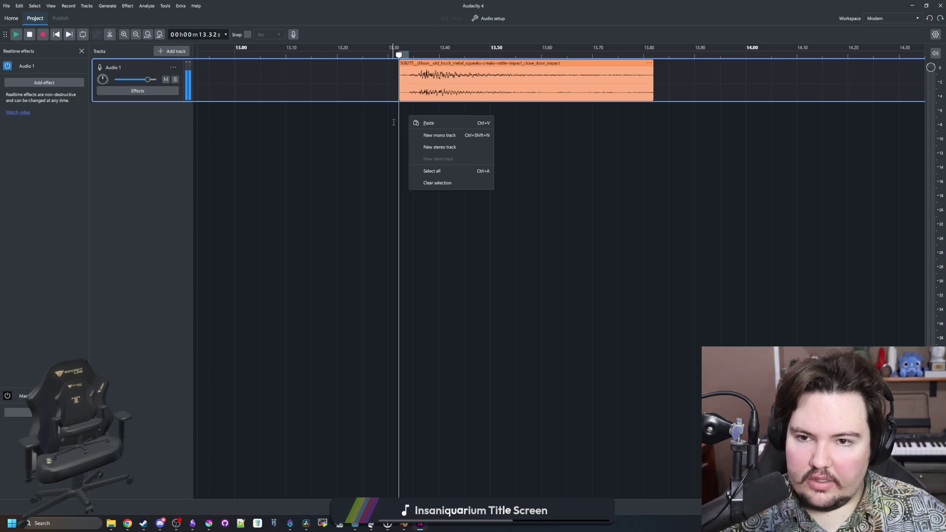
left_click(408, 120)
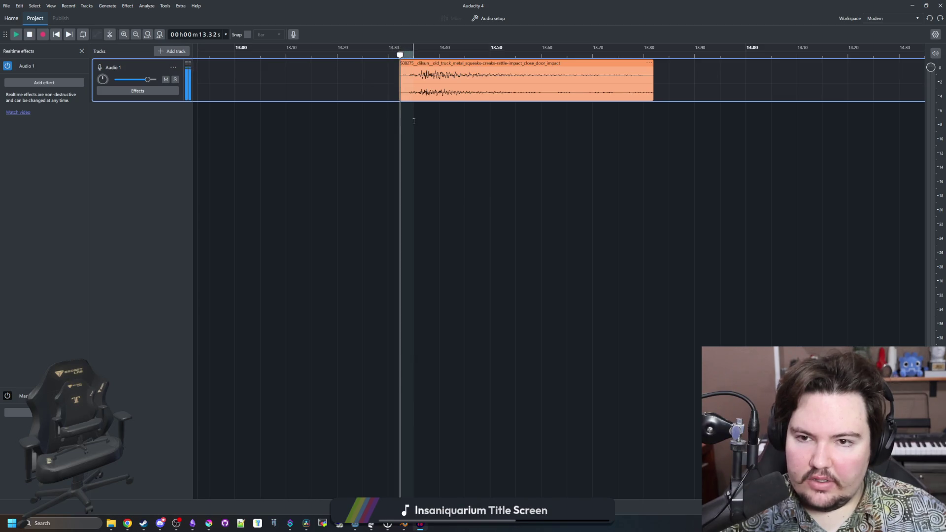
- Repeat the fade-in on the impact clip and play it from the clip start
left_click(123, 7)
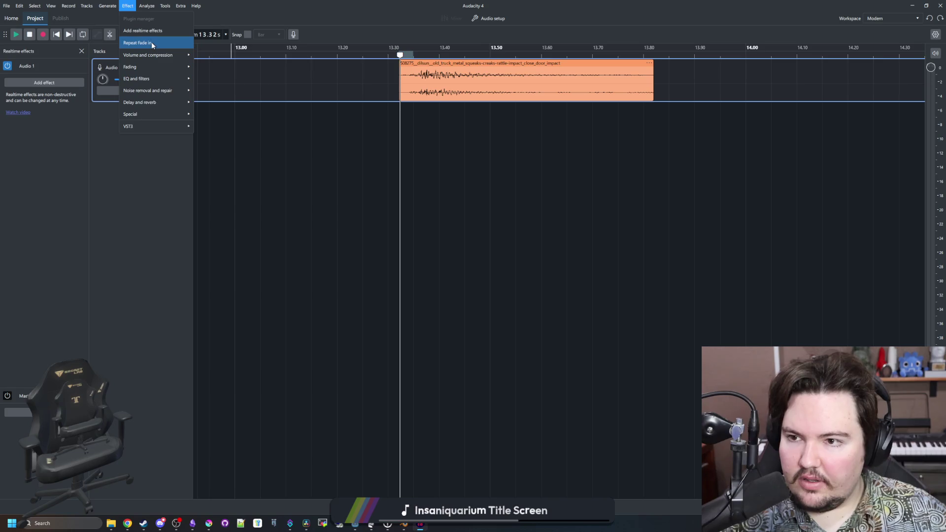
left_click(152, 43)
left_click(355, 50)
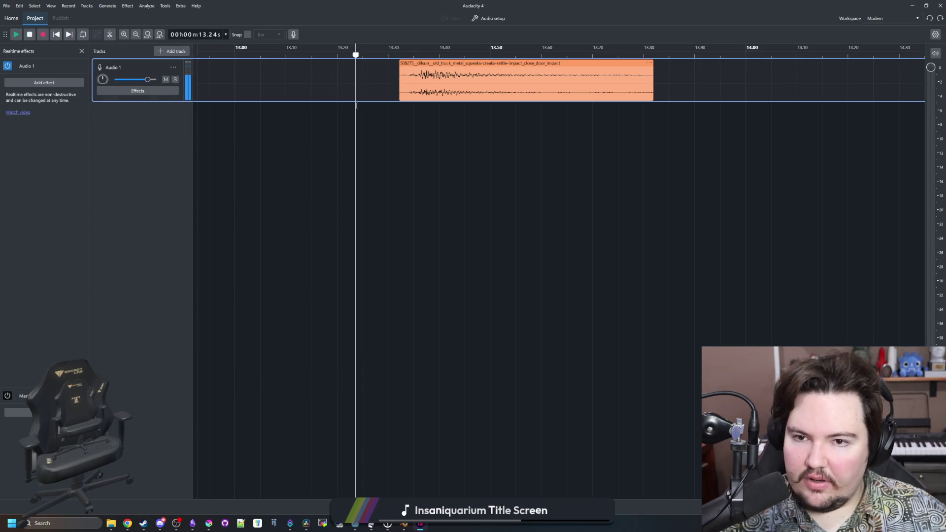
left_click(395, 49)
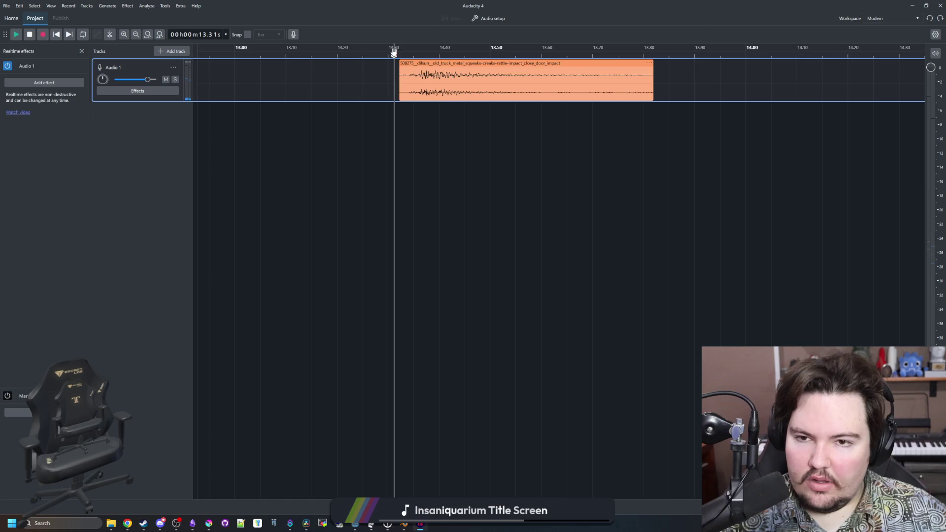
- Play from the project start, then drag the clip to 0 s at the very start of the track
key("Home")
key("space")
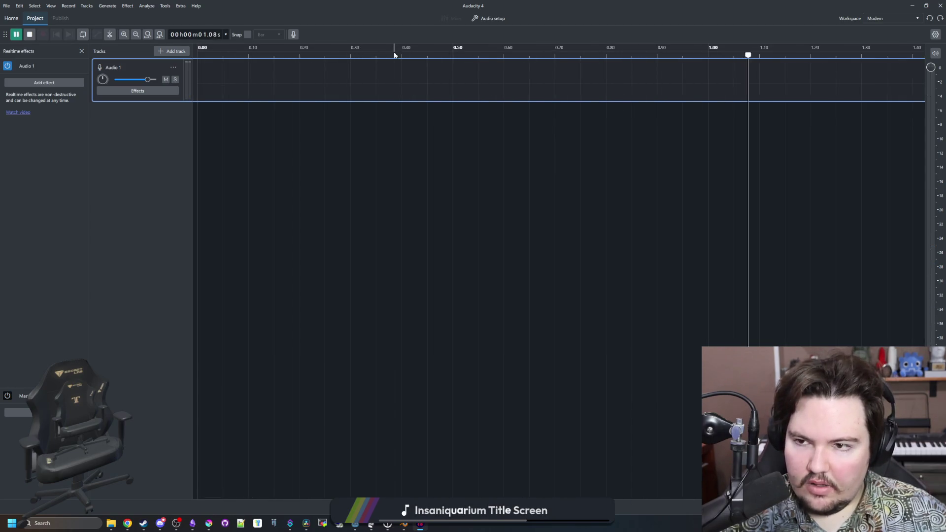
scroll(481, 130, "down", 4)
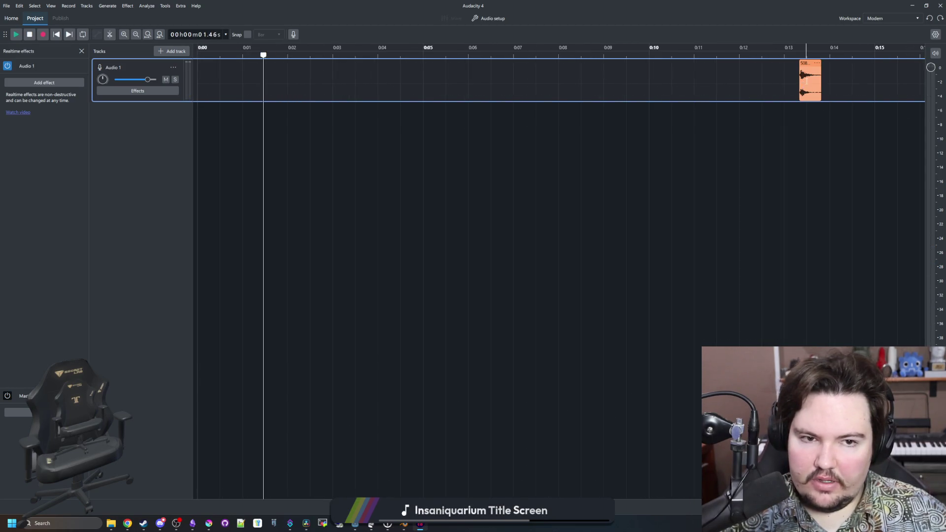
left_click(792, 79)
left_click_drag(806, 63, 204, 64)
left_click(234, 54)
- Zoom in and select the clip's tail from 0.27 s to 0.50 s
scroll(228, 57, "up", 4)
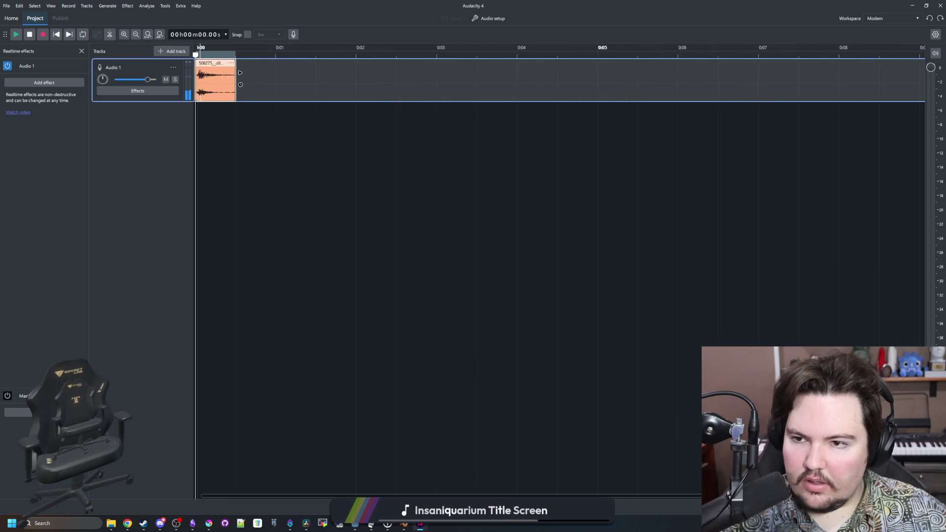
scroll(574, 121, "down", 1)
left_click(466, 134)
scroll(475, 120, "down", 1)
left_click_drag(520, 111, 370, 109)
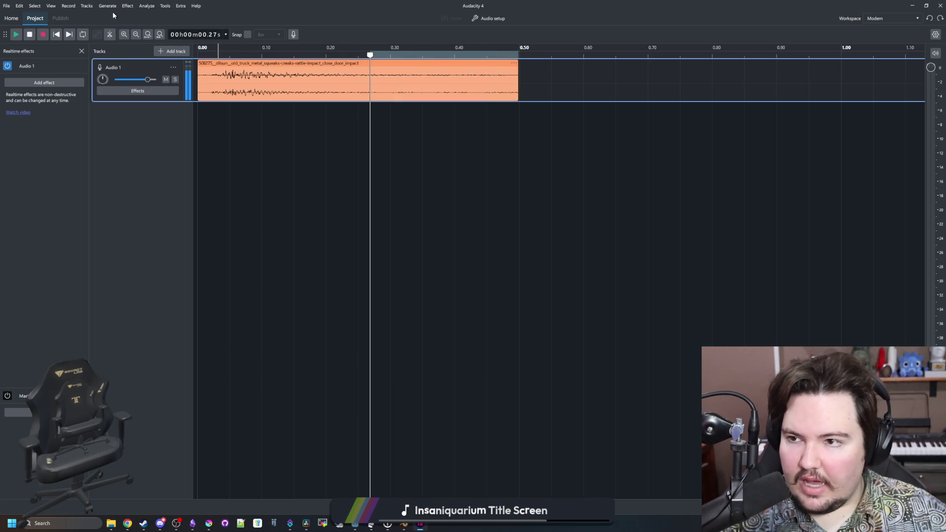
- Fade out the selected tail of the clip and play it back to hear the fade
left_click(127, 6)
mouse_move(148, 66)
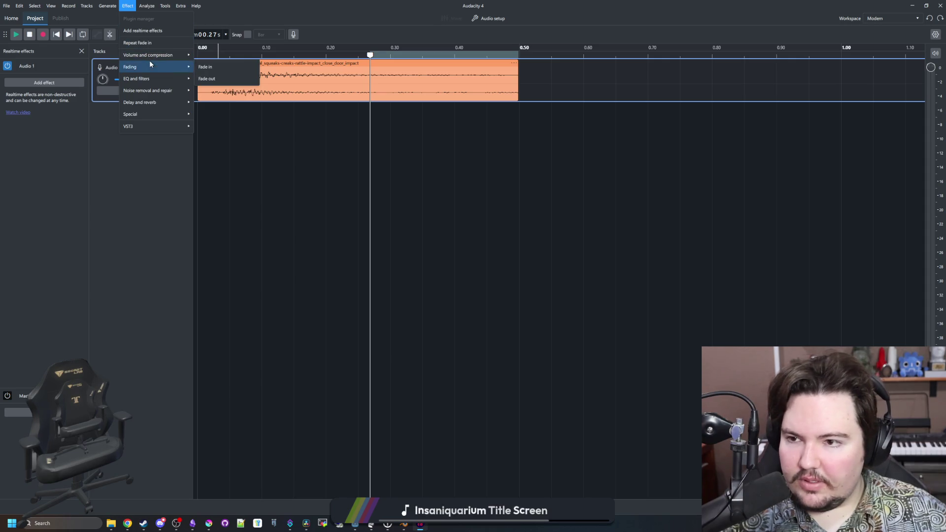
left_click(236, 79)
left_click(342, 133)
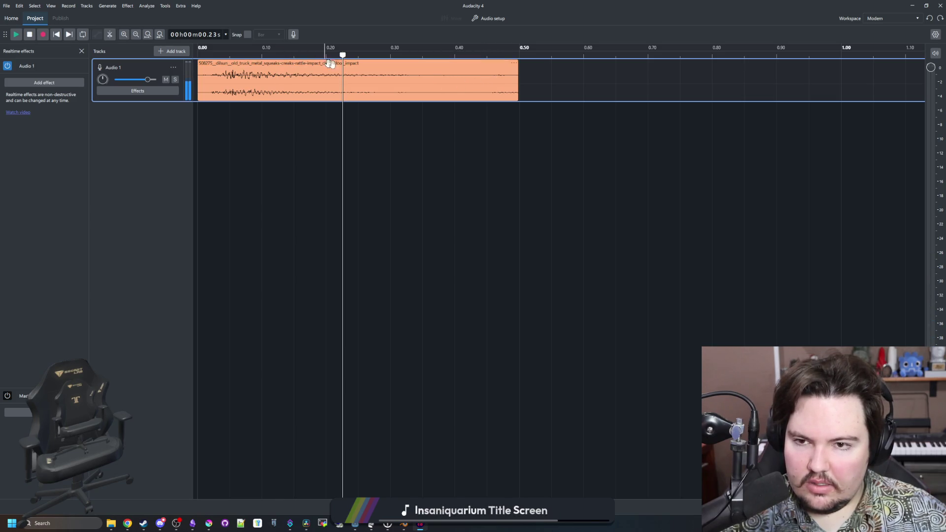
key("space")
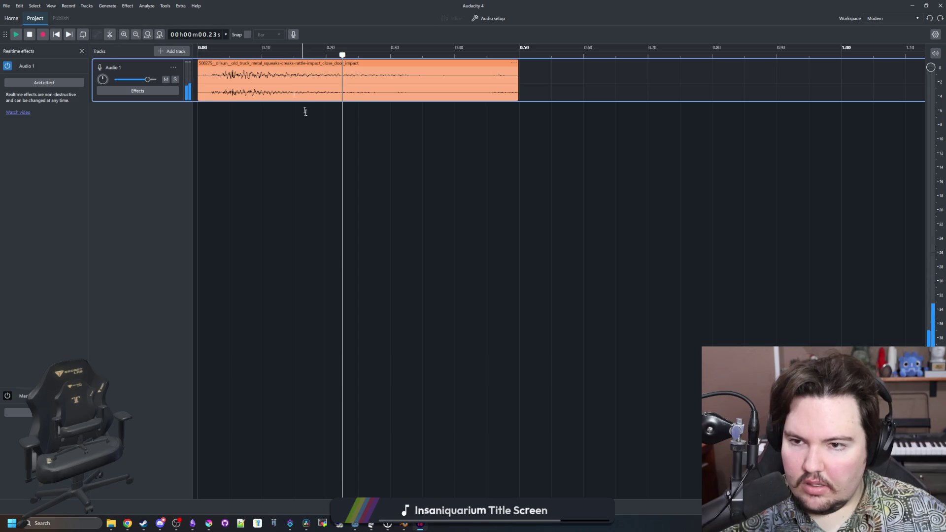
- Reselect the tail from 0.36 s to the clip end and fade it out
left_click(482, 52)
mouse_move(537, 55)
left_mouse_down()
mouse_move(429, 131)
mouse_move(233, 129)
mouse_move(249, 130)
left_mouse_up()
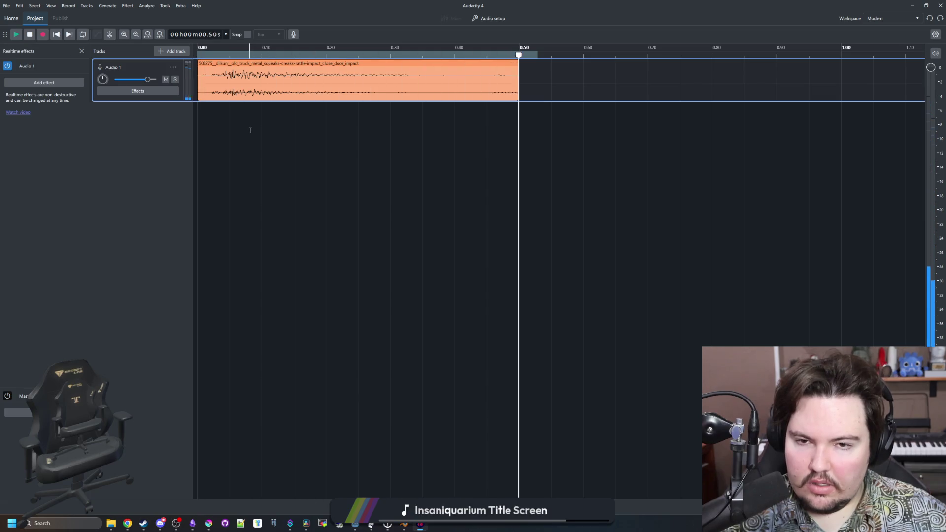
left_click(474, 136)
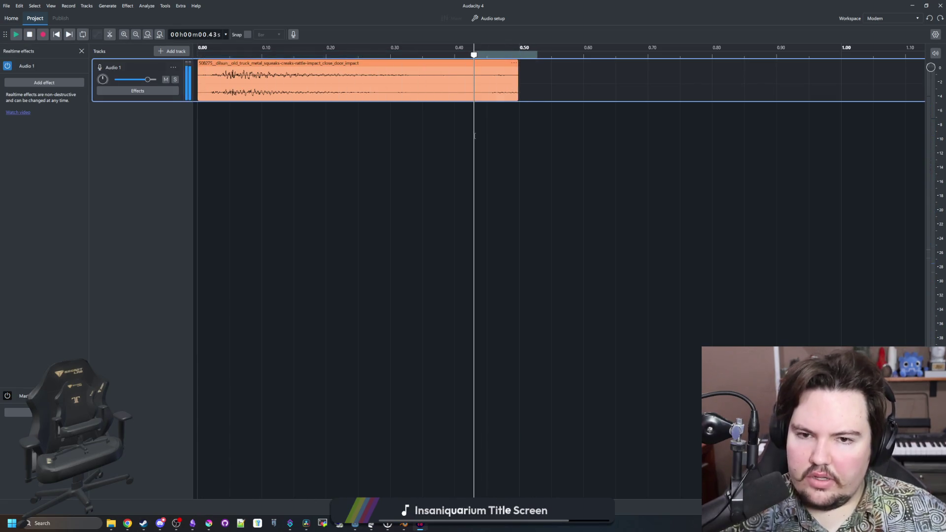
left_click(520, 108)
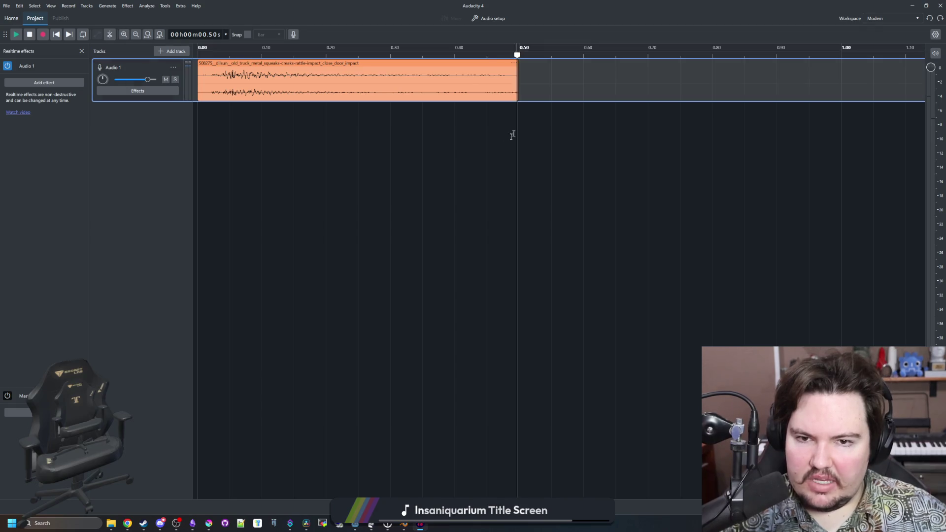
mouse_move(519, 124)
left_mouse_down()
mouse_move(406, 128)
mouse_move(432, 129)
left_mouse_up()
left_click(432, 129)
left_click(126, 6)
mouse_move(163, 69)
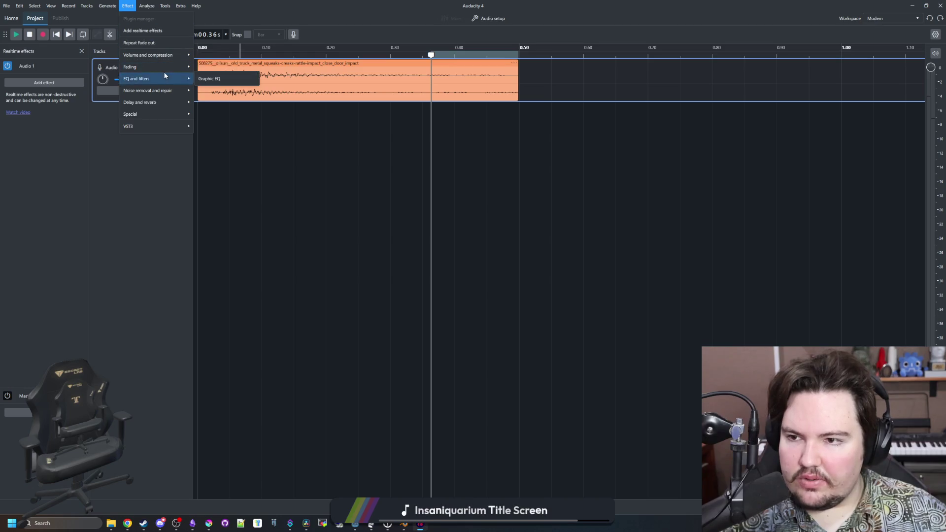
left_click(207, 79)
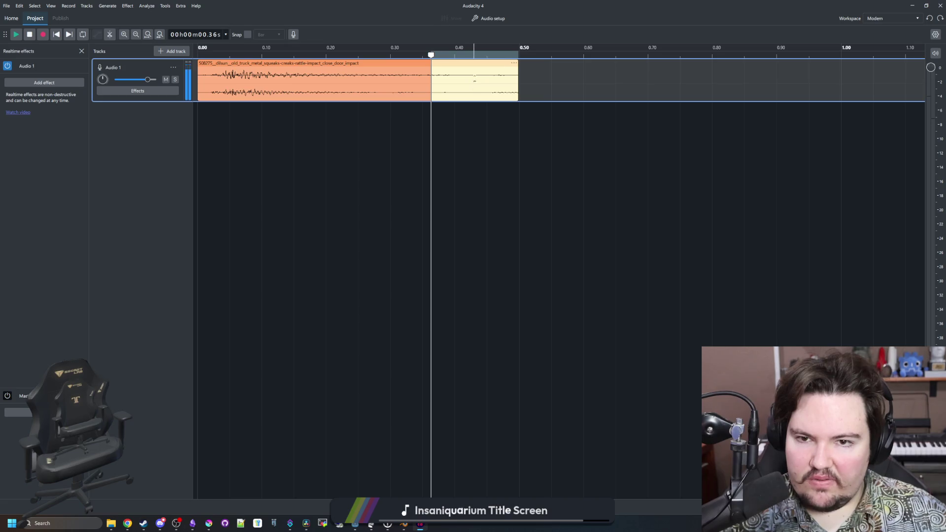
- Try stretching the clip's end, cancel it, then select from 0.42 s to the clip end
key("ctrl+a")
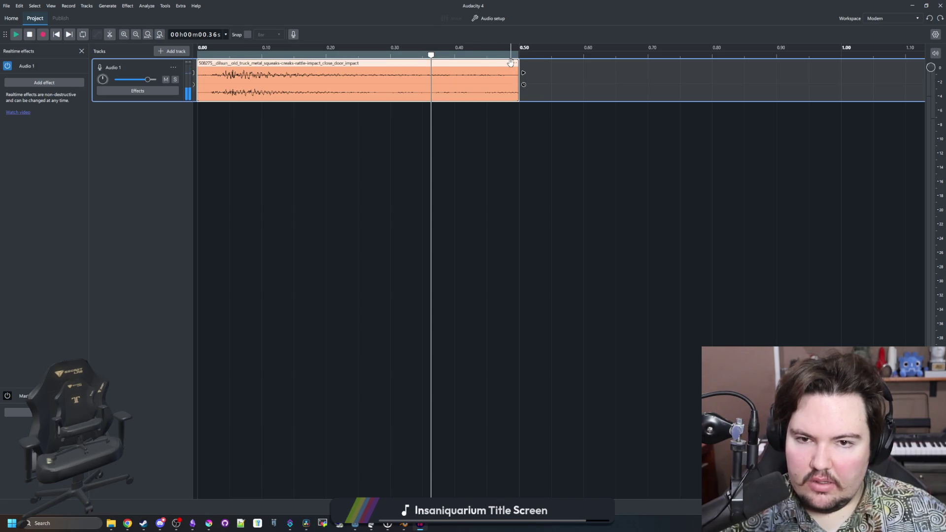
left_click(514, 63)
left_click(471, 114)
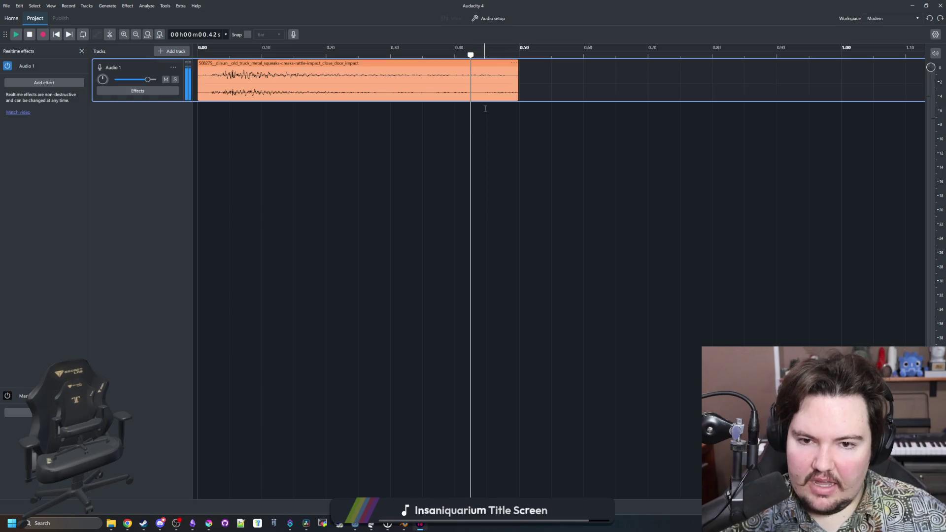
left_click_drag(518, 73, 531, 72)
key("Escape")
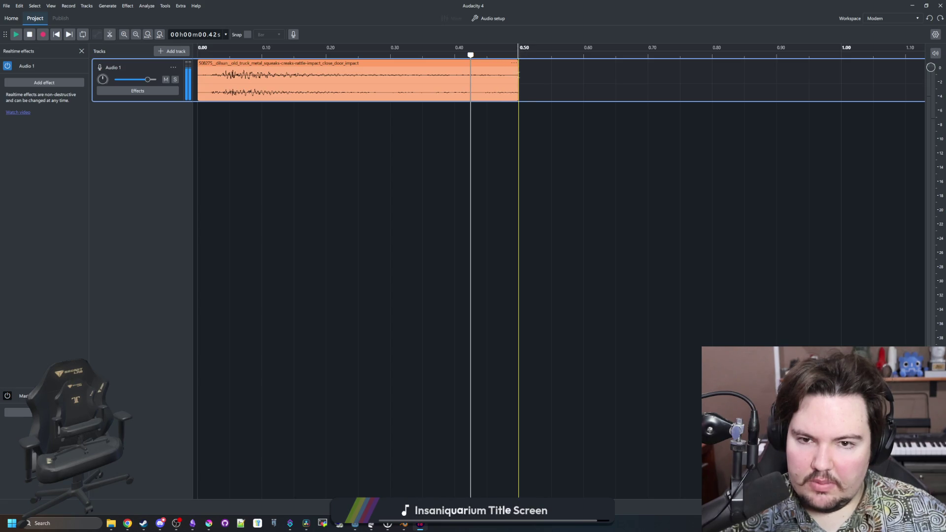
left_click(519, 73, "shift")
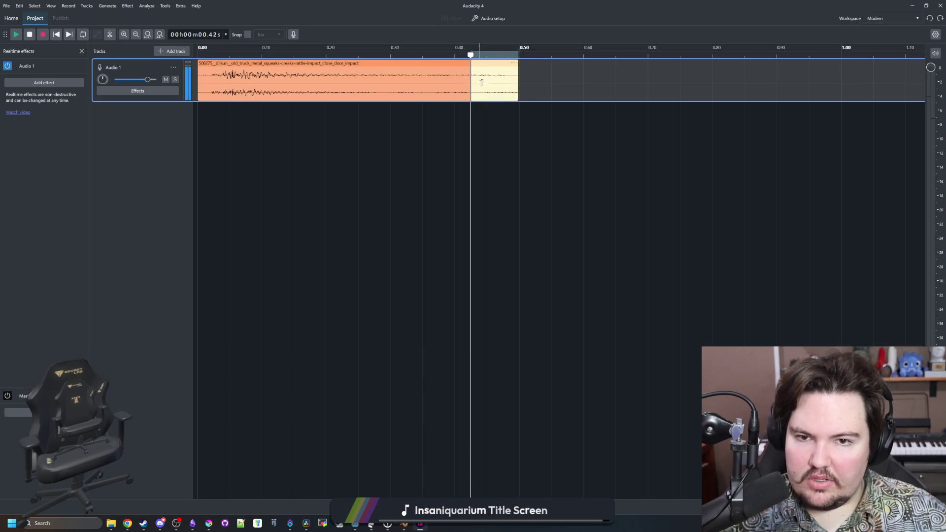
- Apply Fade in to the selected end section from 0.42 s
left_click(124, 5)
mouse_move(167, 67)
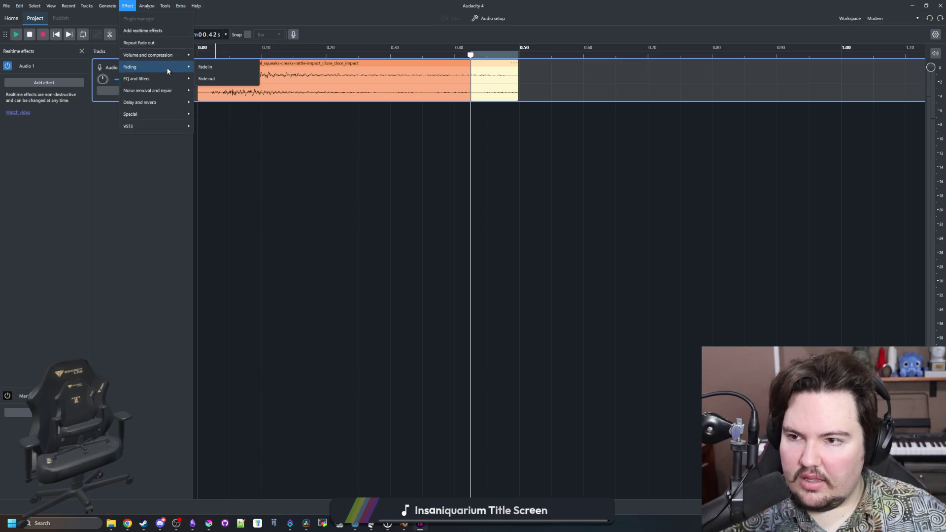
left_click(213, 69)
left_click(543, 143)
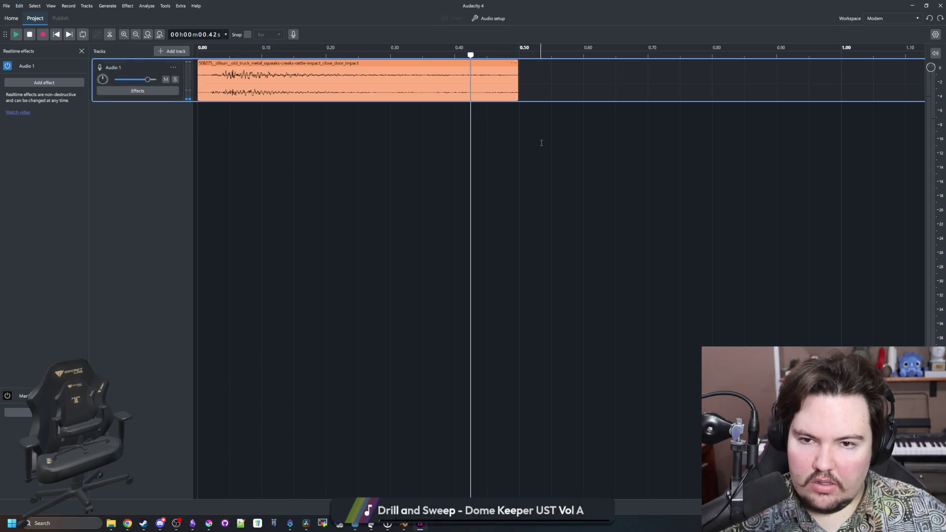
mouse_move(519, 54)
left_mouse_down()
mouse_move(507, 54)
mouse_move(518, 54)
left_mouse_up()
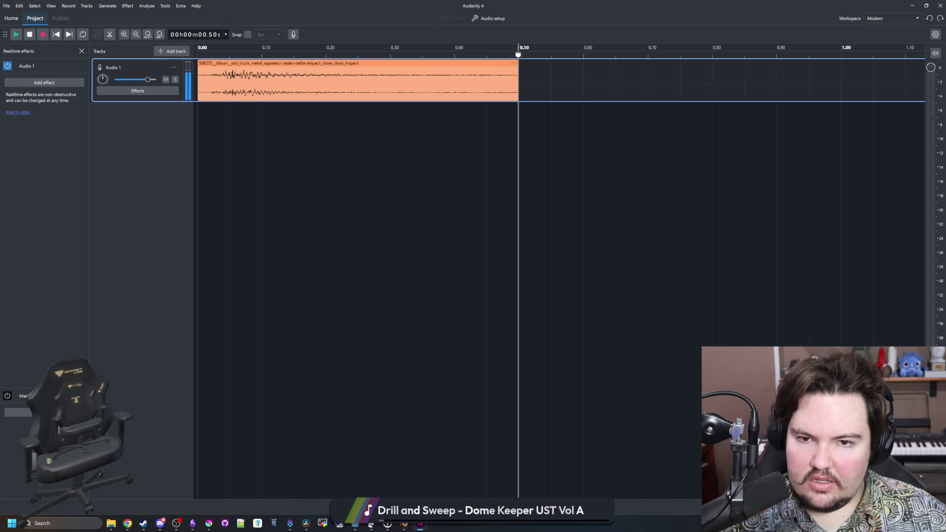
- Apply Fade out to the whole truck clip, then deselect it at 0.39 s
left_click(125, 6)
mouse_move(143, 66)
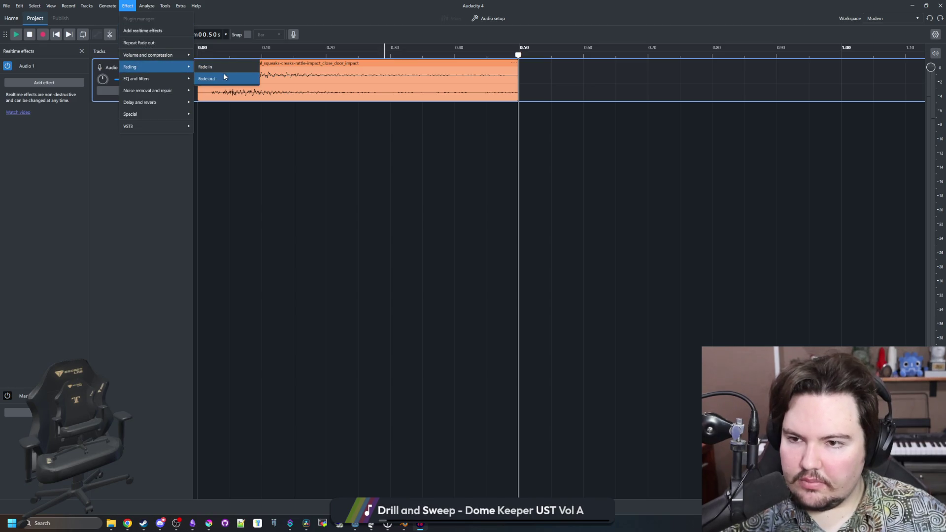
left_click(211, 78)
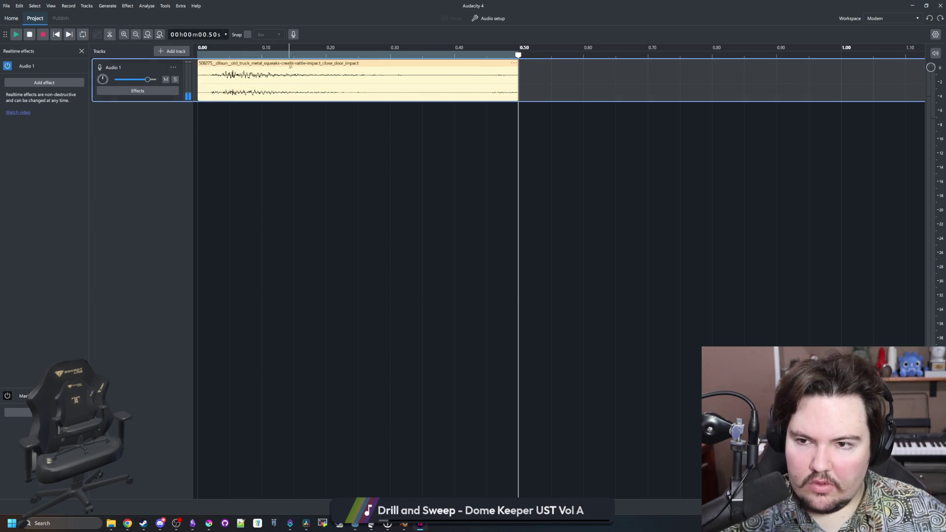
left_click(412, 170)
left_click(451, 133)
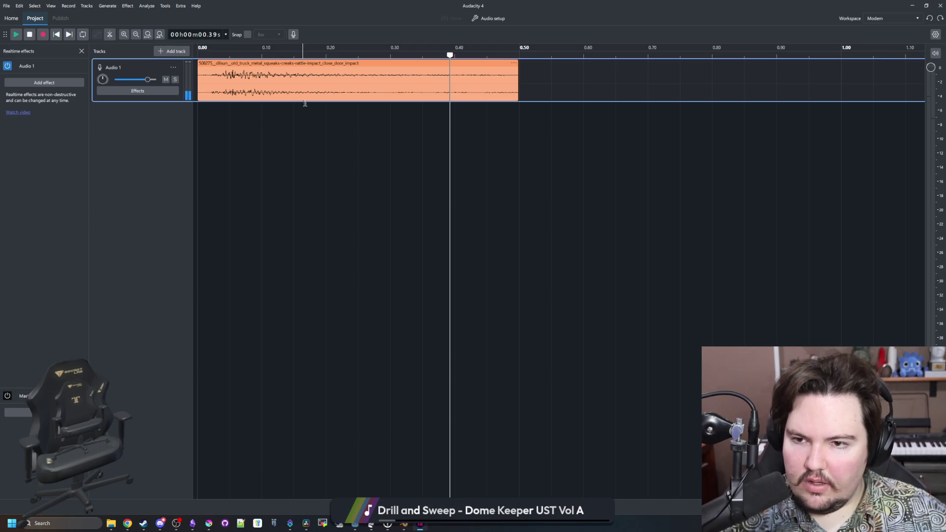
- Enlarge the Audio 1 track, fade out the clip end, then undo the silenced tail
mouse_move(314, 102)
left_mouse_down()
mouse_move(302, 288)
mouse_move(372, 344)
left_mouse_up()
left_click(471, 359)
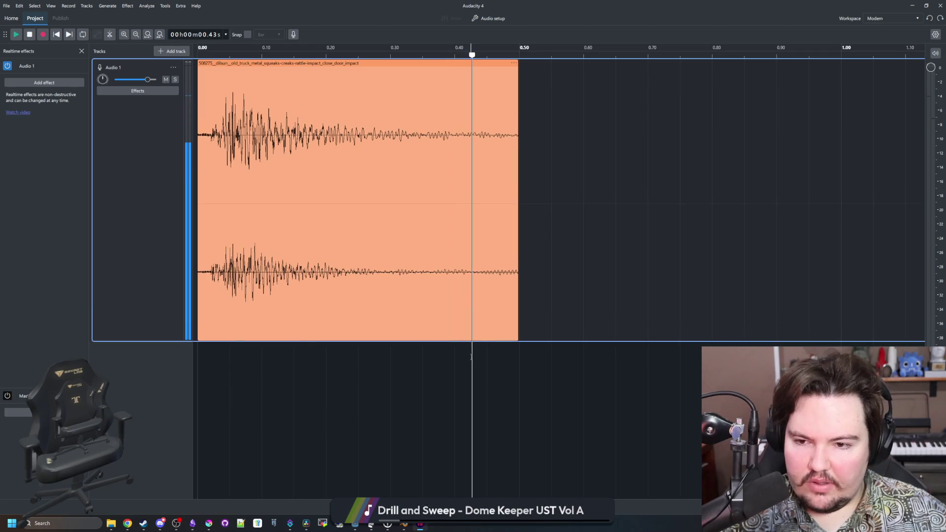
left_click(512, 55)
left_click(519, 56)
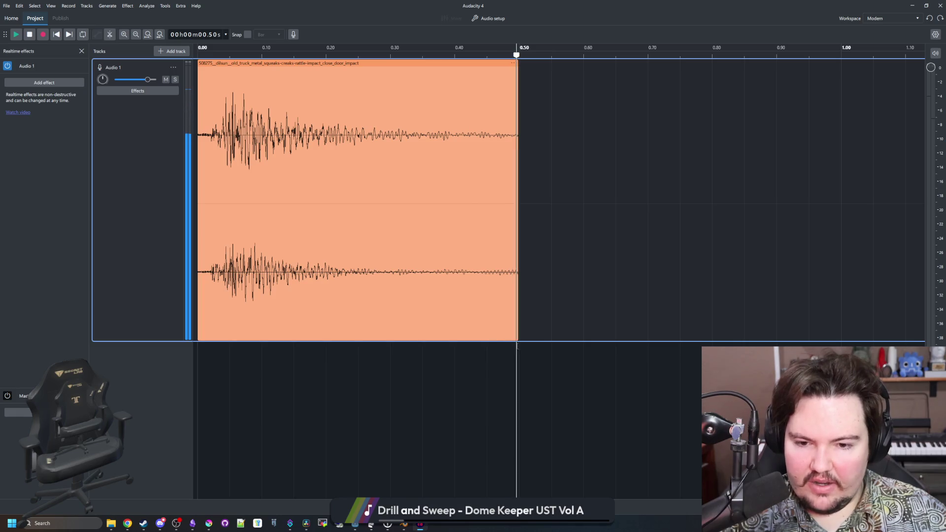
left_click(128, 5)
mouse_move(175, 68)
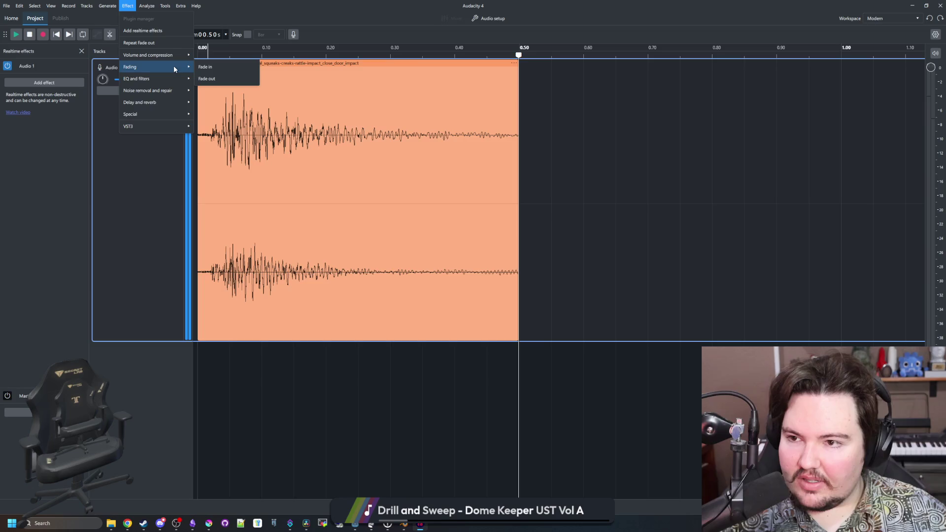
left_click(217, 79)
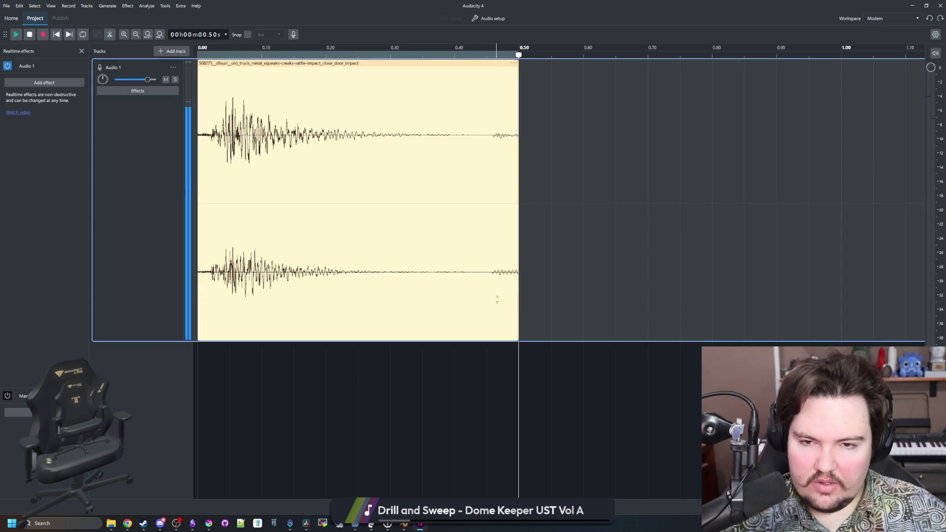
key("ctrl+z")
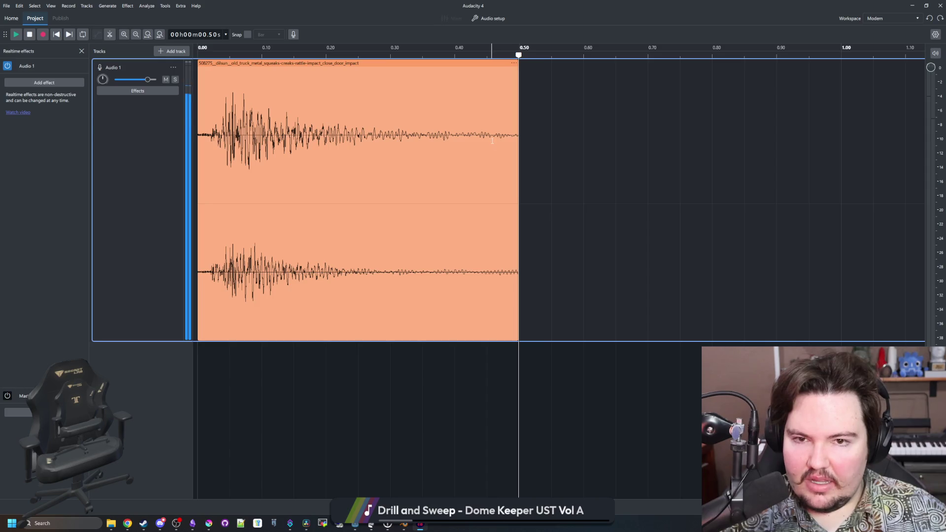
- From the clip's 0.5 s end, apply Fade out to the truck clip again
left_click(483, 367)
left_click(531, 52)
left_click(519, 156)
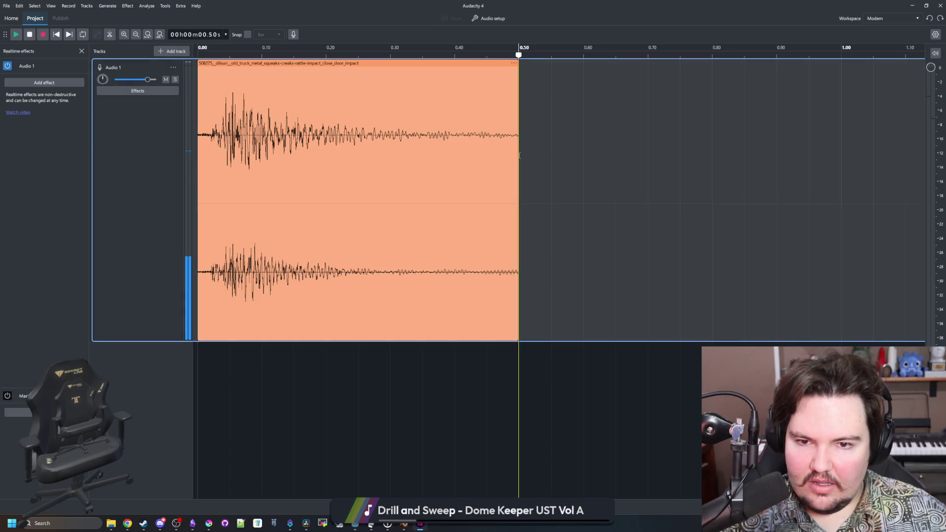
left_click(108, 6)
mouse_move(126, 66)
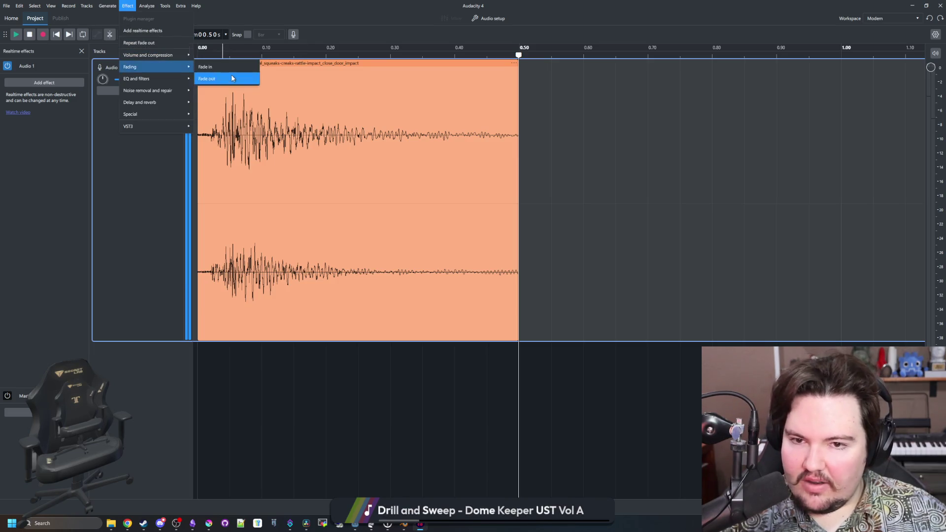
left_click(211, 75)
left_click(489, 140)
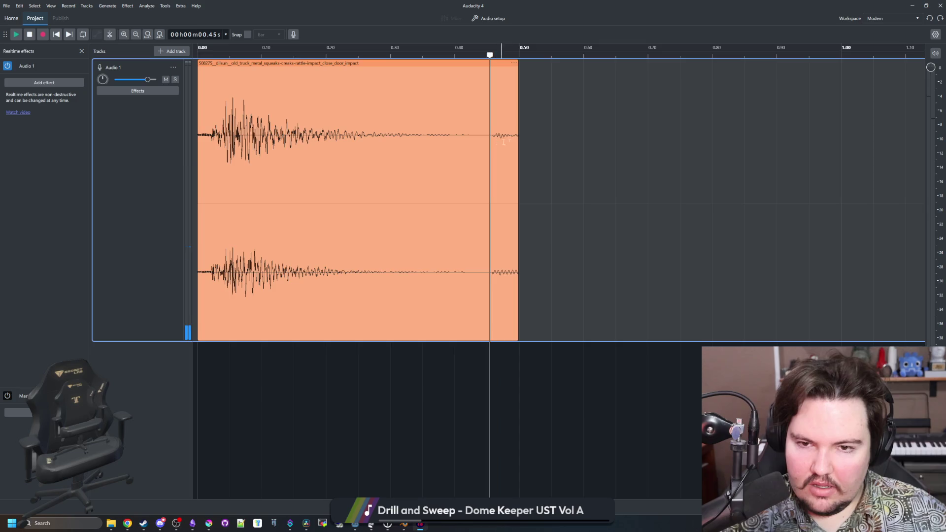
- Trim the truck-door clip's tail back to 0.45 s and play it to check
left_click_drag(519, 141, 489, 144)
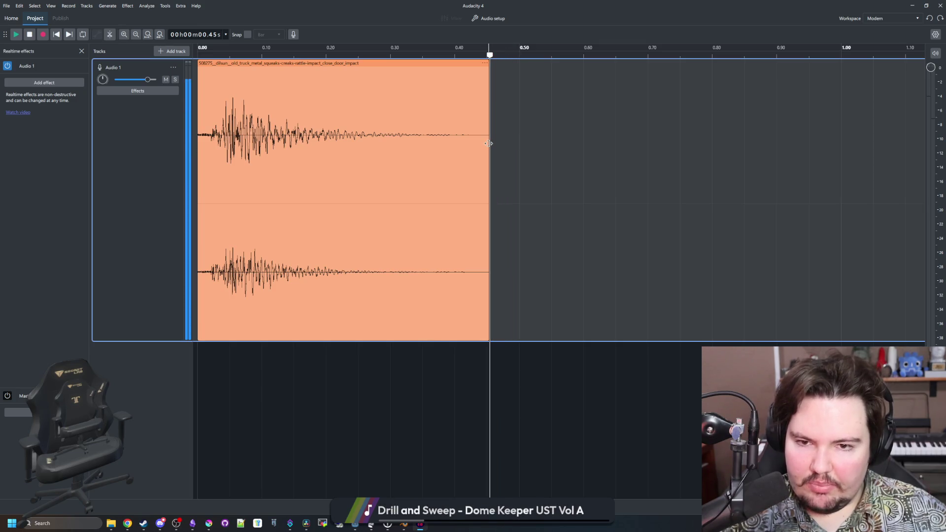
left_click(198, 54)
key("space")
key("space")
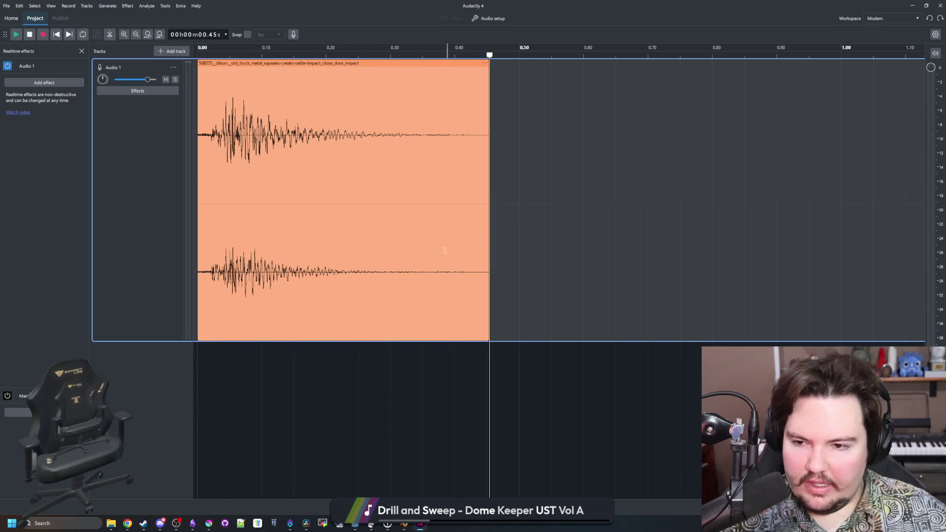
key("space")
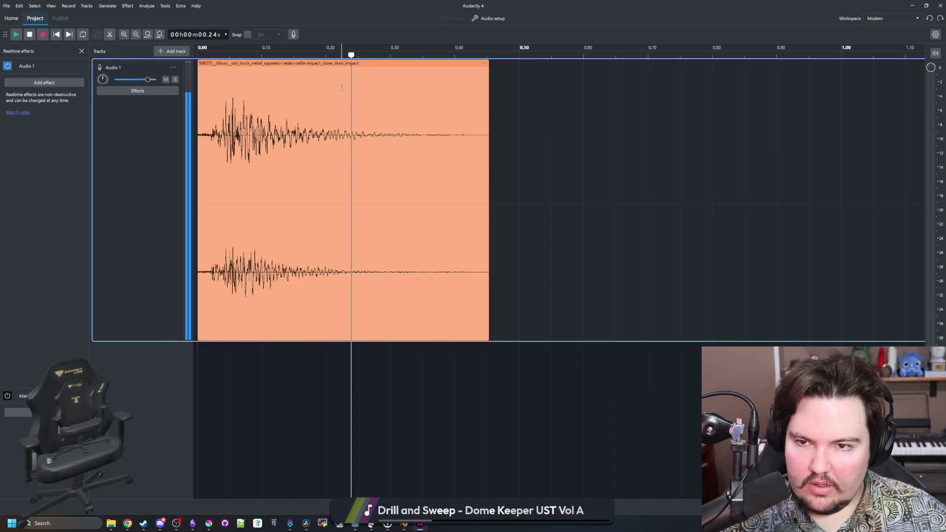
- Move the clip later and extend its start leftward to reveal quiet audio before the impact
left_click_drag(346, 64, 517, 65)
mouse_move(369, 138)
left_mouse_down()
mouse_move(238, 148)
mouse_move(272, 153)
left_mouse_up()
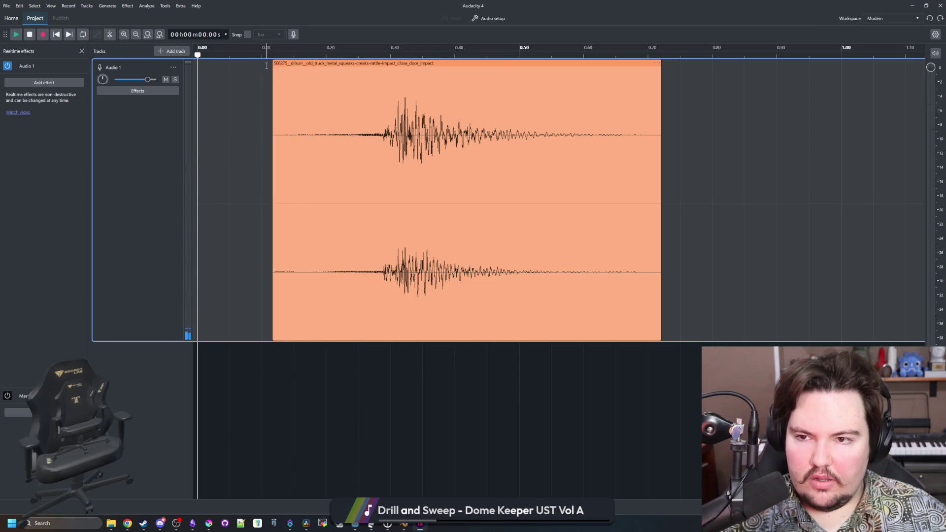
key("space")
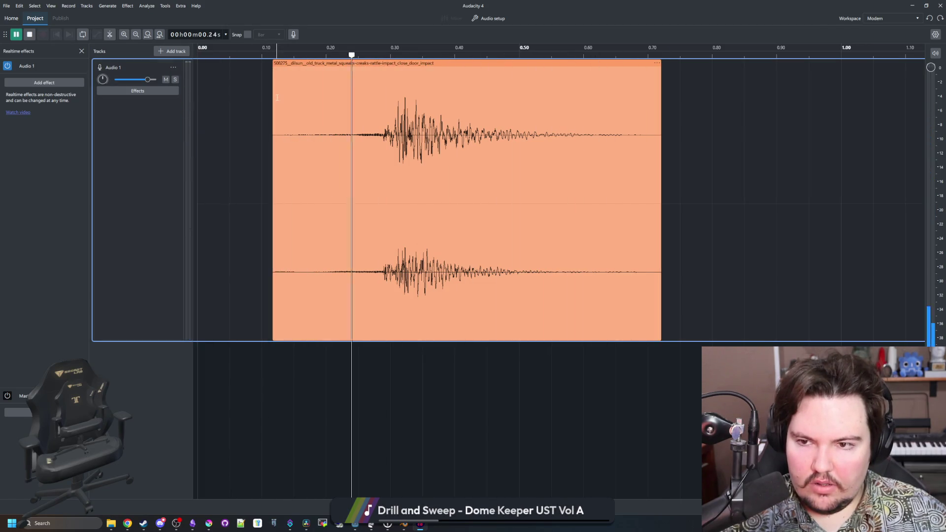
left_click_drag(274, 99, 206, 105)
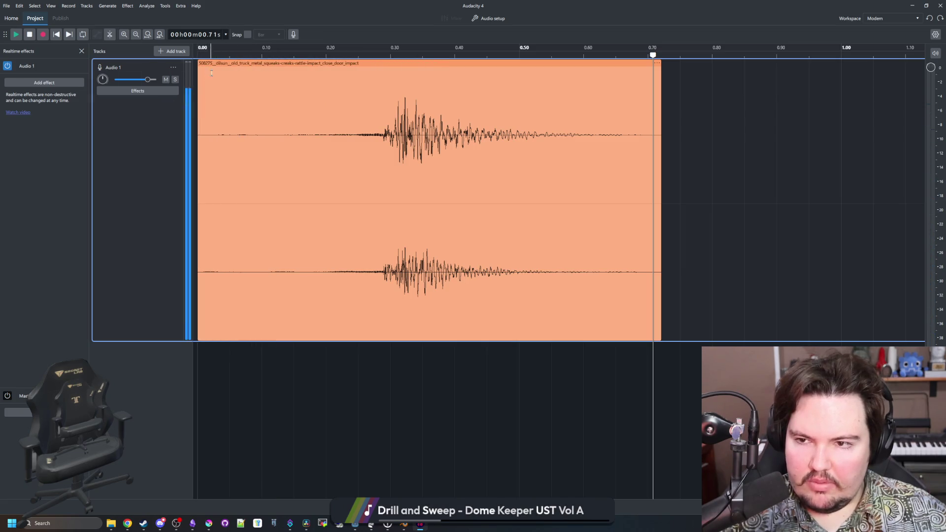
key("space")
key("space")
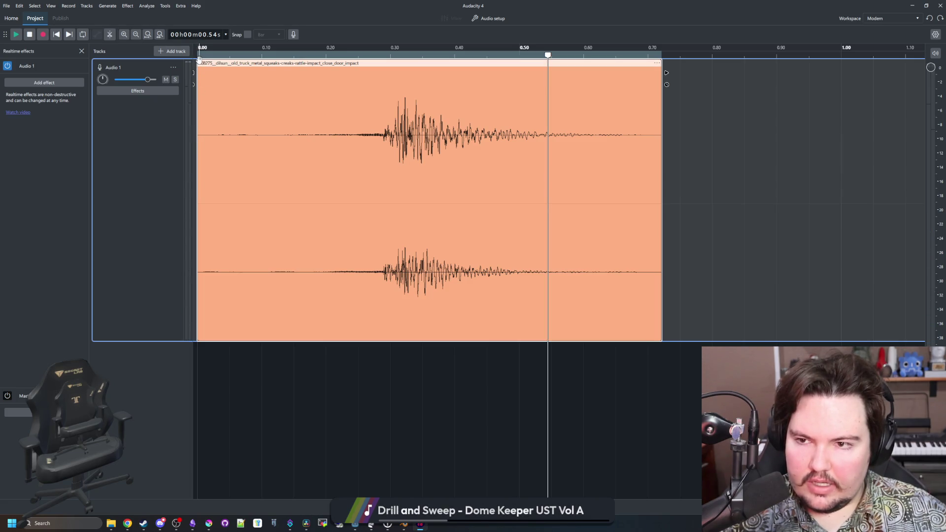
- Nudge the clip slightly later and remove its 107% stretch
left_click_drag(284, 64, 310, 64)
mouse_move(222, 84)
left_mouse_down()
mouse_move(253, 82)
mouse_move(223, 83)
left_mouse_up()
left_click(241, 174)
key("space")
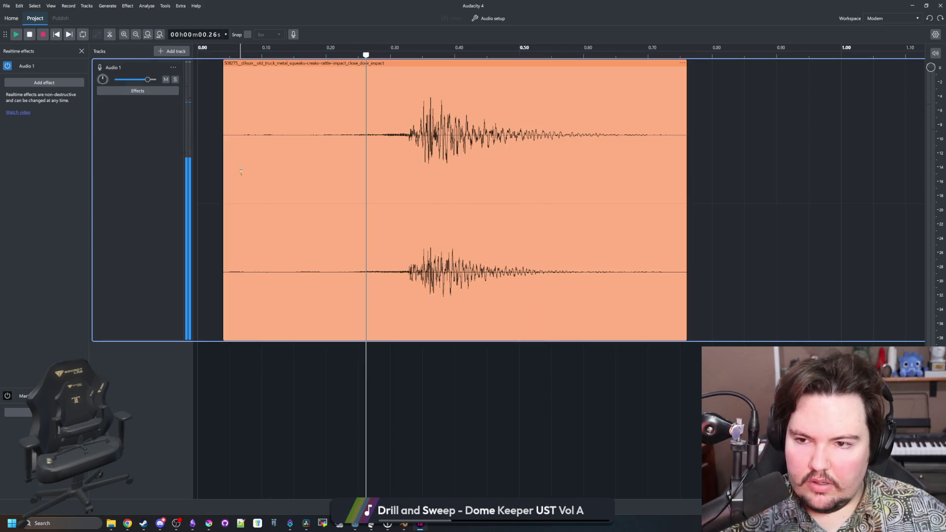
- Trim the clip's start closer to the impact and move the clip to start at 0.00
left_click_drag(222, 133, 303, 138)
left_click(378, 372)
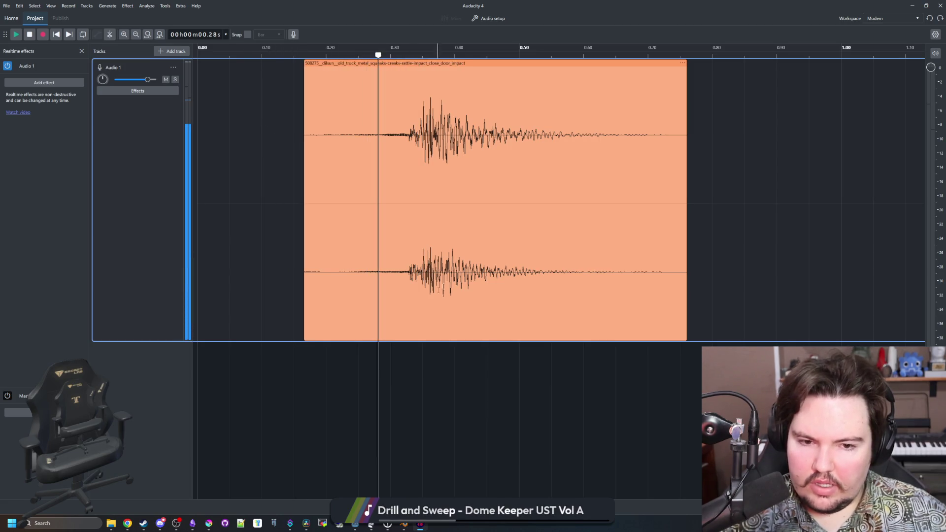
left_click_drag(461, 63, 354, 63)
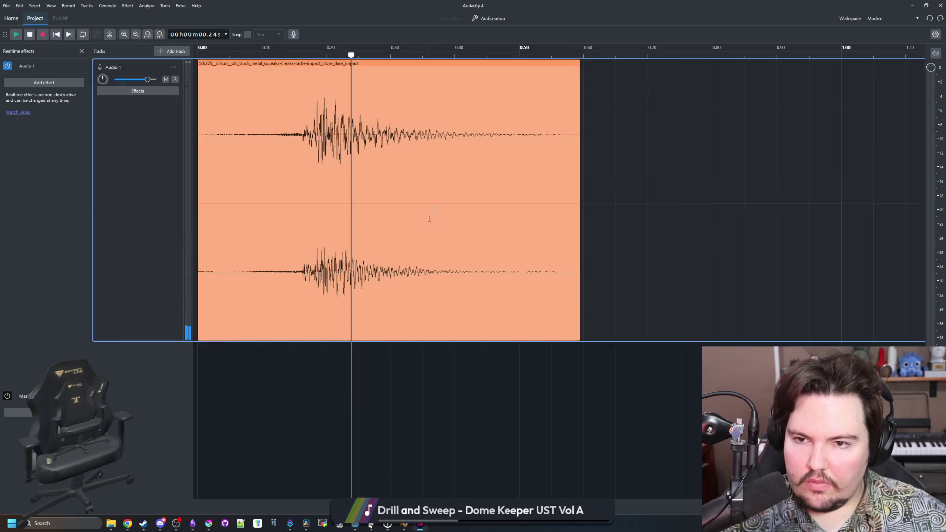
left_click(526, 63)
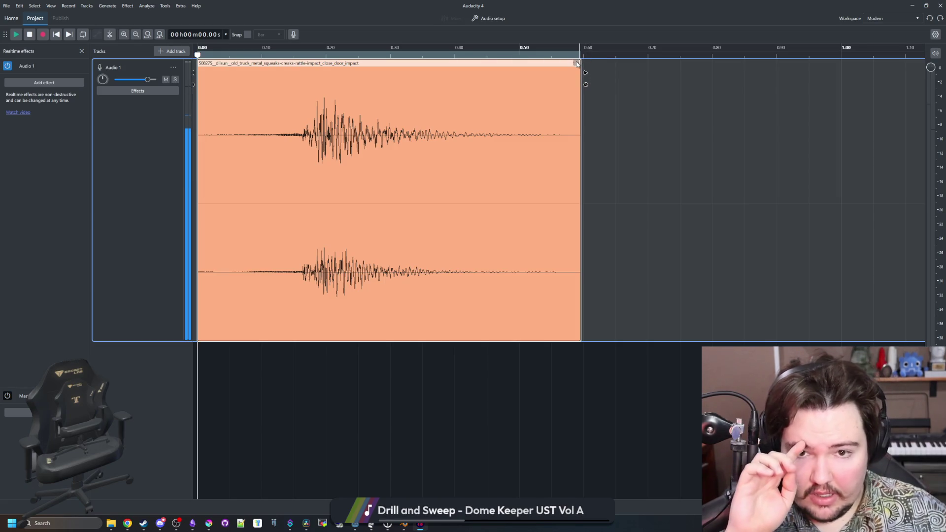
- Check the toolbar customization and workspace lists, keeping the Modern workspace
left_click(936, 35)
left_click(935, 38)
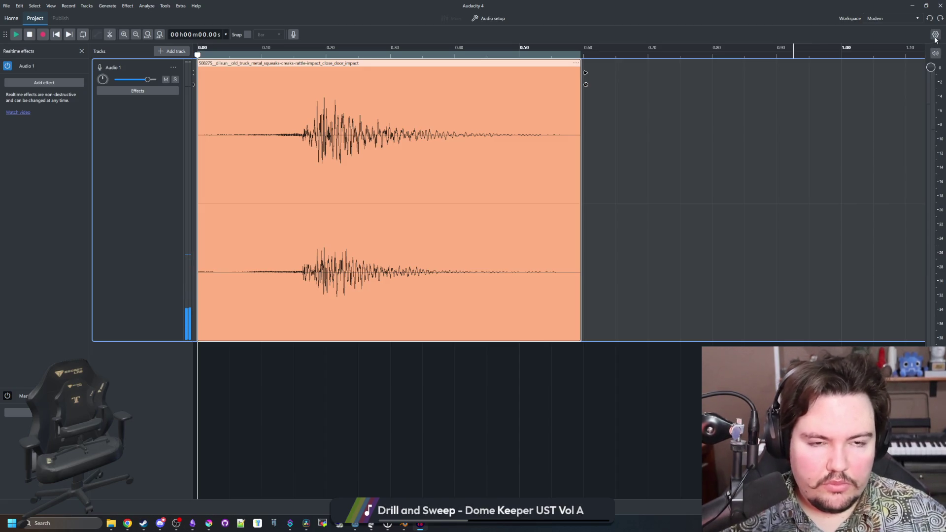
left_click(891, 18)
left_click(891, 19)
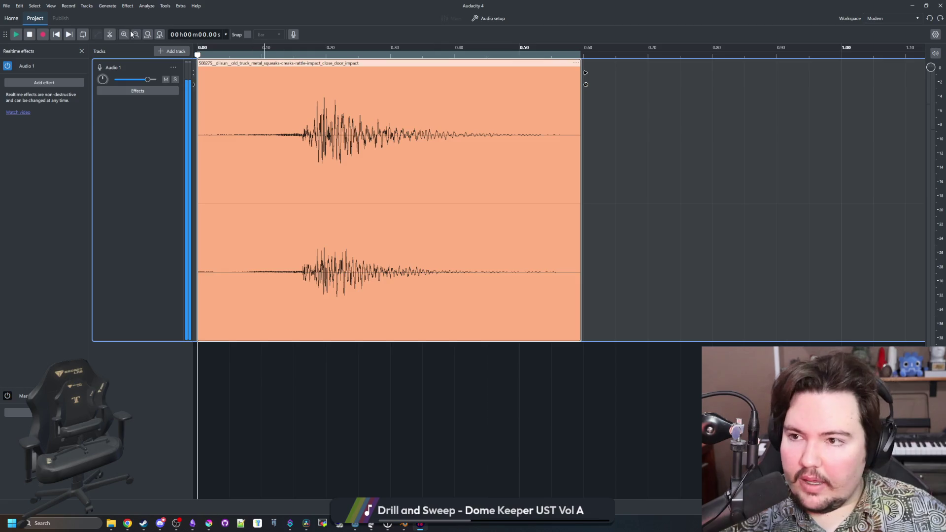
left_click(8, 6)
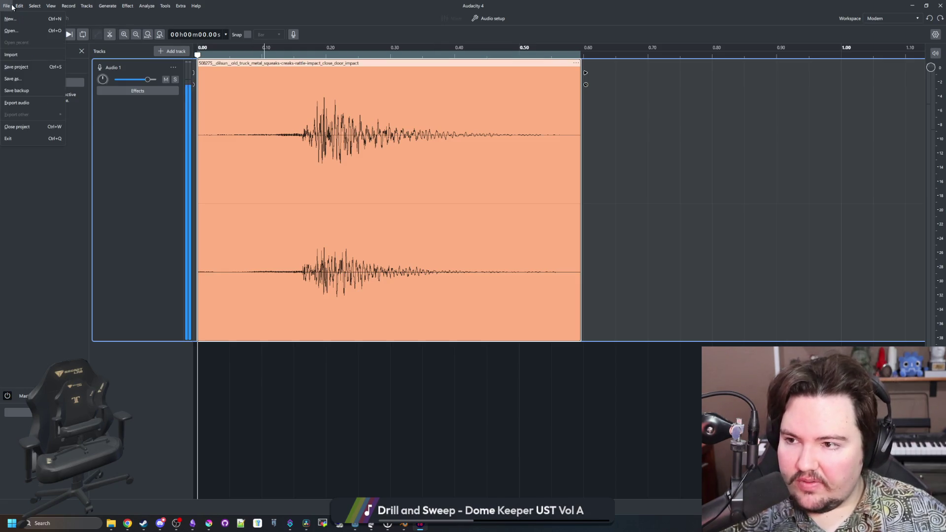
- Browse the Appearance, Audio settings, Playback/Recording, Spectral and Editing preference pages
mouse_move(24, 7)
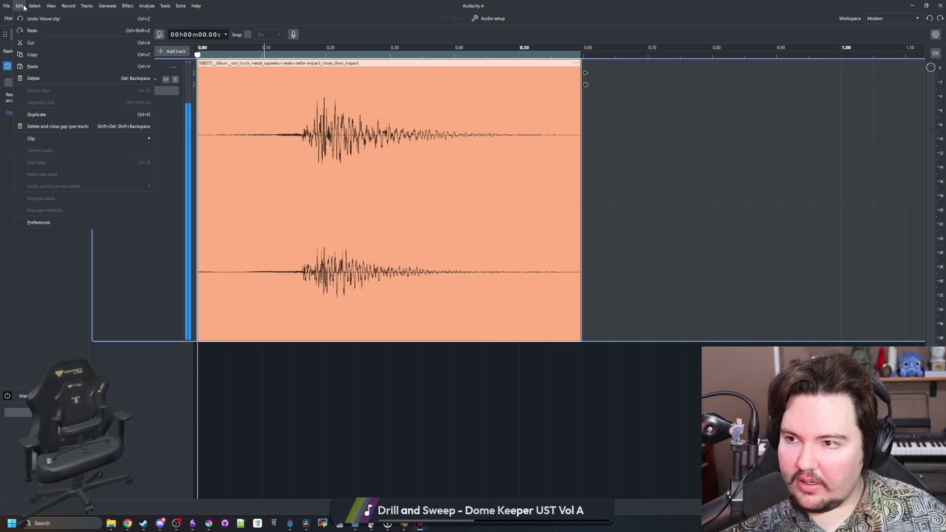
left_click(50, 220)
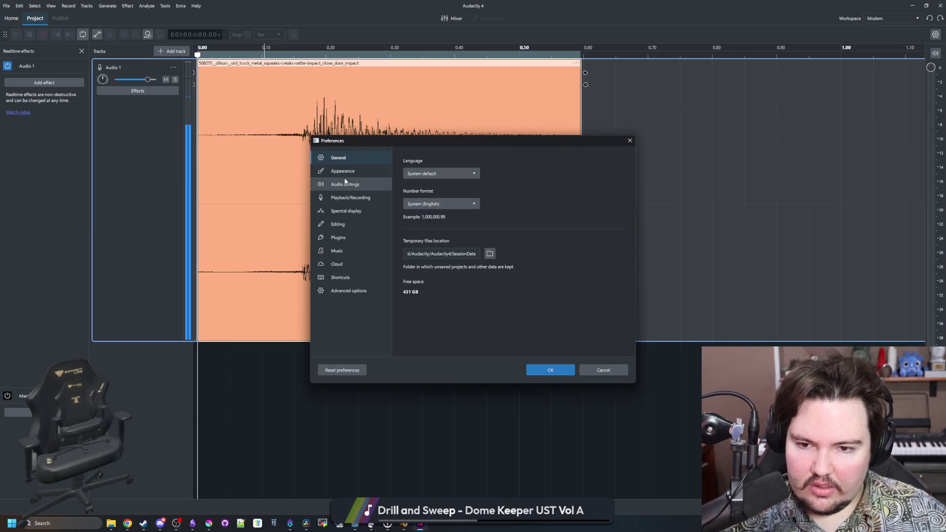
left_click(344, 171)
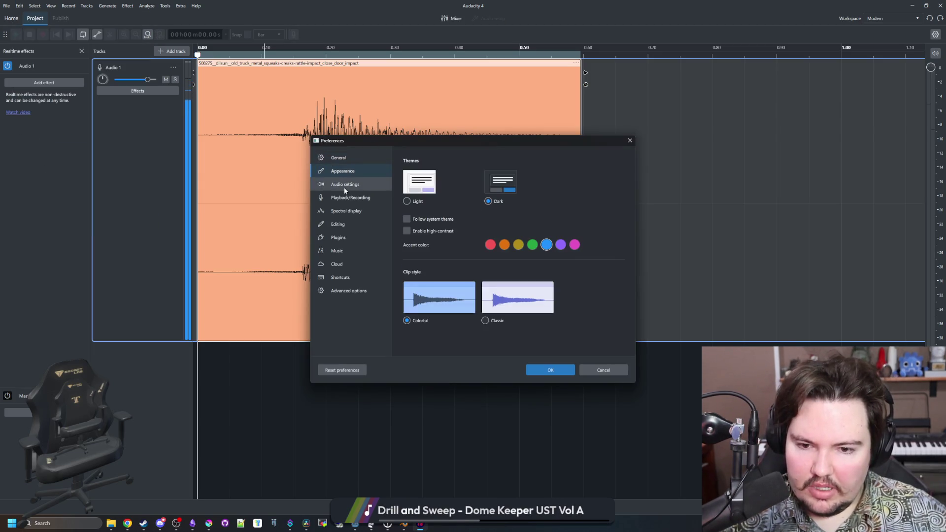
left_click(344, 186)
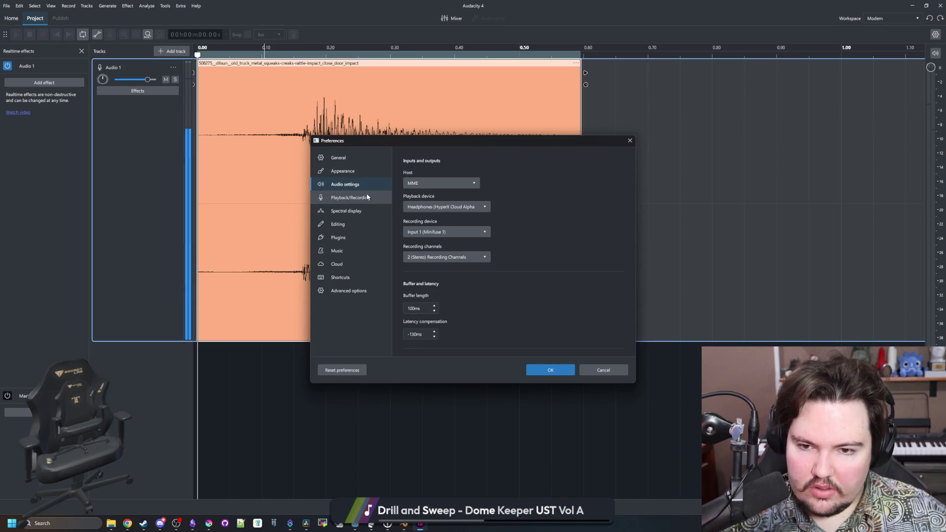
left_click(357, 200)
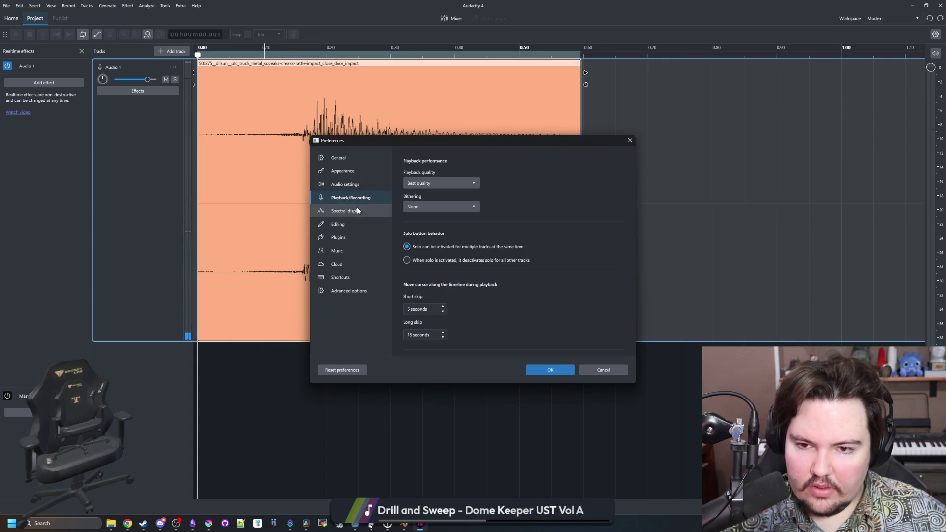
left_click(357, 211)
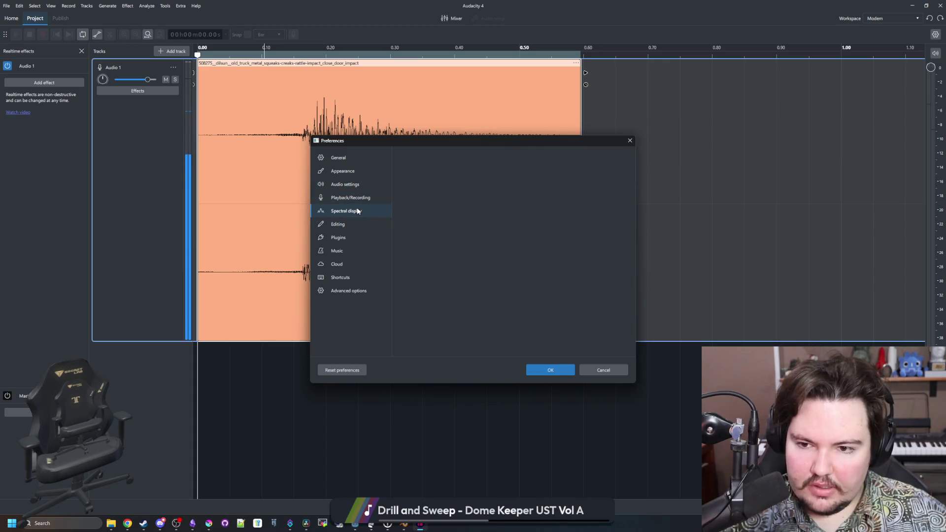
left_click(360, 225)
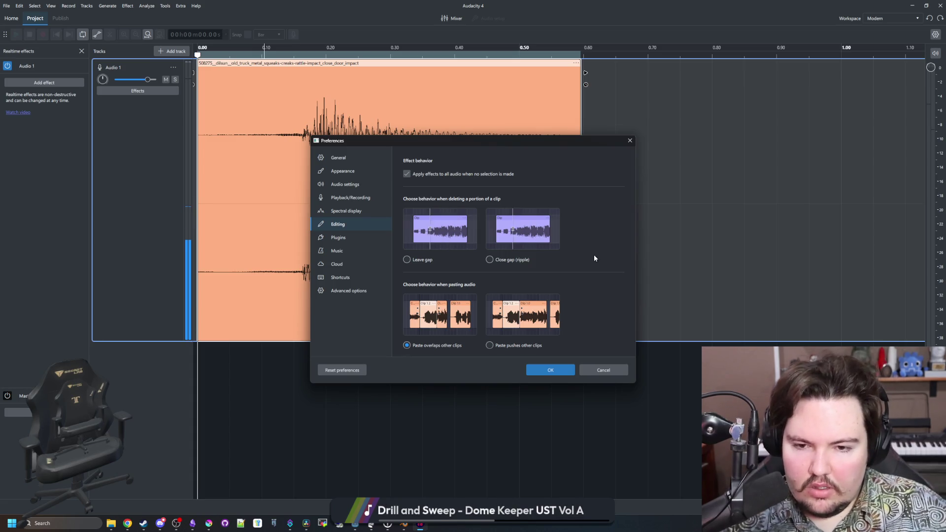
- In Editing preferences, enable leaving a gap when deleting part of a clip
left_click(424, 259)
scroll(601, 294, "down", 1)
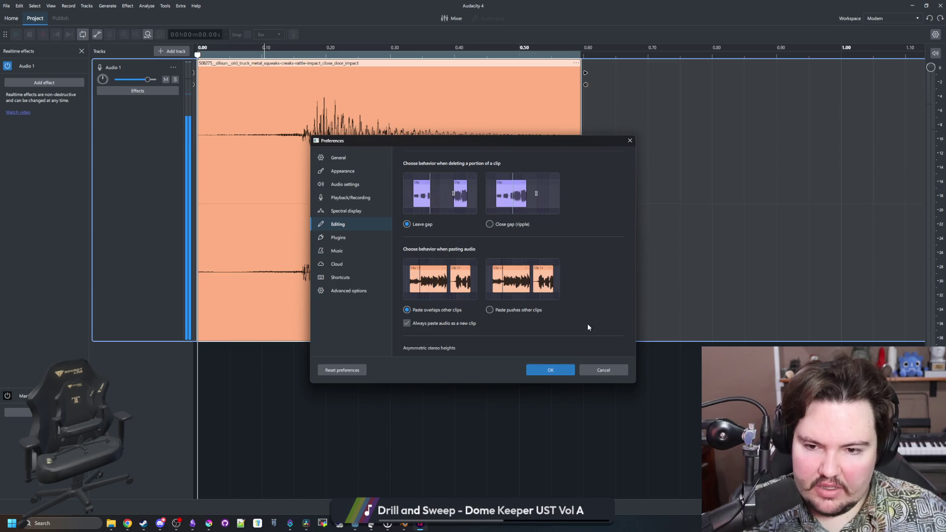
scroll(588, 325, "down", 1)
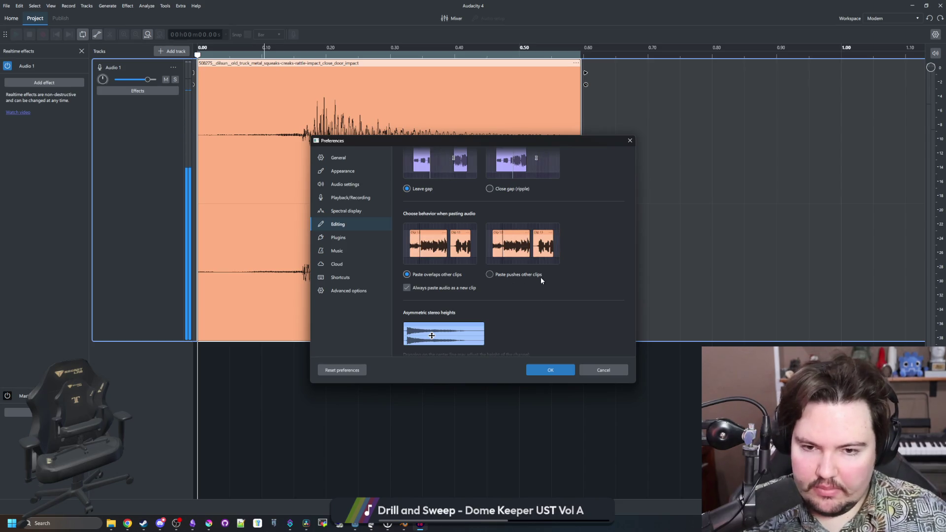
scroll(540, 287, "down", 3)
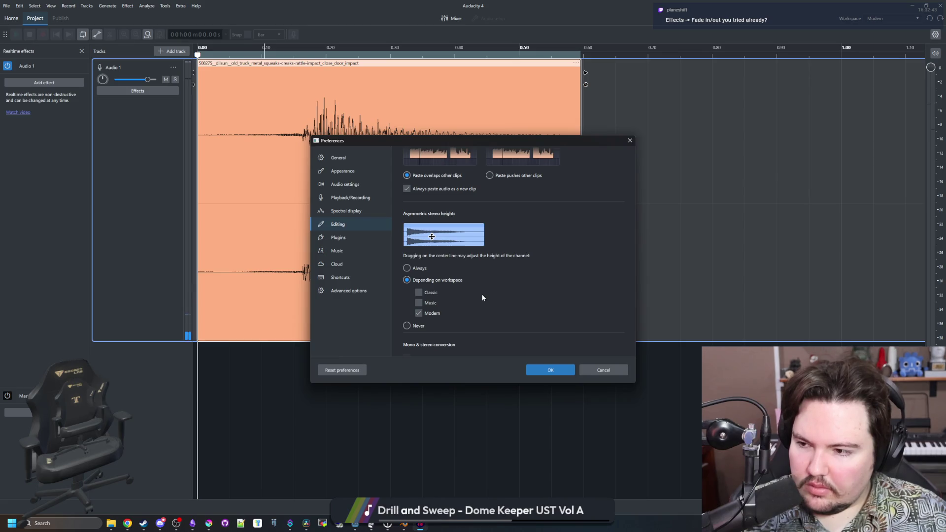
scroll(482, 298, "down", 1)
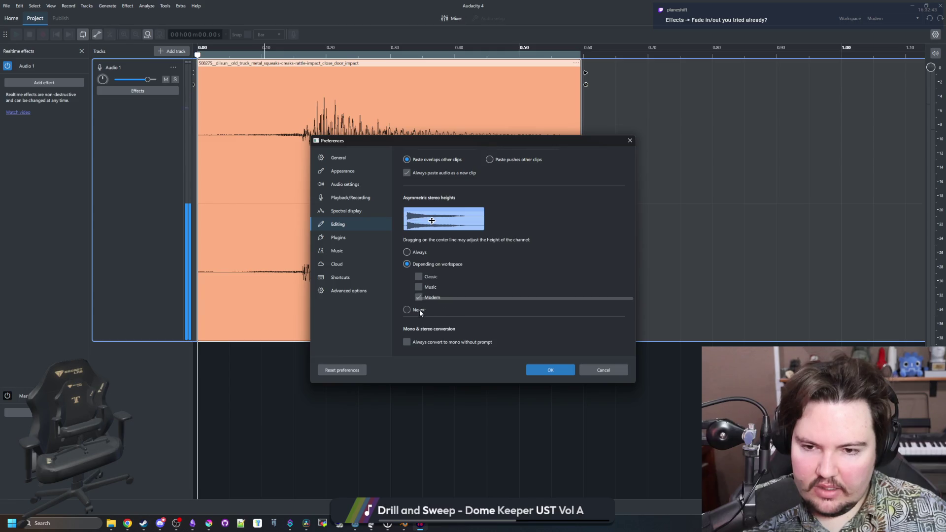
- Look through the Plugins, Music, Cloud, Shortcuts and Advanced pages, then close Preferences
left_click(345, 238)
left_click(342, 251)
left_click(348, 264)
left_click(345, 277)
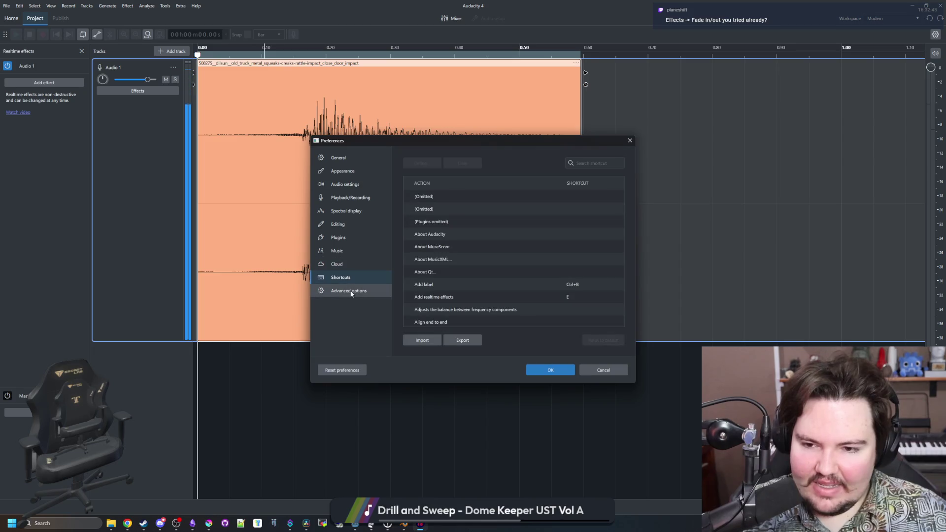
left_click(348, 291)
left_click(562, 374)
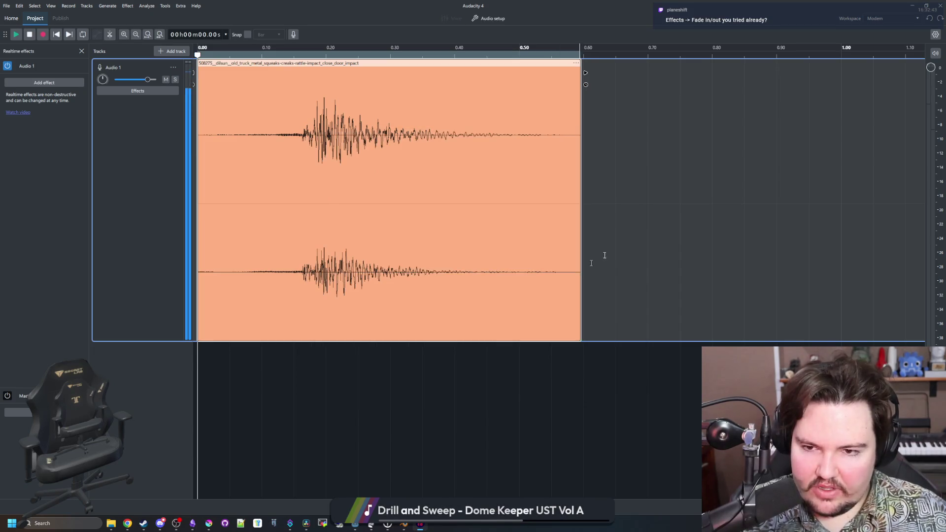
- Apply Fade out to the clip from about 0.23 s to 0.42 s and play it back
mouse_move(466, 143)
left_mouse_down()
mouse_move(249, 143)
mouse_move(363, 142)
mouse_move(344, 142)
left_mouse_up()
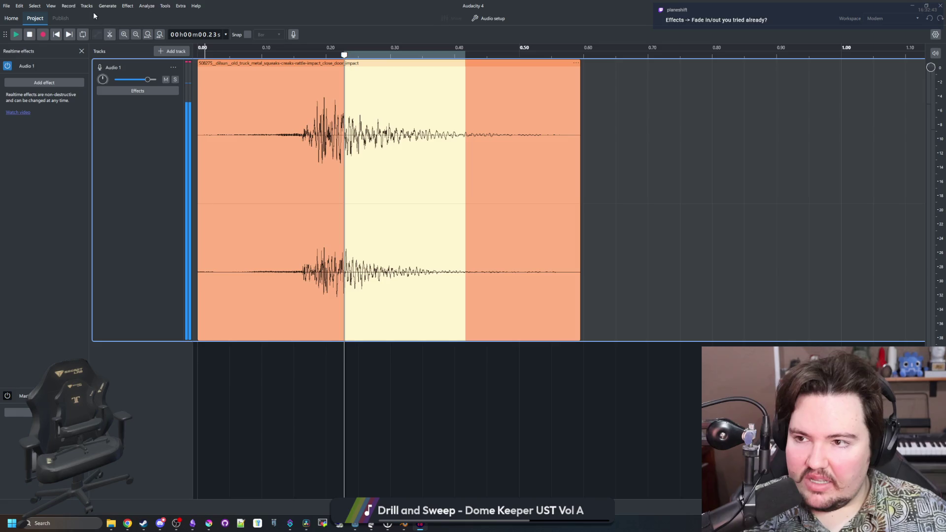
left_click(128, 5)
mouse_move(158, 67)
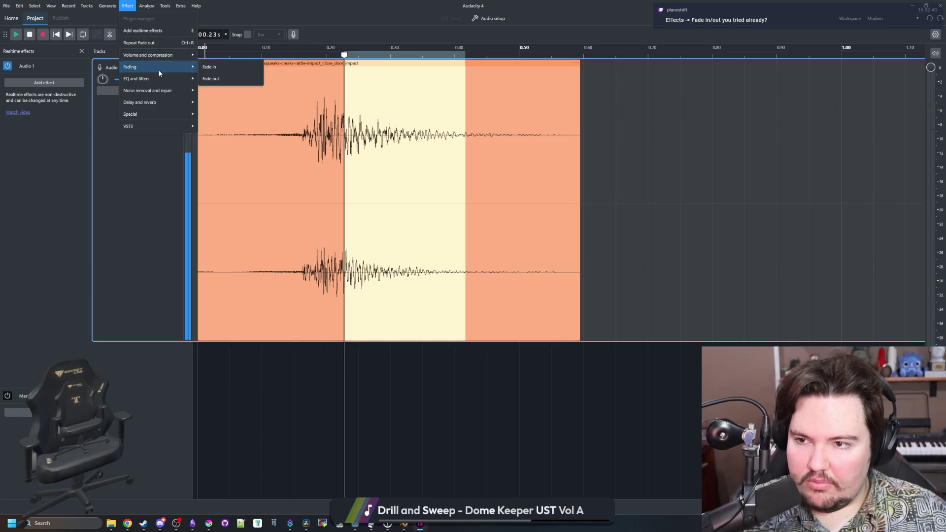
left_click(215, 78)
key("space")
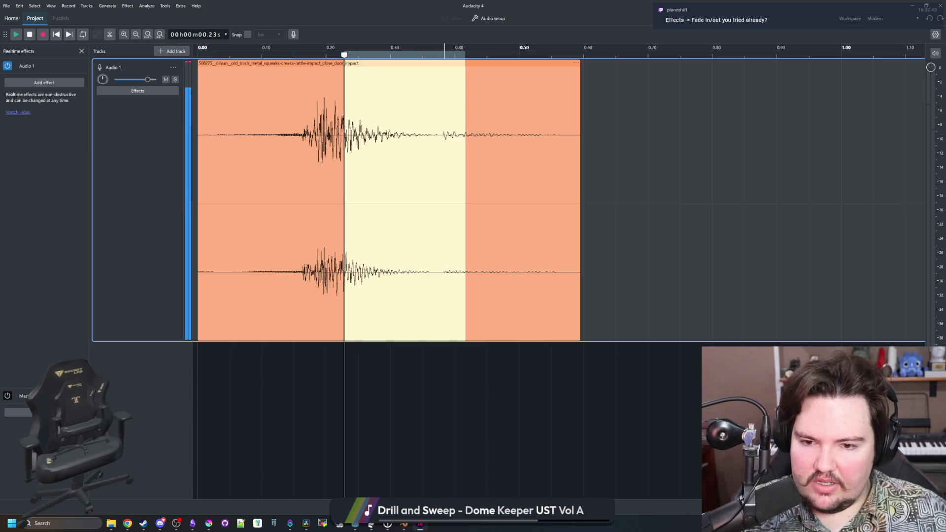
- Inspect the small bump around 0.38–0.41 s in the faded clip
left_click(443, 274)
left_click_drag(446, 274, 468, 274)
left_click(465, 274)
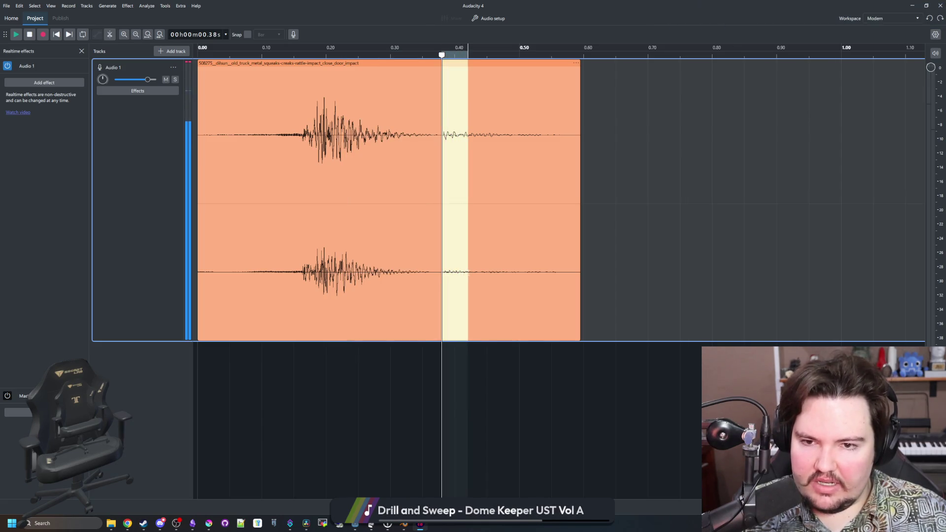
left_click(462, 274)
left_click(668, 169)
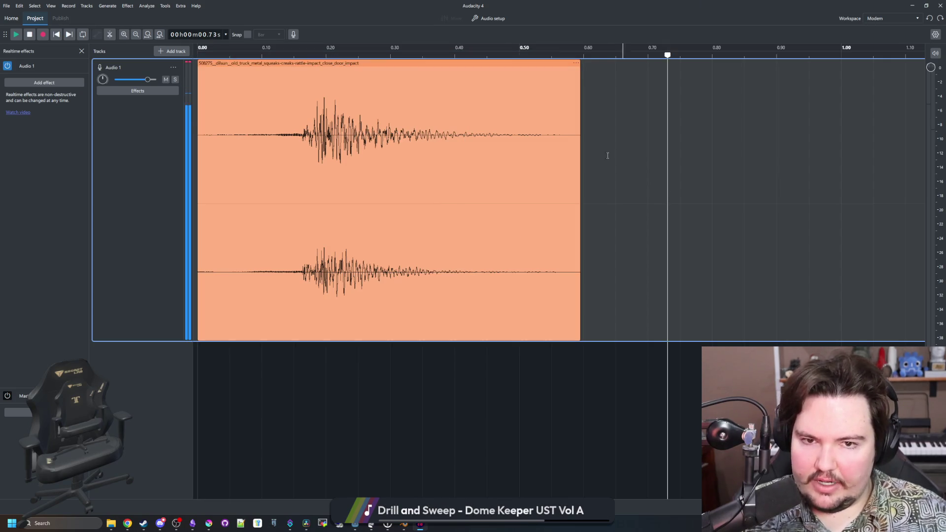
- Apply Fade out from 0.23 s through the end of the clip
left_click_drag(616, 68, 347, 68)
left_click(127, 5)
left_click(125, 5)
left_click(126, 6)
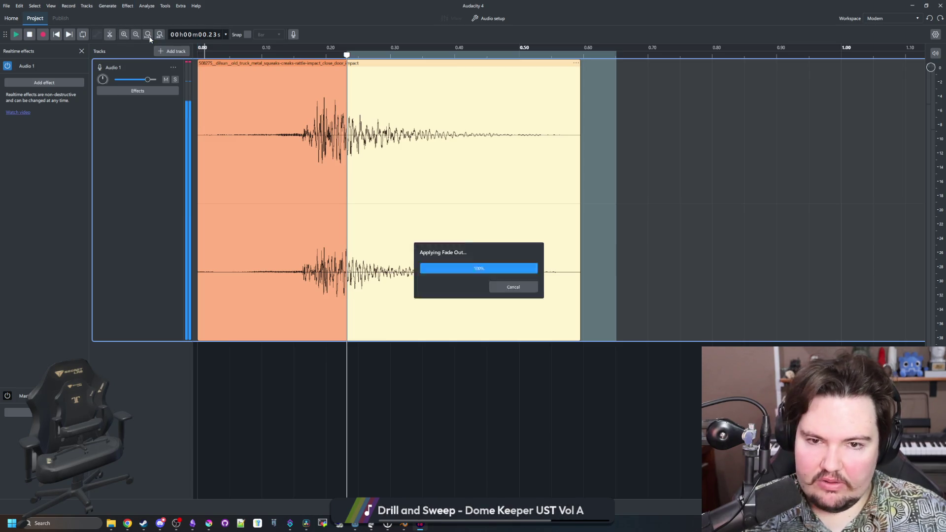
left_click(151, 40)
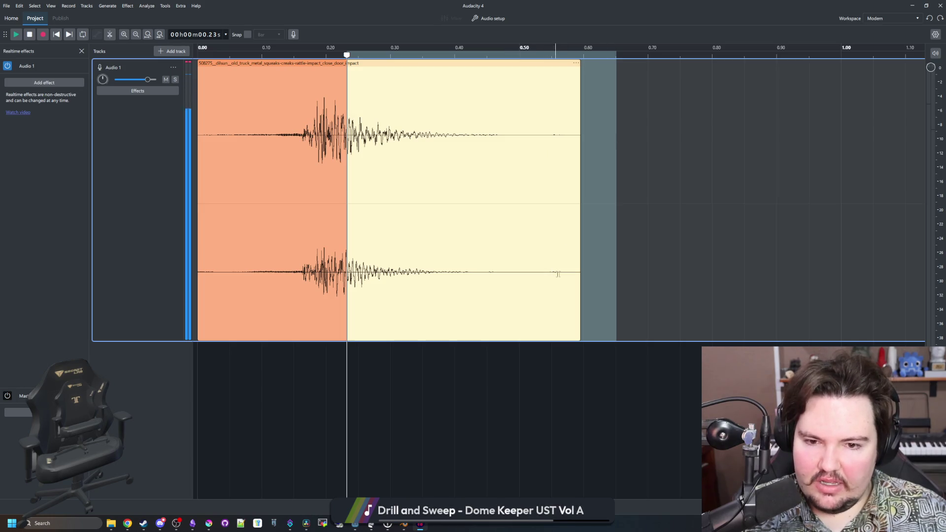
left_click(654, 238)
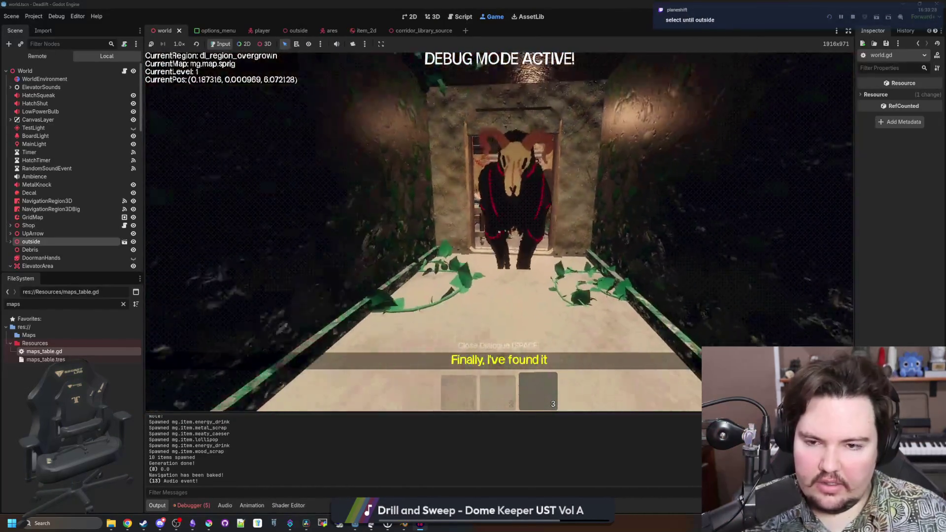
- Open the in-game pause menu with Esc, then return to the Audacity window
key("Escape")
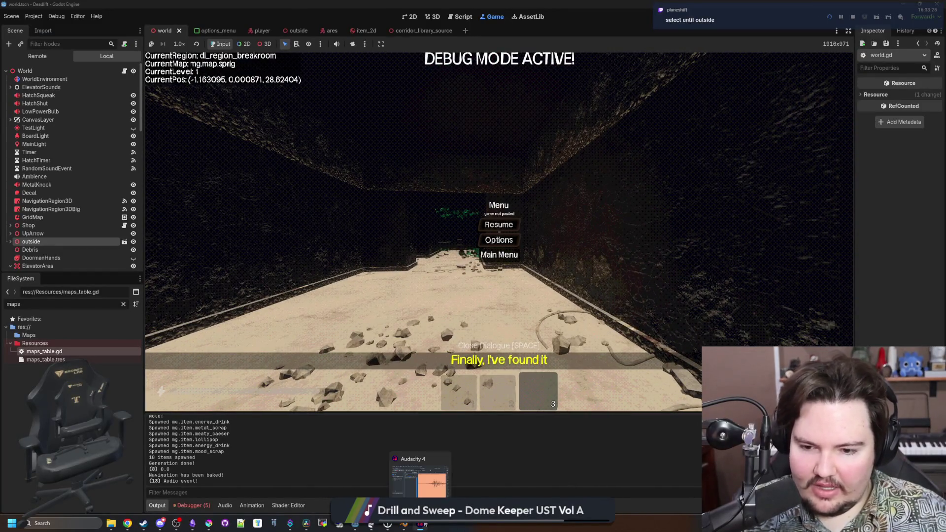
left_click(499, 254)
- Maximize Audacity and look over short ranges near the impact clip's end
double_click(524, 423)
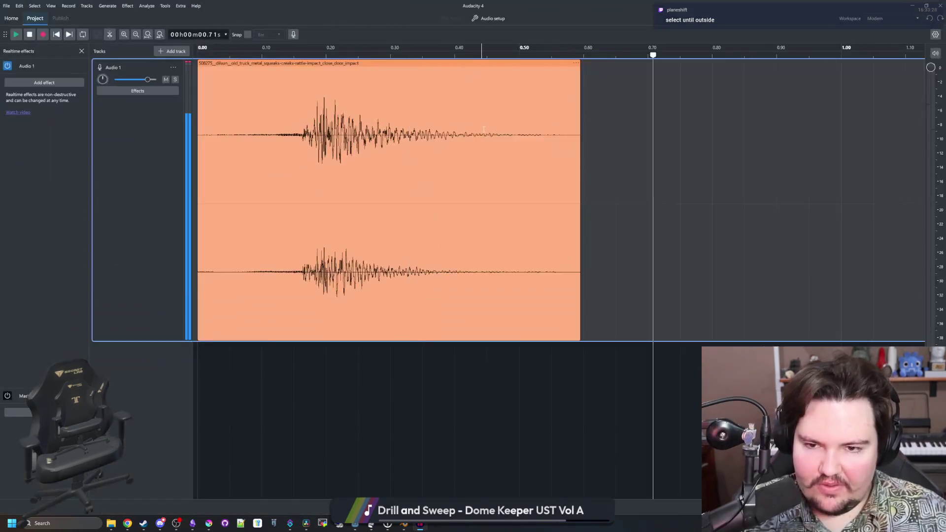
left_click(613, 98)
left_click_drag(579, 344, 452, 345)
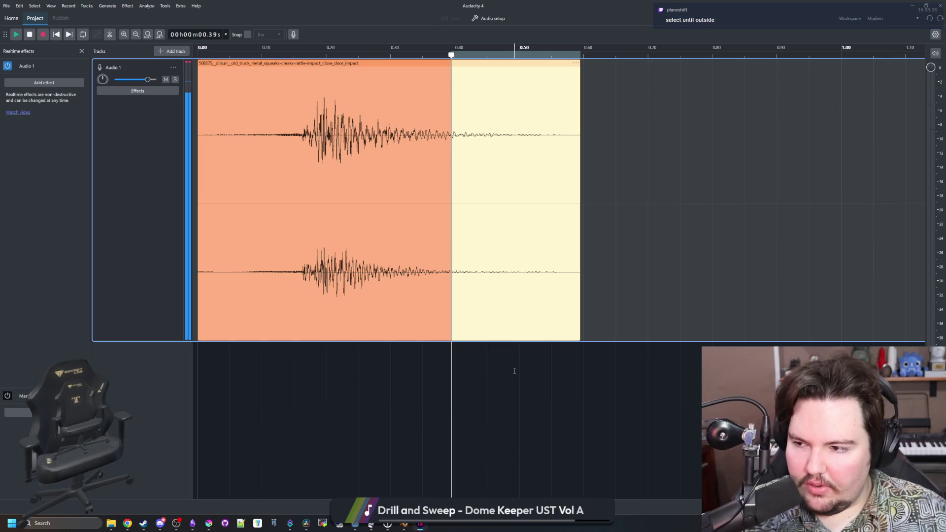
left_click(559, 401)
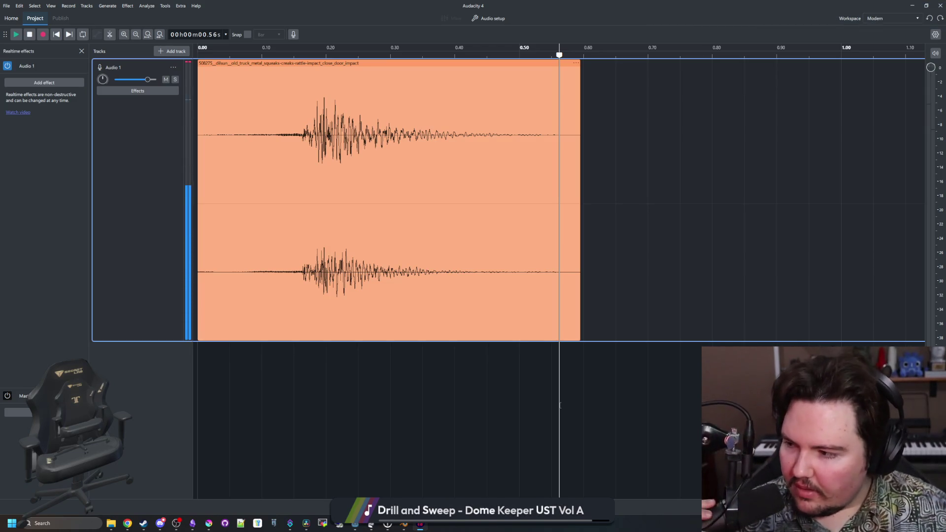
left_click(635, 225)
- Try Repeat Fade out on 0.27 s to the clip end, undo it, and start a new DaVinci Resolve project
left_click_drag(744, 139, 369, 140)
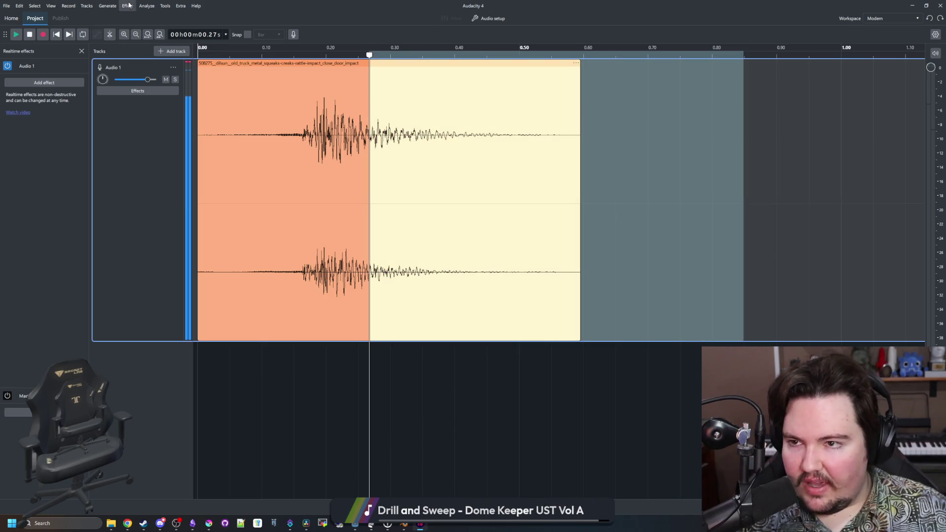
left_click(128, 5)
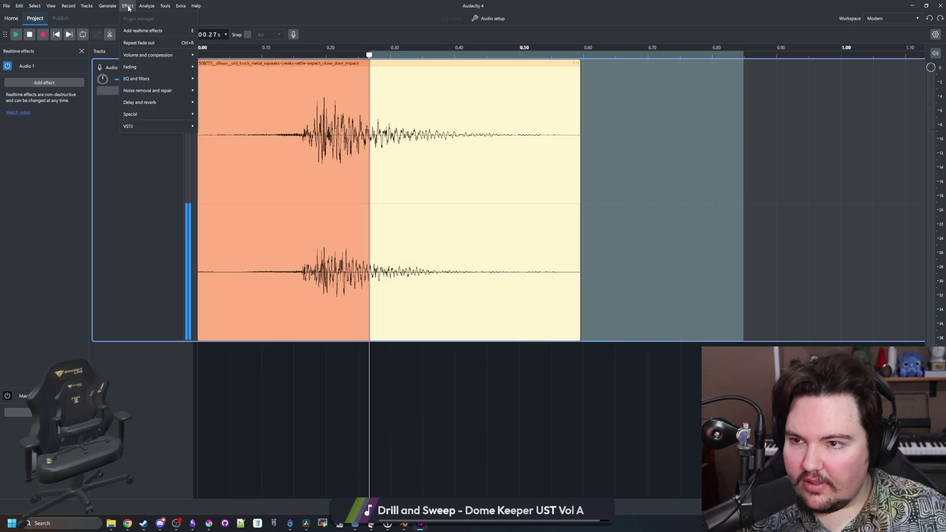
left_click(165, 44)
key("ctrl+z")
left_click(677, 152)
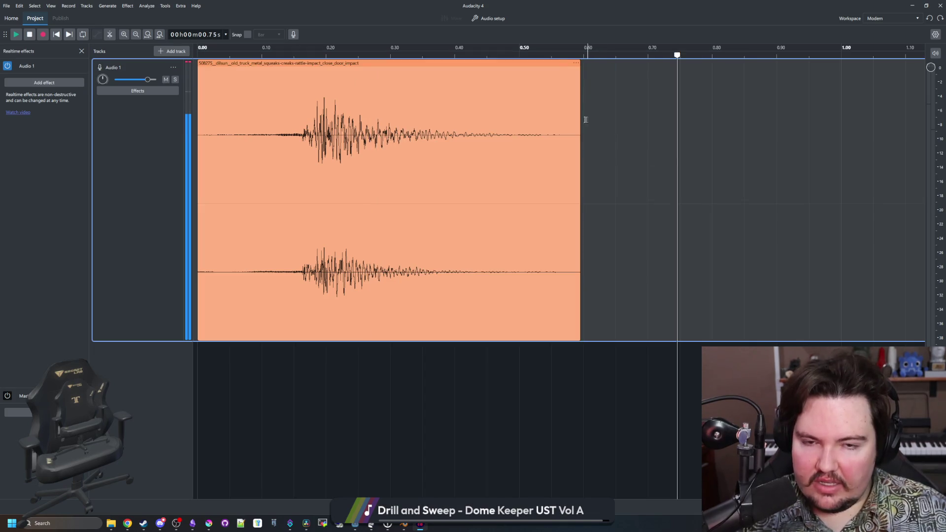
left_click(307, 523)
key("ctrl+n")
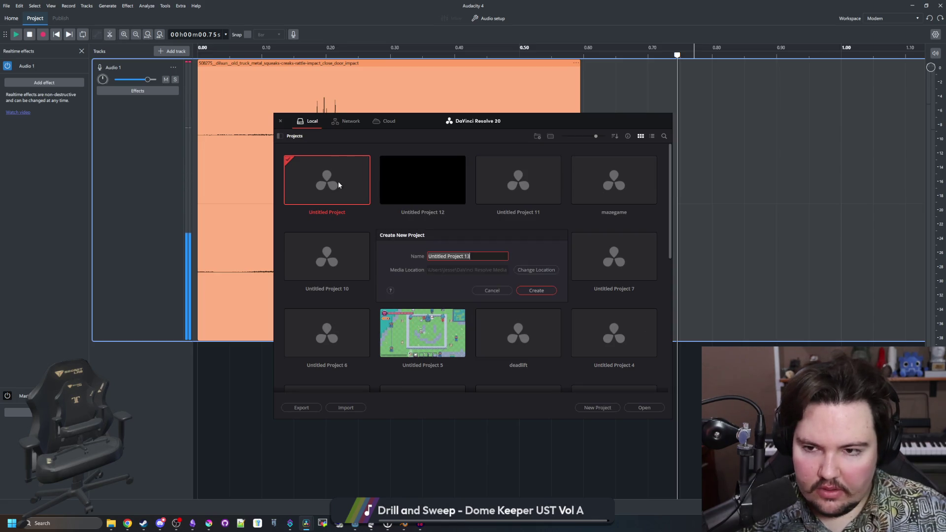
- Cancel the new project and open Untitled Project 12 instead
left_click(493, 291)
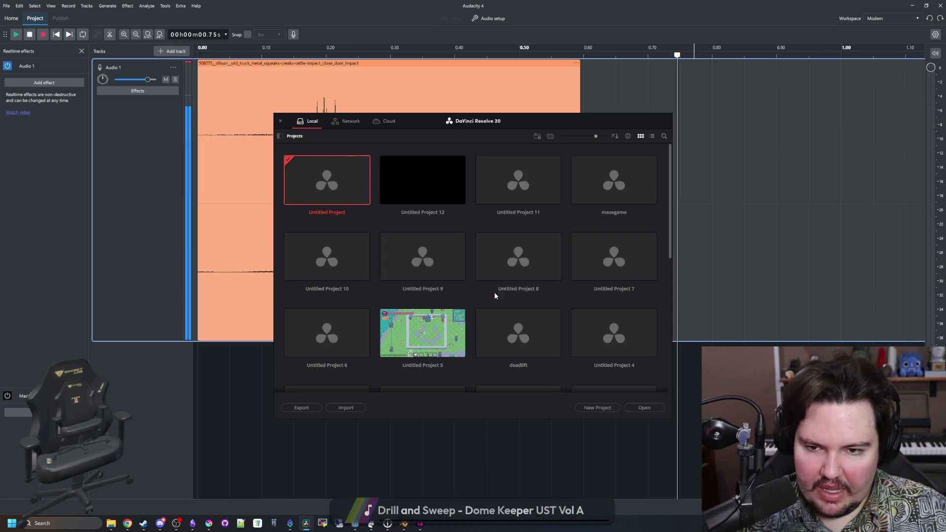
double_click(416, 184)
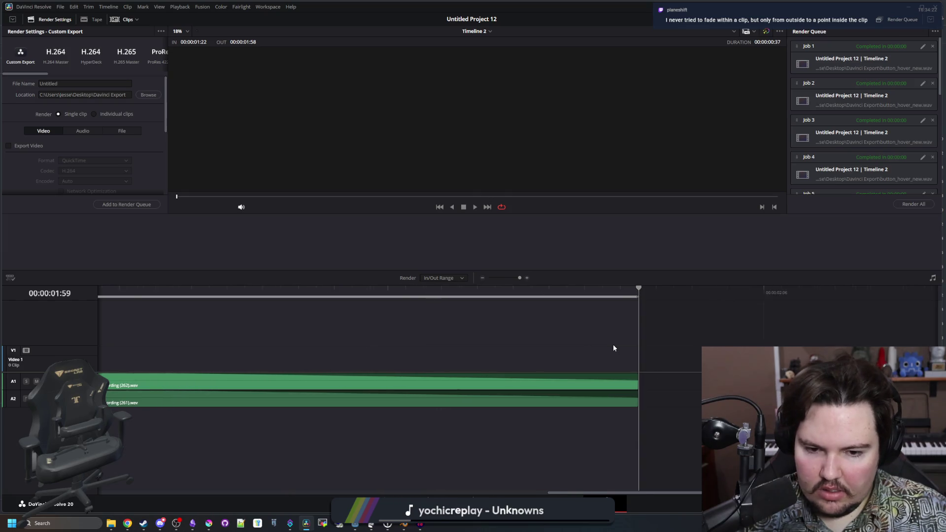
scroll(635, 353, "down", 5)
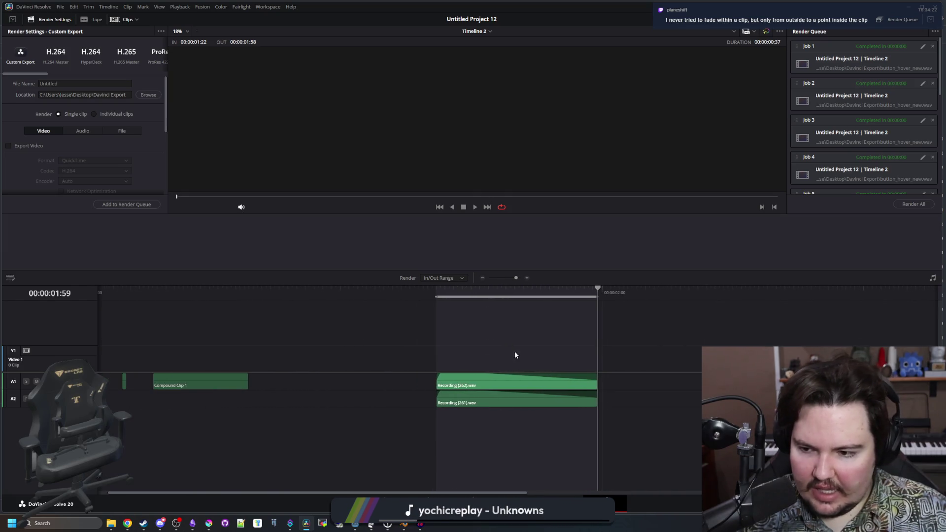
scroll(486, 370, "up", 2)
- Give Recording (262).wav a short fade-in on the Edit page, then switch back to Audacity
left_click(423, 379)
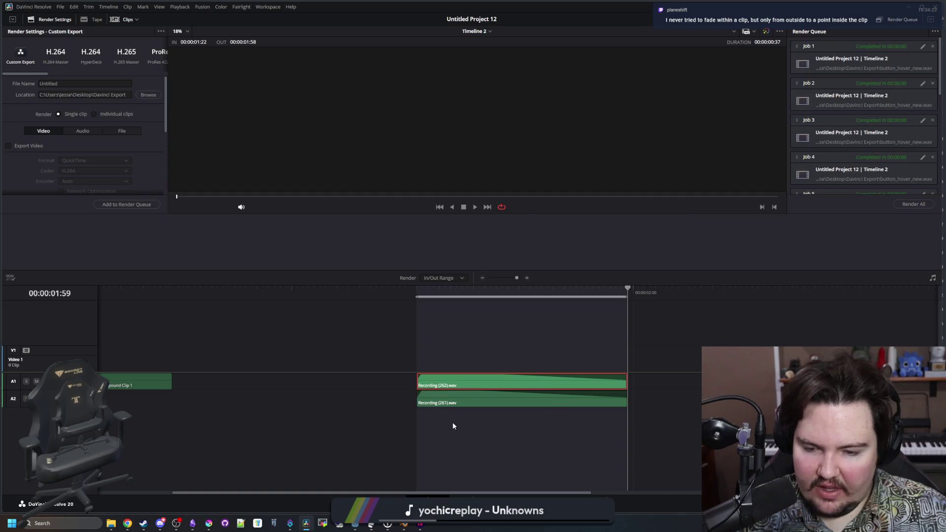
key("shift+4")
scroll(500, 371, "down", 2)
mouse_move(529, 343)
left_mouse_down()
mouse_move(602, 351)
mouse_move(533, 345)
left_mouse_up()
key("alt+Tab")
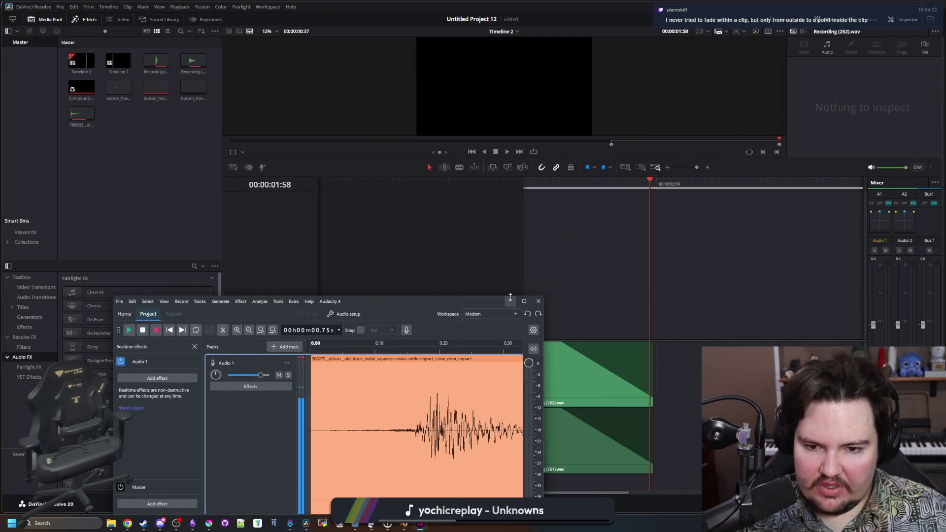
- Maximize Audacity and scroll around the truck-impact clip
double_click(494, 300)
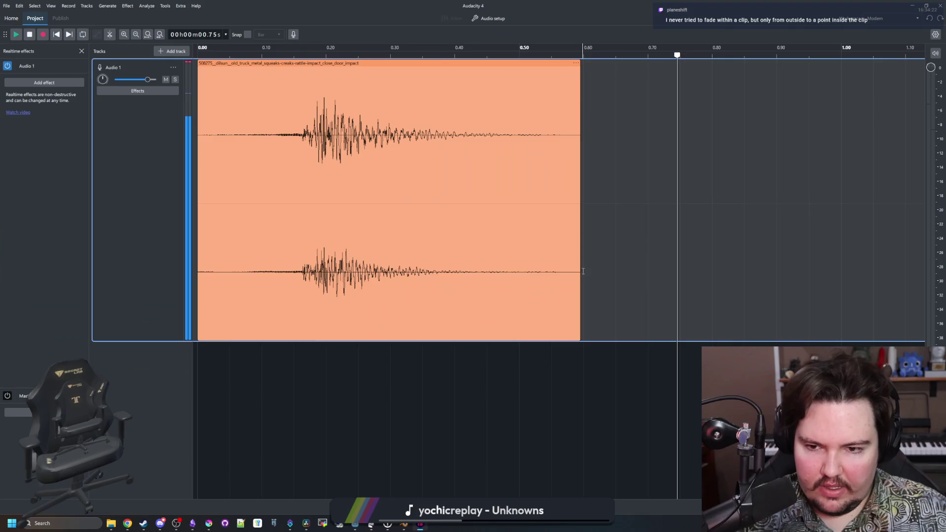
scroll(316, 138, "right", 3)
scroll(315, 138, "left", 3)
scroll(285, 139, "right", 1)
scroll(286, 139, "left", 3)
scroll(573, 202, "down", 3)
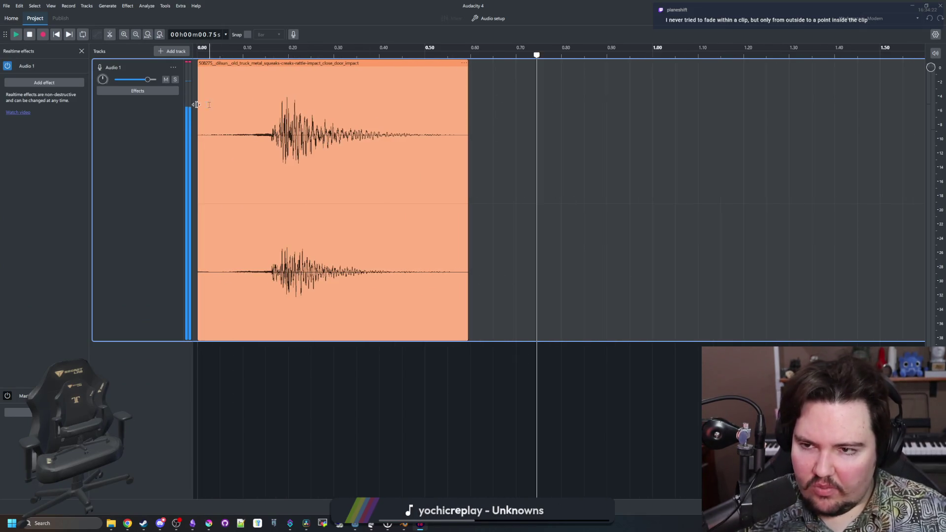
scroll(195, 106, "up", 3)
scroll(195, 106, "down", 2)
- Place the playback position at the clip's end, 0.59 s
left_click(497, 55)
left_click_drag(498, 55, 482, 55)
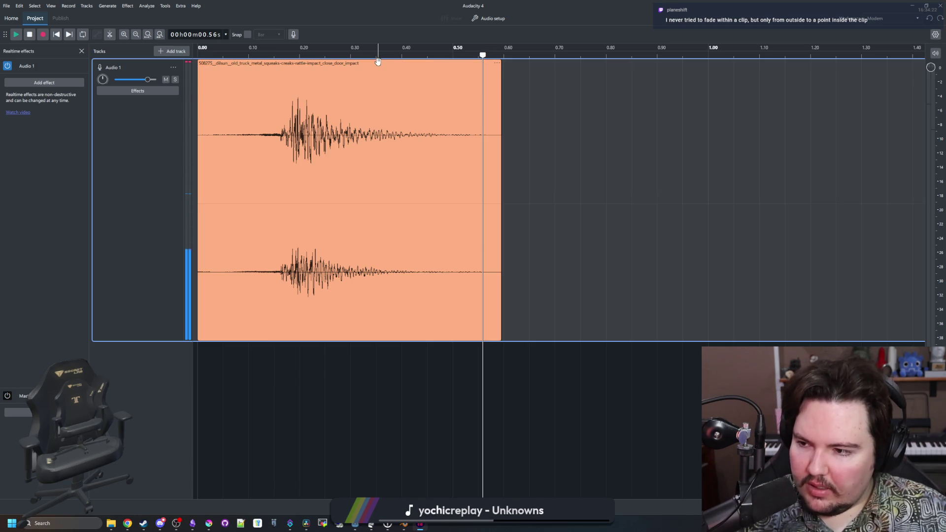
left_click(647, 55)
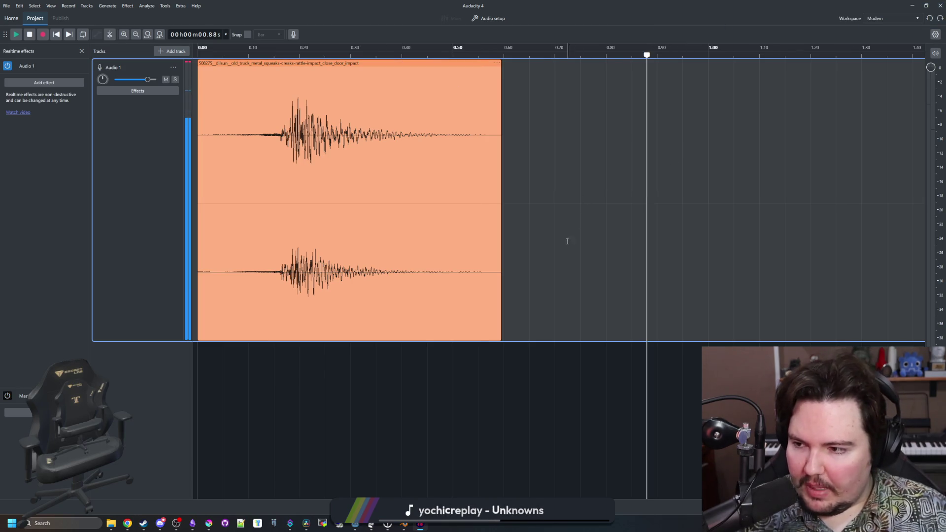
left_click(571, 265)
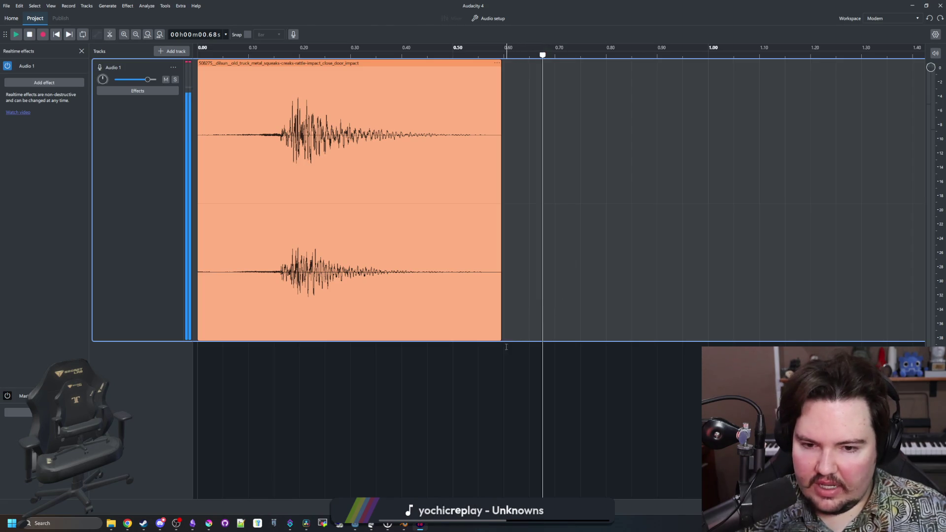
left_click(502, 349)
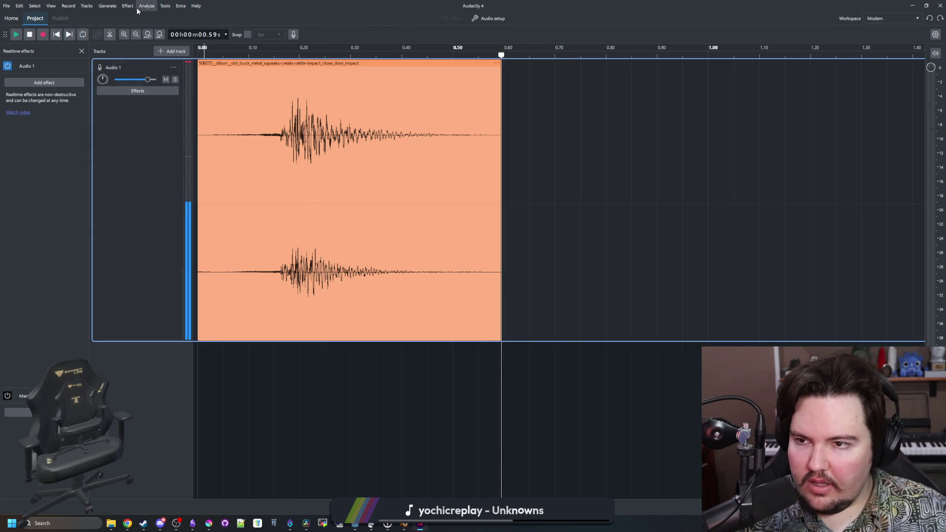
- Apply Fade out to the whole impact clip, then undo it
left_click(127, 5)
mouse_move(165, 65)
left_click(222, 79)
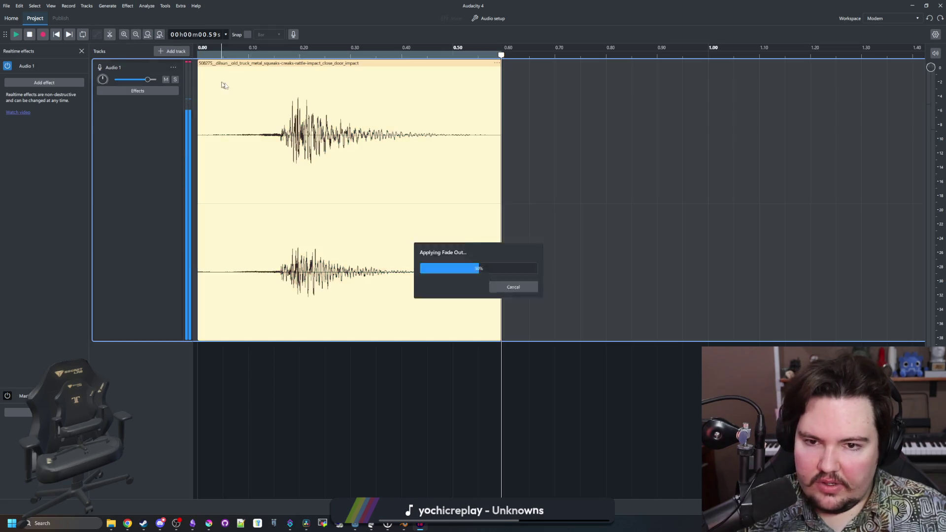
key("ctrl+z")
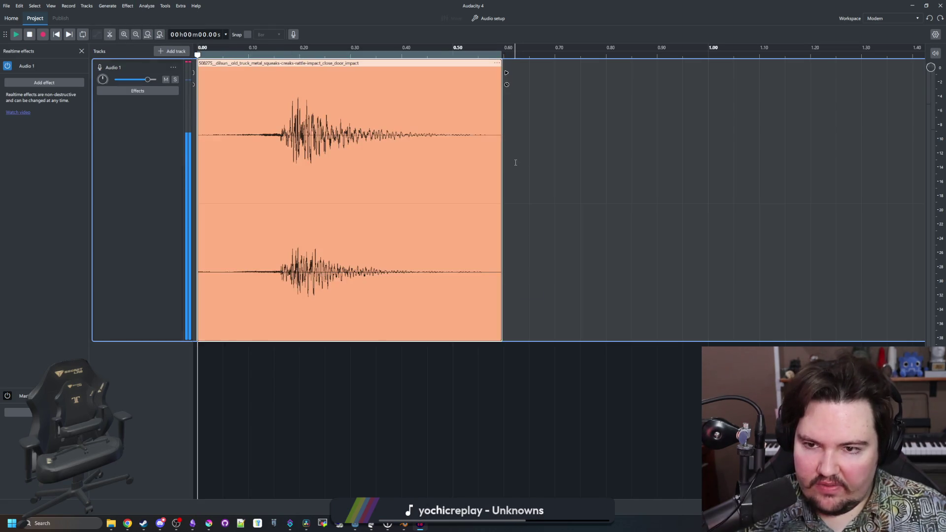
- Fade out the clip's tail from 0.33 s to the end
left_click_drag(364, 98, 529, 118)
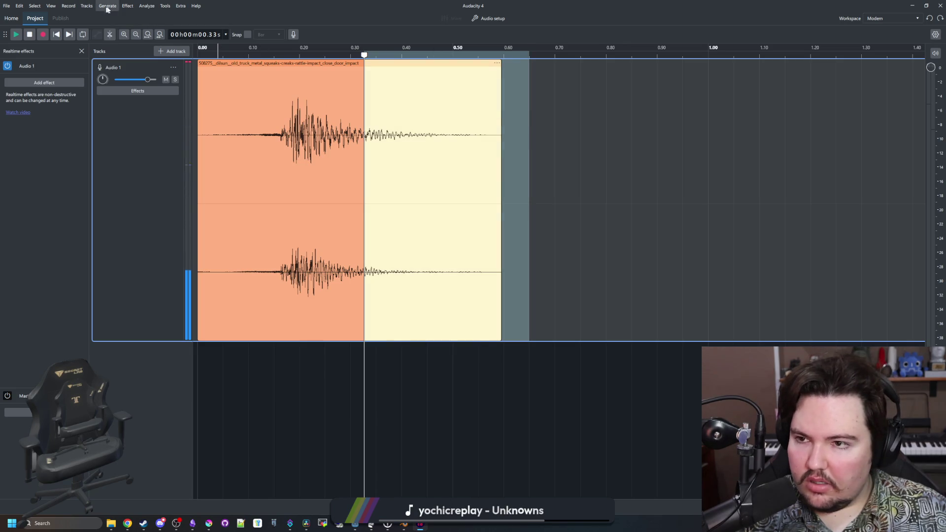
left_click(128, 5)
mouse_move(177, 80)
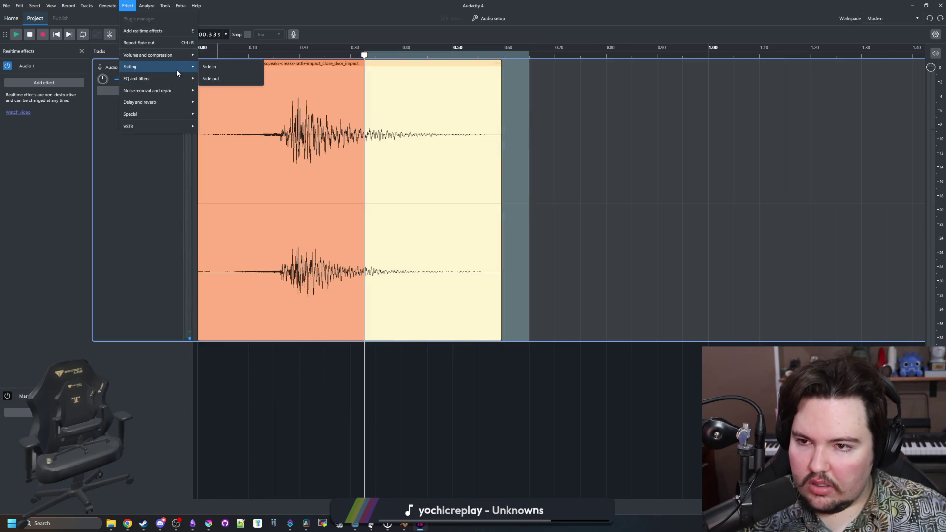
left_click(212, 78)
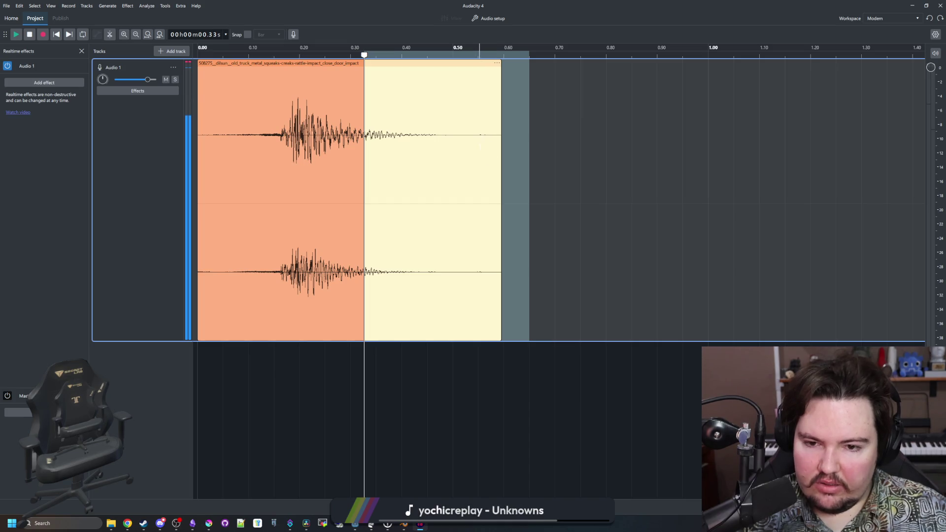
- Play back the faded clip and shorten the Audio 1 track's height
left_click_drag(473, 148, 485, 148)
key("space")
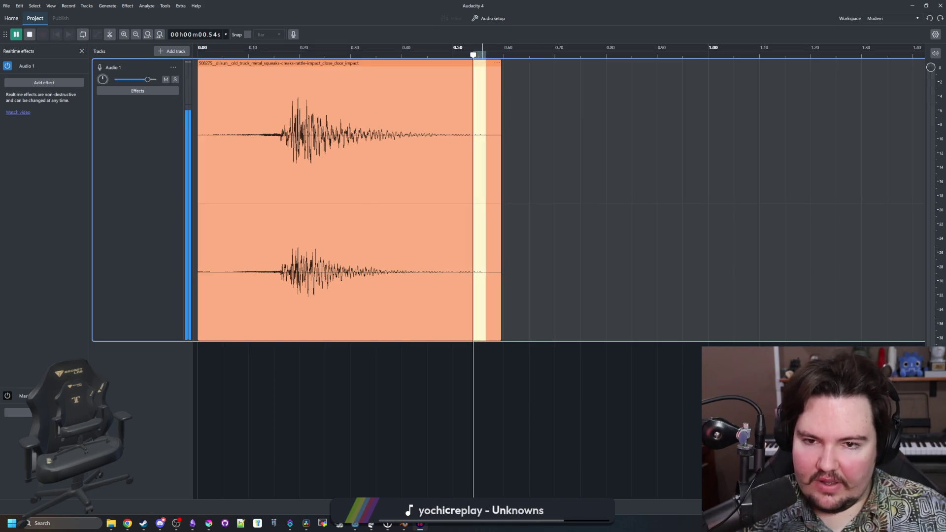
left_click(544, 229)
key("space")
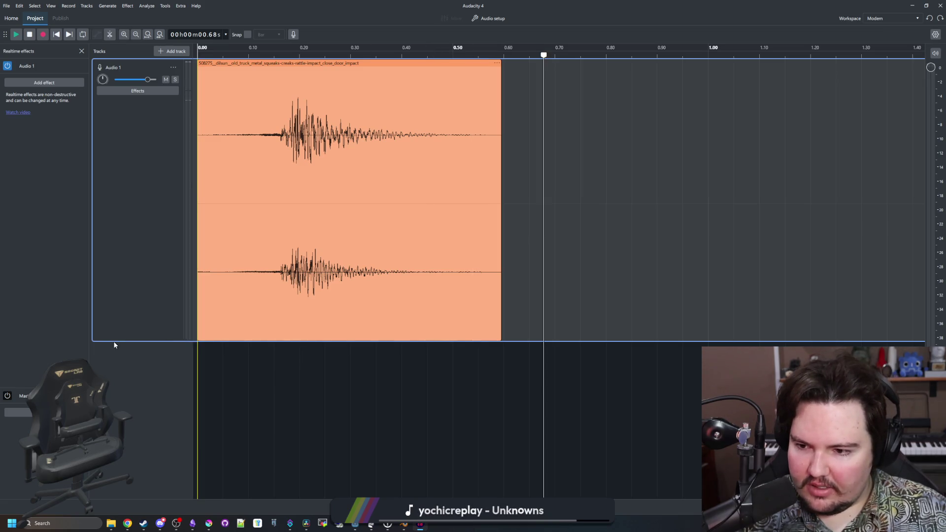
mouse_move(127, 341)
left_mouse_down()
mouse_move(122, 495)
mouse_move(139, 93)
mouse_move(152, 266)
mouse_move(114, 517)
mouse_move(131, 326)
mouse_move(126, 129)
mouse_move(116, 350)
mouse_move(120, 269)
left_mouse_up()
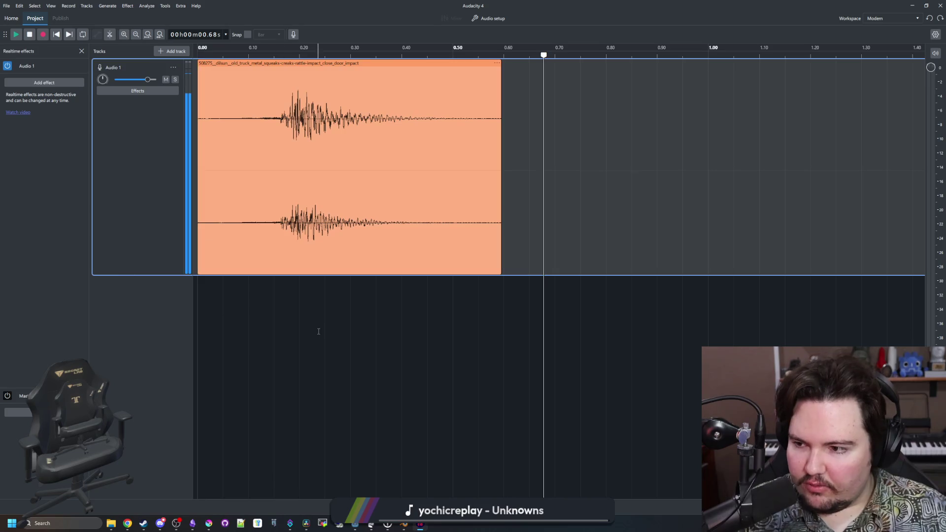
left_click(316, 335)
left_click(381, 326)
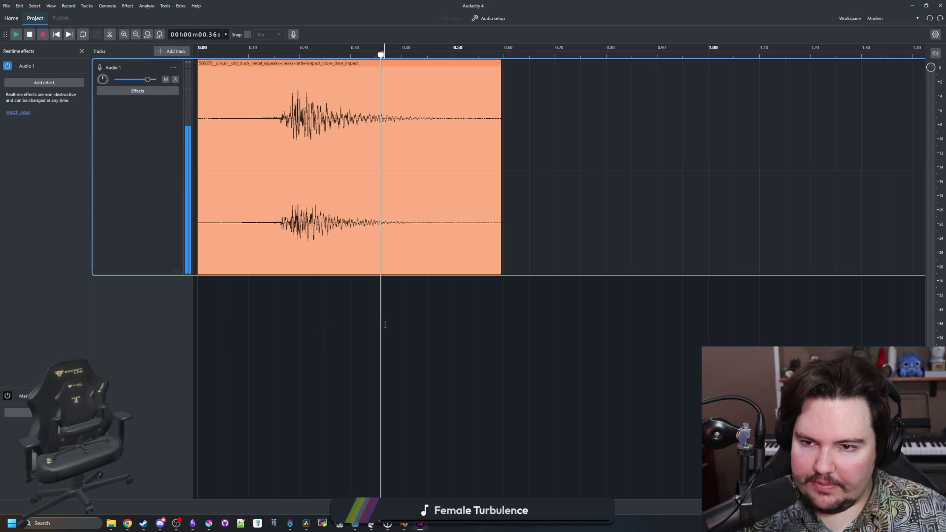
left_click(489, 19)
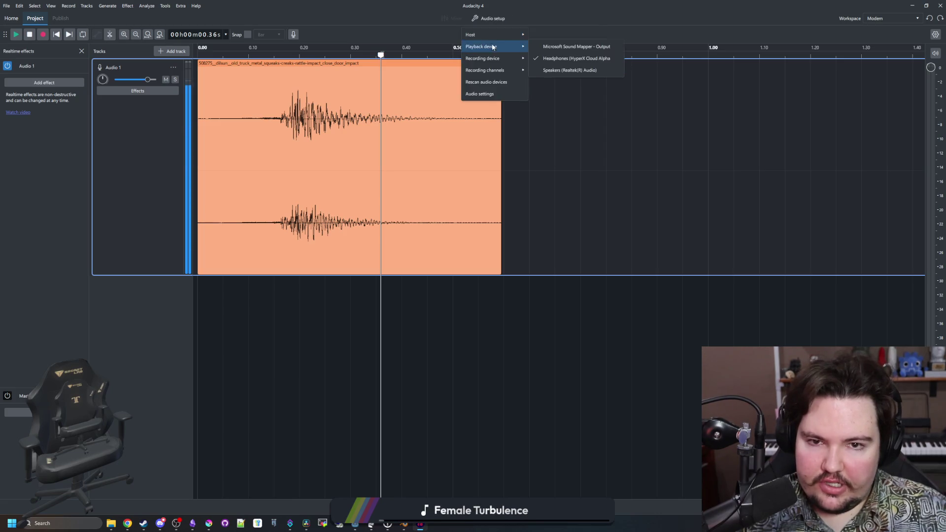
mouse_move(490, 66)
left_click(555, 123)
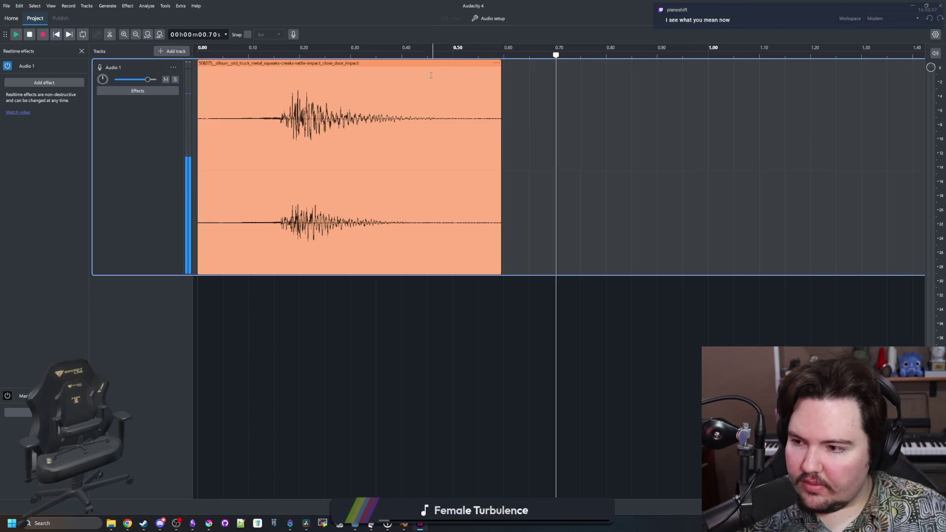
left_click(590, 247)
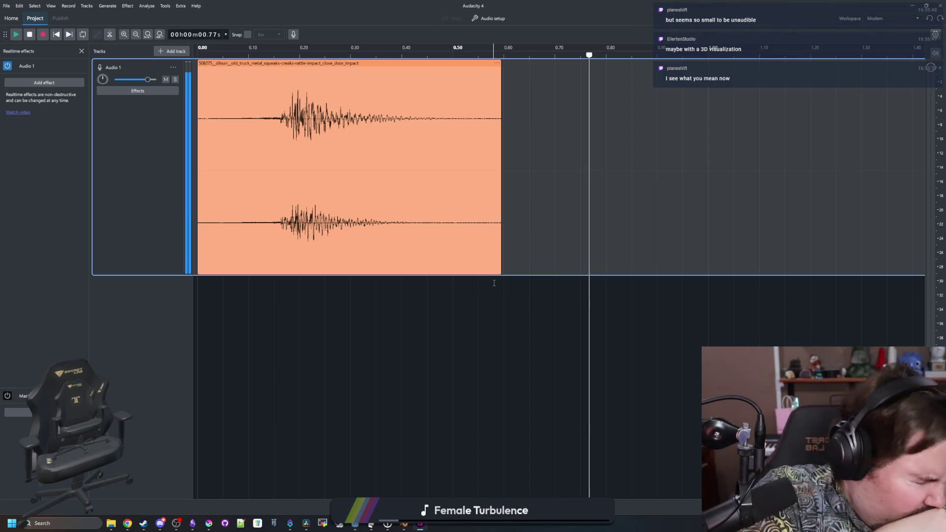
left_click(384, 320)
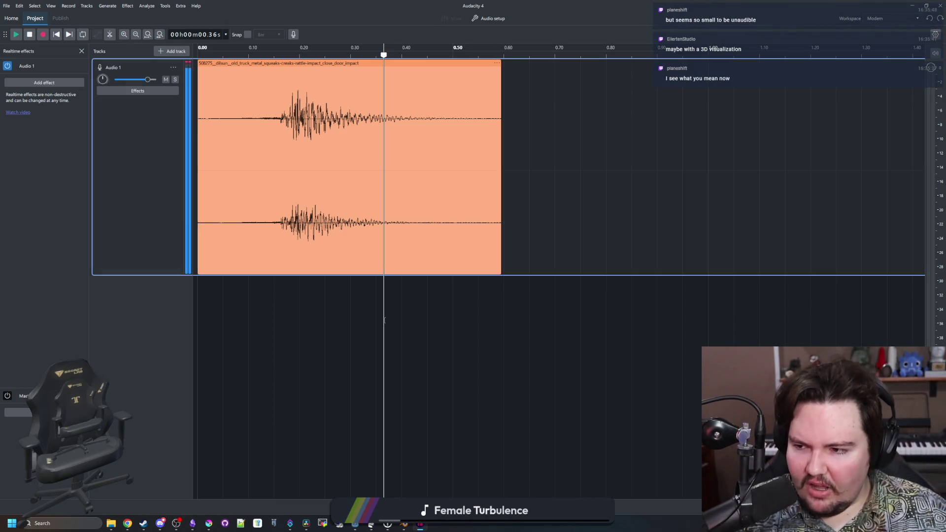
left_click(448, 332)
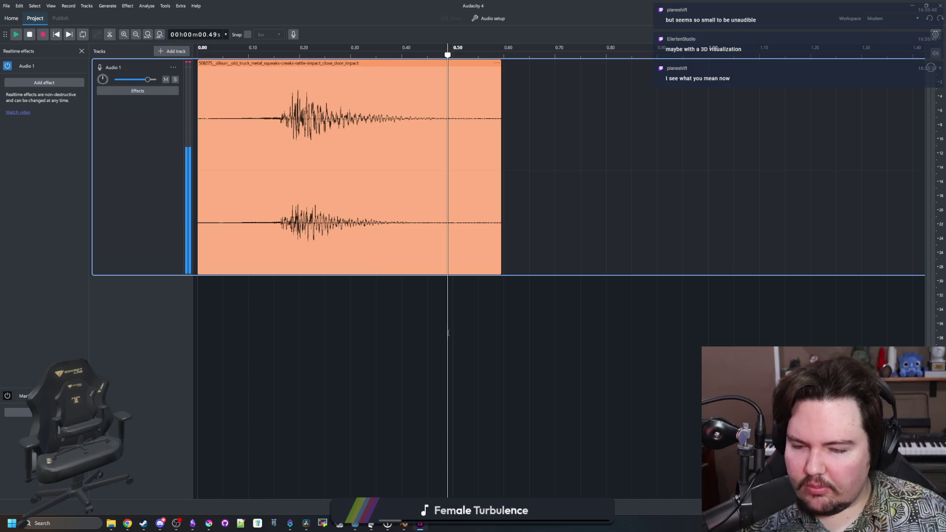
left_click(424, 53)
left_click(397, 57)
mouse_move(397, 55)
left_mouse_down()
mouse_move(198, 55)
mouse_move(539, 55)
mouse_move(479, 55)
left_mouse_up()
key("space")
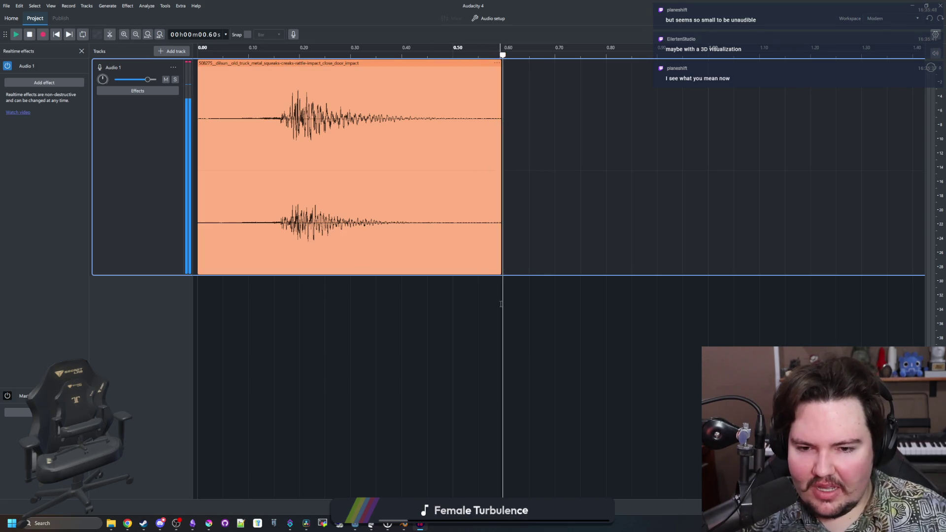
- Select the whole door-impact clip and check positions between 0.11 and 0.49 s
left_click(432, 312)
left_click(286, 320)
left_click(329, 320)
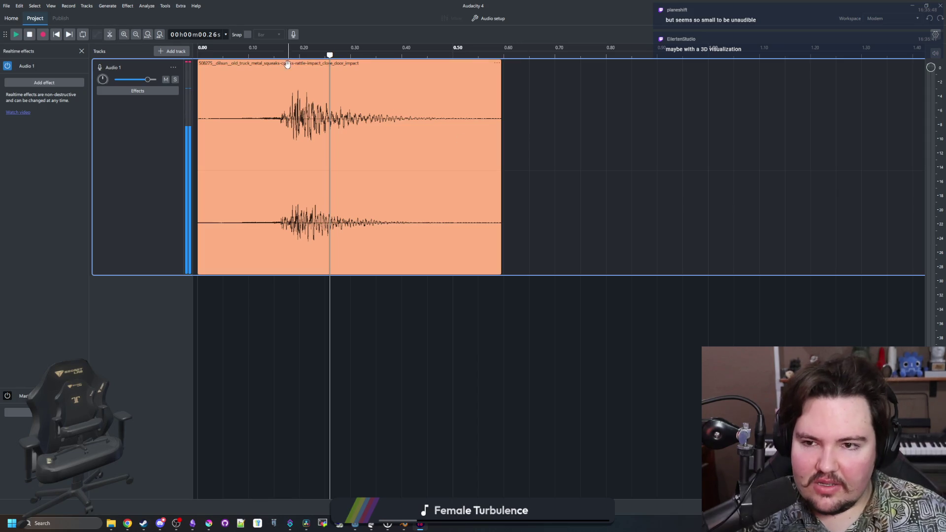
double_click(322, 91)
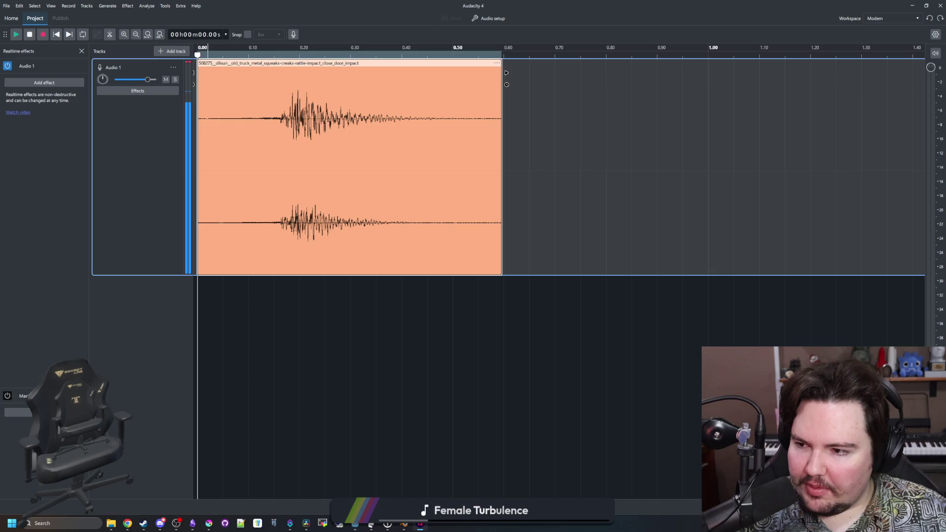
left_click(450, 316)
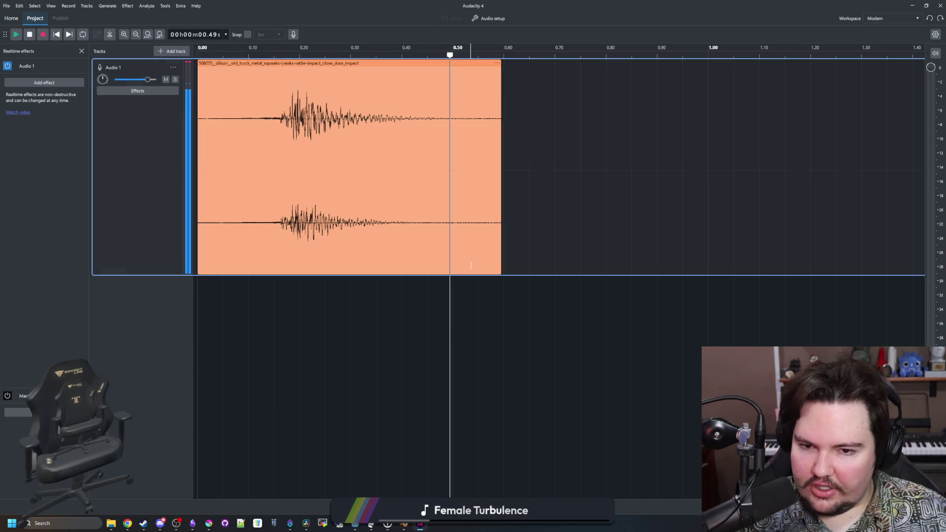
left_click_drag(484, 277, 228, 308)
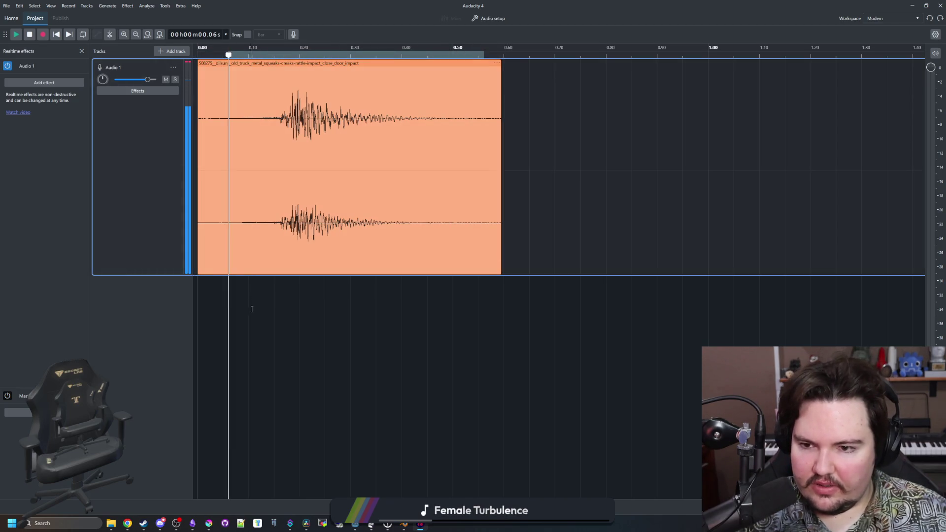
left_click(252, 310)
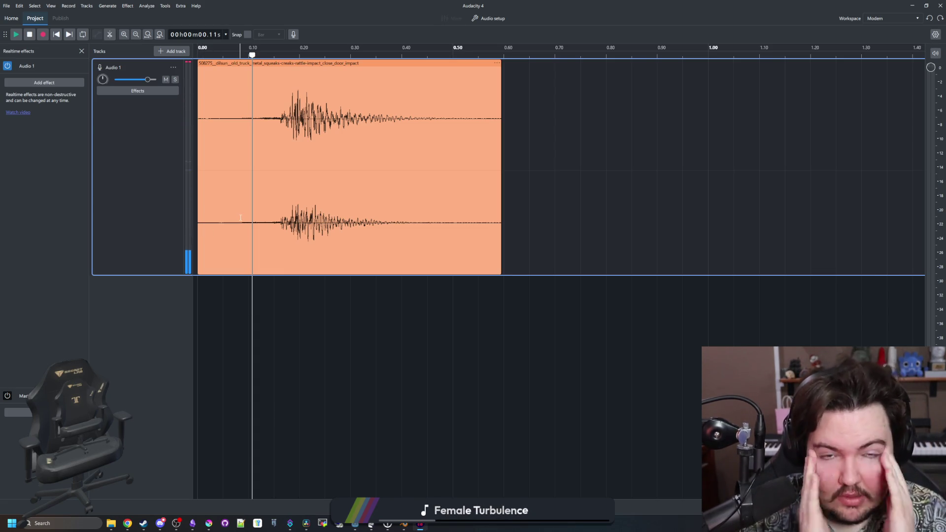
left_click(408, 313)
left_click(325, 285)
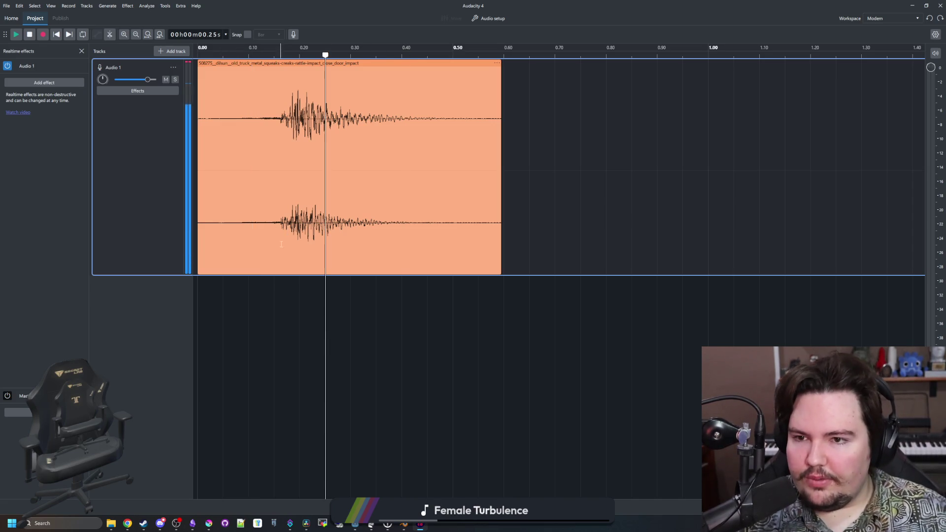
- Play the clip from the start through its end, then open File > Export audio
left_click(202, 56)
left_click(293, 82)
key("space")
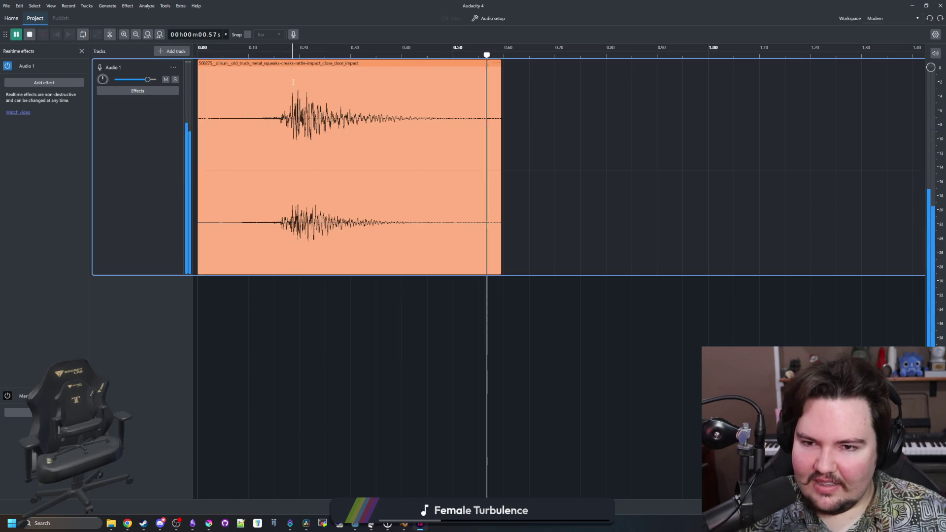
left_click(196, 58)
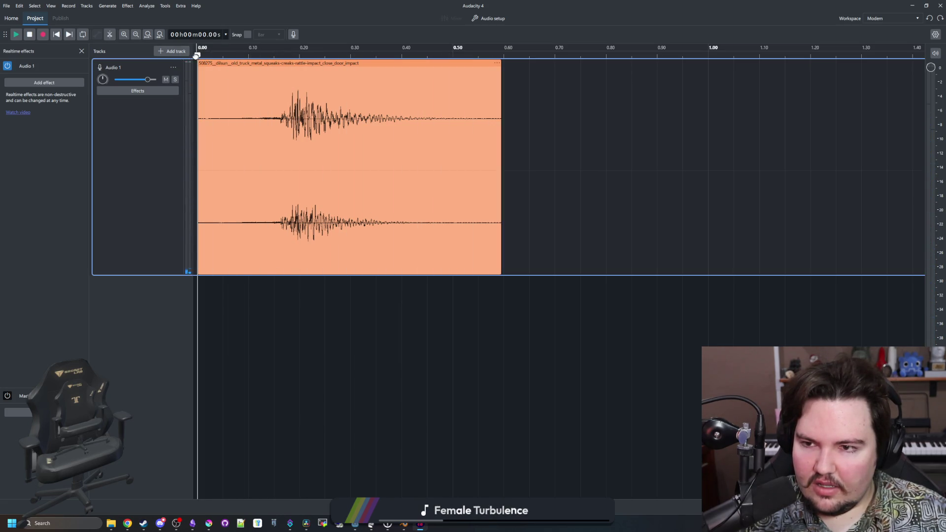
key("space")
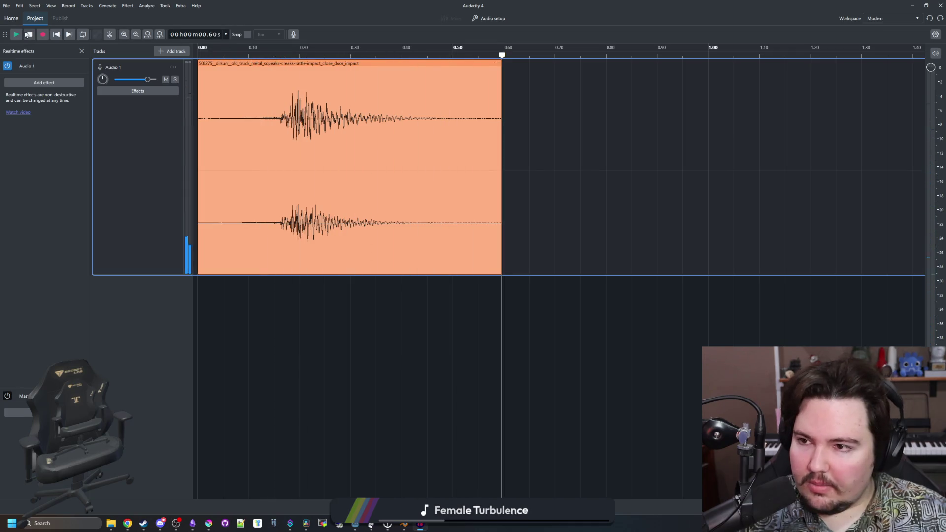
left_click(7, 6)
left_click(31, 101)
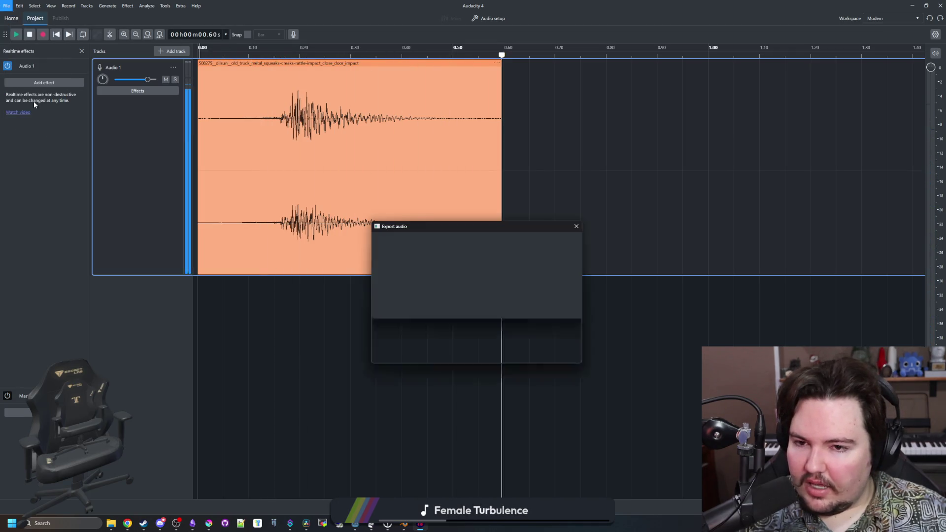
- Try exporting only selected audio, dismiss the no-selection error, and close the export dialog
left_click(470, 252)
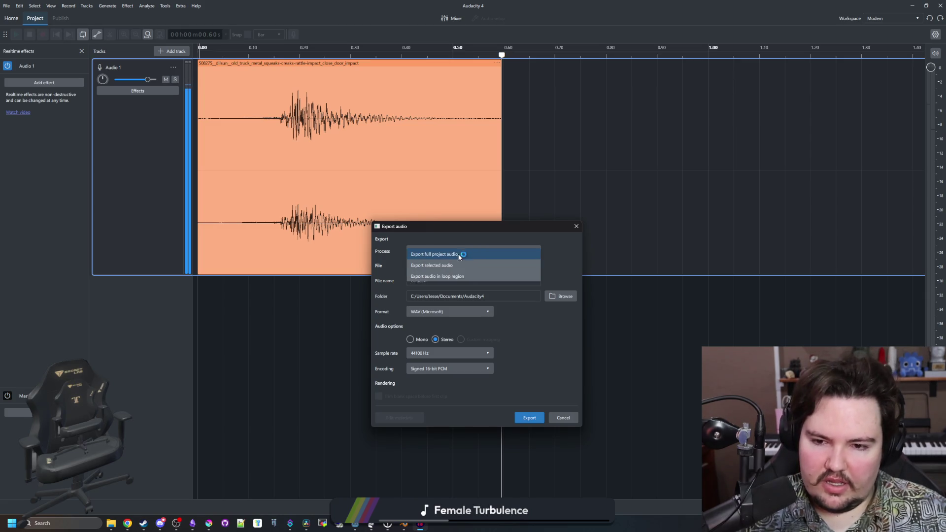
left_click(432, 265)
left_click(560, 297)
left_click(576, 226)
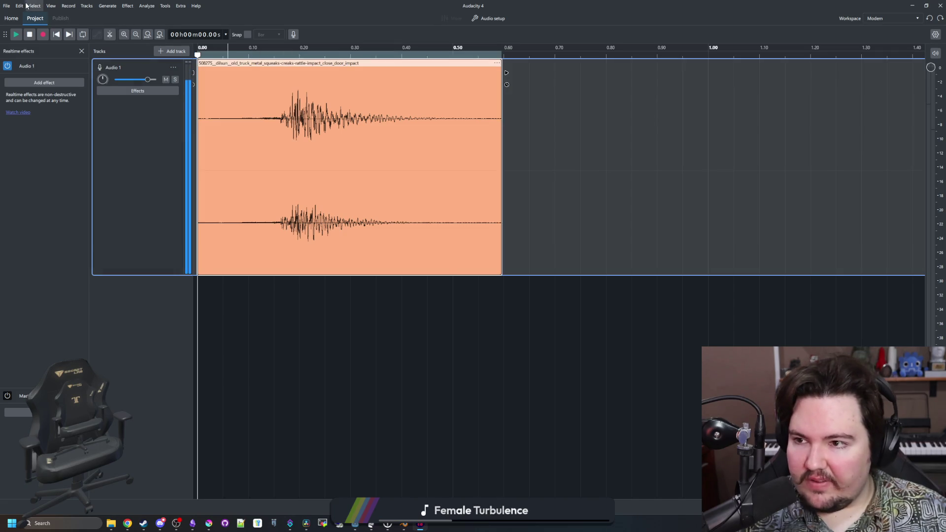
- Reopen the export settings and begin typing a new file name over Untitled
left_click(6, 6)
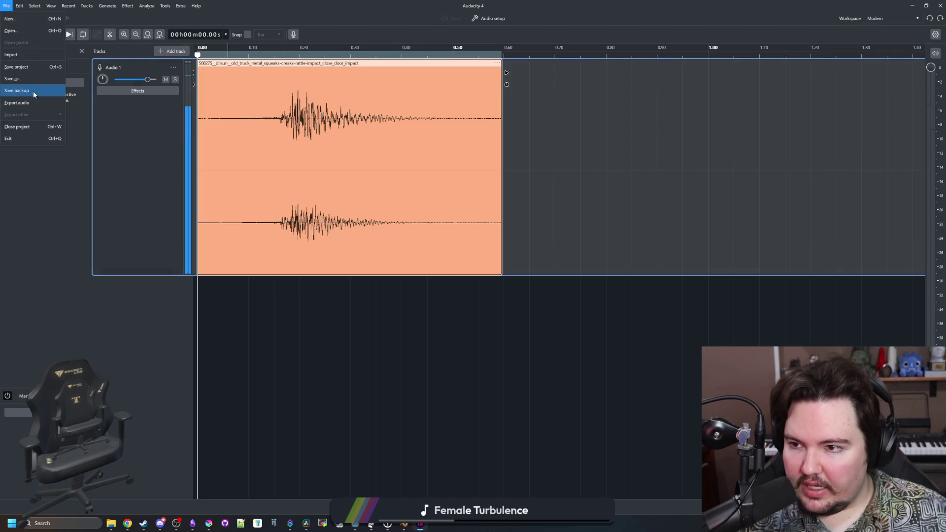
left_click(35, 106)
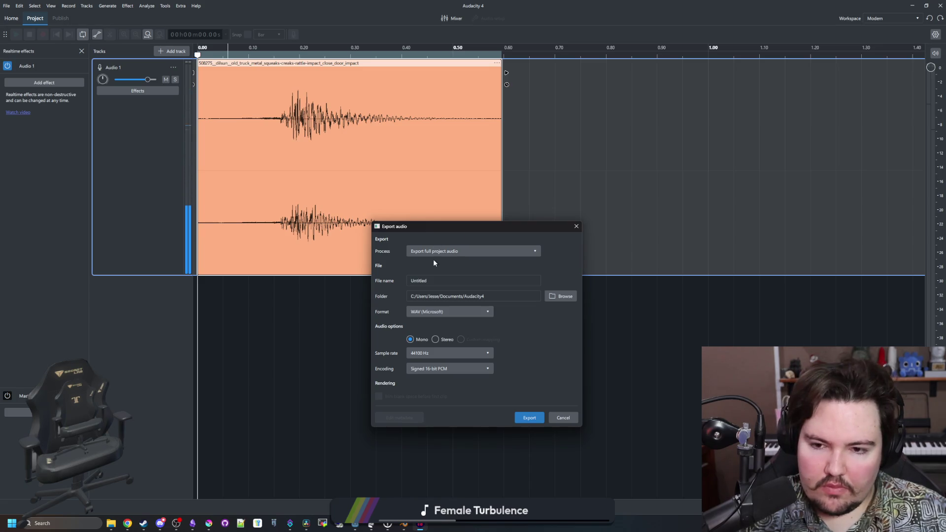
key("Tab")
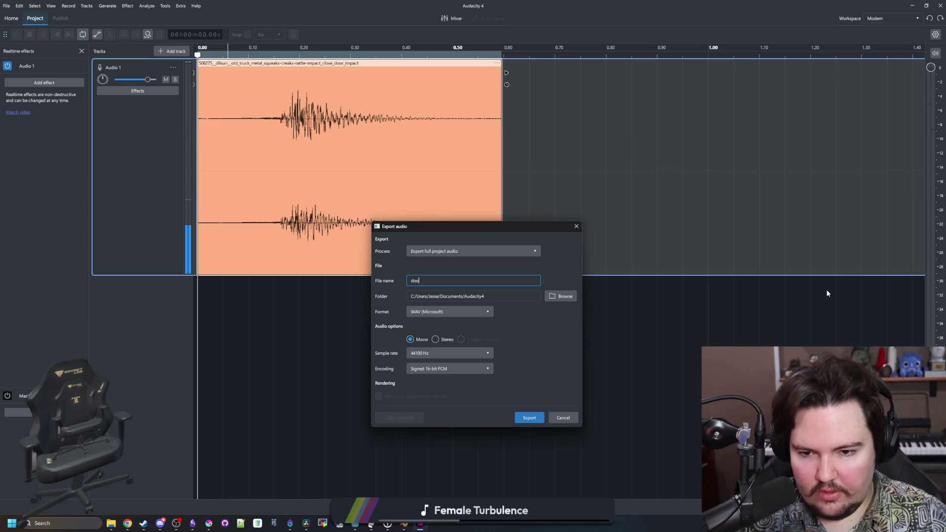
type("r_c")
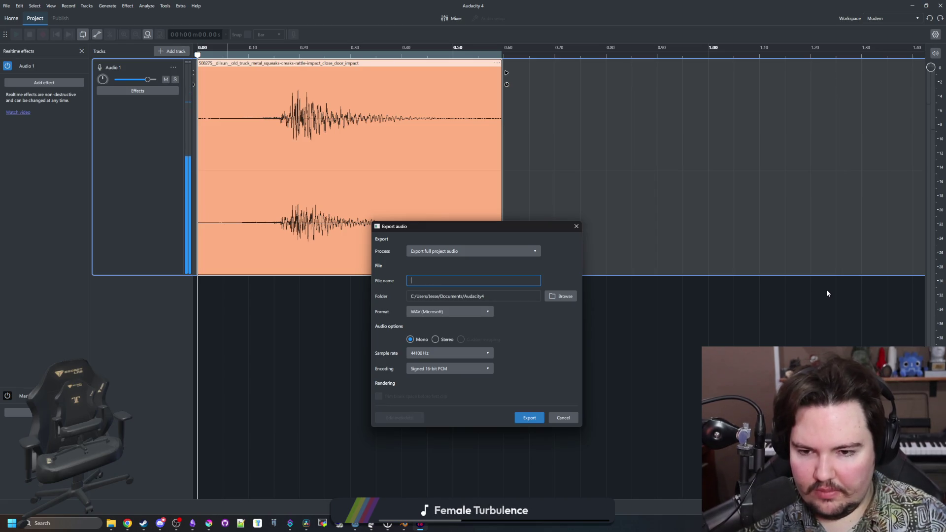
type("rafte")
type("ose")
- Browse to the maze-game project's Sounds > Effects folder as the export destination
left_click(557, 299)
left_click_drag(552, 241, 404, 118)
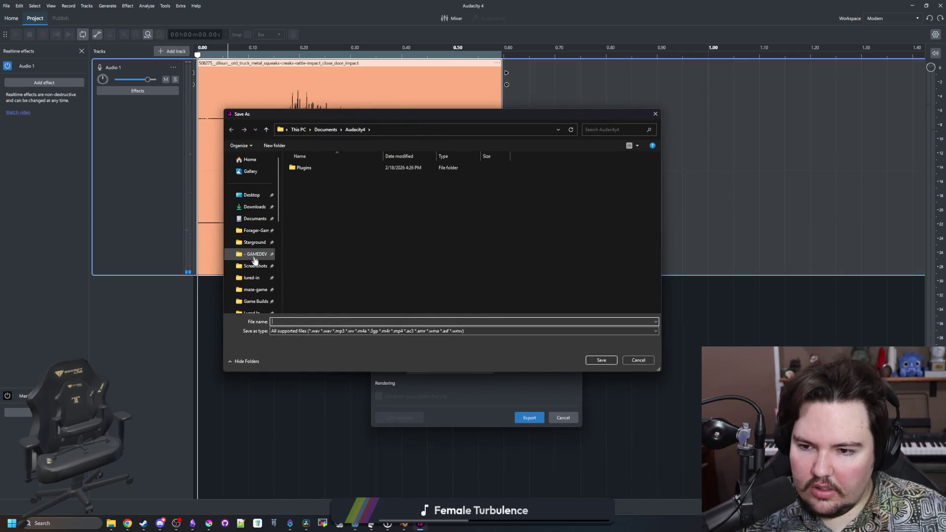
left_click(256, 290)
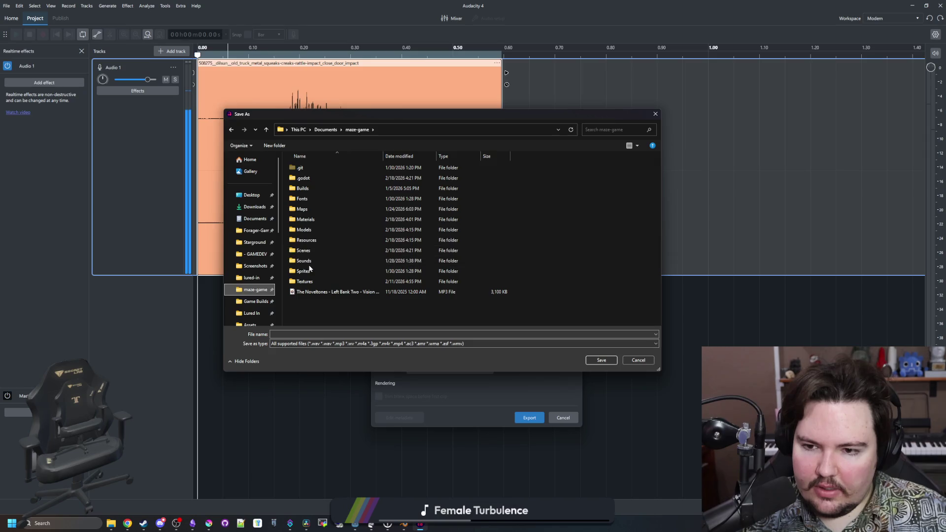
double_click(312, 261)
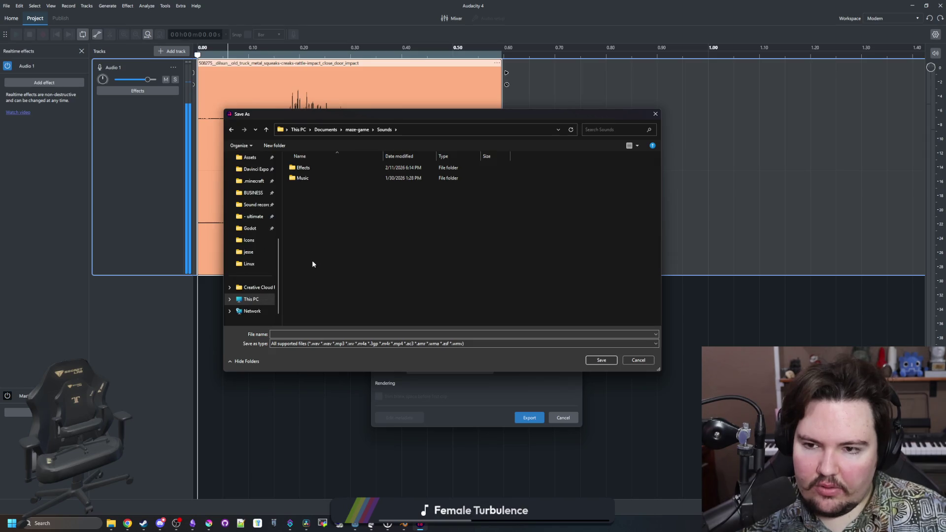
double_click(309, 170)
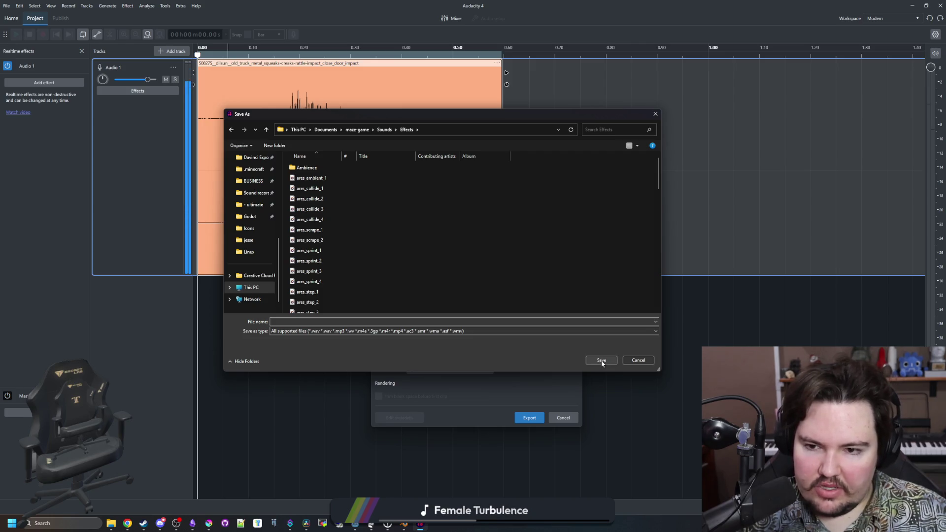
- Name the export file crafter_door_close and confirm the Sounds/Effects folder
left_click(335, 321)
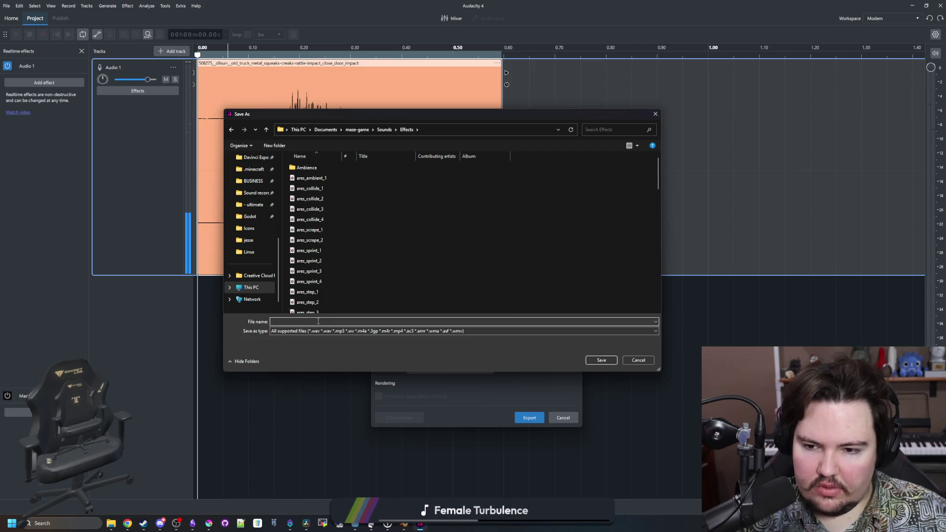
mouse_move(362, 114)
left_mouse_down()
mouse_move(649, 134)
mouse_move(645, 96)
mouse_move(661, 76)
left_mouse_up()
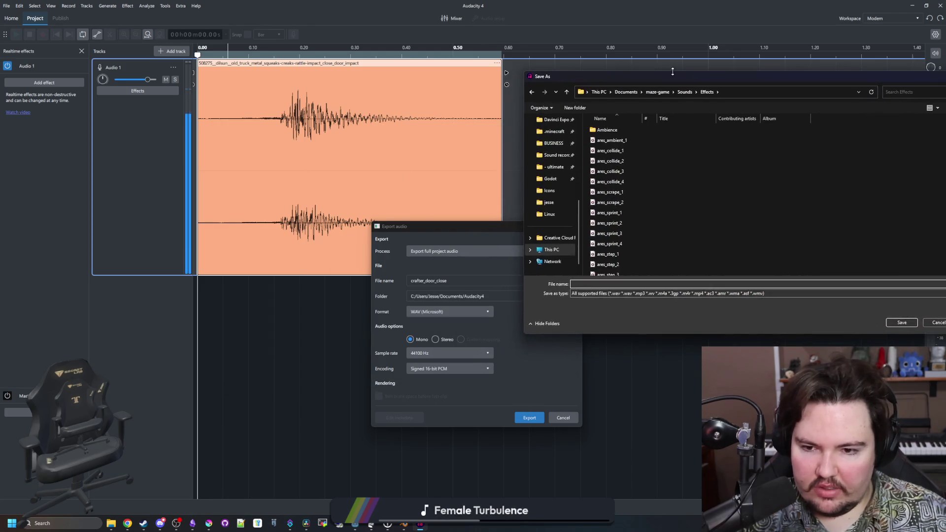
type("c")
key("BackSpace")
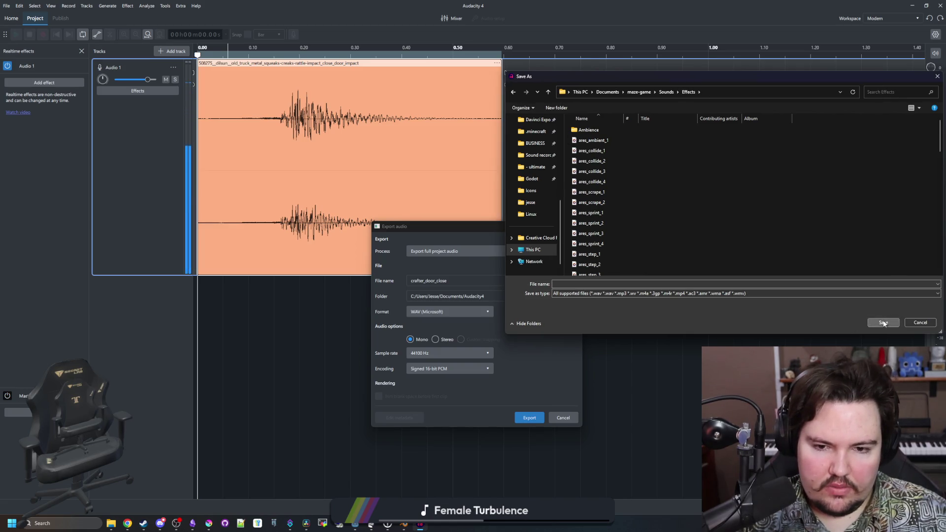
left_click(667, 91)
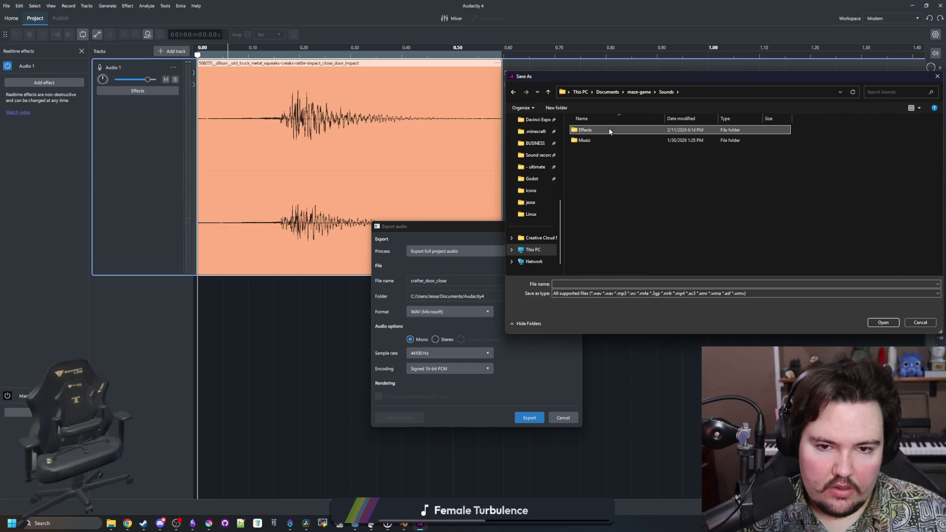
left_click(882, 323)
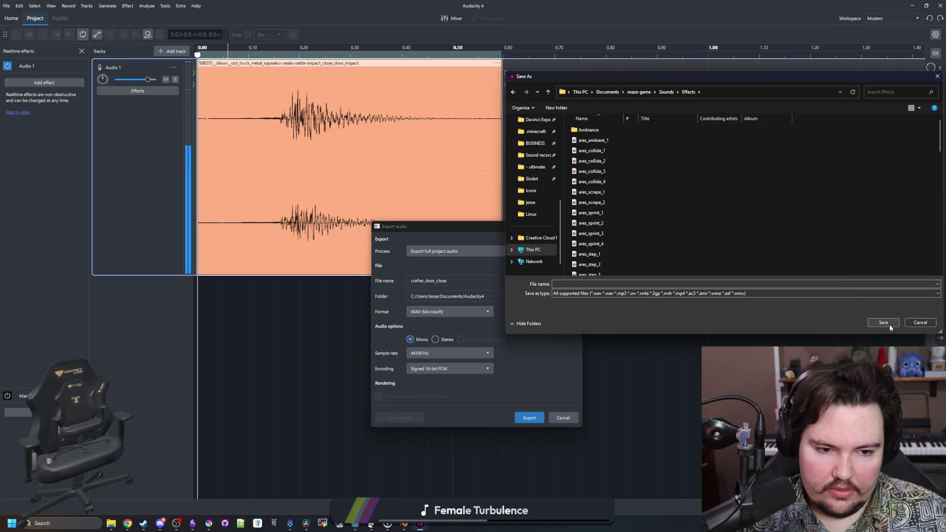
left_click(729, 284)
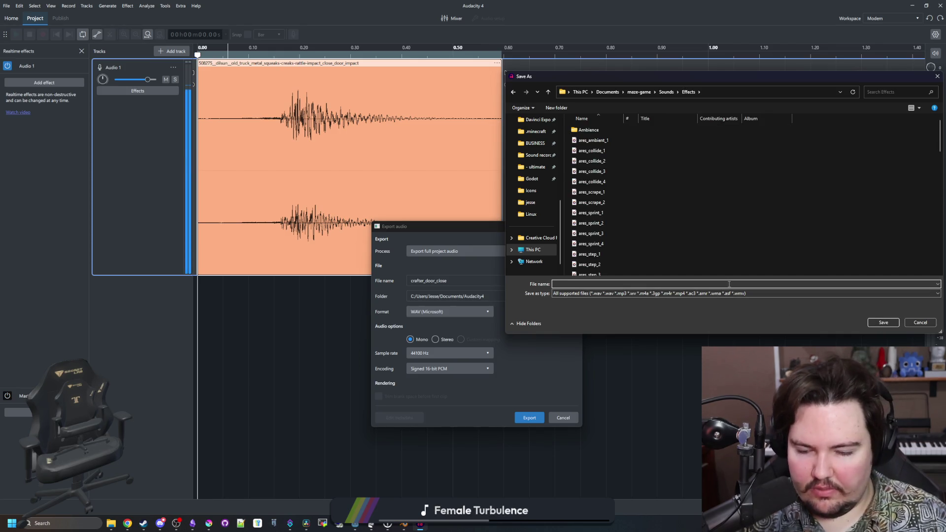
type("crafter_door_")
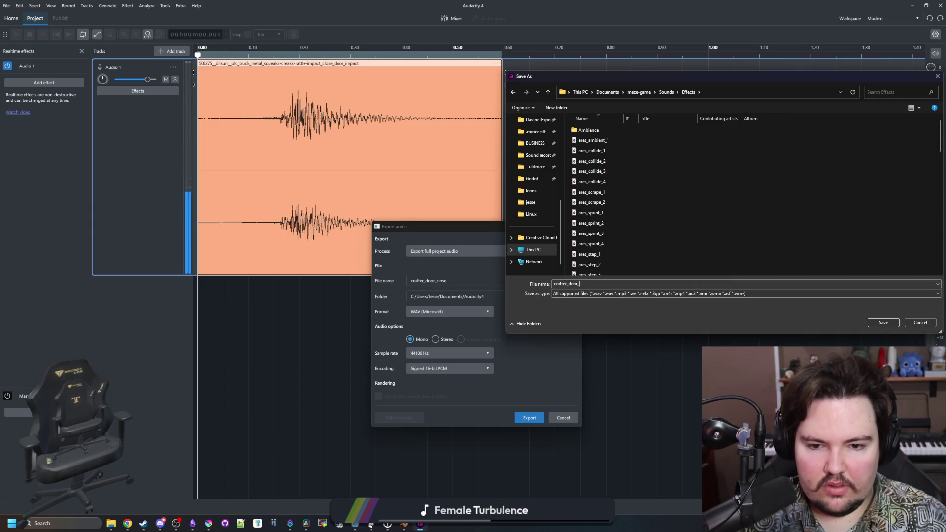
type("close")
left_click(883, 323)
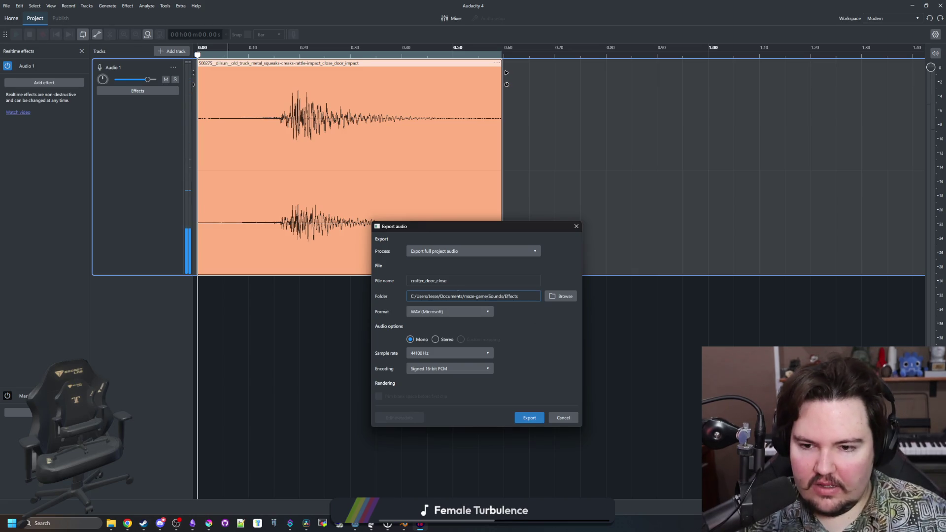
- Set export to stereo, WAV (Microsoft), Signed 16-bit PCM at 48000 Hz
left_click(436, 340)
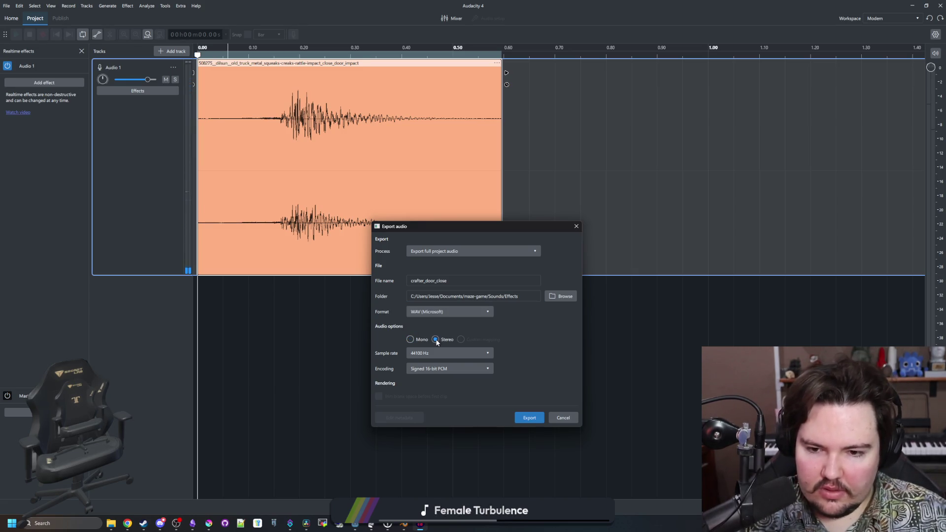
left_click(441, 312)
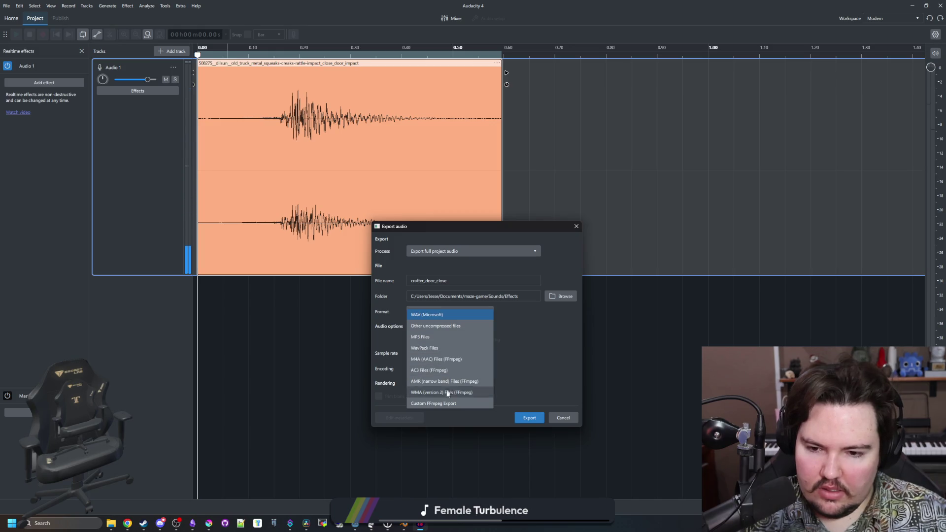
left_click(437, 315)
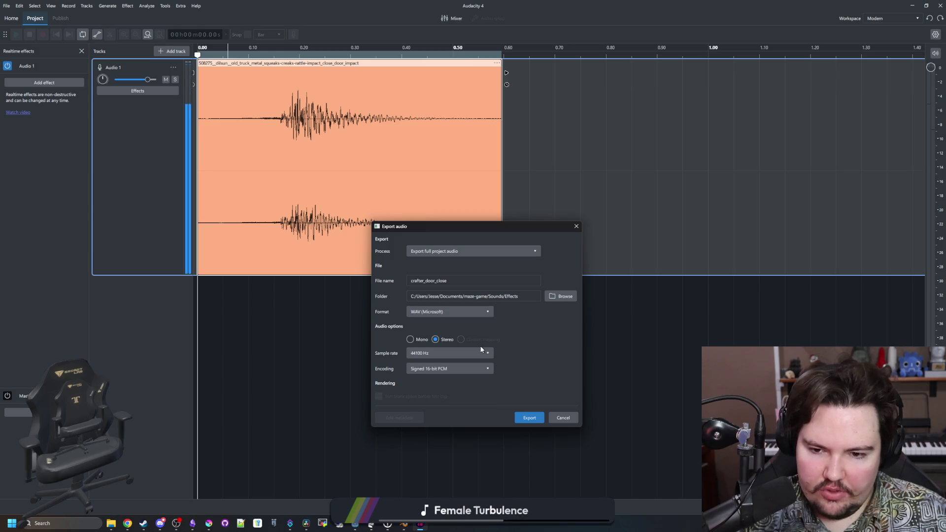
left_click(448, 368)
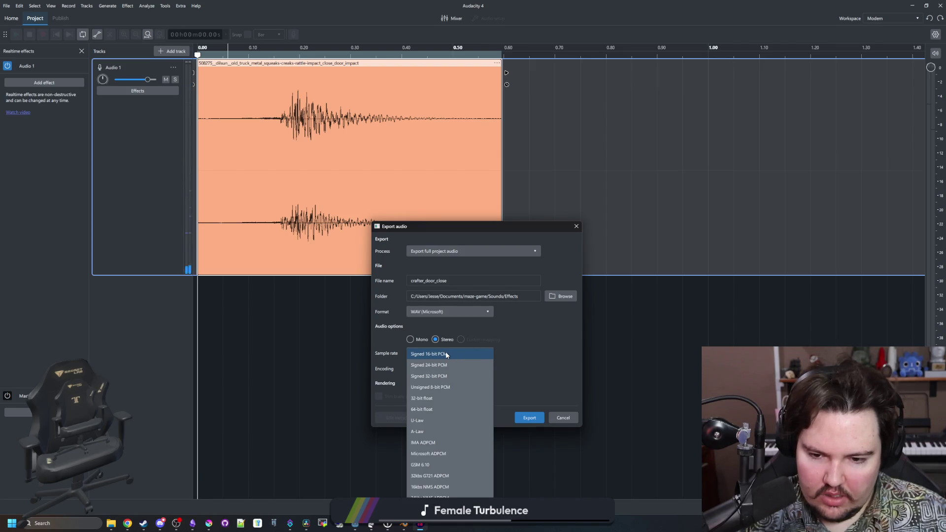
left_click(446, 353)
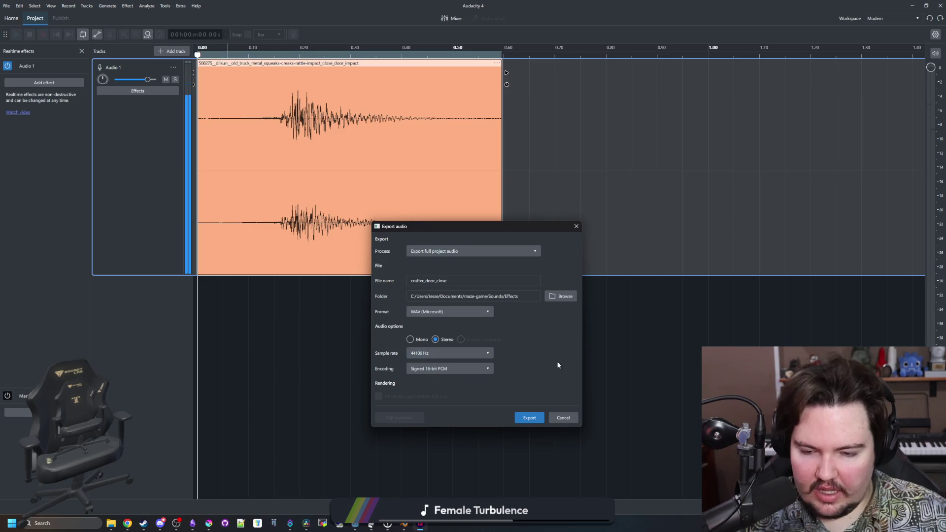
left_click(446, 353)
left_click(433, 365)
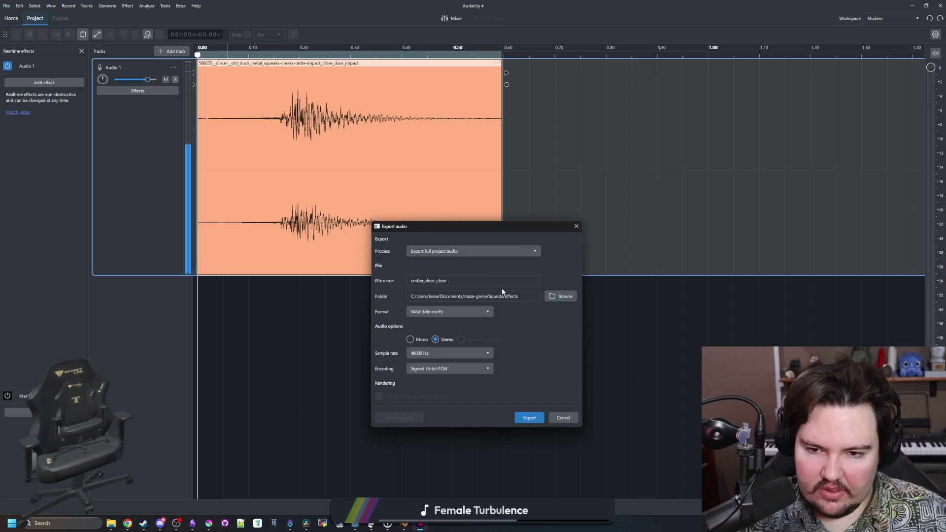
- After selected-audio and loop-region errors, export the full project audio as WAV
left_click(460, 254)
left_click(450, 269)
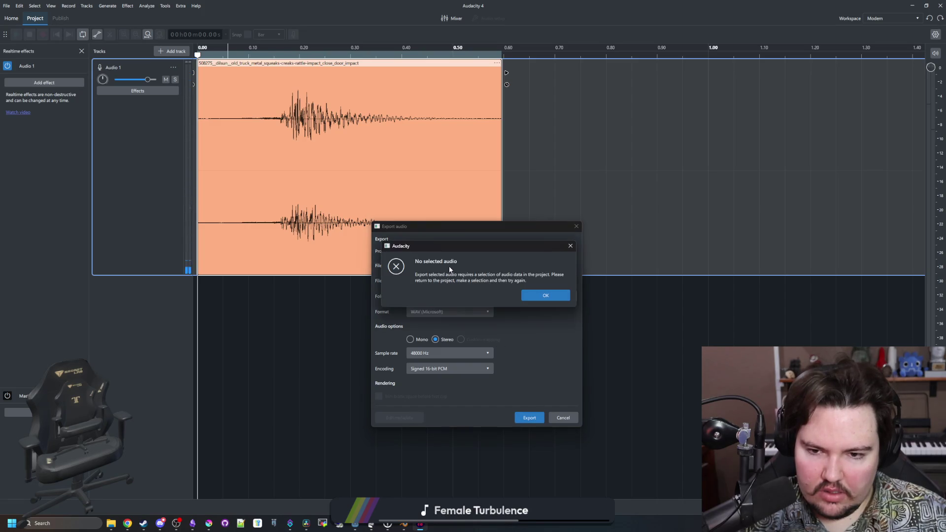
left_click(557, 295)
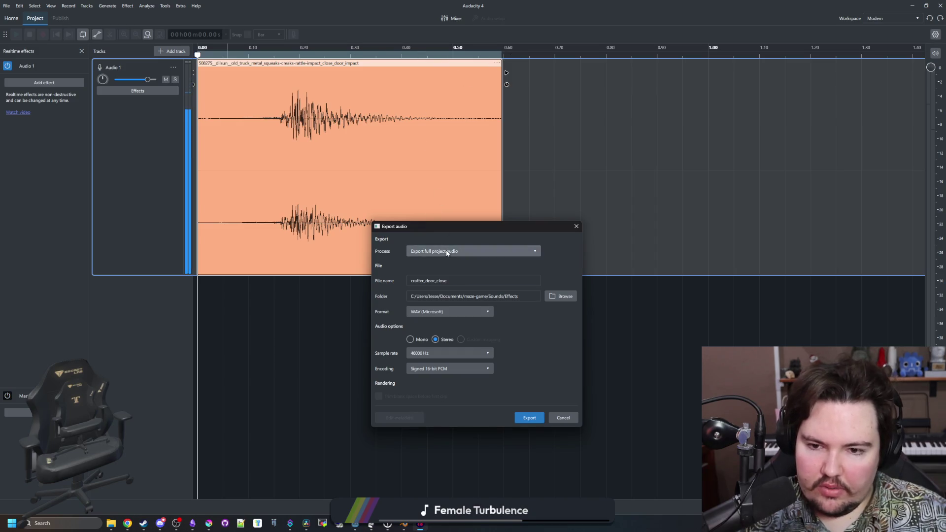
left_click(446, 252)
left_click(444, 277)
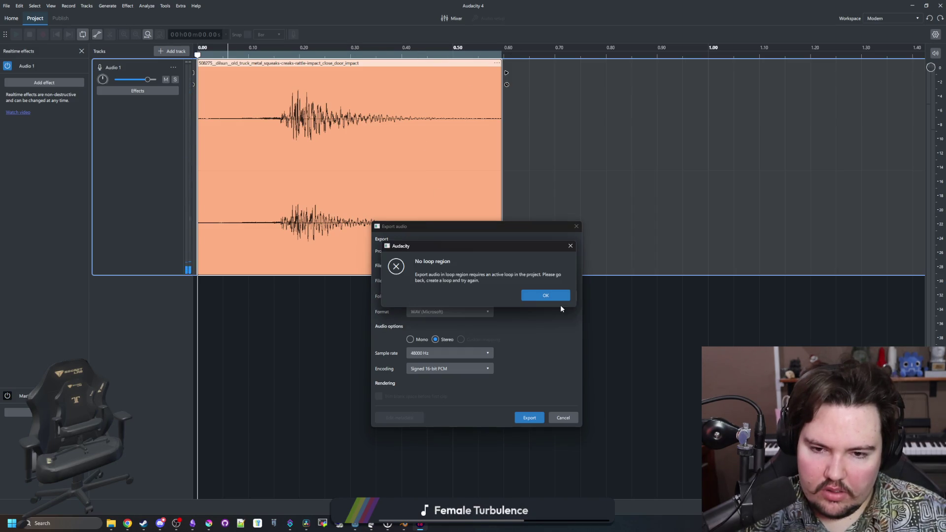
left_click(557, 296)
left_click(443, 252)
left_click(443, 255)
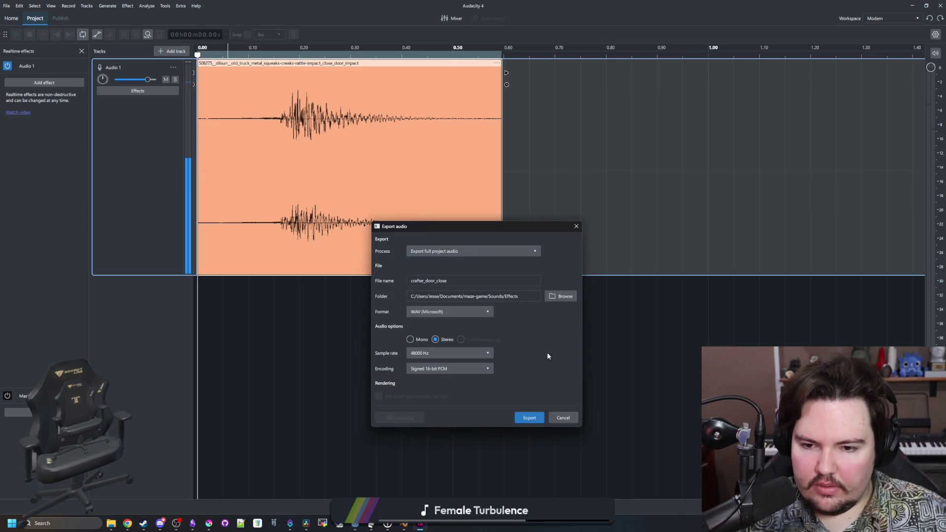
left_click(528, 417)
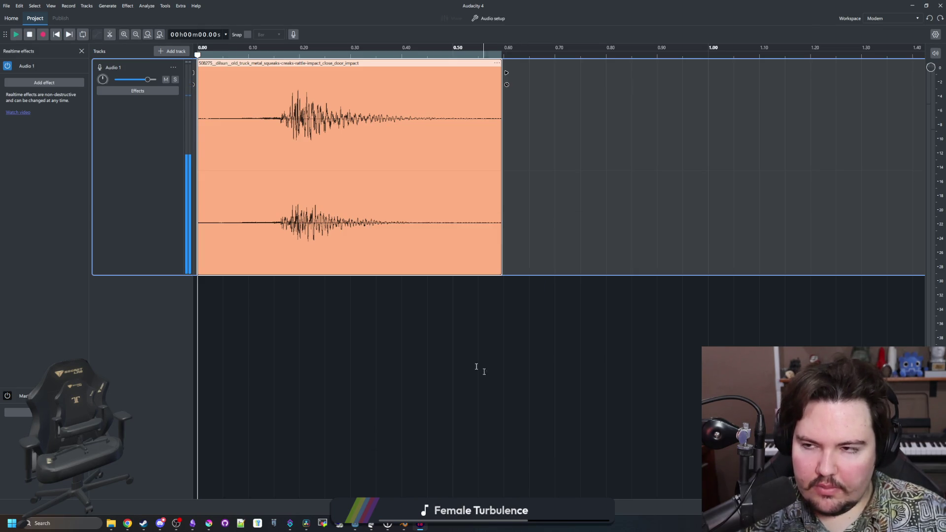
- Switch from Audacity to Godot, check the debugger's six errors, and stop the running game
left_click(912, 5)
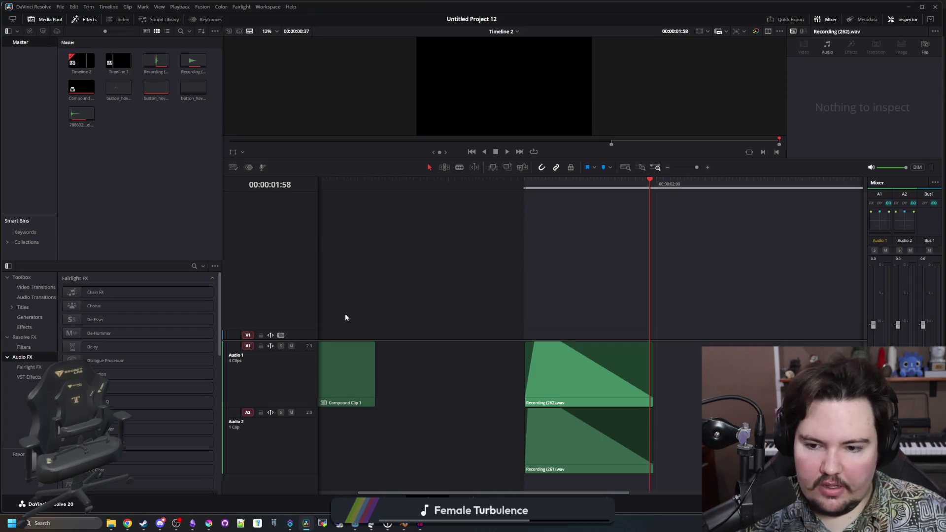
mouse_move(355, 523)
left_click(443, 460)
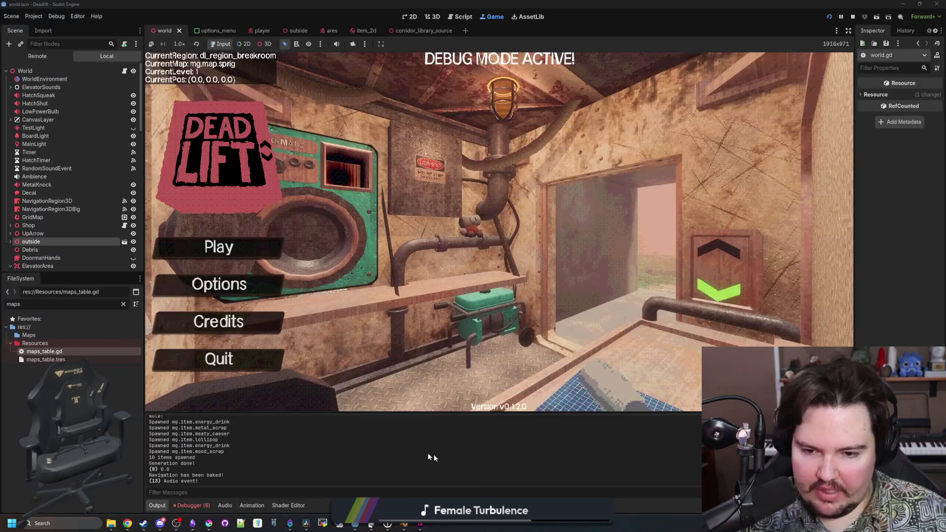
left_click(194, 505)
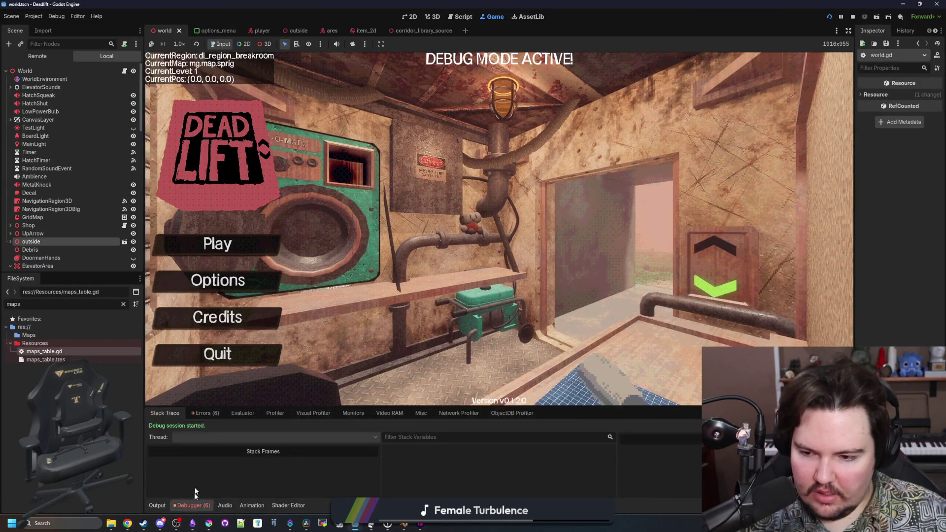
left_click(207, 417)
key("F8")
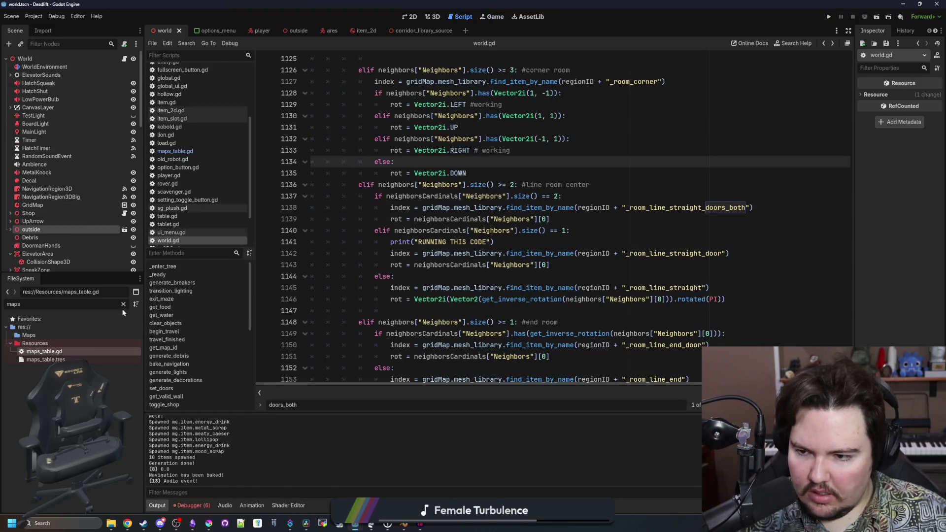
- Filter the FileSystem for 'door' and preview crafter_door_close.wav in the Inspector
left_click(123, 304)
type("door")
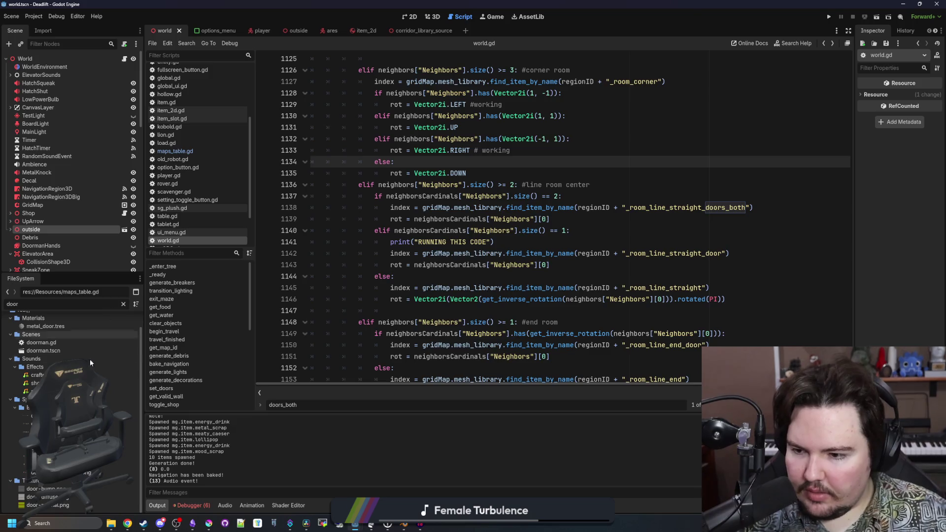
left_click(73, 375)
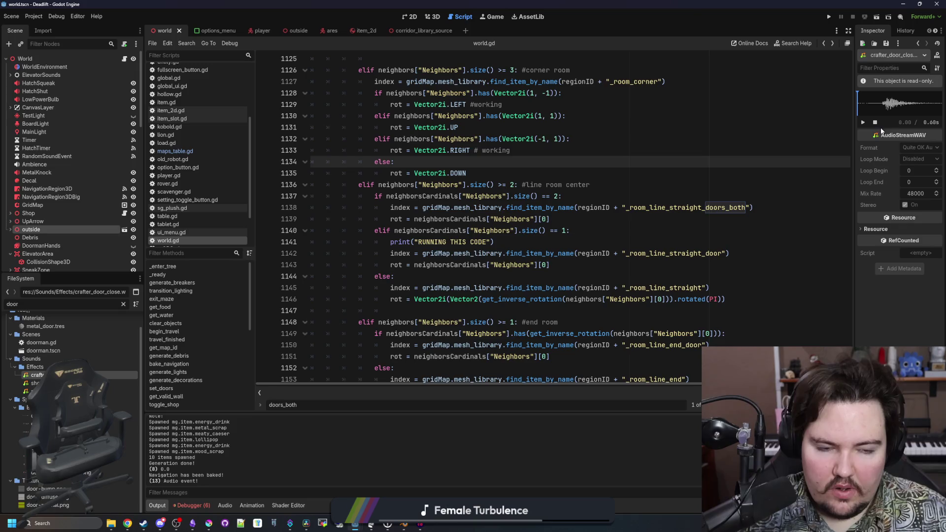
left_click(864, 121)
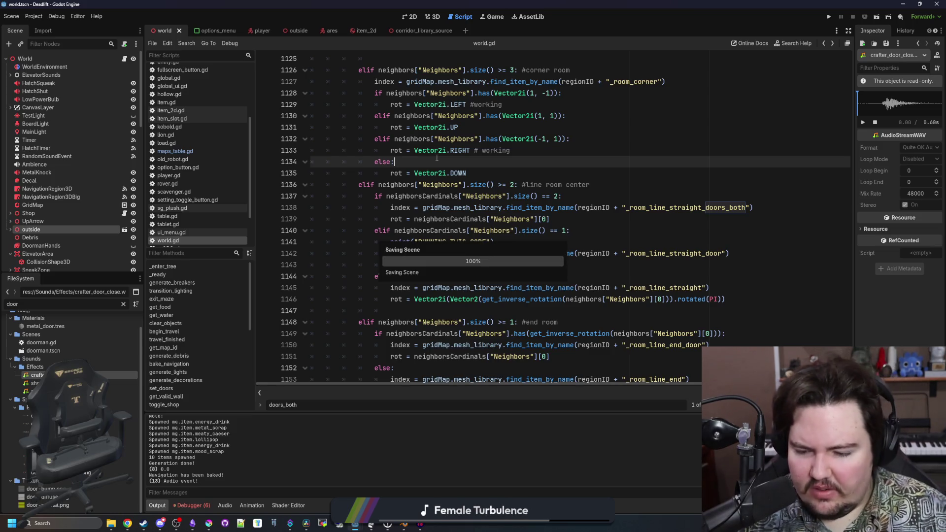
- Delete the RUNNING THIS CODE print line from world.gd and save the script
left_click(410, 278)
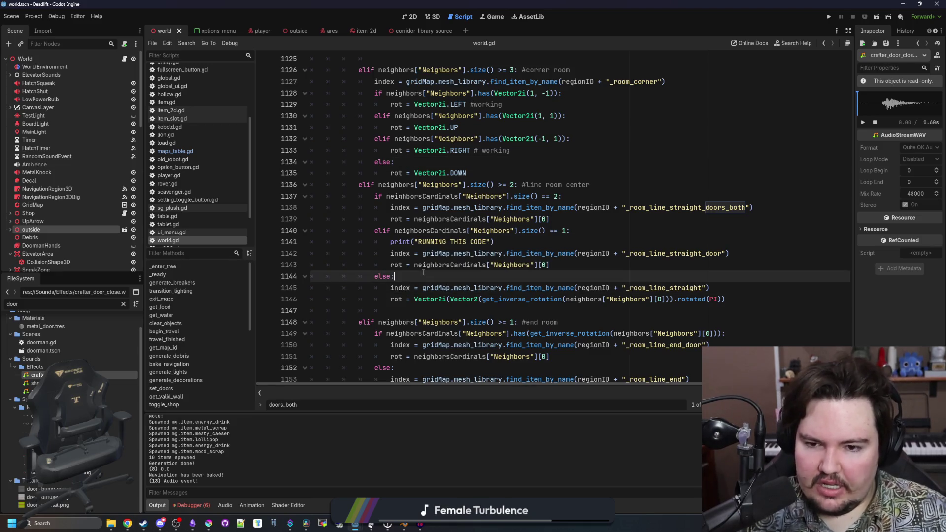
left_click_drag(510, 241, 280, 247)
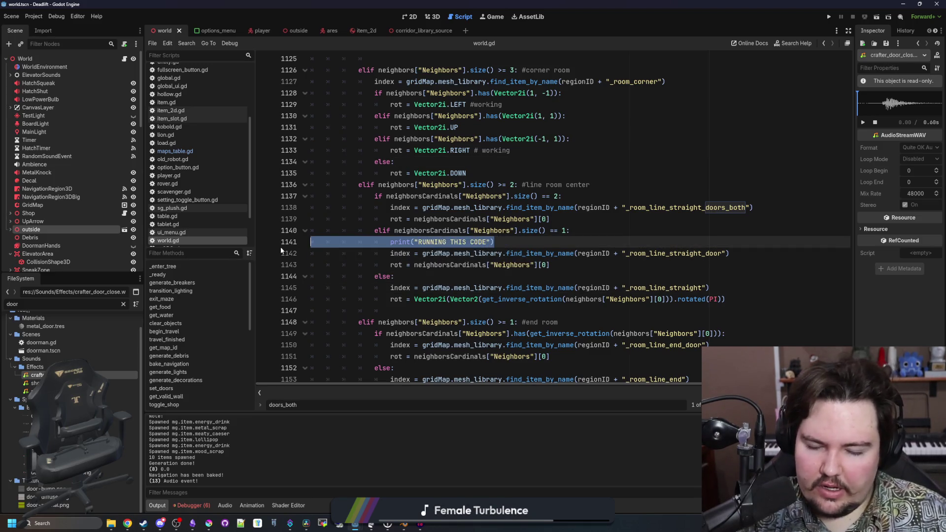
key("BackSpace")
key("BackSpace")
left_click(479, 261)
key("ctrl+s")
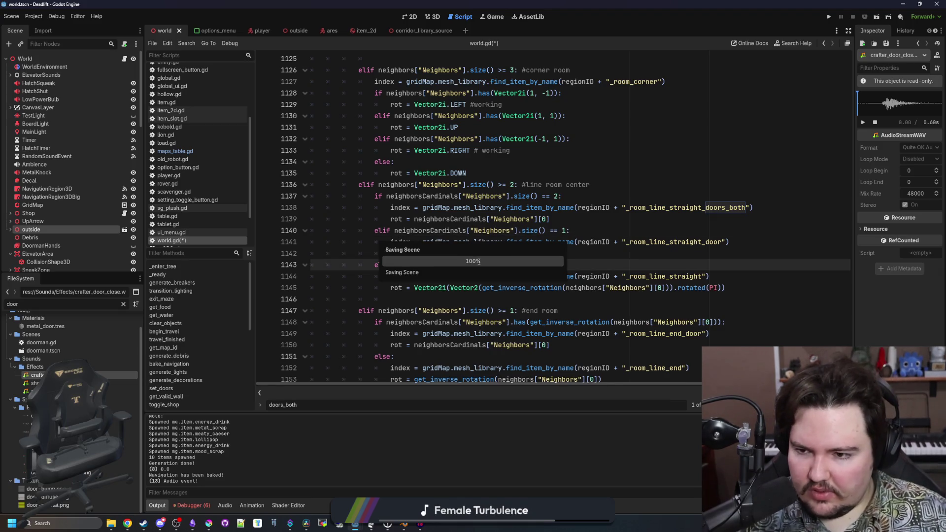
scroll(109, 238, "down", 10)
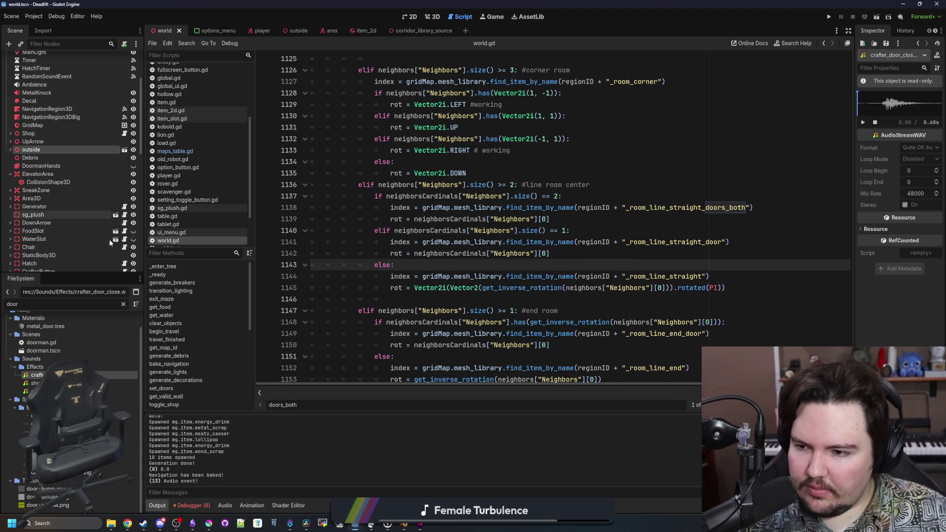
scroll(108, 238, "up", 10)
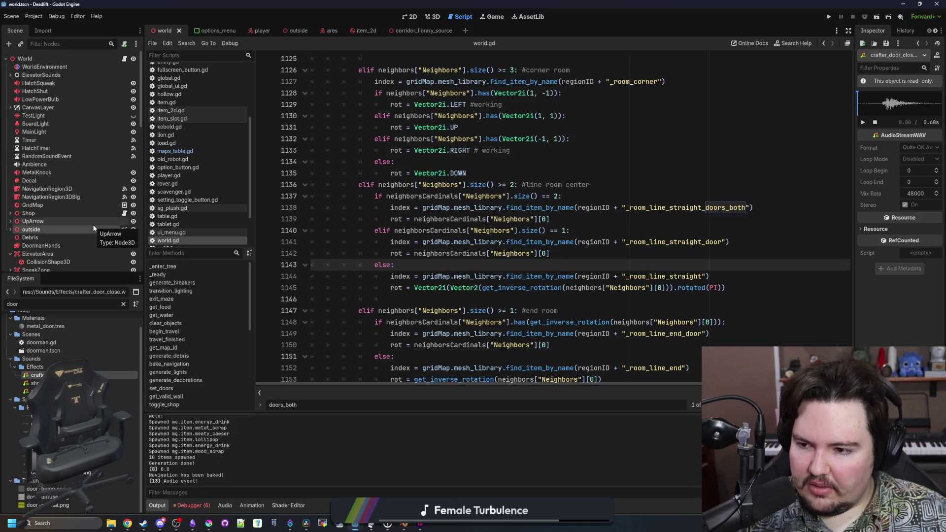
- Filter the FileSystem for 'crafter' and switch to the 3D scene view
left_click(123, 304)
type("crafter")
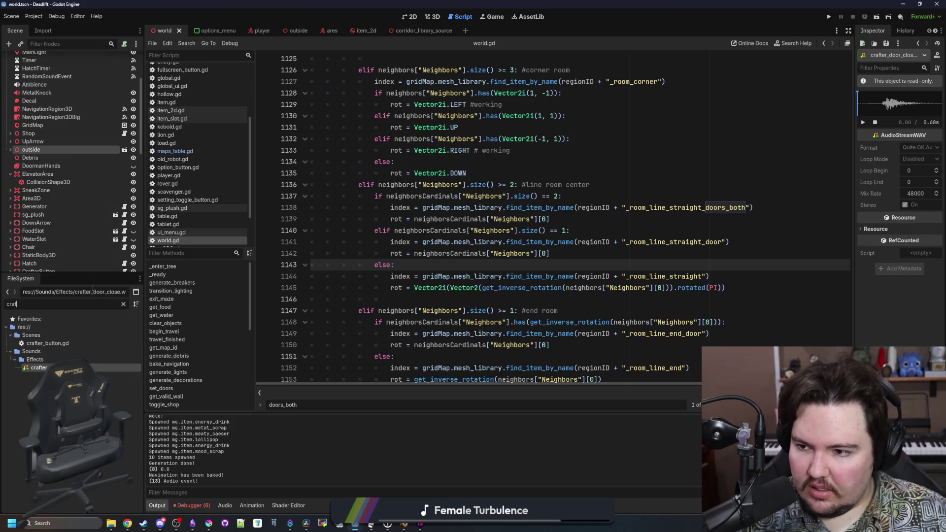
left_click(409, 16)
left_click(435, 18)
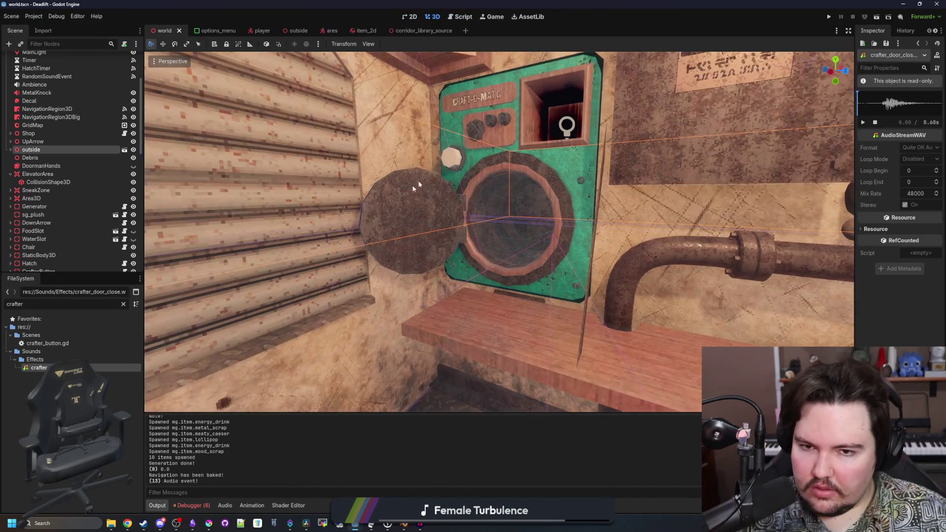
- Click through crafter parts, collapse MainMenu in the Scene dock, and select the CrafterButton node
left_click(459, 150)
left_click(451, 155)
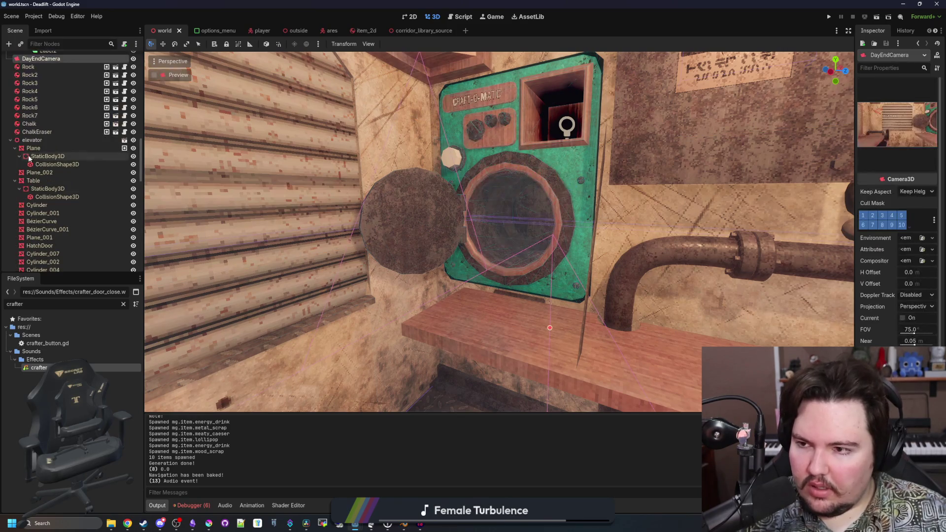
left_click(446, 156)
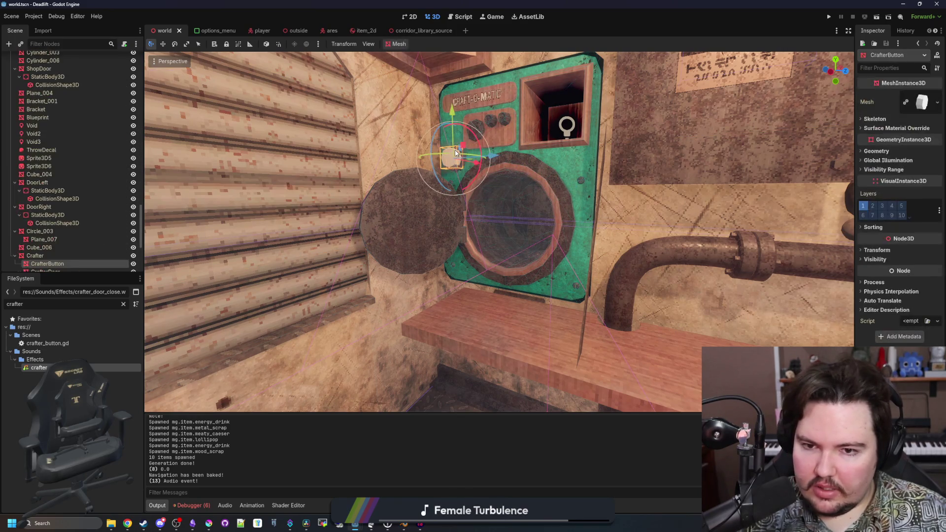
scroll(47, 201, "down", 5)
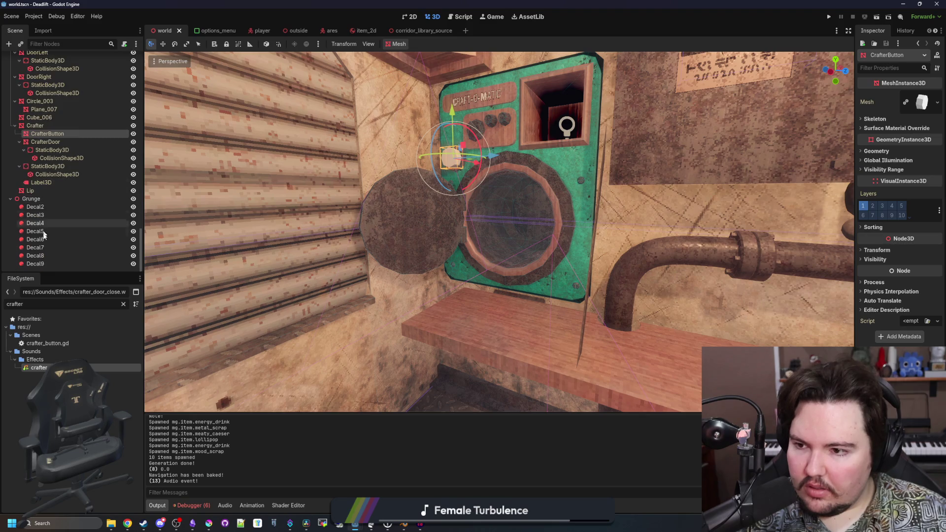
scroll(30, 216, "up", 10)
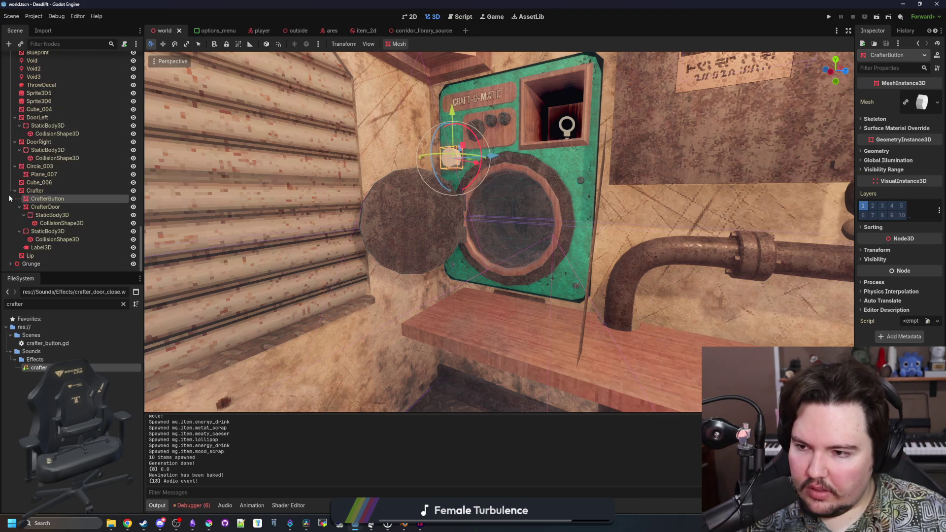
scroll(22, 209, "up", 5)
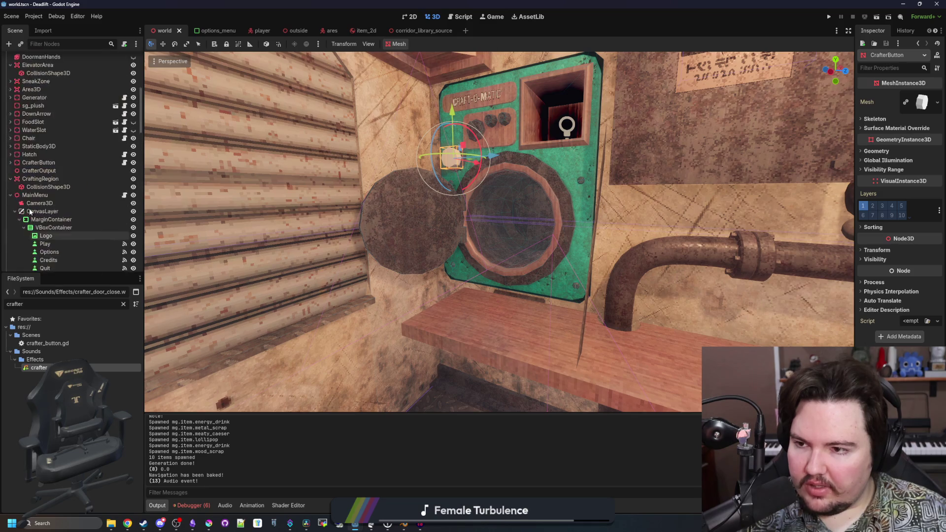
scroll(12, 197, "up", 8)
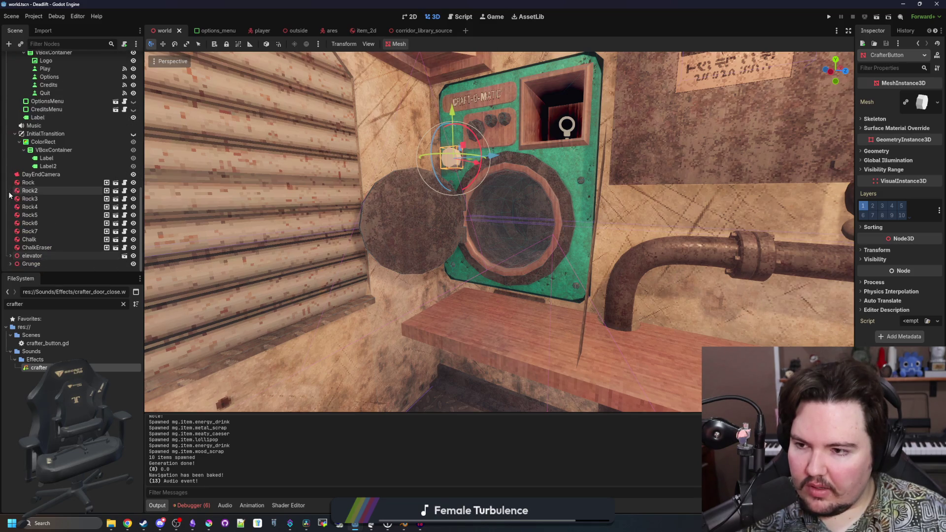
left_click(10, 153)
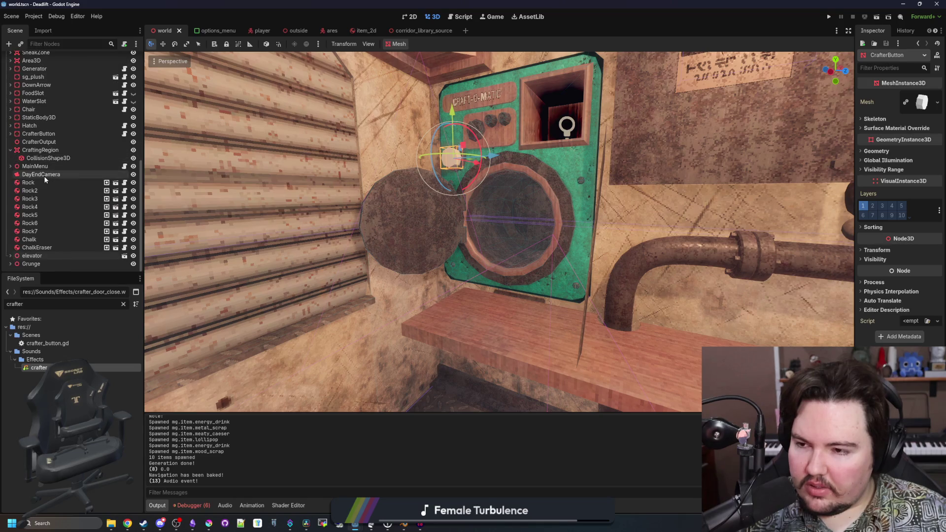
left_click(39, 150)
left_click(58, 133)
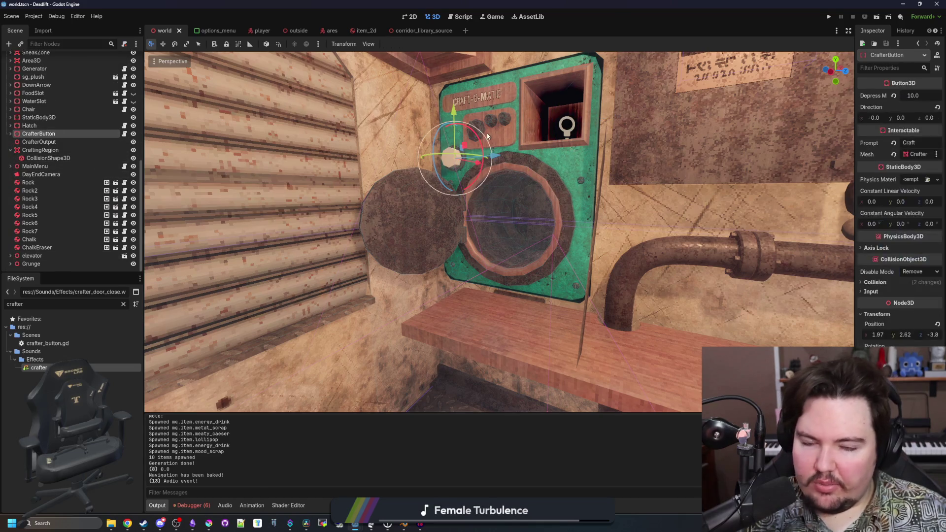
scroll(426, 208, "up", 5)
scroll(443, 209, "down", 5)
- Add an AudioStreamPlayer3D child node under CrafterButton via an 'audio' search
right_click(43, 134)
left_click(64, 142)
type("audio")
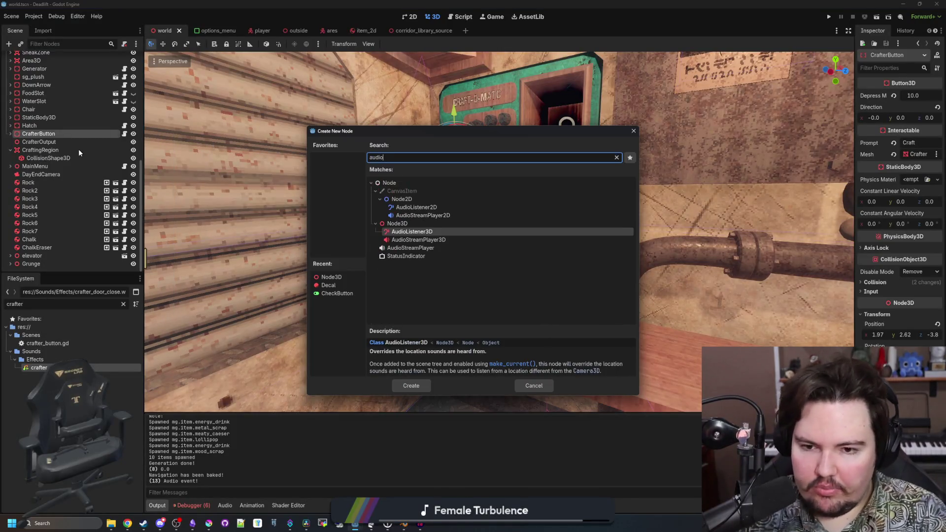
key("Down")
key("Return")
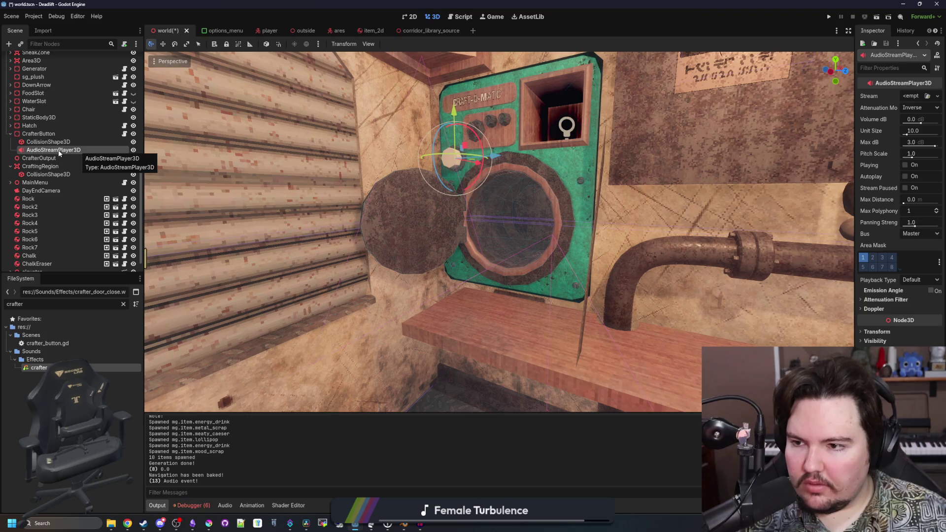
- Move the AudioStreamPlayer3D beside CrafterOutput and place it at the round door's centre
left_click_drag(49, 155, 40, 162)
left_click(39, 151)
left_click(40, 158)
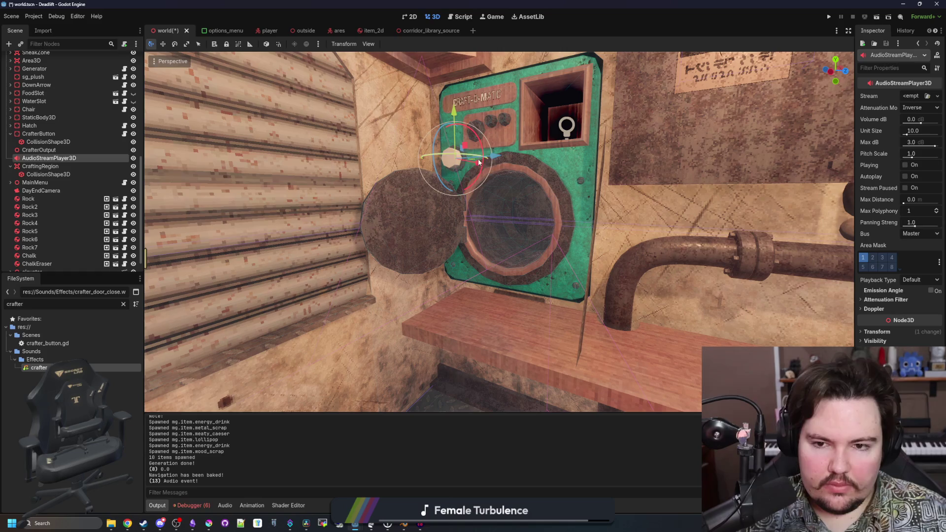
mouse_move(498, 155)
left_mouse_down()
mouse_move(495, 178)
mouse_move(496, 169)
left_mouse_up()
- Quick Load crafter_door_close.wav as the sound player's stream
left_click(910, 96)
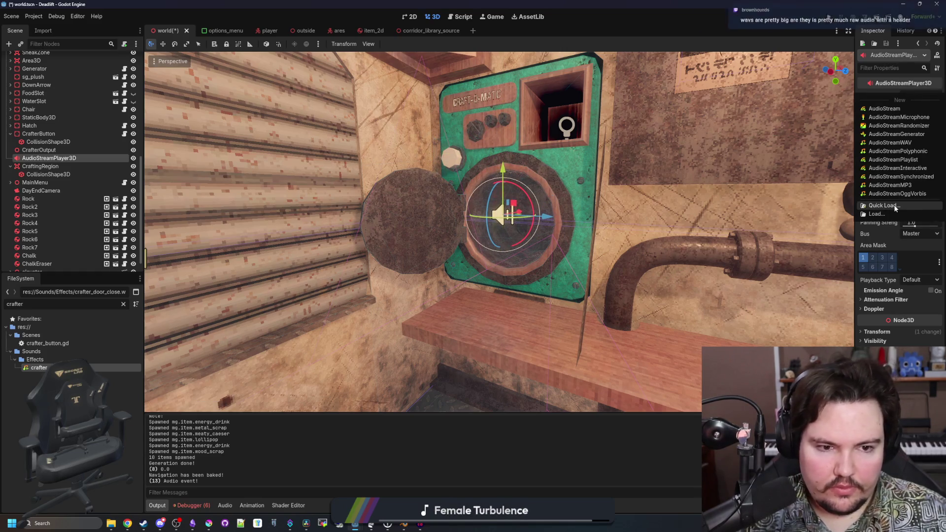
left_click(895, 208)
type("door")
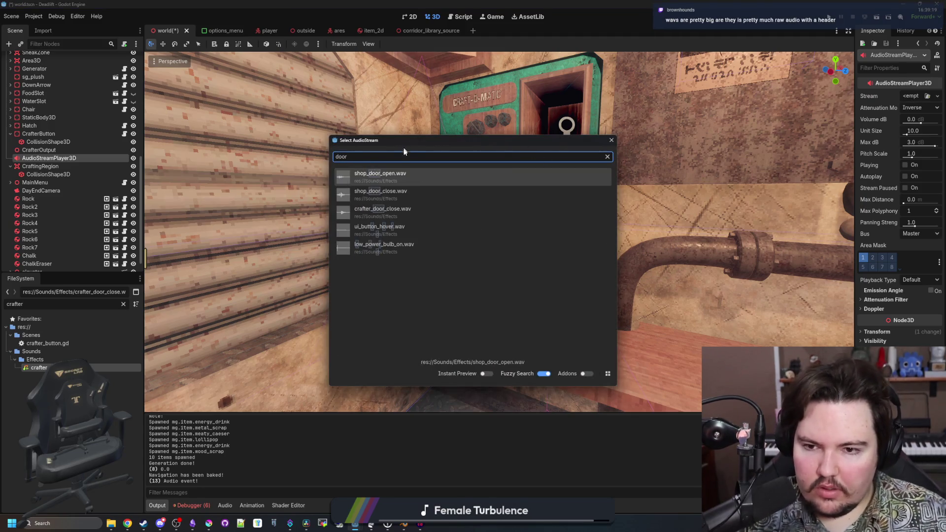
double_click(392, 212)
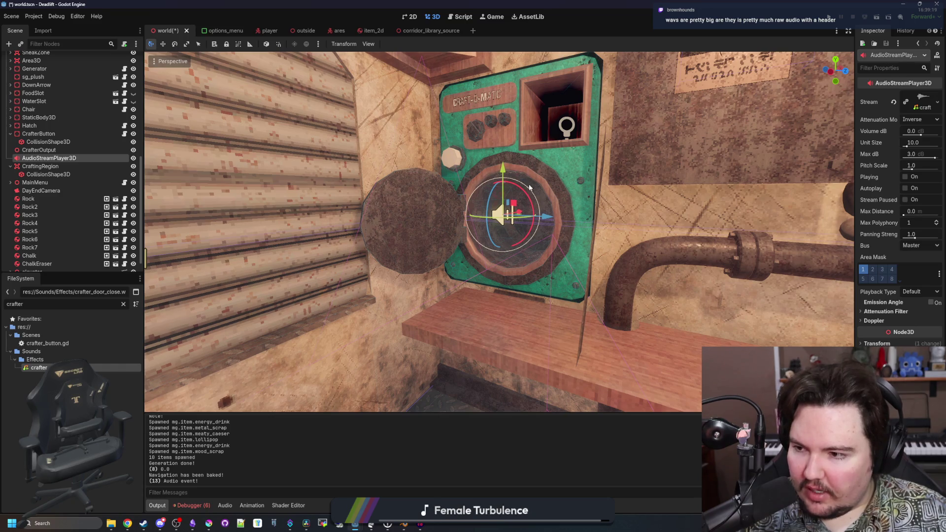
- Nudge the sound player down and right, then open the crafter sound in an external program
left_click_drag(503, 169, 511, 177)
left_click_drag(545, 223, 549, 223)
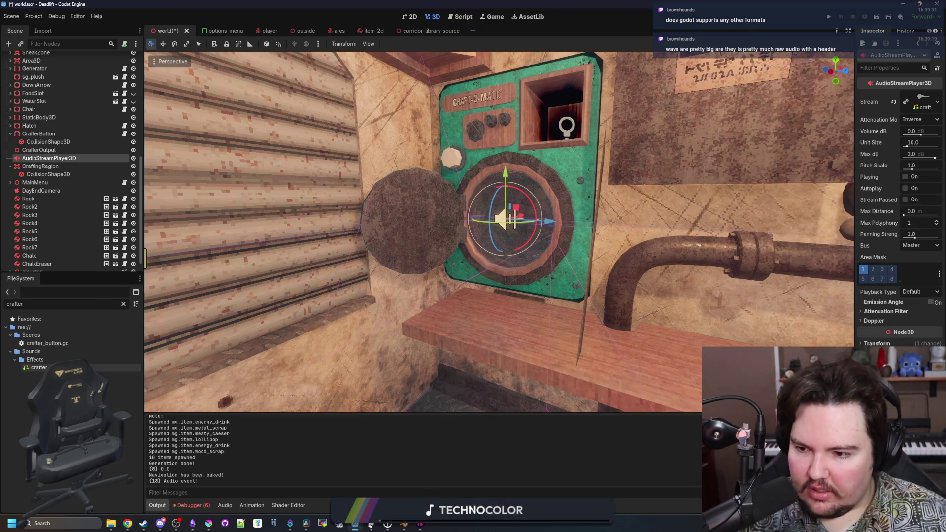
right_click(61, 368)
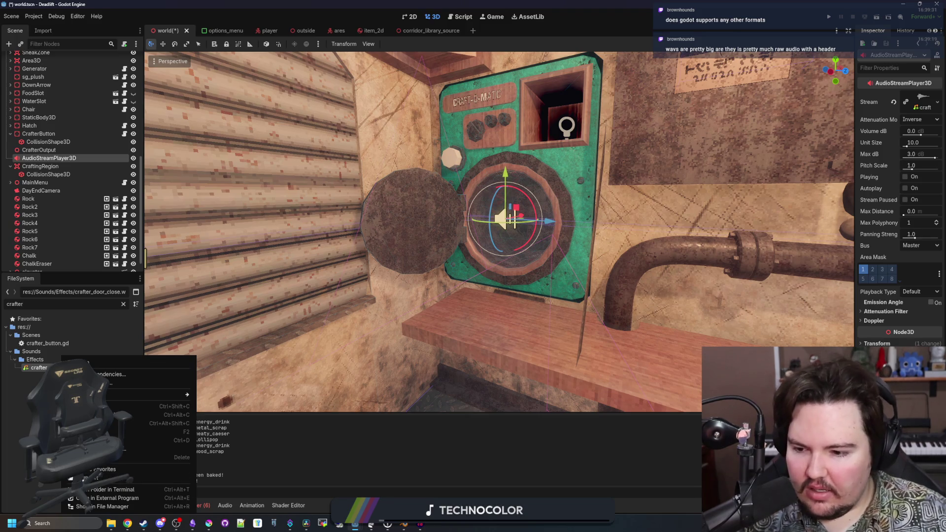
left_click(113, 499)
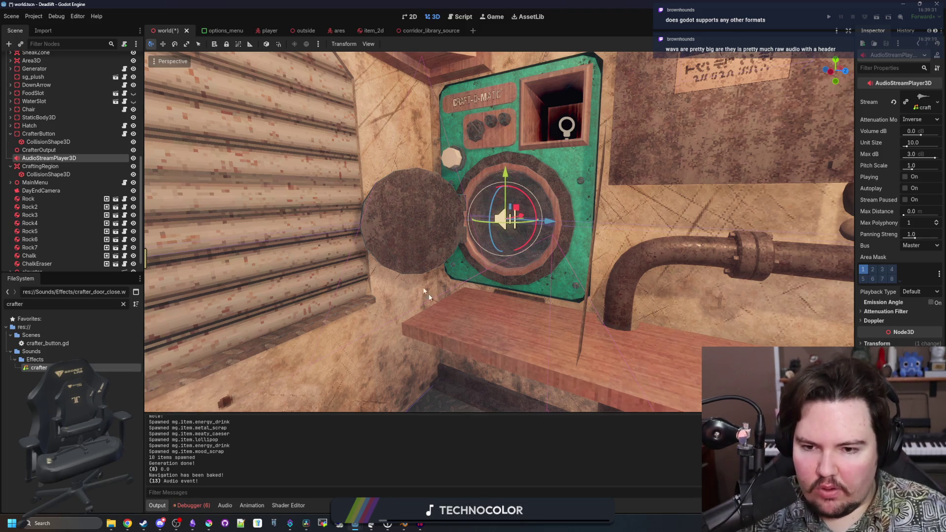
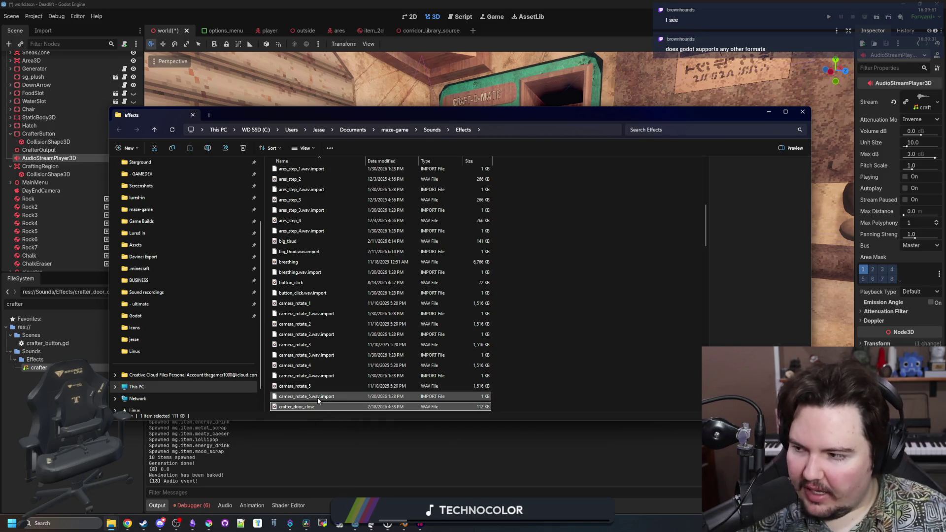
- Deselect crafter_door_close in the Effects folder and minimize the Explorer window
left_click(631, 276)
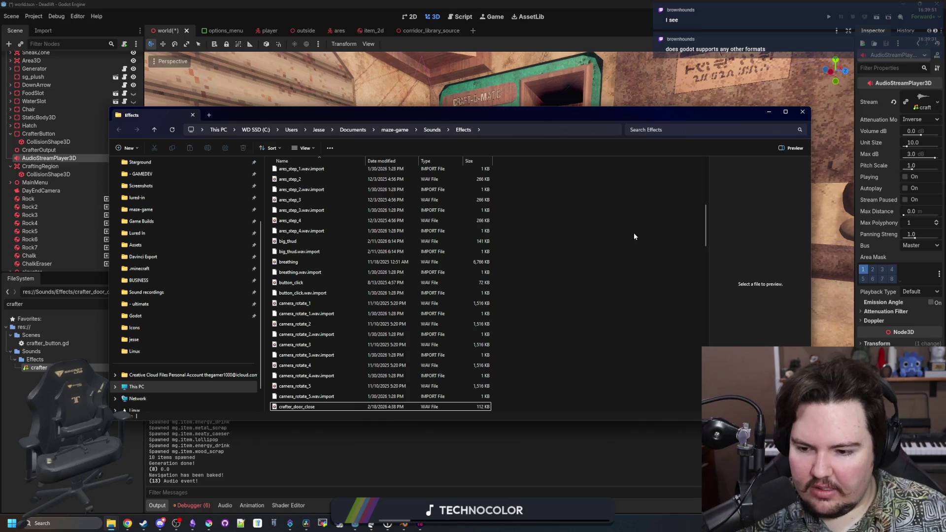
left_click(767, 113)
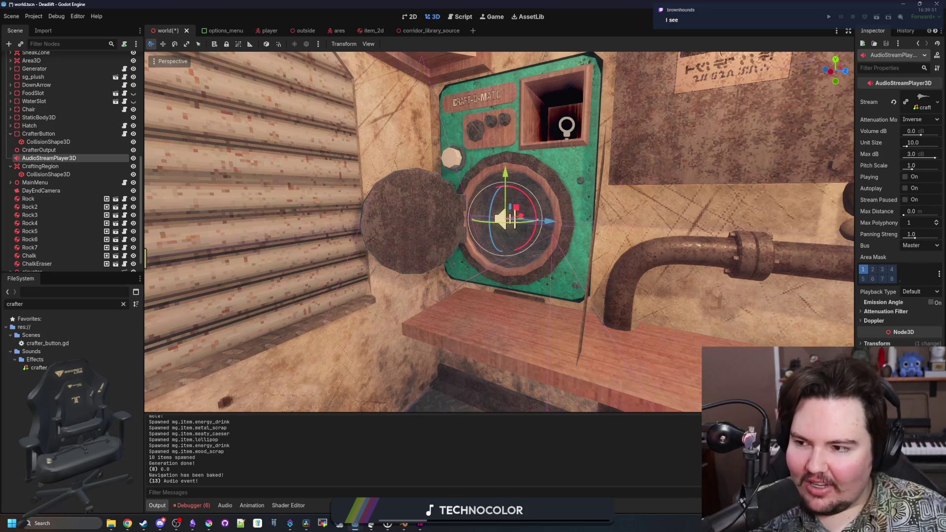
- Nudge the crafter's AudioStreamPlayer3D slightly along the X and Y axes with the gizmo arrows
left_click_drag(550, 222, 552, 222)
left_click_drag(502, 172, 498, 173)
scroll(498, 172, "up", 5)
scroll(500, 231, "down", 5)
scroll(499, 232, "up", 3)
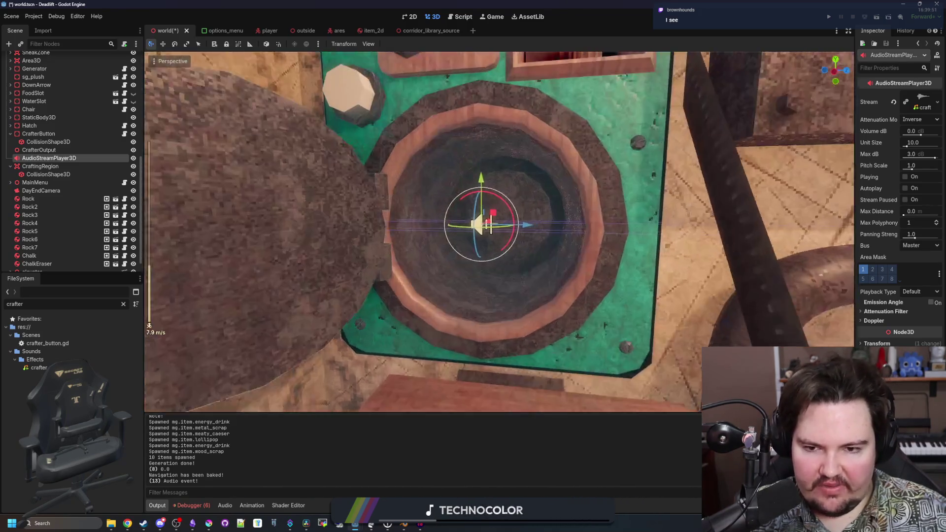
scroll(499, 232, "down", 3)
left_click_drag(550, 246, 551, 247)
left_click_drag(504, 203, 505, 202)
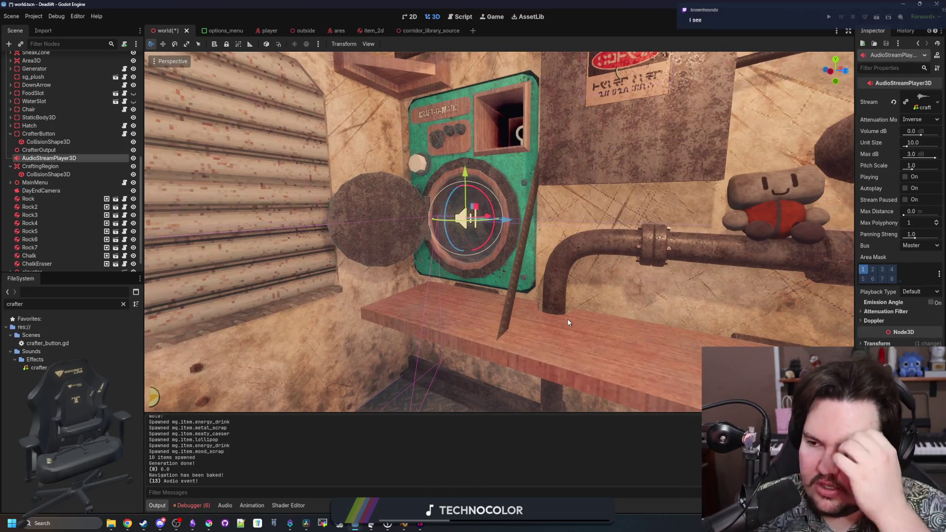
- Clear the crafter filter in FileSystem to list all sounds, then open a new Chrome tab
left_click(123, 304)
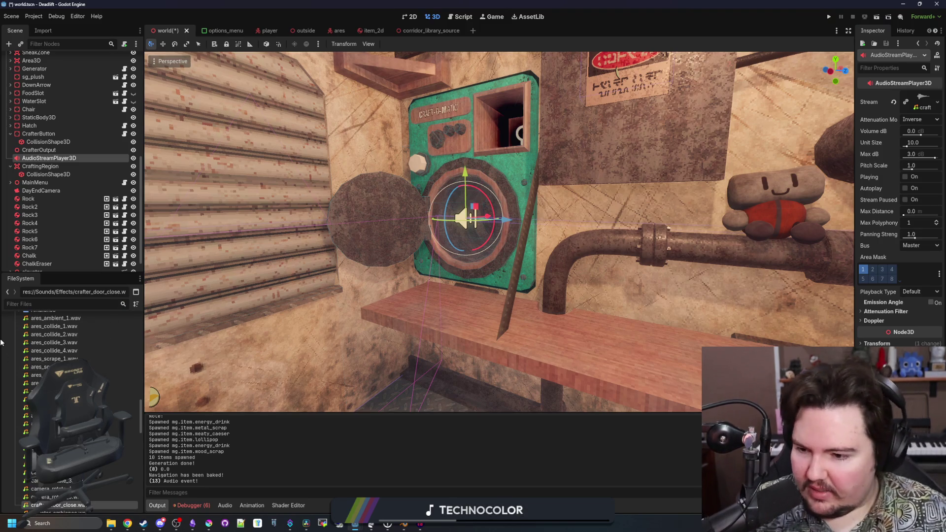
scroll(74, 409, "down", 5)
scroll(74, 409, "down", 10)
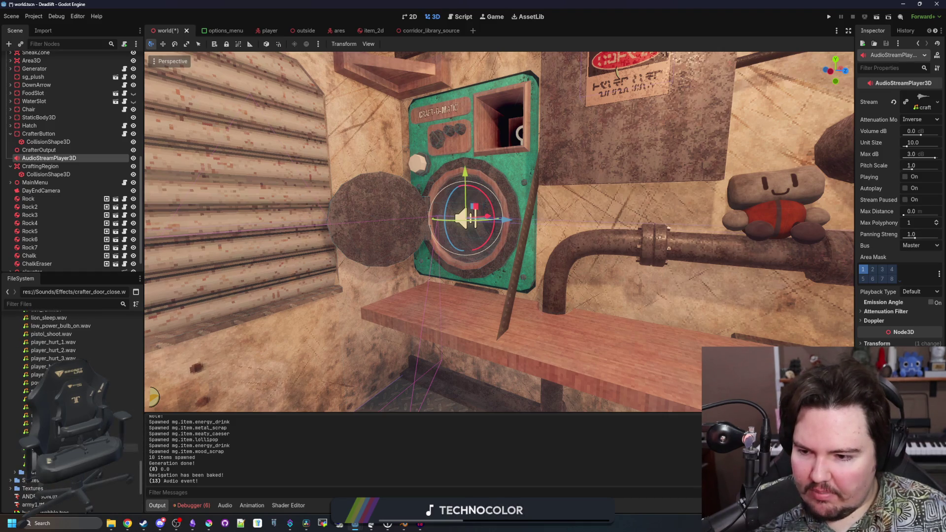
scroll(74, 394, "up", 8)
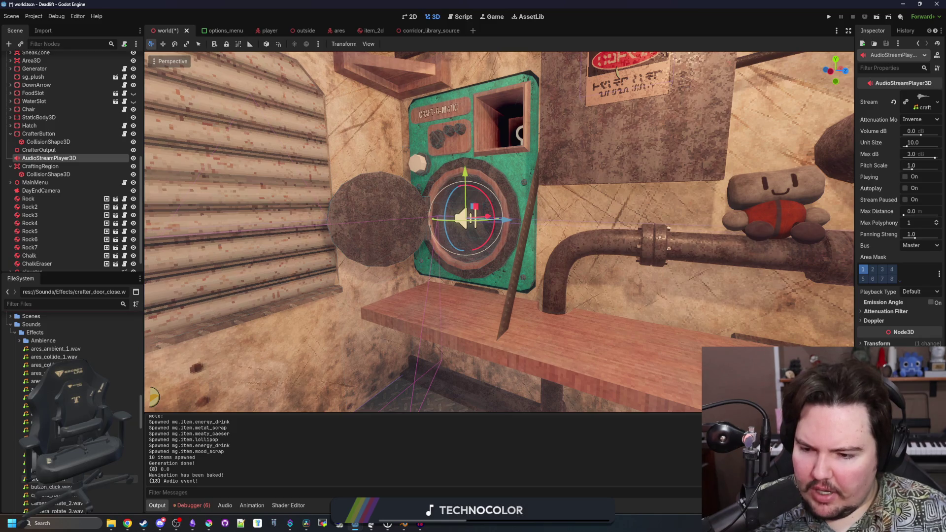
left_click(127, 523)
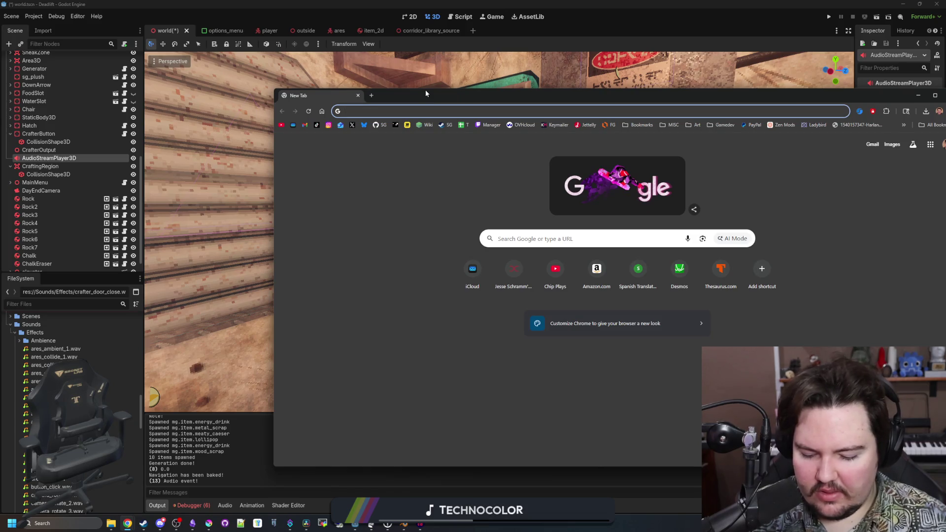
- Search 'godot supported audio formats' and open the Godot Docs 'Importing audio samples' page maximized
type("godot supported ")
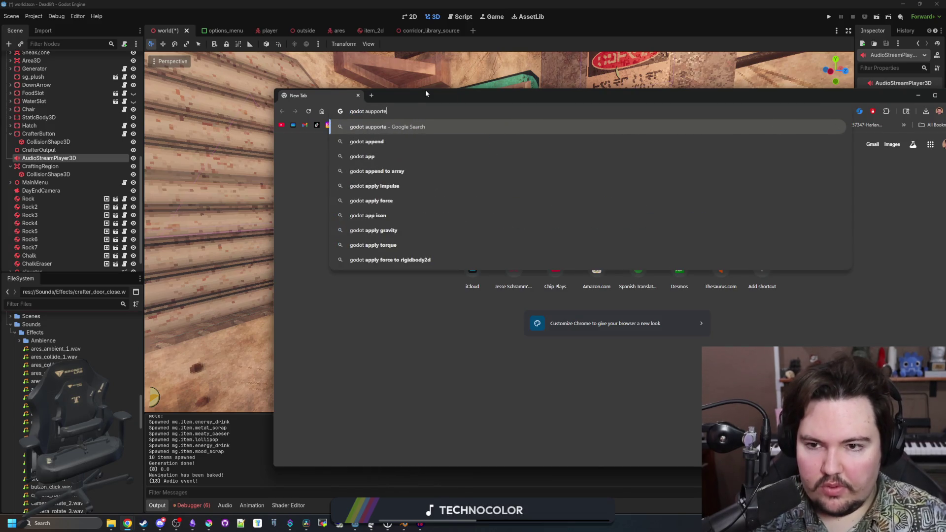
type("audio formats")
key("Return")
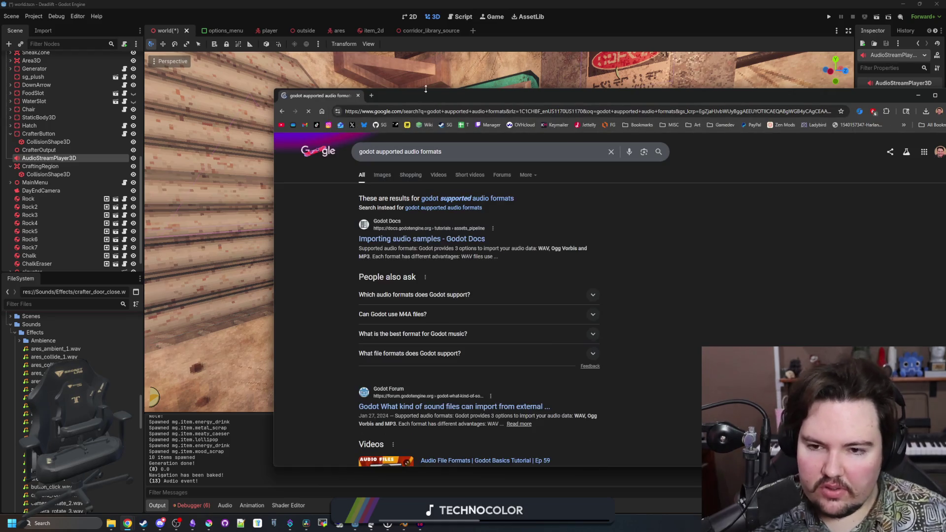
left_click(432, 238)
double_click(566, 100)
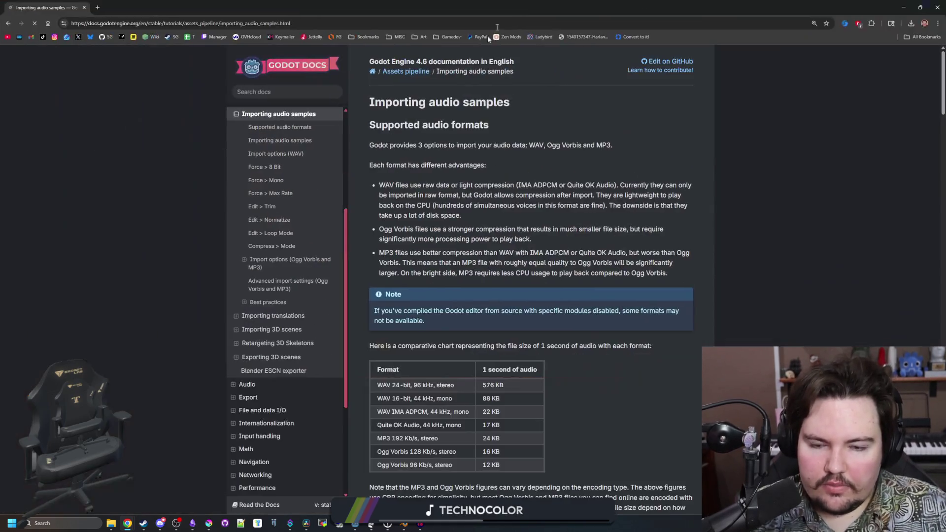
- Read the format size table, noting Ogg Vorbis and 24-bit WAV at 576 KB, then shrink the browser
scroll(472, 324, "down", 2)
left_click_drag(437, 288, 460, 326)
left_click(437, 326)
left_click_drag(385, 346, 443, 365)
left_click(446, 364)
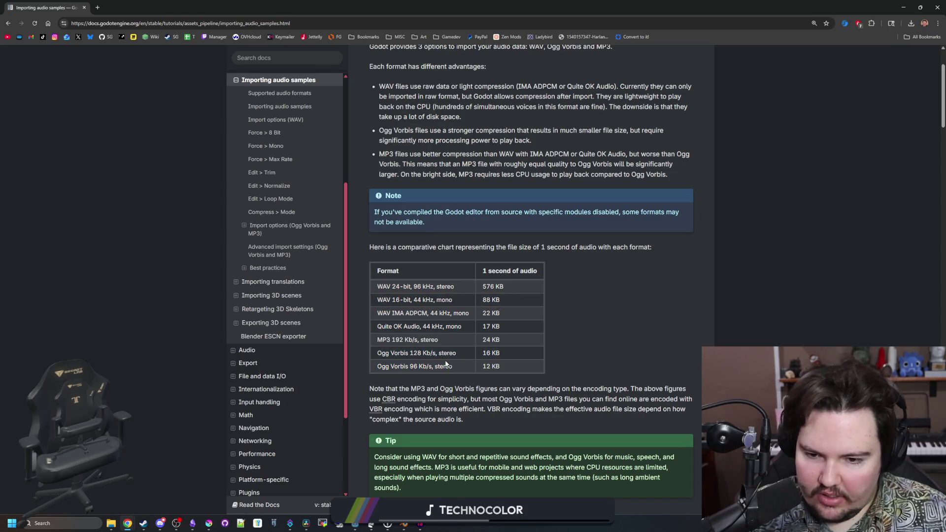
scroll(463, 360, "down", 5)
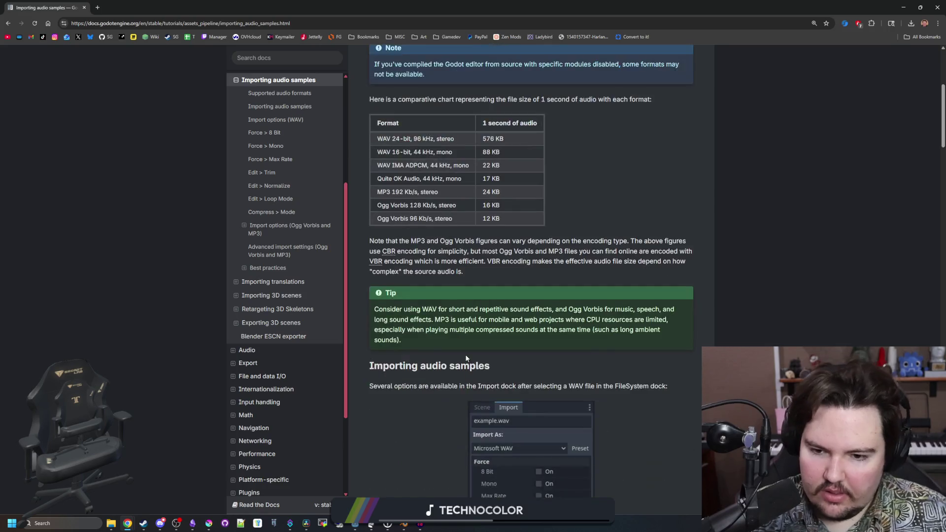
scroll(465, 354, "down", 4)
scroll(465, 354, "up", 7)
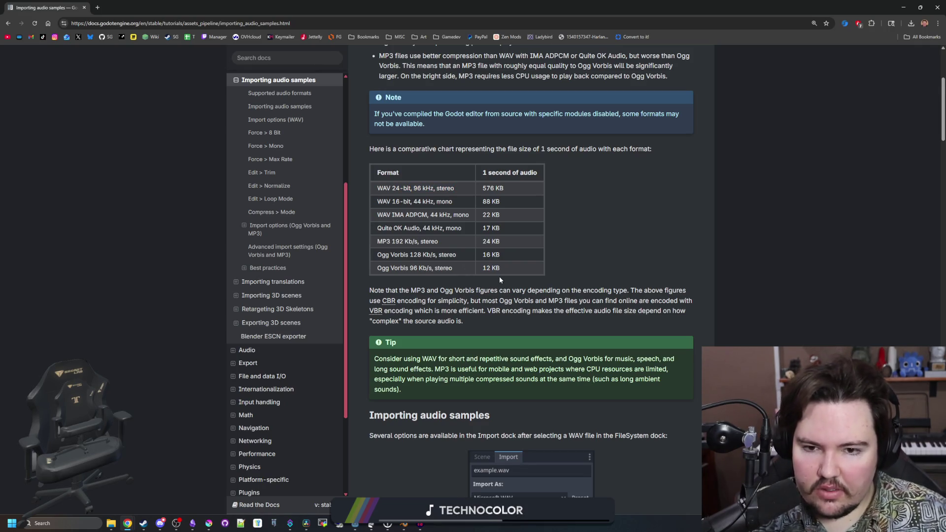
scroll(503, 220, "up", 1)
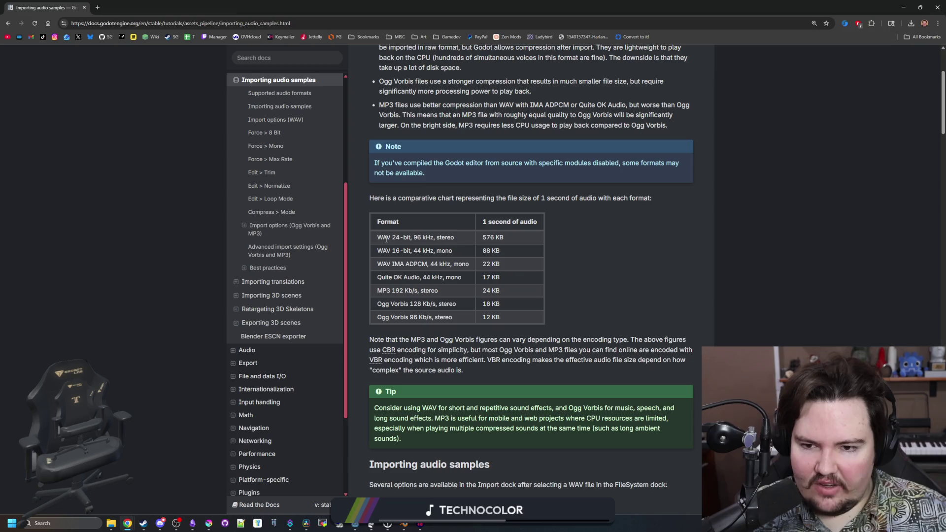
left_click_drag(505, 238, 481, 240)
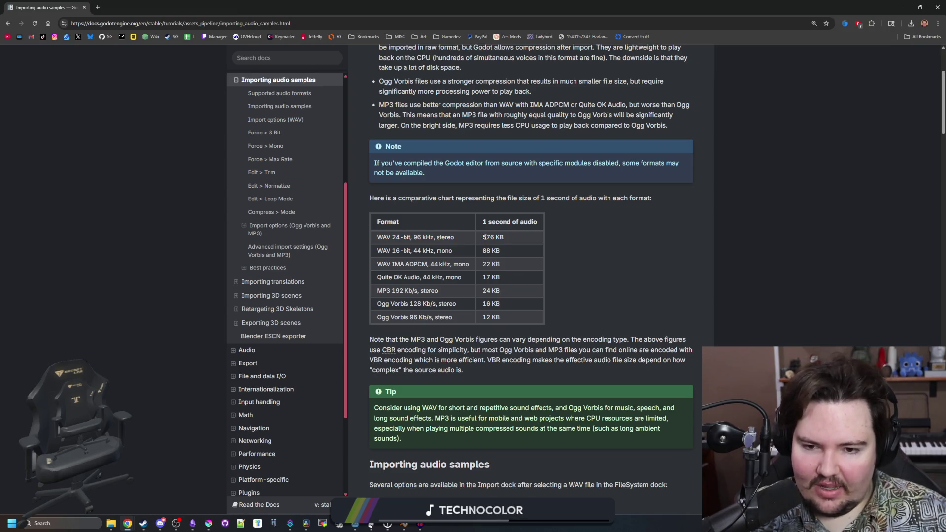
mouse_move(329, 4)
left_mouse_down()
mouse_move(369, 324)
mouse_move(369, 401)
left_mouse_up()
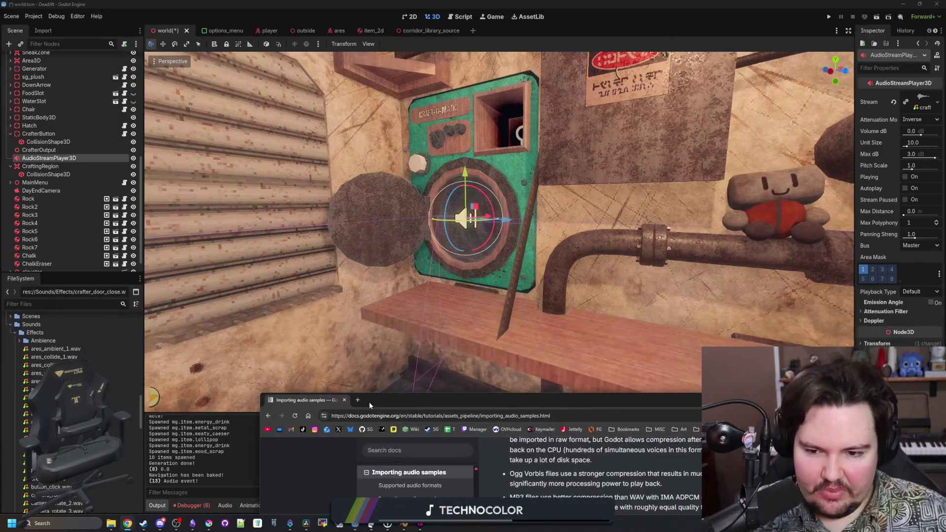
- Close the browser, save the scene, and widen the Inspector panel
left_click(344, 400)
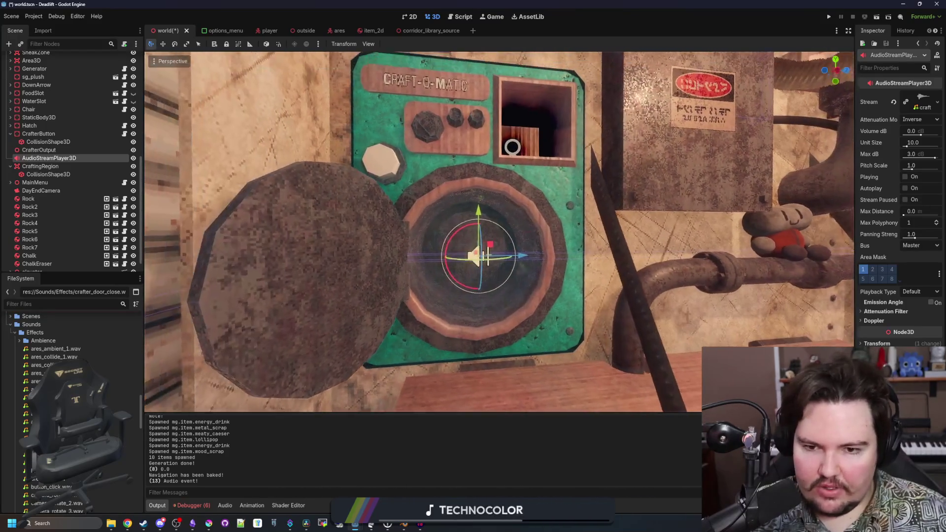
key("ctrl+s")
scroll(74, 390, "down", 5)
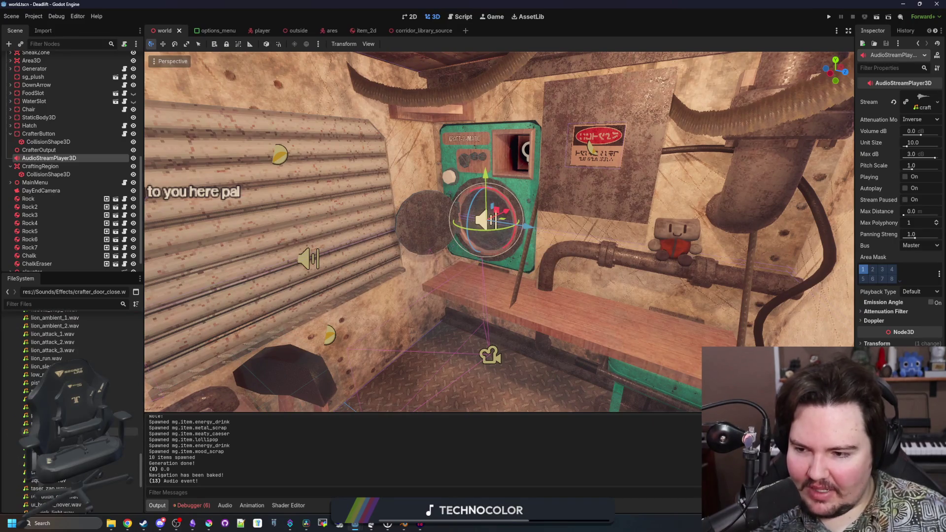
left_click_drag(856, 177, 686, 176)
- Set the AudioStreamPlayer3D Bus to WorldSFX, keep playback type Default, and open crafter_button.gd
left_click(835, 245)
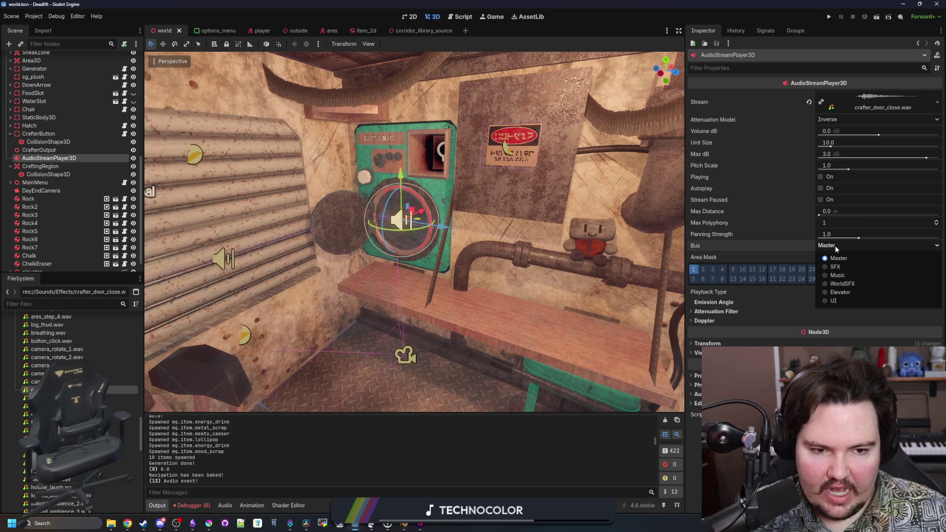
left_click(848, 284)
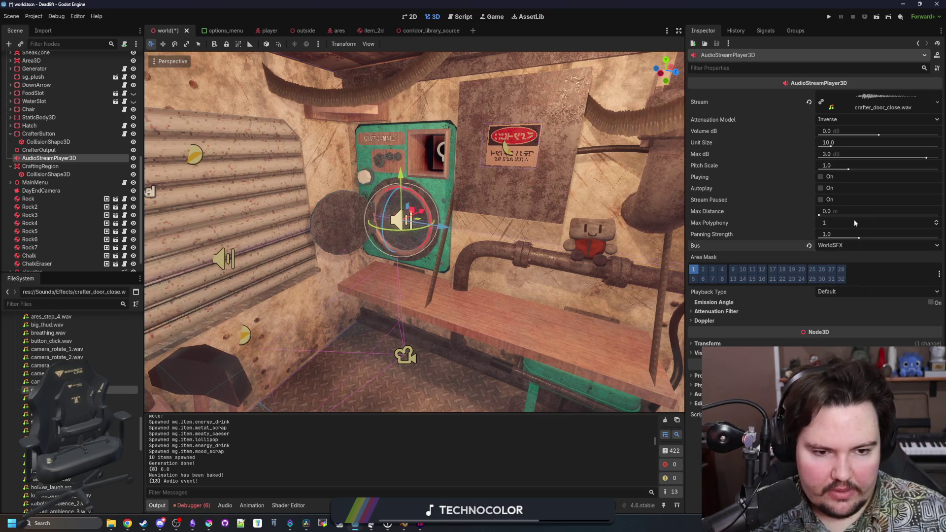
left_click(828, 292)
left_click(833, 298)
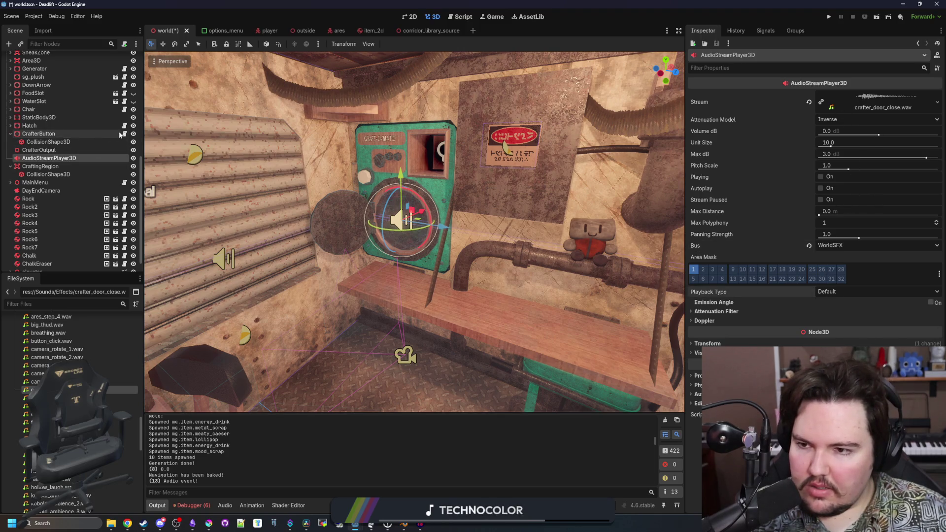
key("ctrl+F3")
left_click(422, 232)
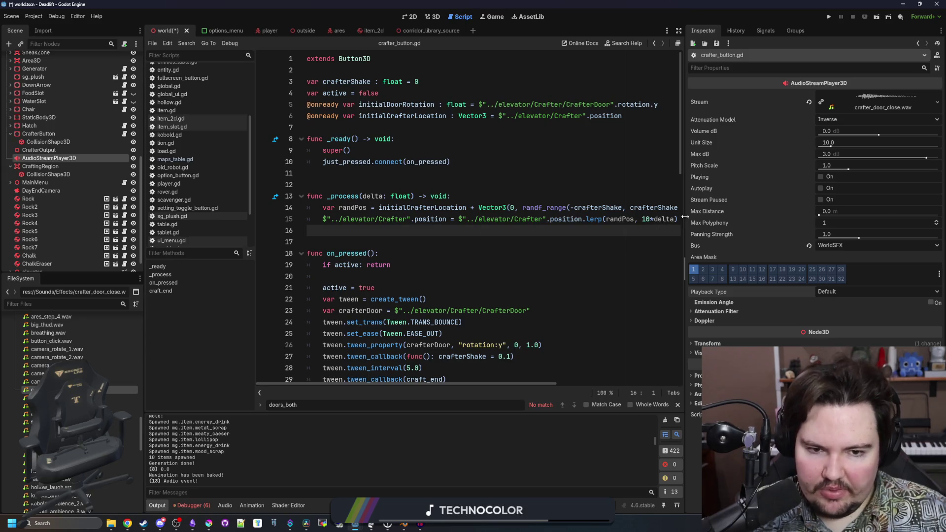
- Save, check the tween_interval(5.0) and set_ease lines in crafter_button.gd, then go to Audacity
key("ctrl+s")
scroll(377, 227, "down", 3)
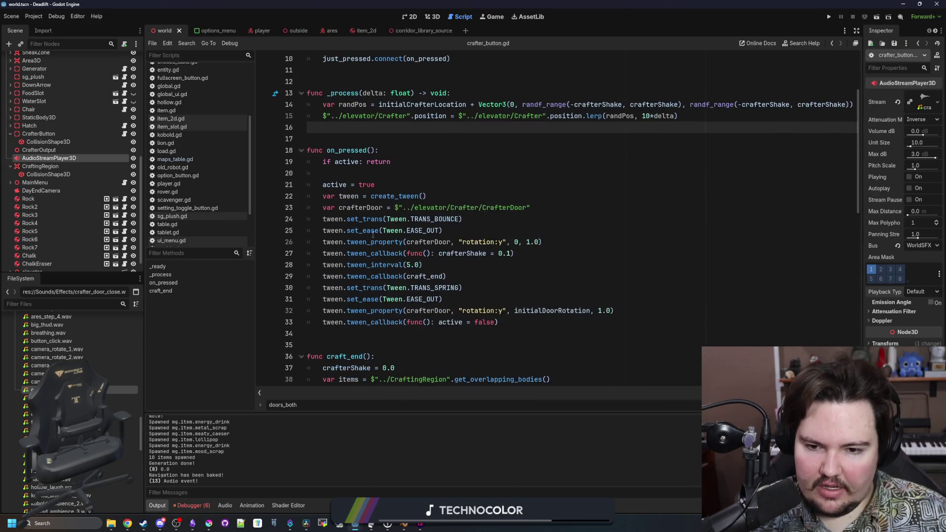
left_click(463, 173)
left_click(490, 265)
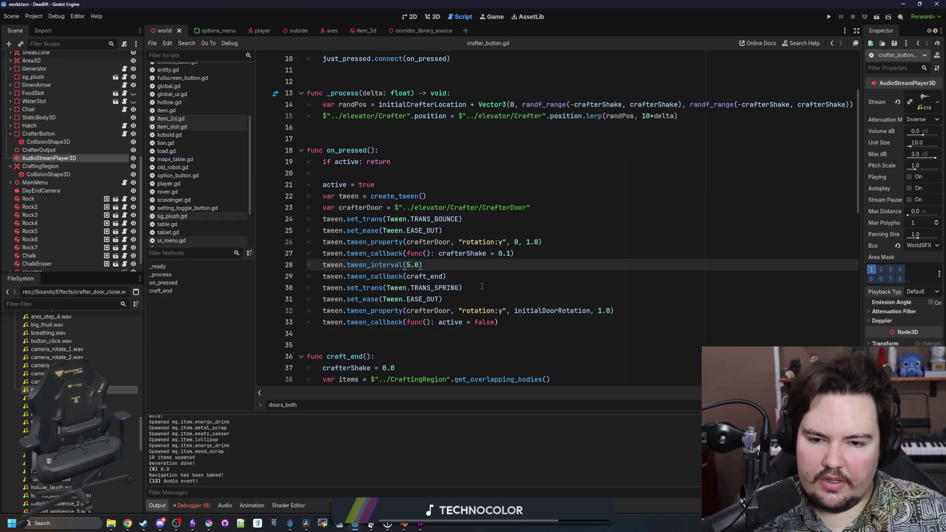
left_click(503, 231)
left_click(470, 267)
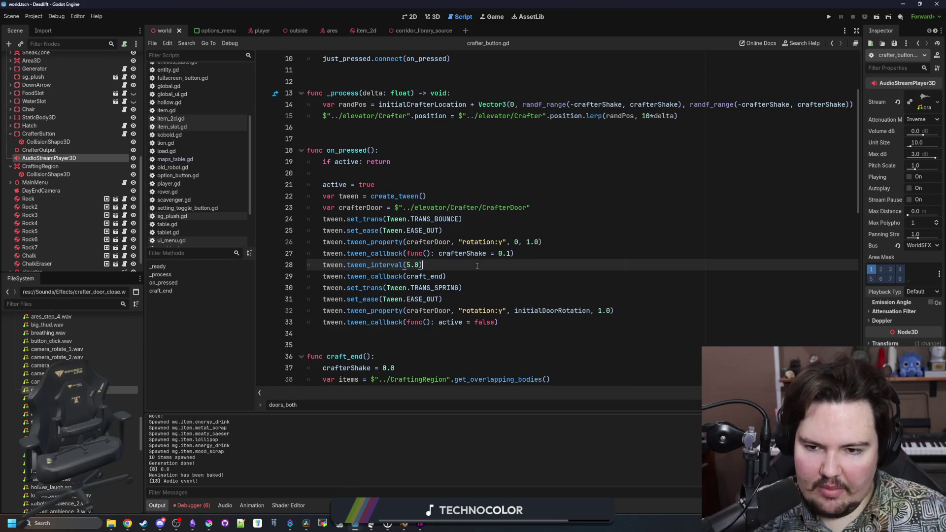
key("alt+Tab")
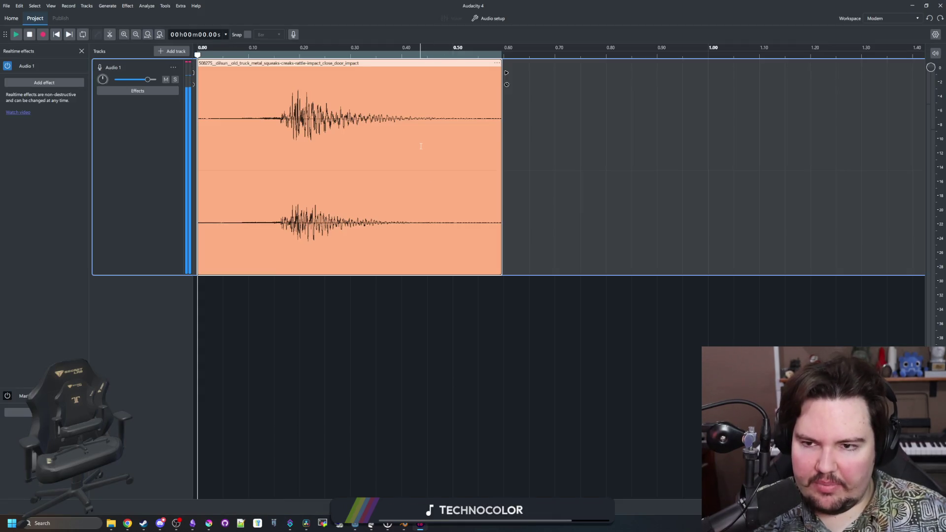
- Preview the metal door impact clip and trim off its quiet lead-in before the impact
key("space")
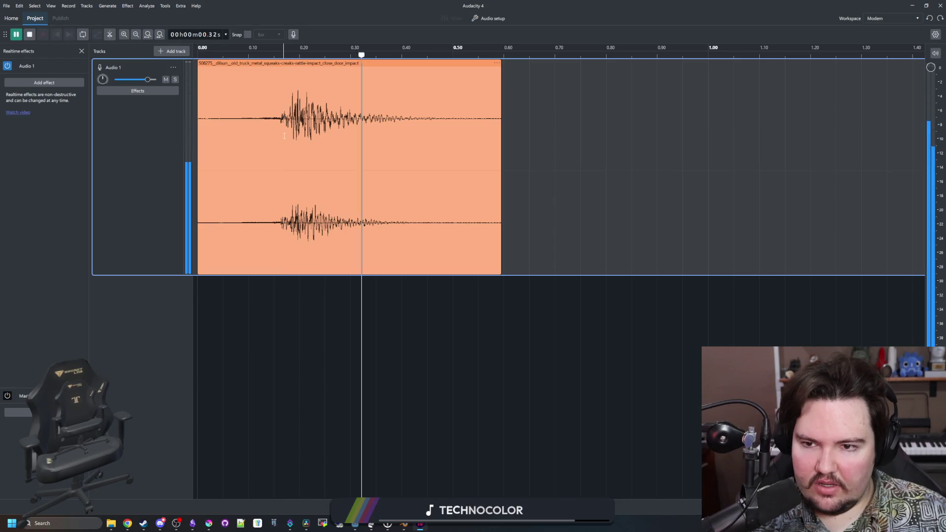
left_click(289, 143)
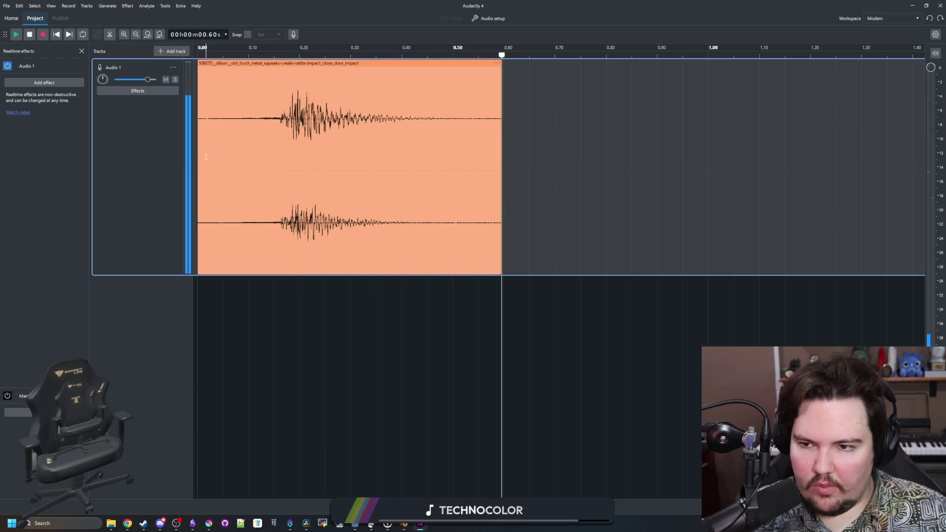
left_click_drag(270, 60, 614, 60)
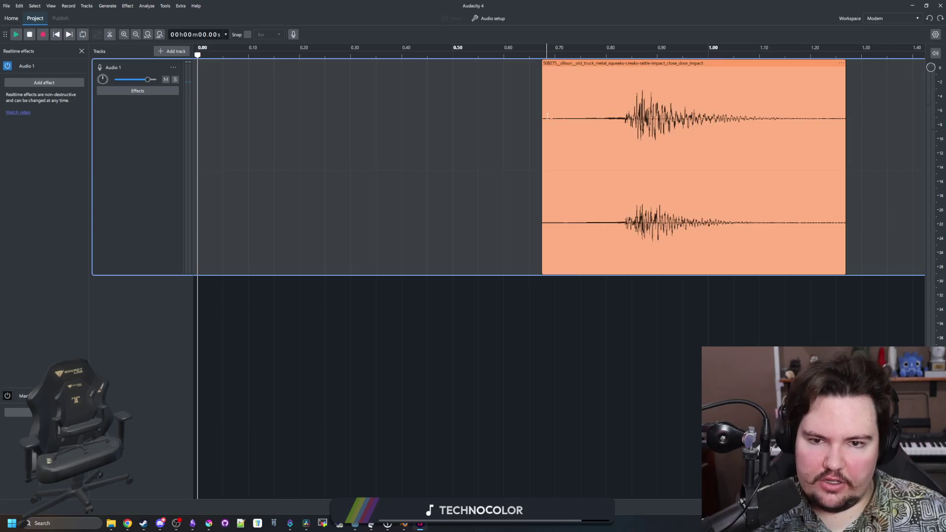
mouse_move(541, 118)
left_mouse_down()
mouse_move(228, 133)
mouse_move(240, 134)
left_mouse_up()
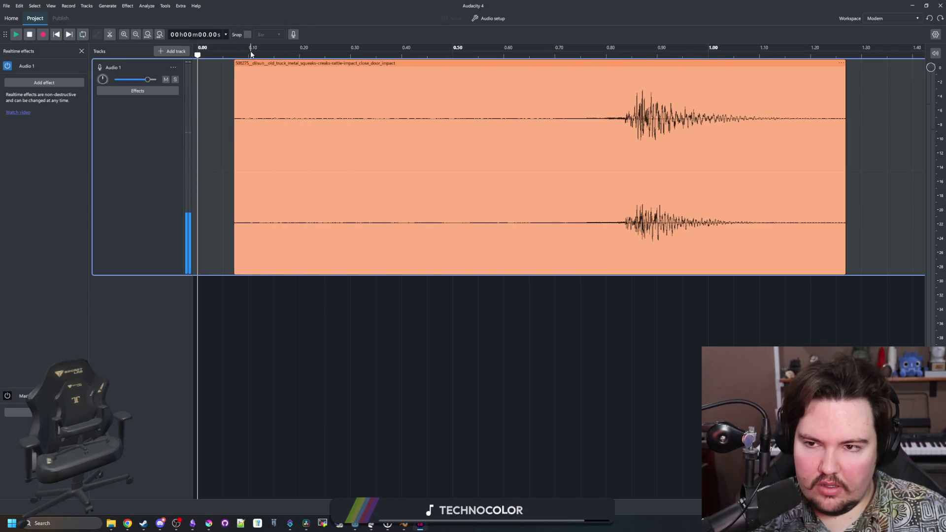
key("space")
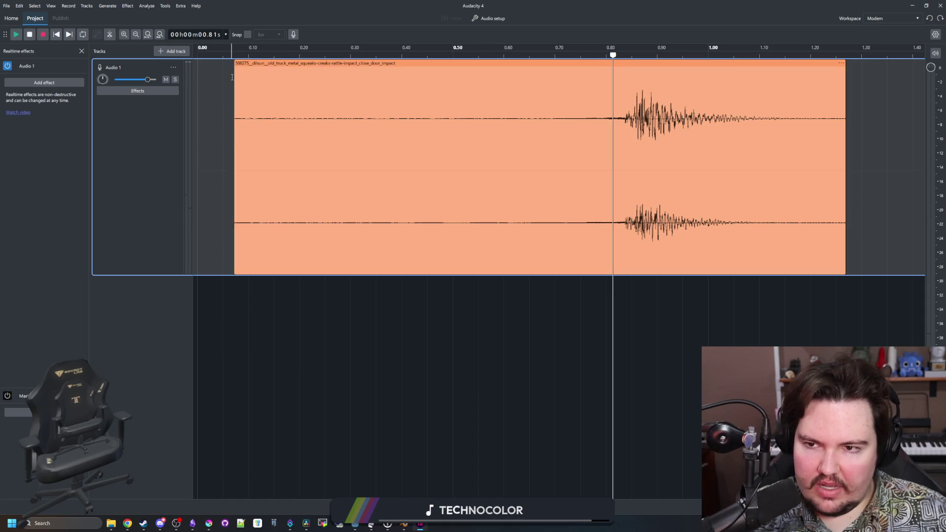
left_click_drag(232, 78, 624, 89)
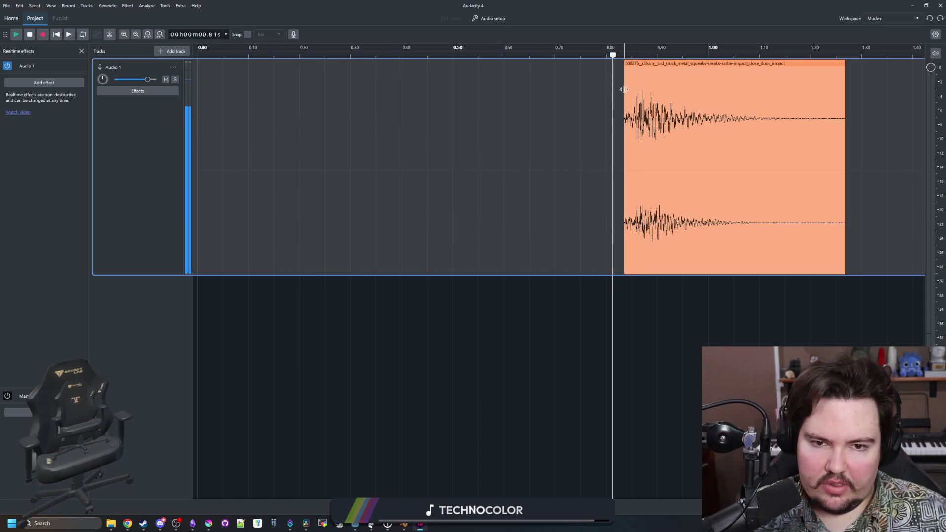
key("space")
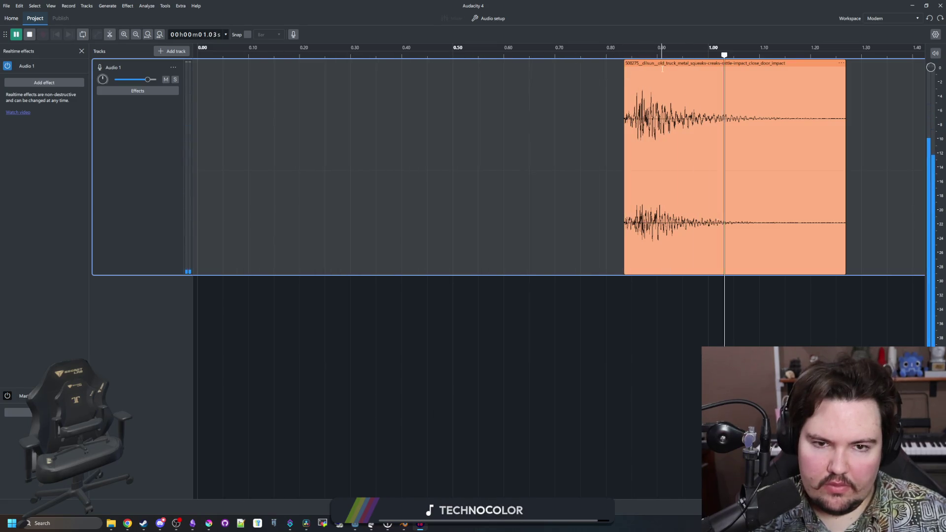
- Move the trimmed clip to start around 0.66 s, check its timing, and return to Freesound
left_click_drag(662, 65, 573, 64)
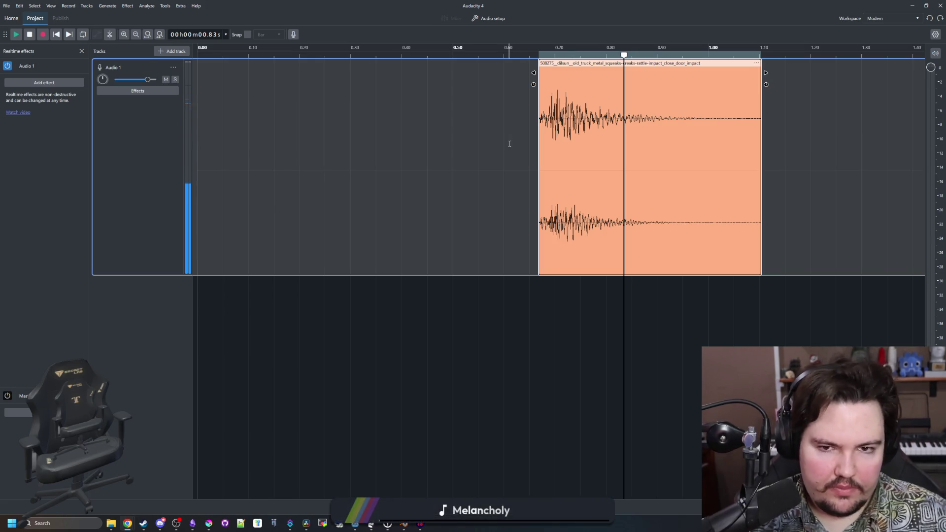
key("space")
left_click(551, 65)
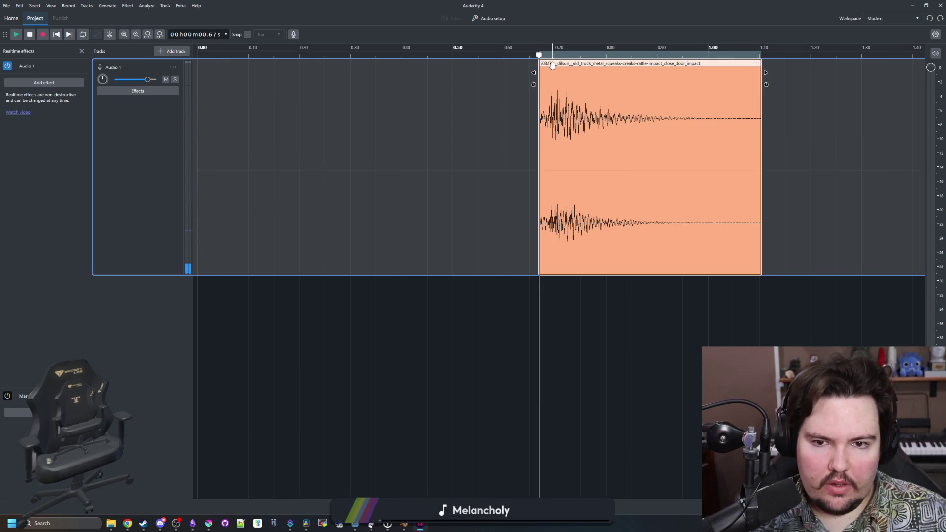
left_click(504, 81)
key("space")
key("space")
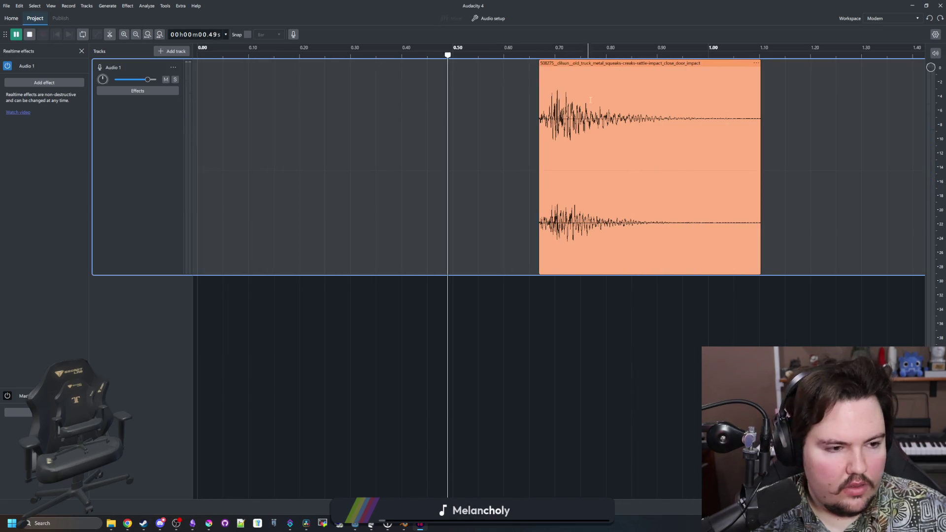
left_click(127, 523)
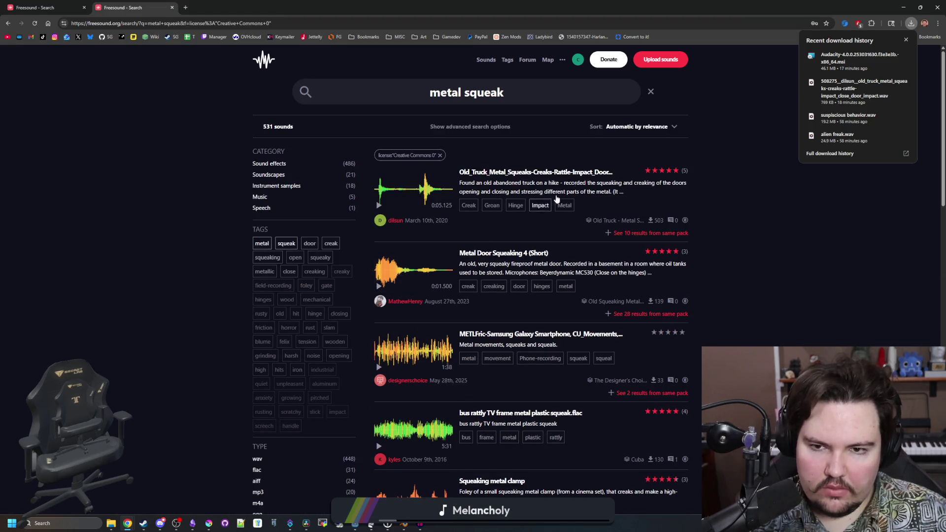
- Sort results by most downloads and preview Swing, Metal Footsteps, Large Metal Lift Door and Squeaky Car Door
left_click(657, 127)
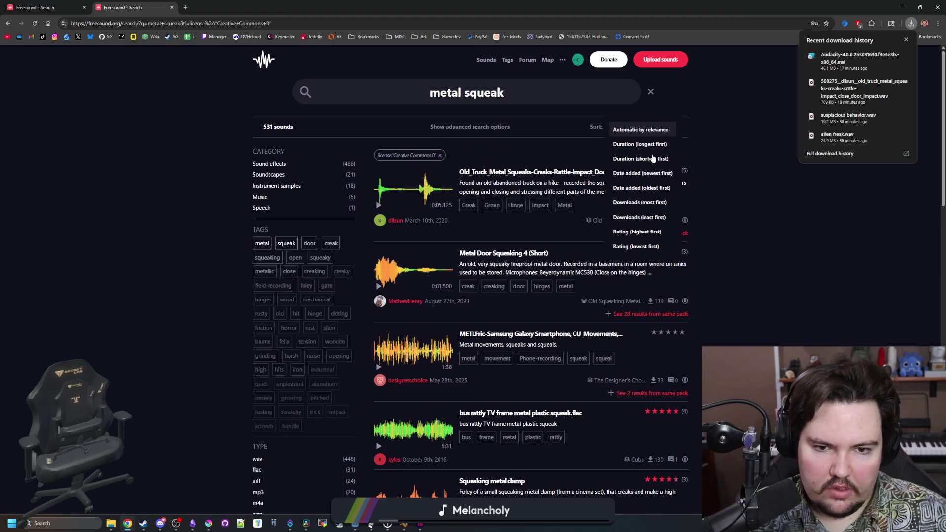
left_click(649, 200)
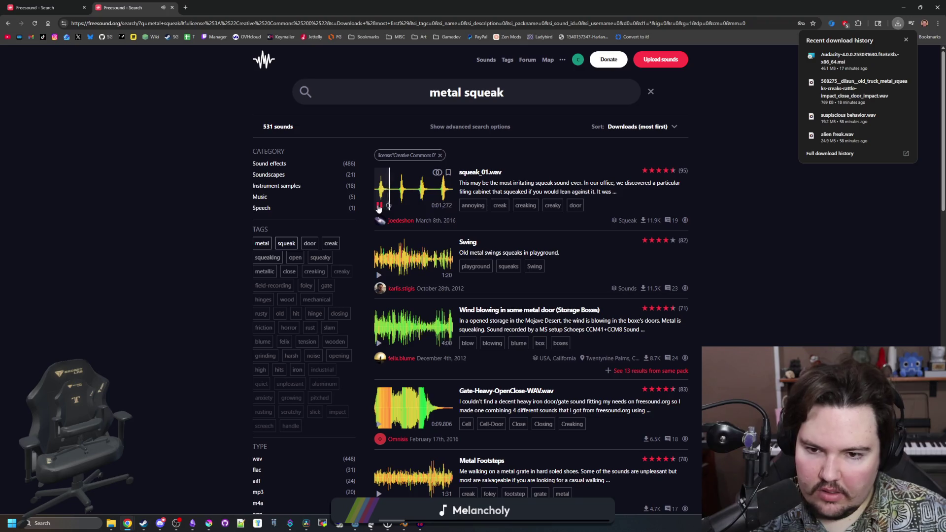
left_click(378, 275)
scroll(391, 281, "down", 1)
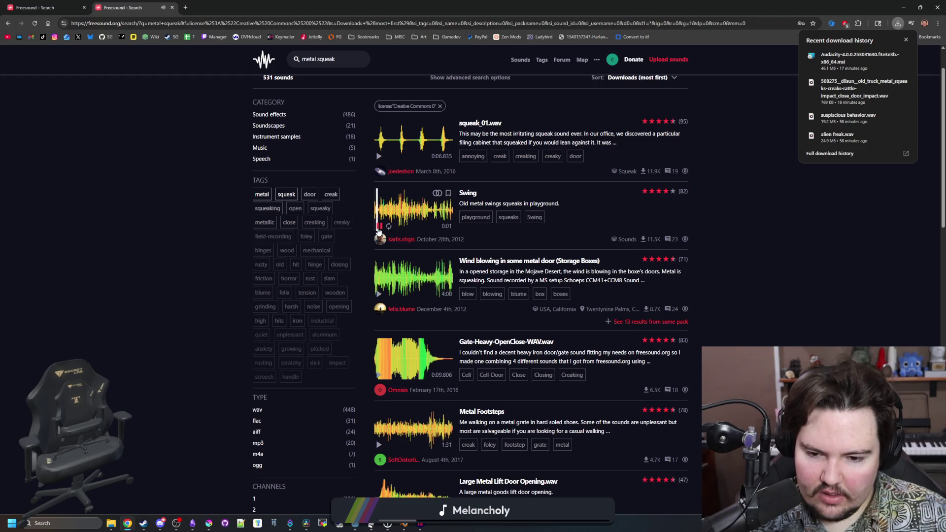
scroll(378, 237, "down", 3)
left_click(377, 297)
left_click(379, 354)
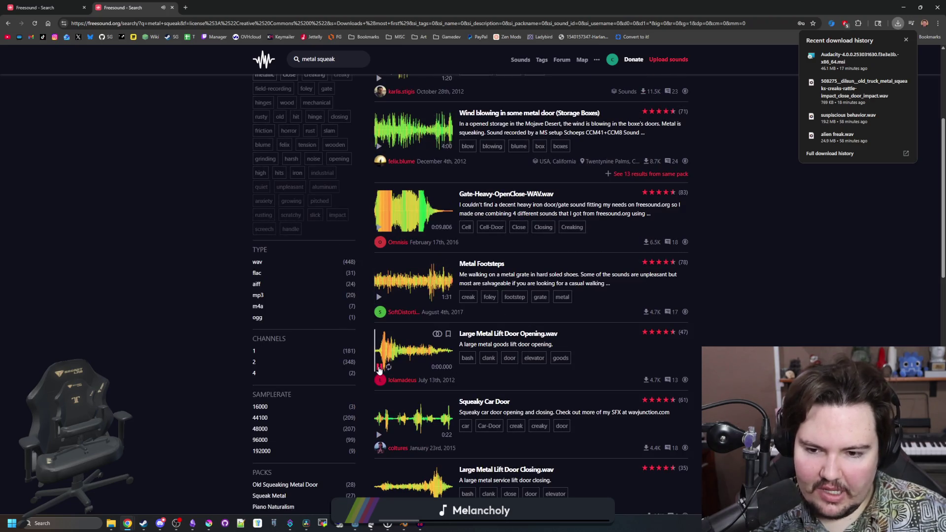
scroll(380, 371, "down", 1)
left_click(379, 384)
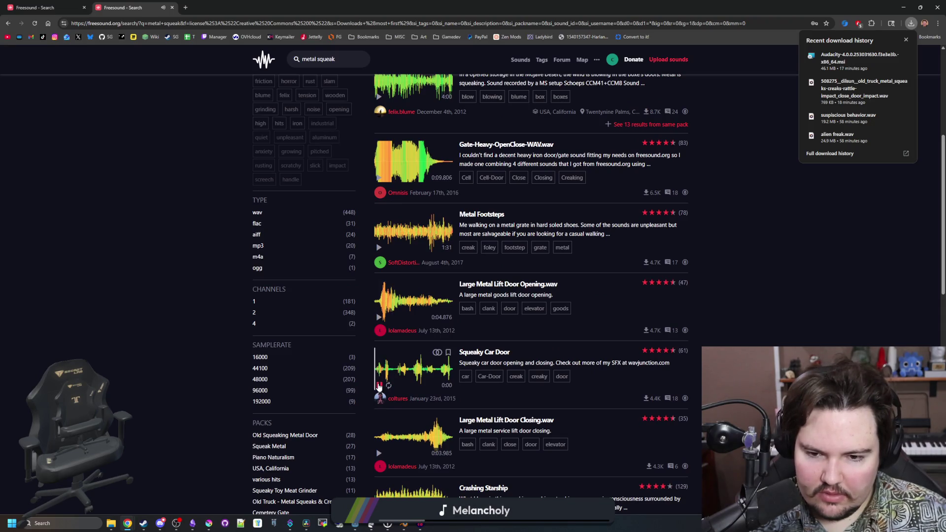
left_click(386, 375)
left_click(379, 388)
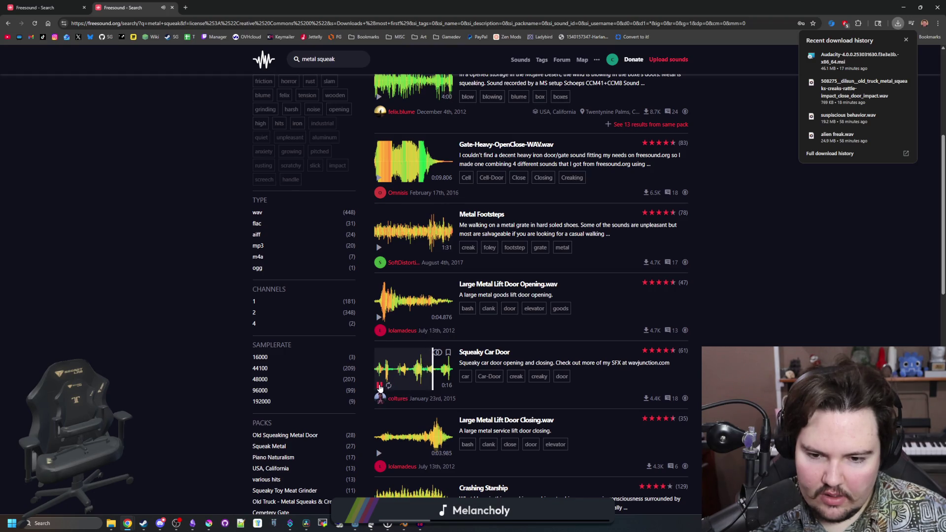
- Preview the Epic Metal Gate.flac, bed-squeak.wav and gate_1.wav sounds
scroll(380, 388, "down", 5)
left_click(385, 357)
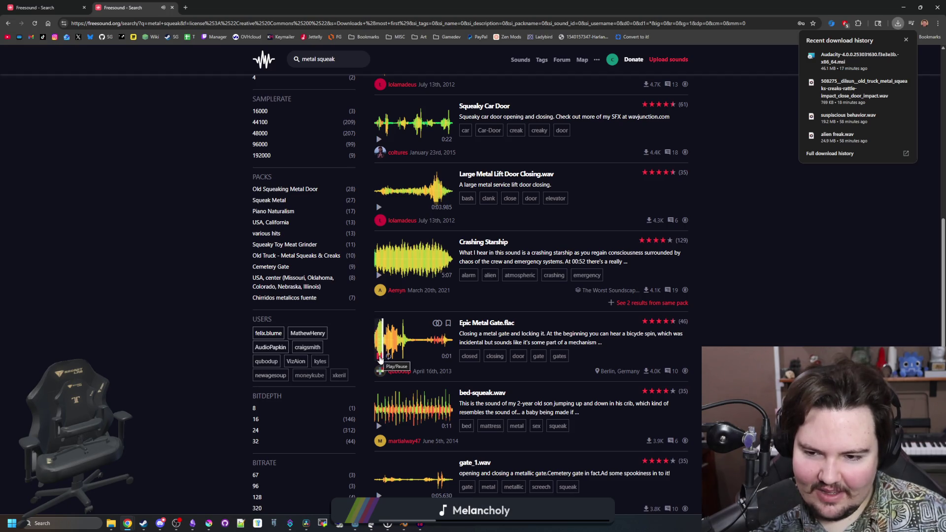
left_click(380, 357)
scroll(380, 360, "down", 3)
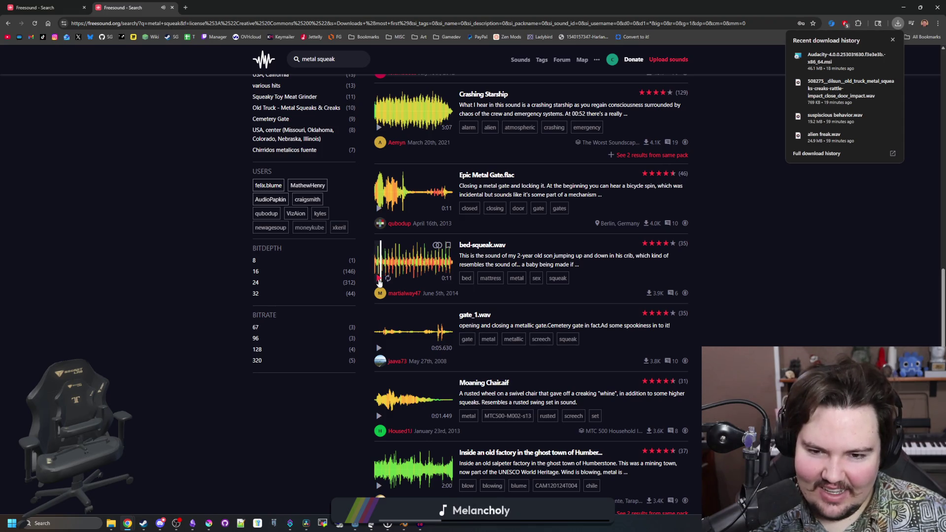
left_click(379, 280)
scroll(377, 266, "down", 2)
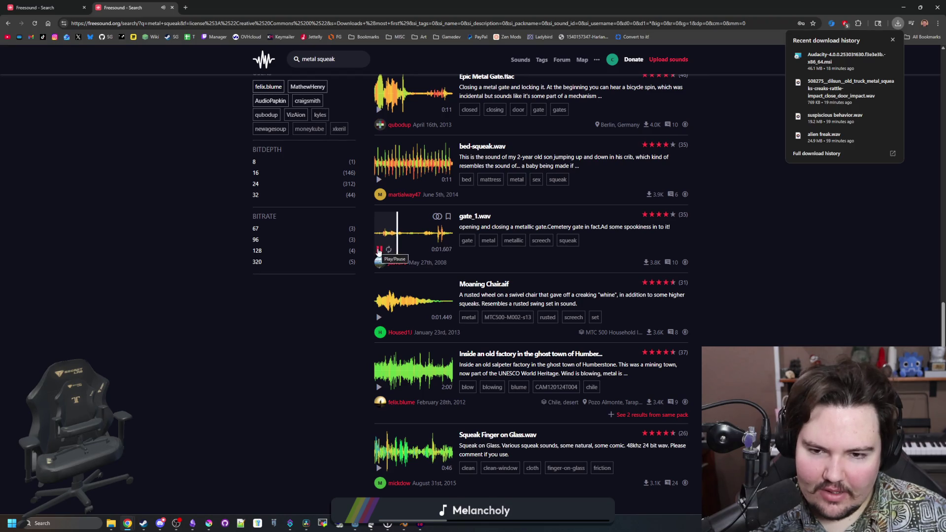
left_click(397, 232)
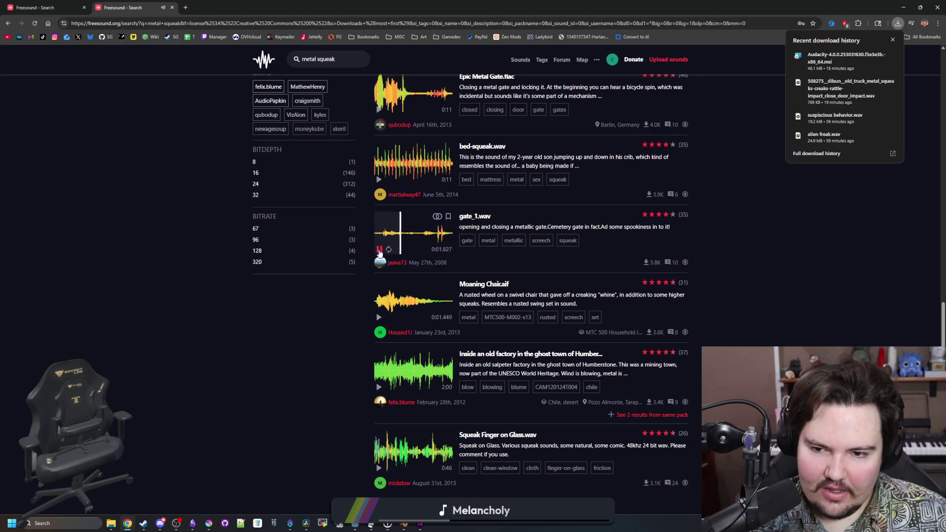
left_click(416, 237)
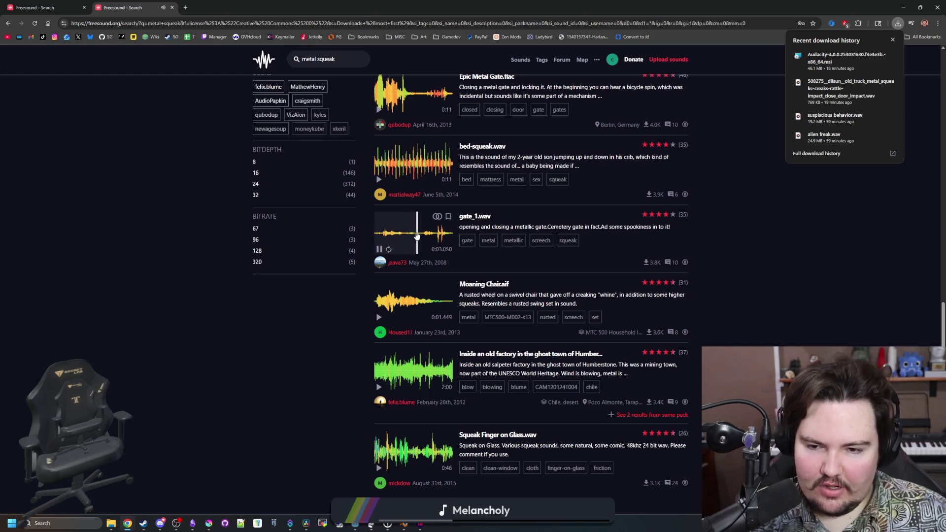
left_click(378, 250)
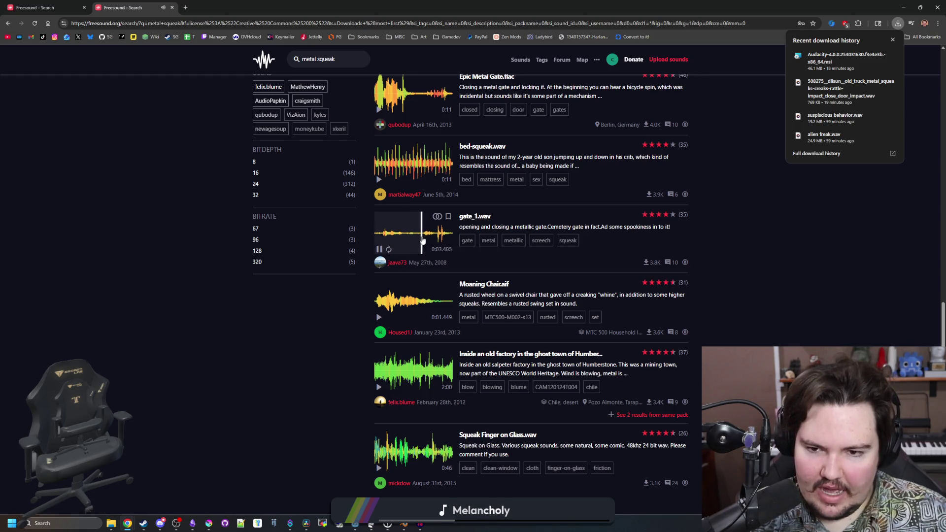
- Open the gate_1.wav page in a new tab, view it, then return to Audacity
left_click(379, 250)
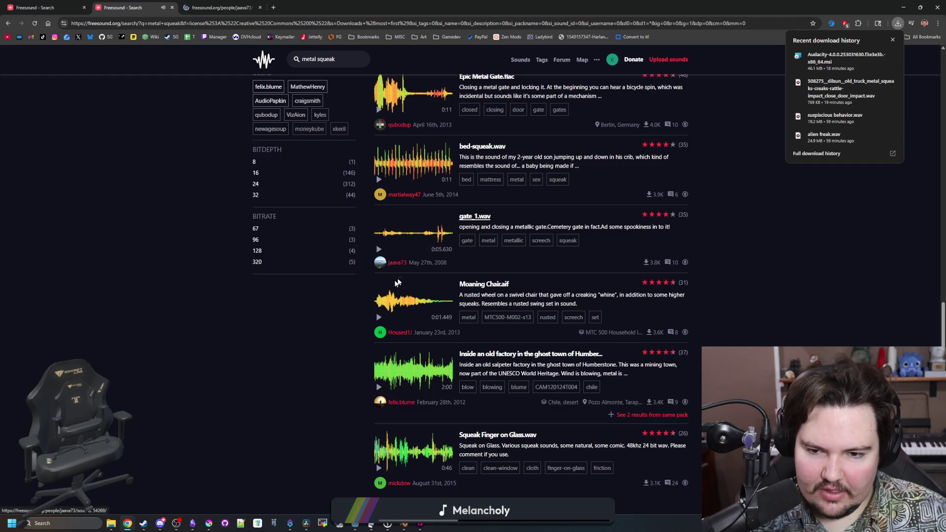
scroll(387, 285, "down", 2)
key("ctrl+Tab")
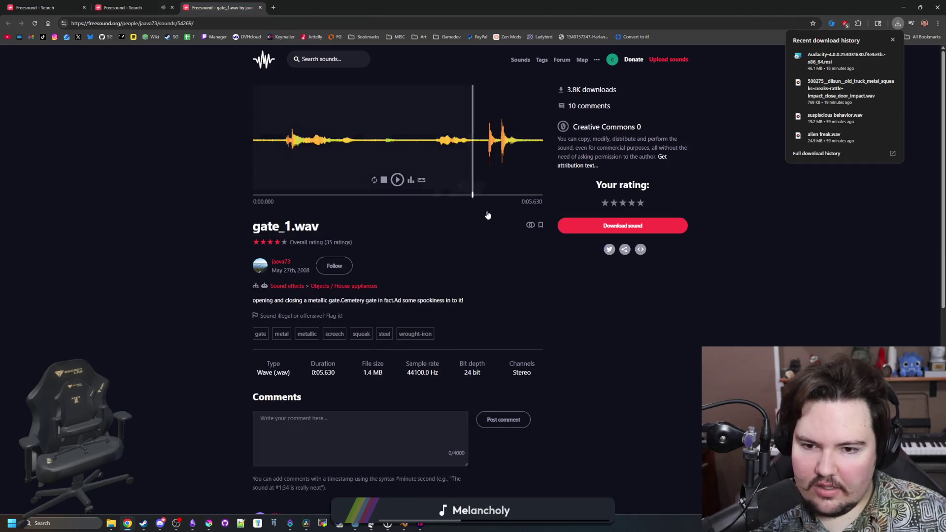
key("alt+Tab")
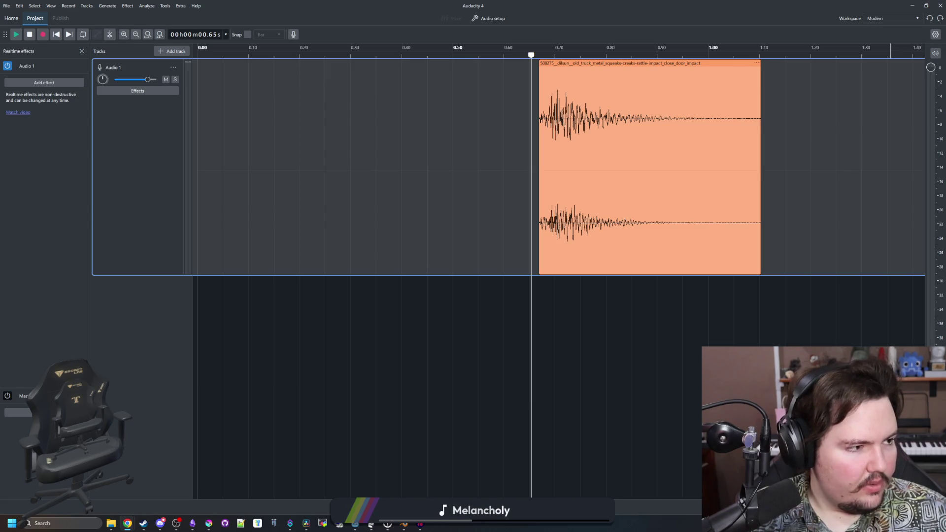
- Import gate_1 as a new track, shift it to start around 0.7 s, and play both clips
left_click_drag(851, 158, 851, 159)
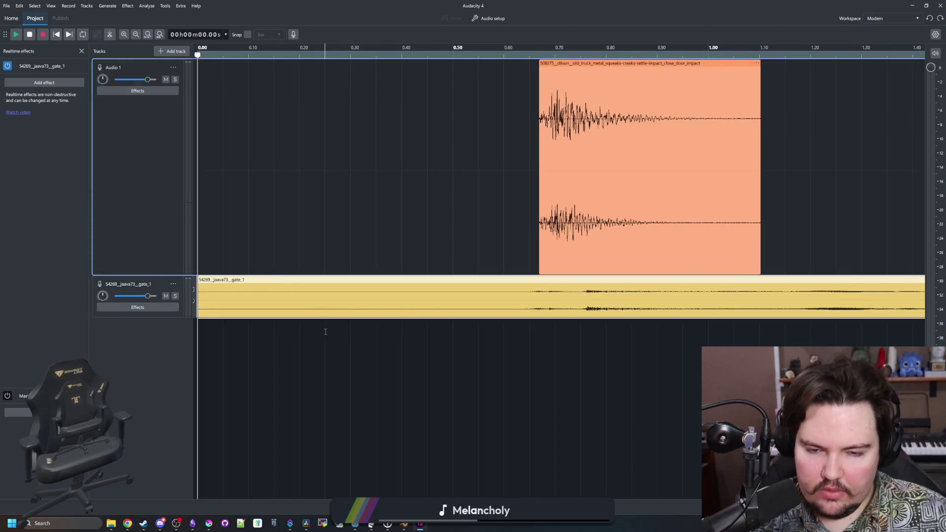
scroll(326, 332, "down", 1, "ctrl")
key("space")
scroll(482, 301, "down", 3)
left_click(292, 63)
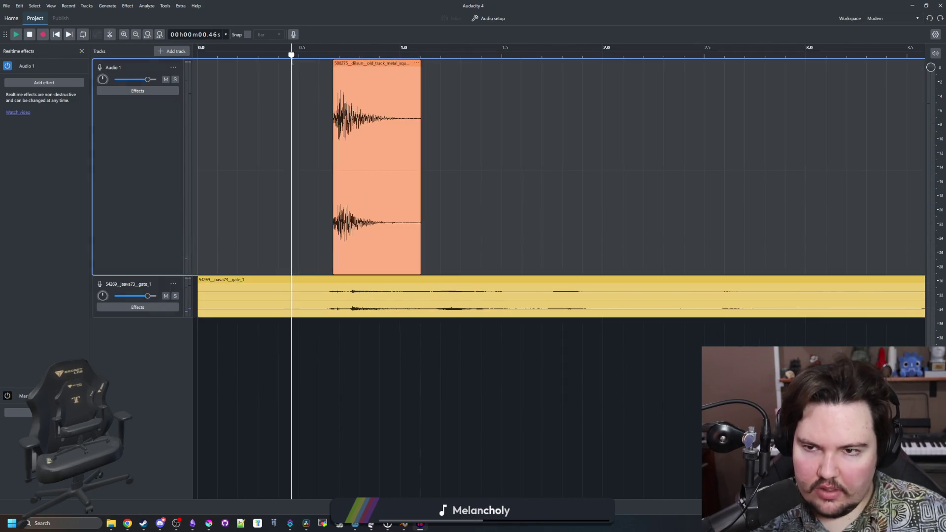
key("space")
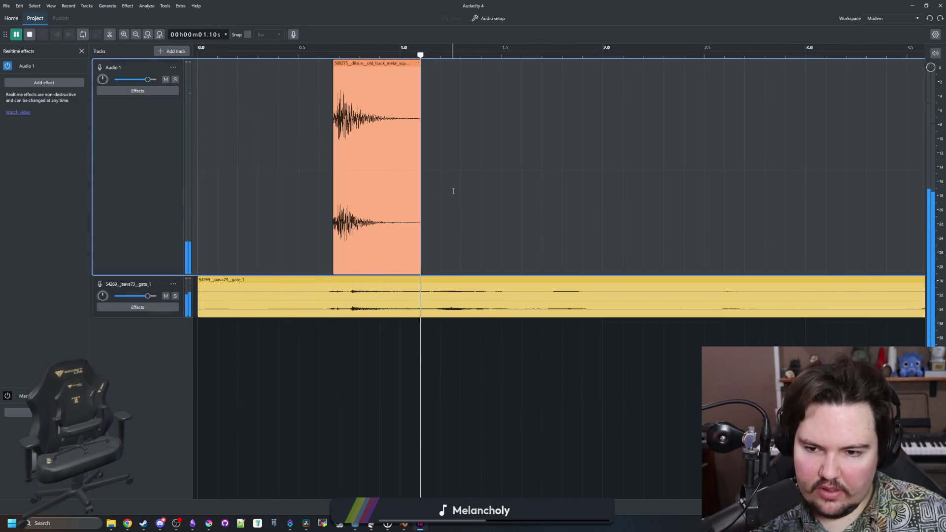
left_click(317, 335)
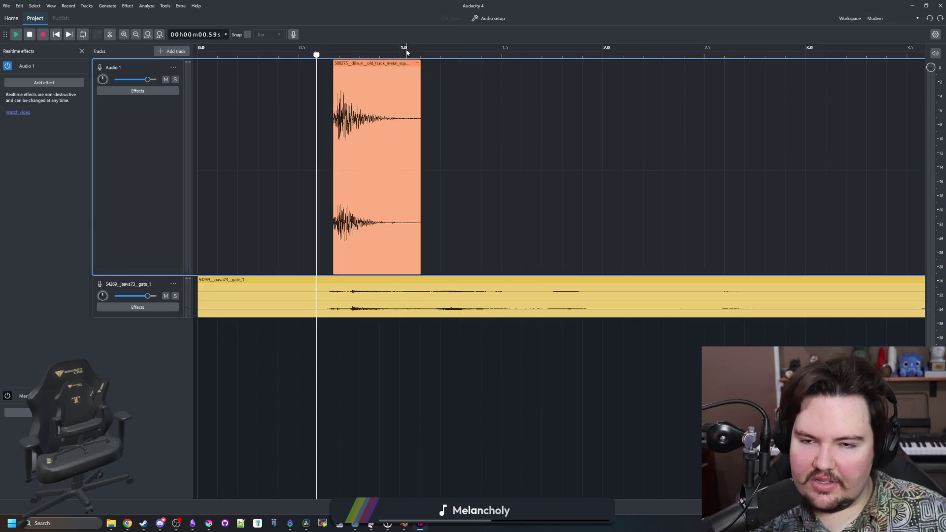
left_click_drag(446, 281, 590, 281)
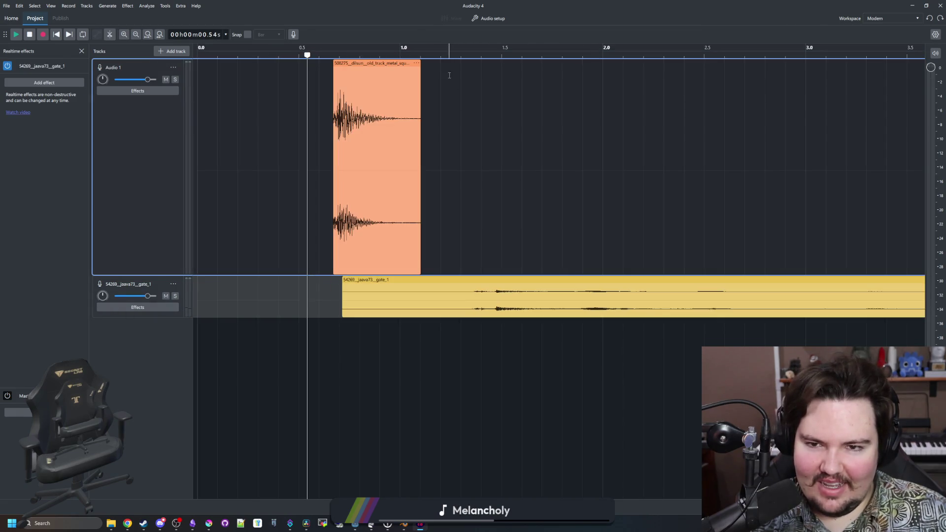
key("space")
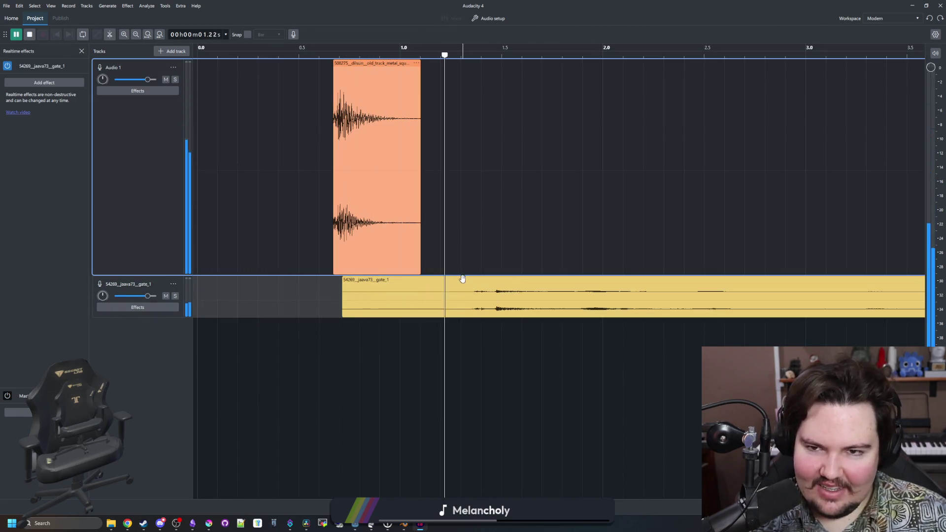
- Replay the project from about 1.3 s to check how the clips overlap
scroll(326, 279, "down", 4, "ctrl")
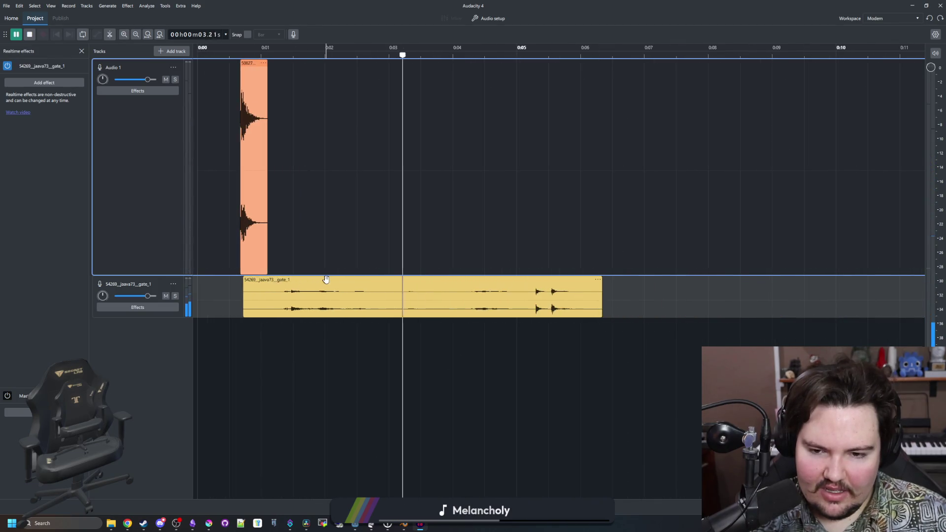
scroll(326, 280, "up", 1, "ctrl")
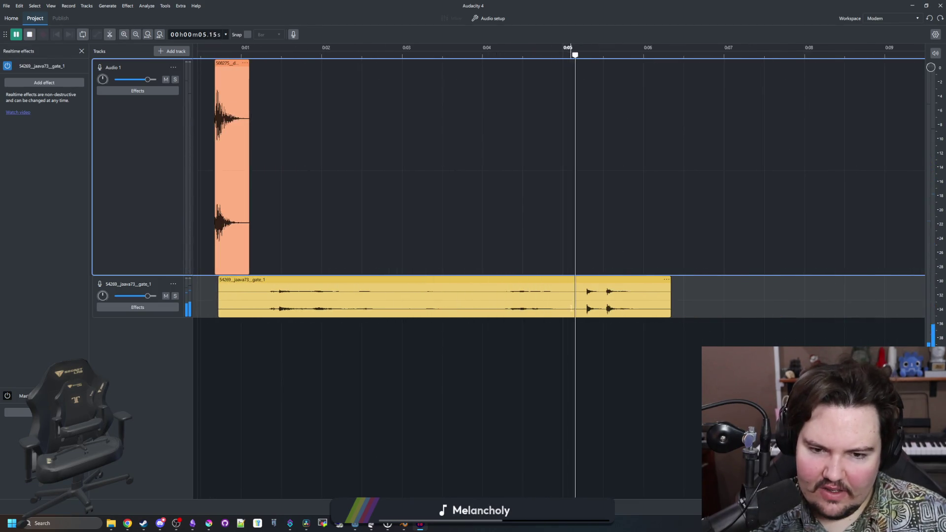
key("space")
left_click(272, 54)
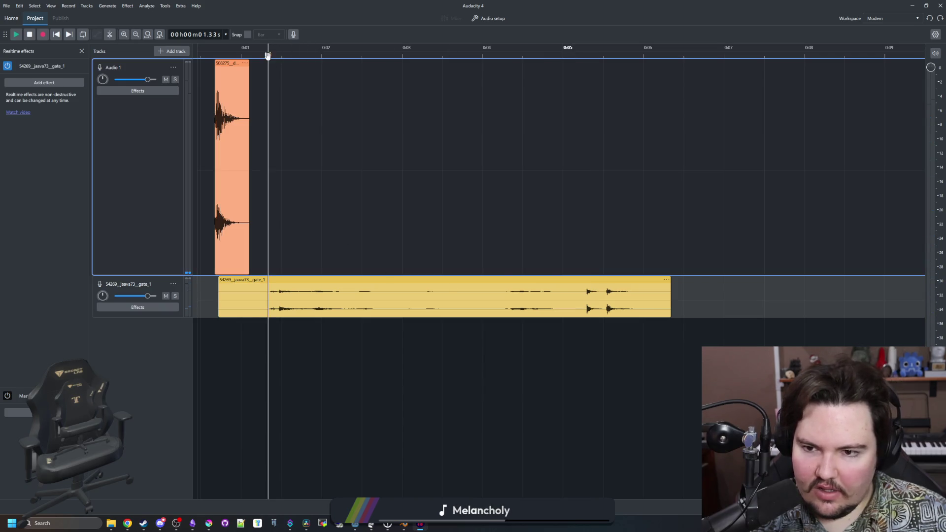
scroll(296, 148, "left", 2)
key("space")
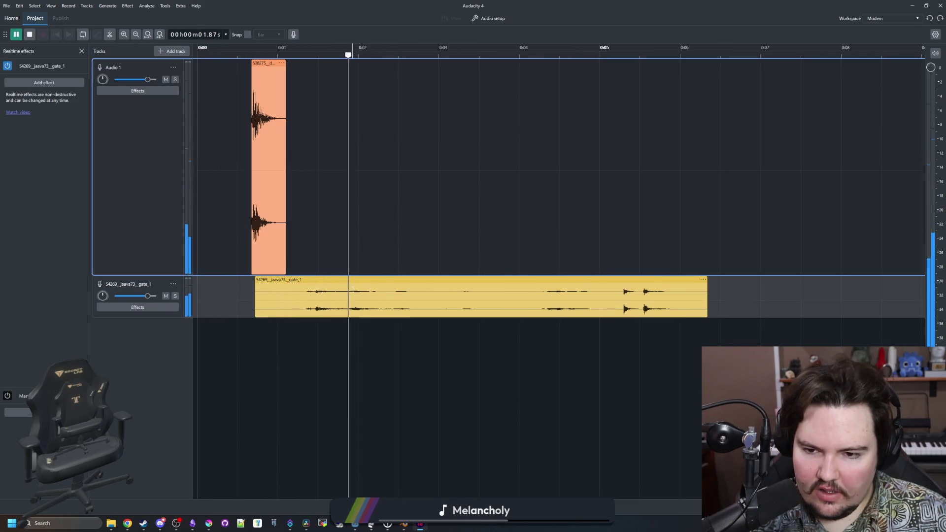
key("space")
- Split the gate clip at 0.71 s and 1.77 s and delete the first and last pieces
left_click(340, 301)
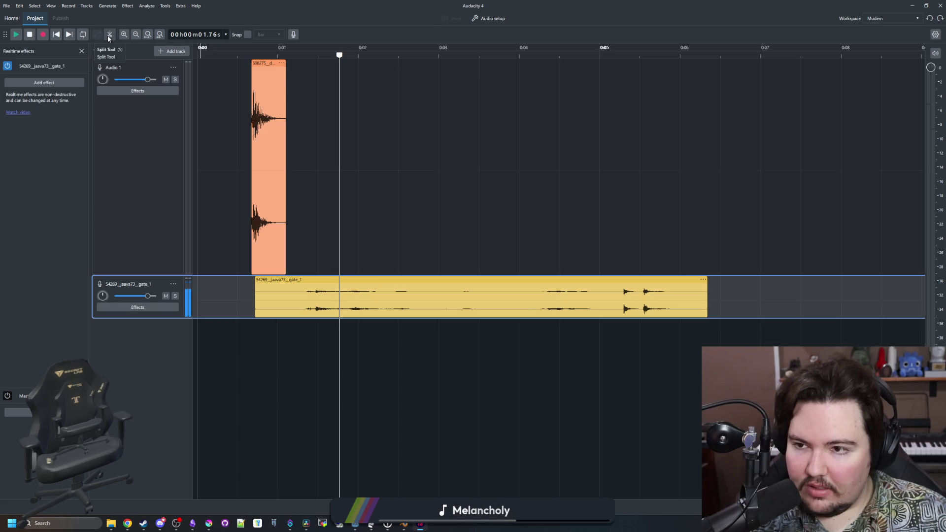
key("s")
left_click(341, 294)
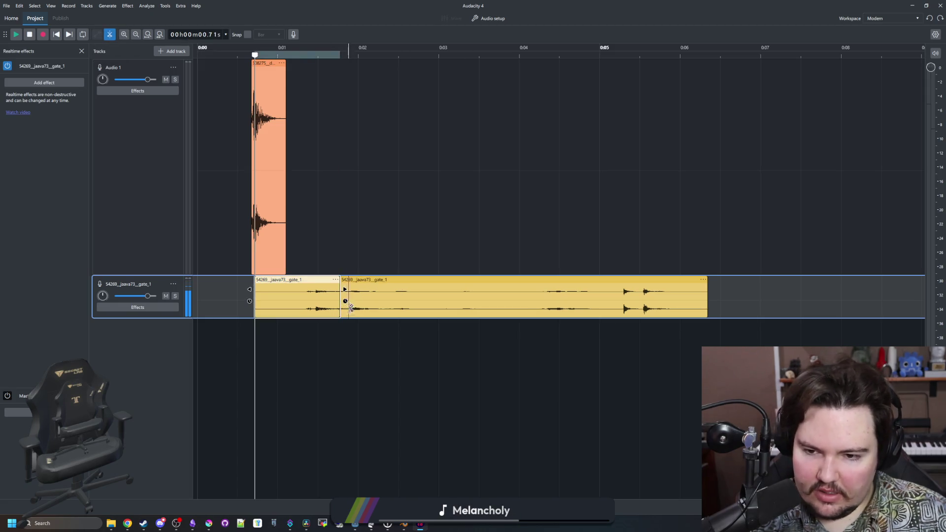
left_click(437, 298)
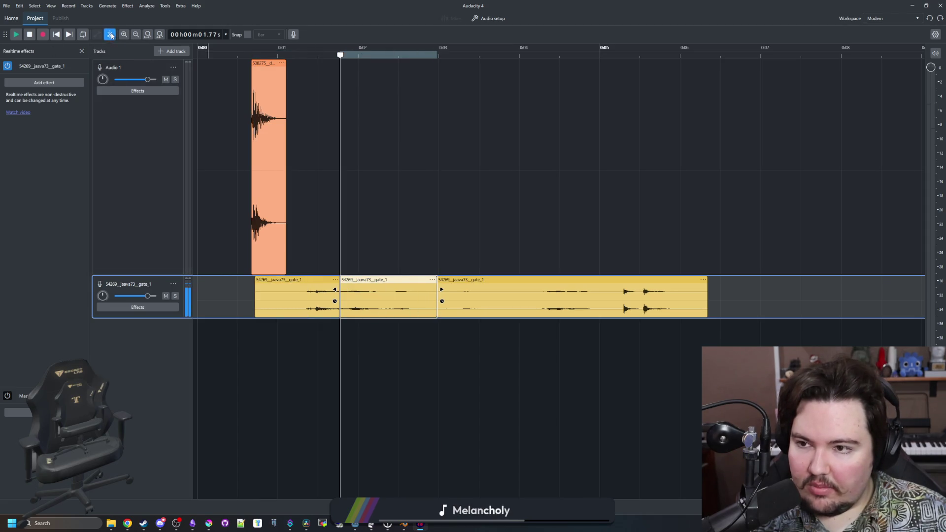
left_click(297, 278)
key("Delete")
left_click(470, 279)
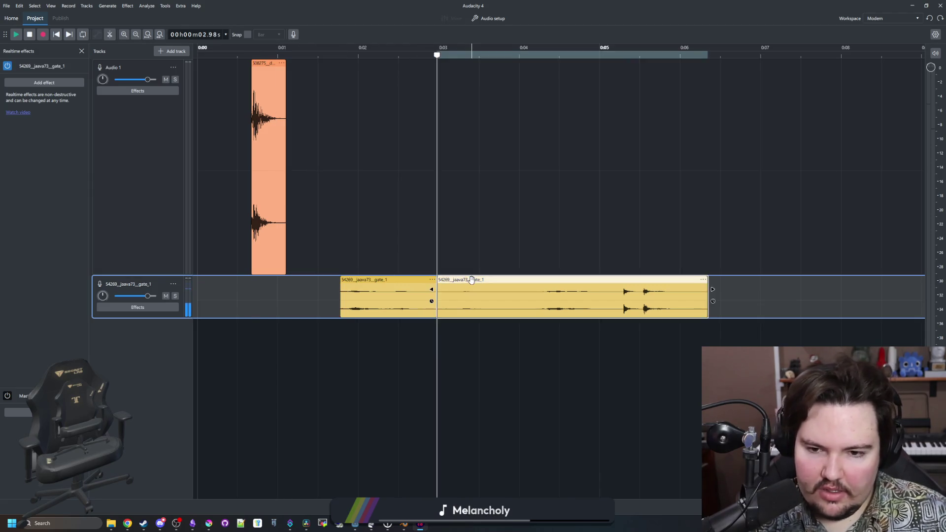
key("Delete")
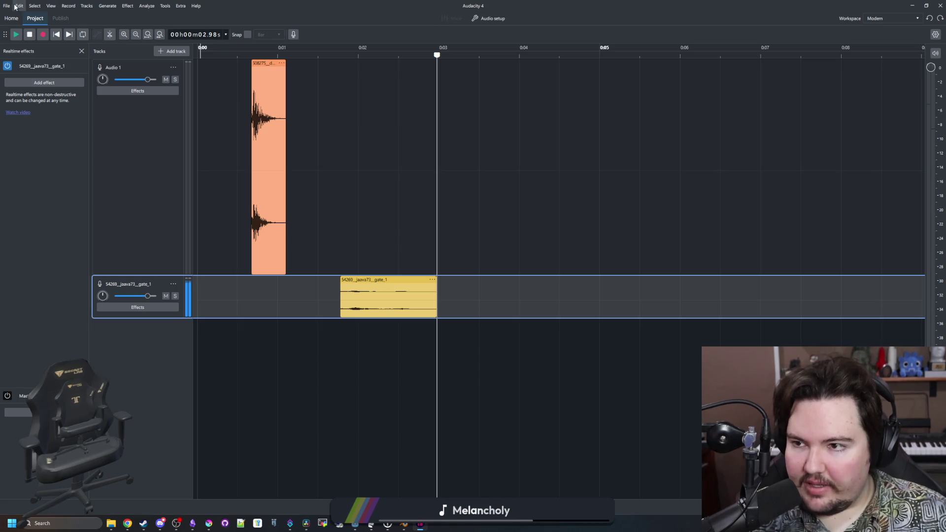
left_click(18, 6)
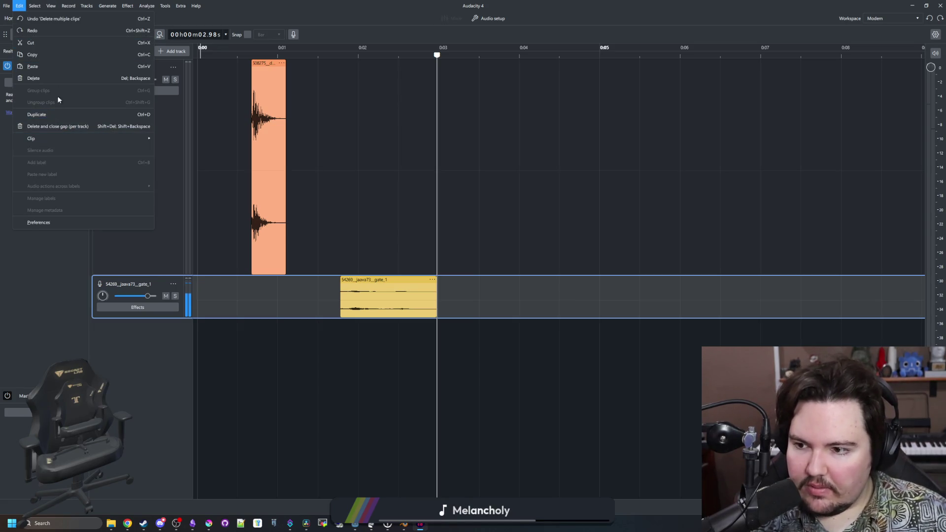
- In Preferences > Shortcuts, search for split and bind the Split Tool to C, keeping the change
left_click(77, 220)
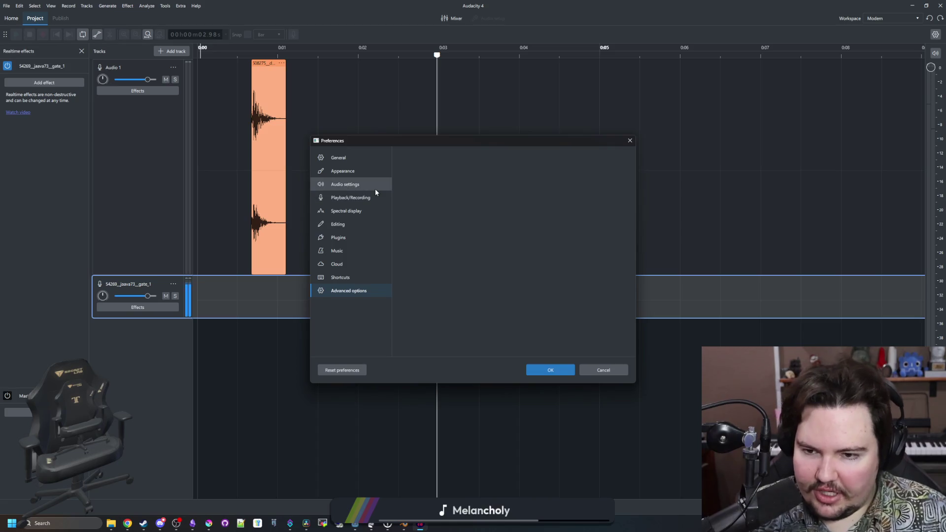
left_click(363, 158)
left_click(360, 226)
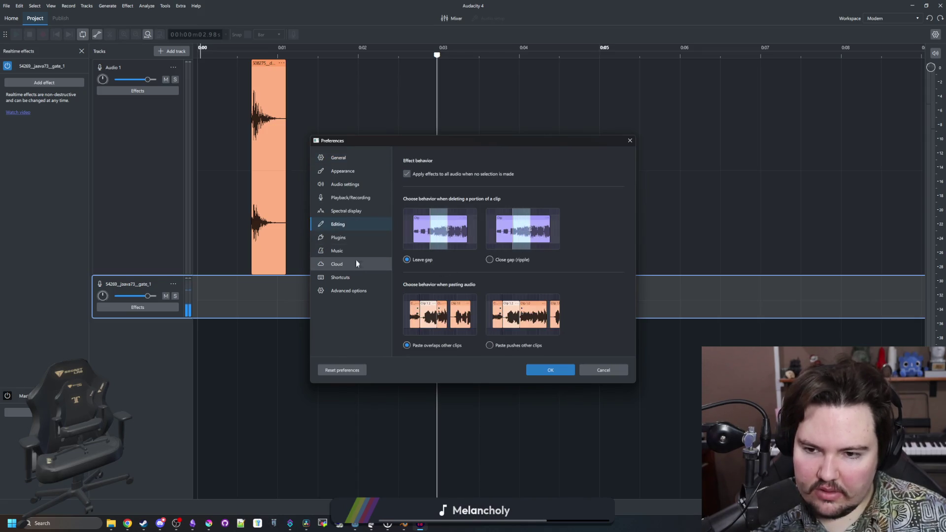
left_click(348, 278)
scroll(494, 248, "down", 1)
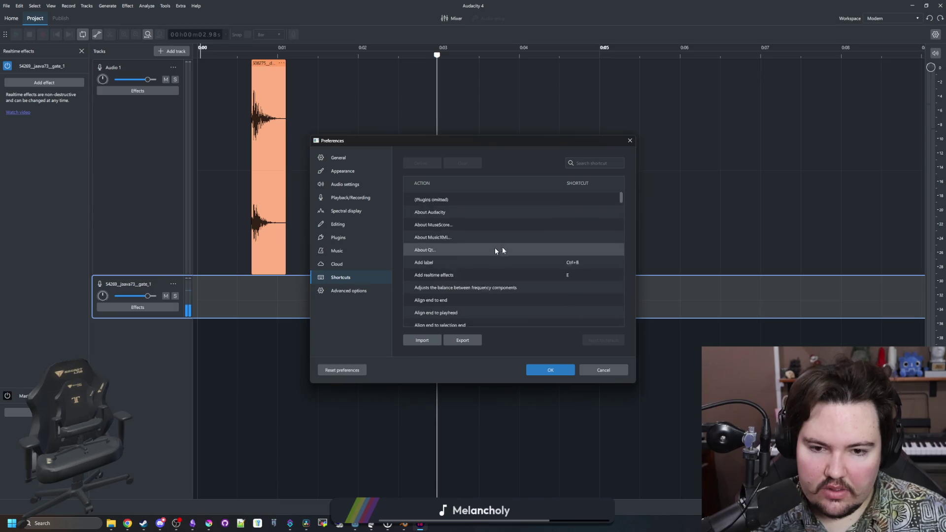
left_click(593, 163)
type("s")
type("ut")
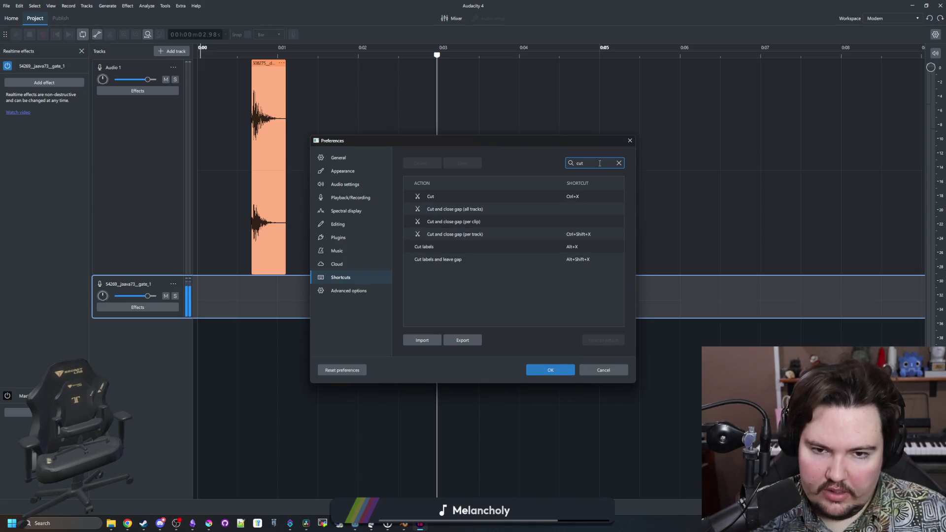
type("split")
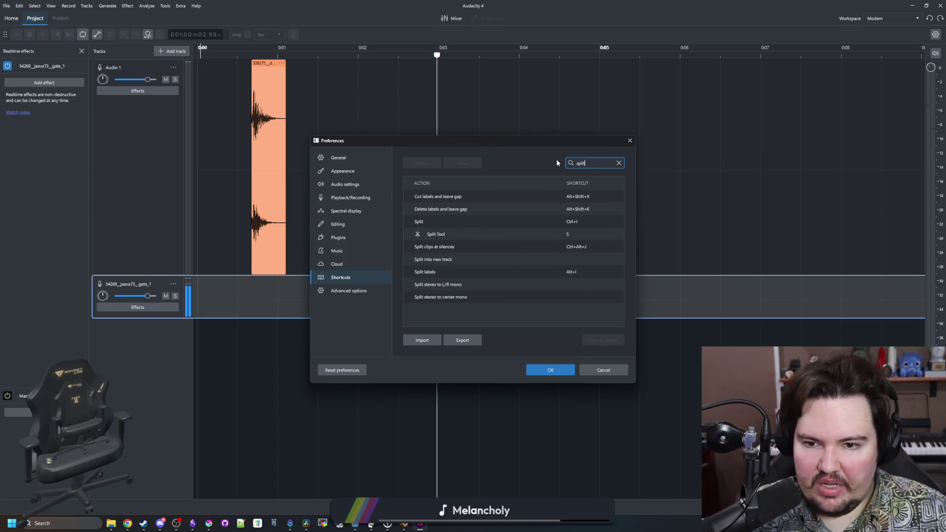
left_click(573, 236)
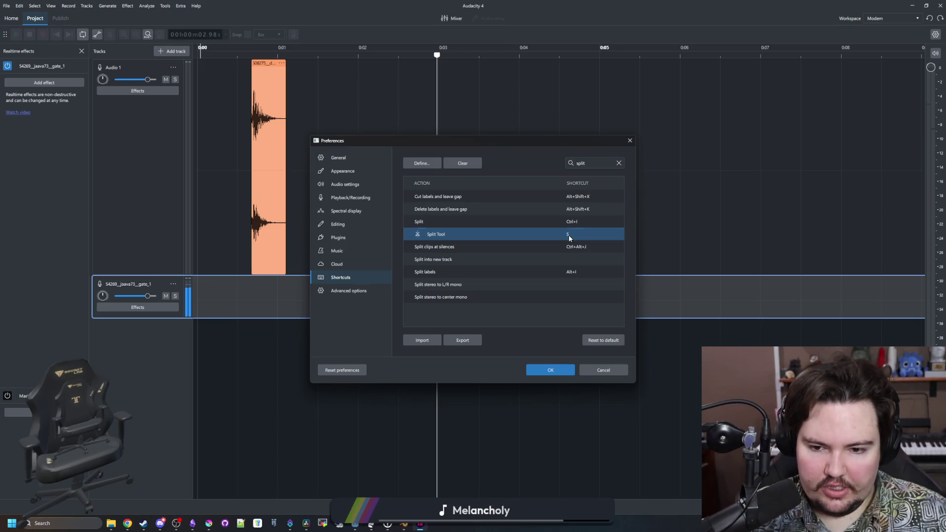
double_click(569, 235)
key("c")
left_click(405, 303)
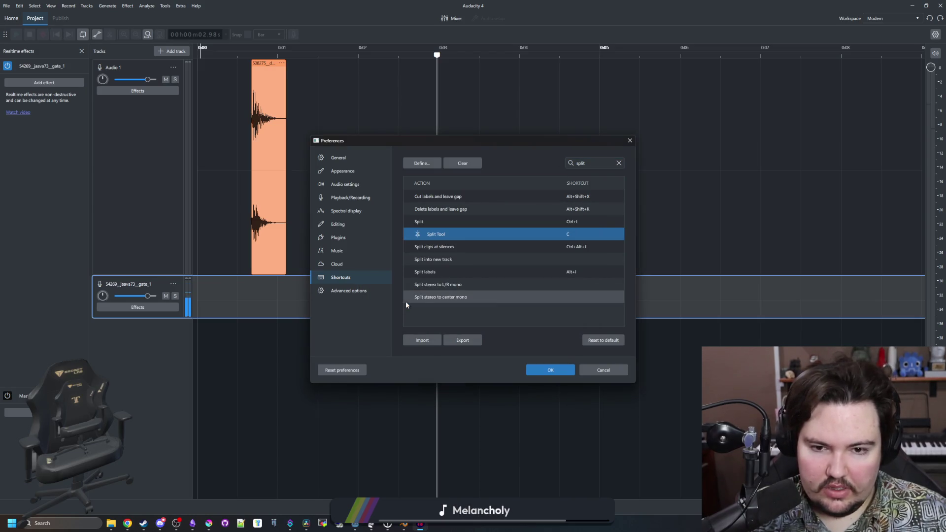
left_click(550, 370)
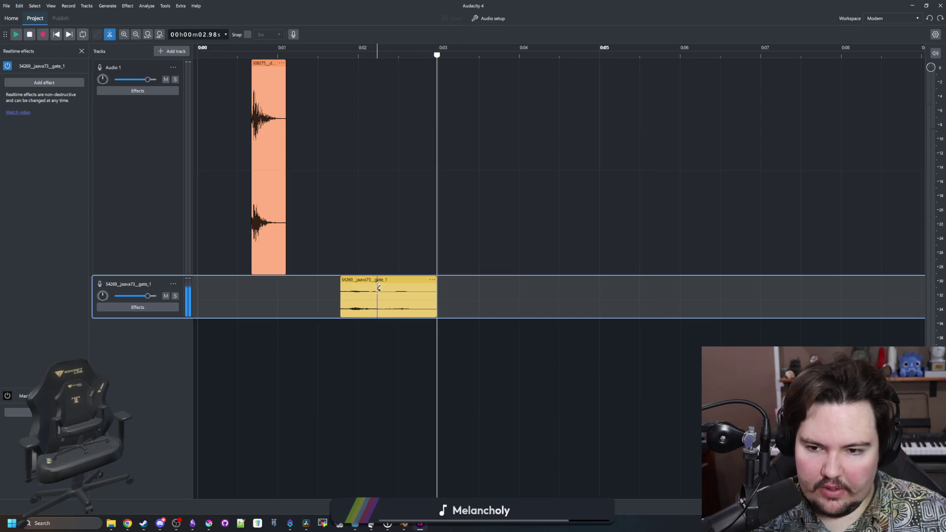
- Turn off split mode, enlarge the gate track and play back the trimmed gate clip
key("c")
key("c")
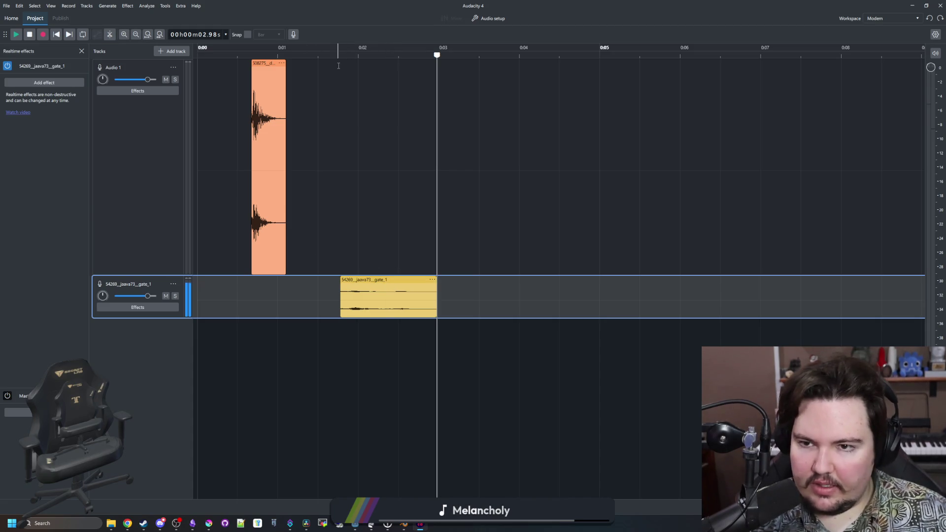
left_click(324, 62)
key("space")
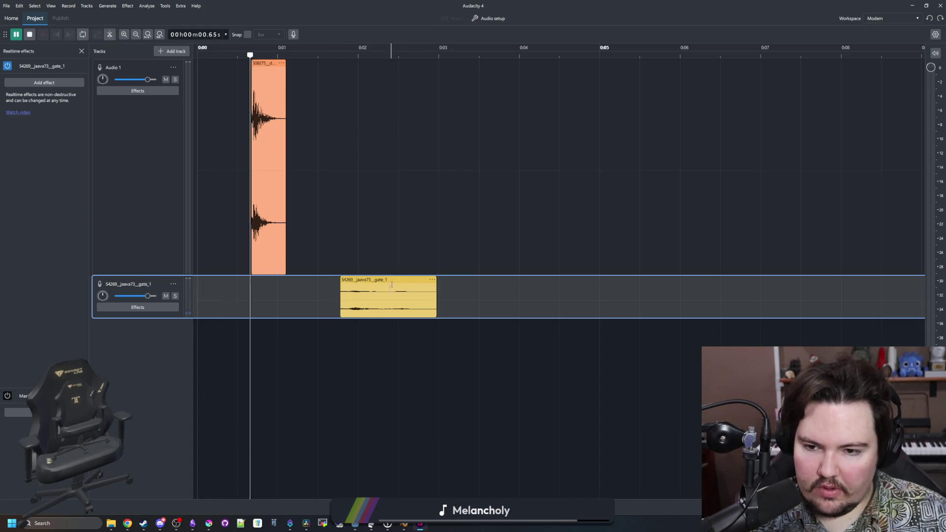
key("space")
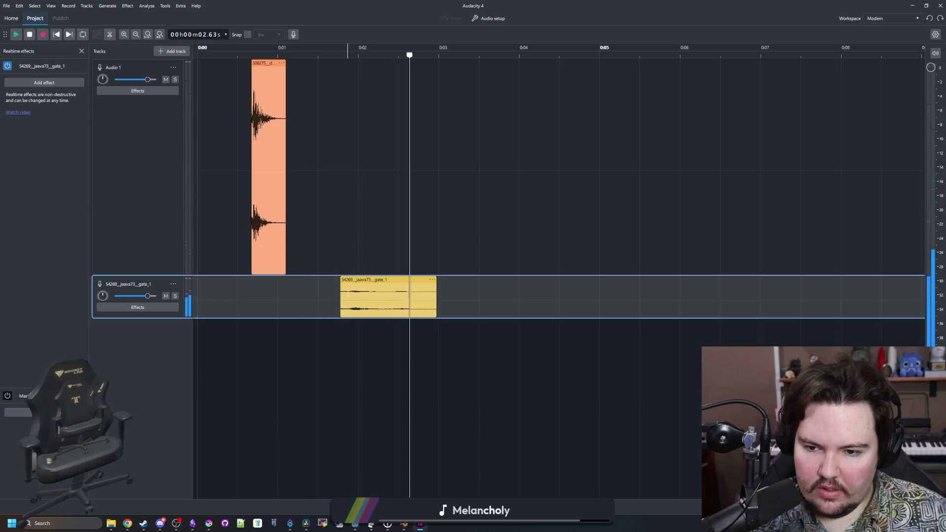
left_click(341, 298)
scroll(345, 298, "up", 3, "ctrl")
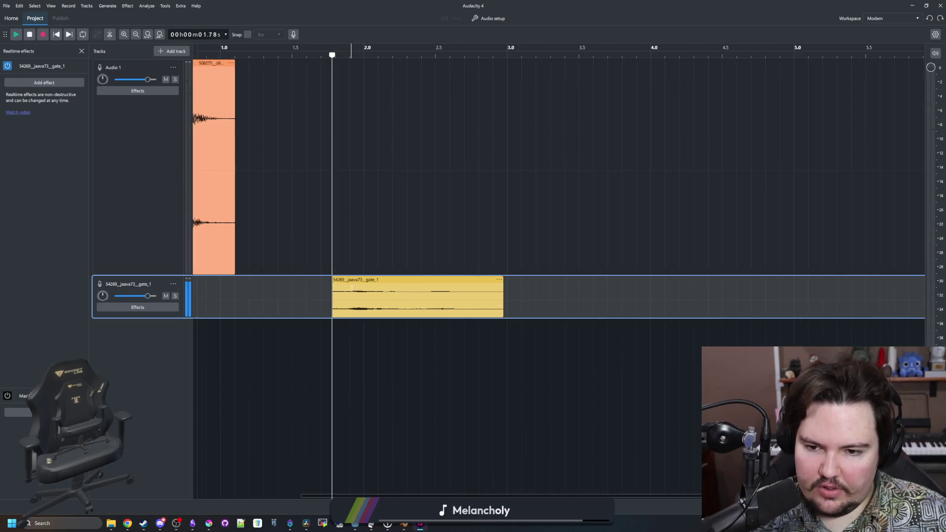
left_click_drag(171, 319, 170, 435)
key("space")
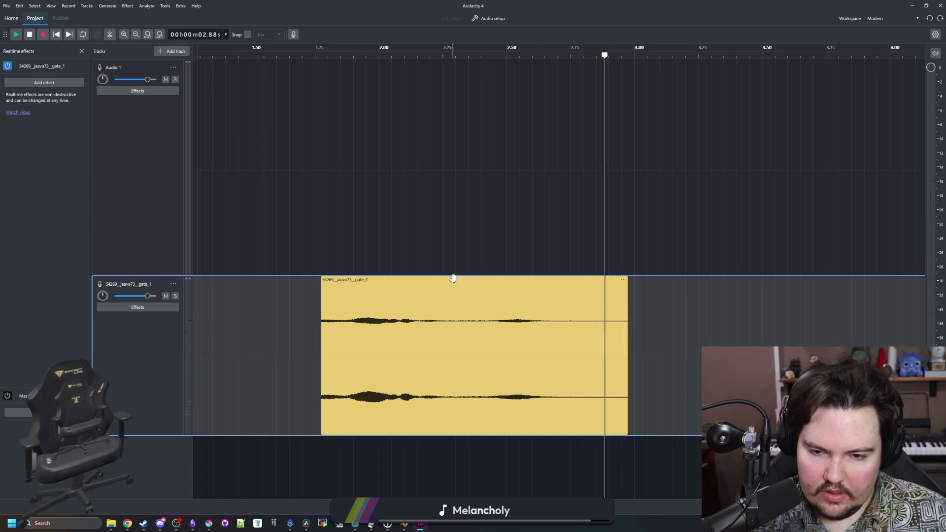
- Trim the gate clip's end back to about 2.5 s
left_click(485, 280)
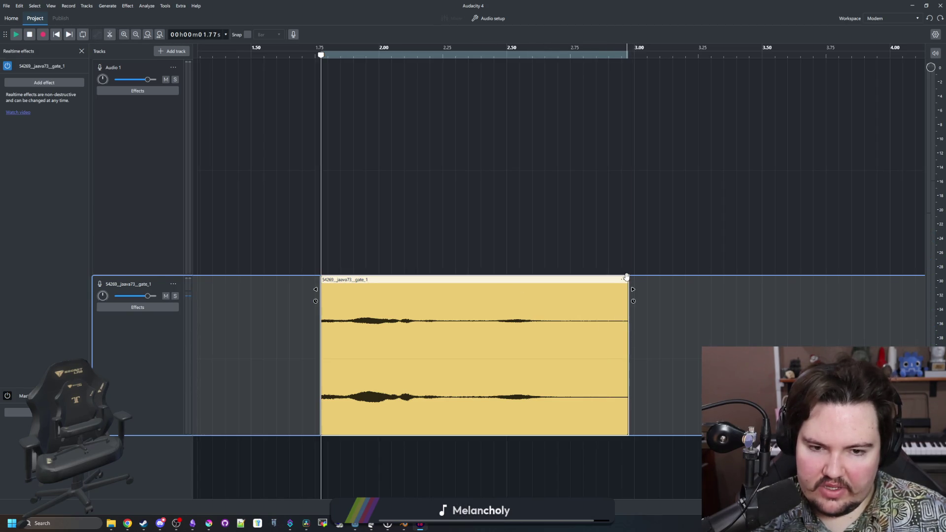
left_click_drag(629, 302, 476, 303)
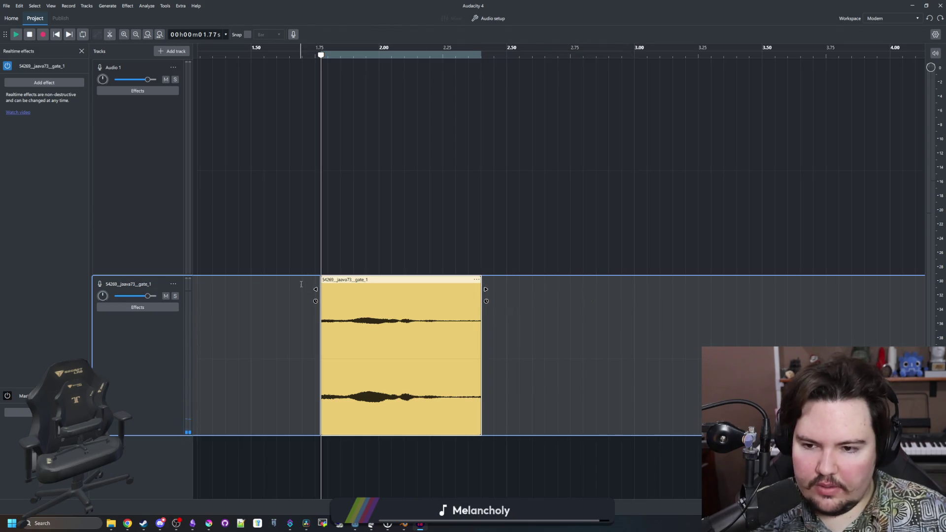
left_click(323, 256)
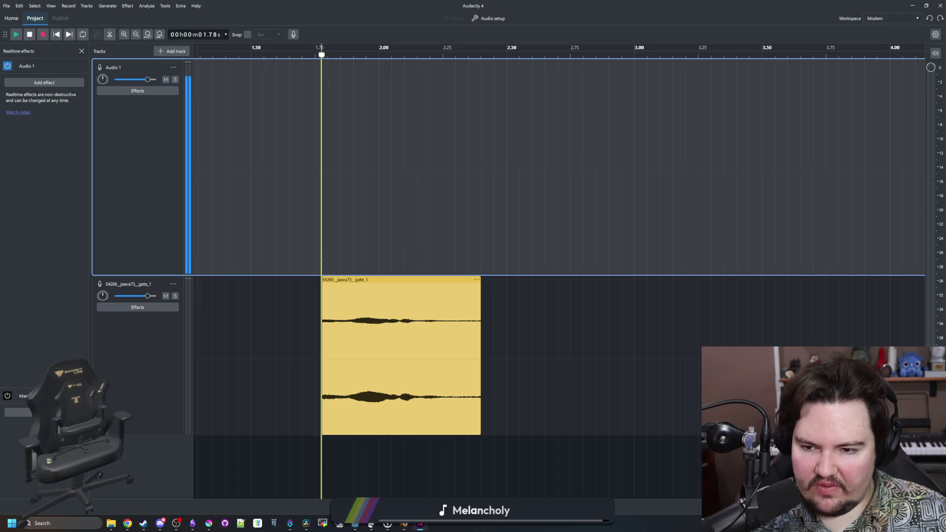
left_click_drag(322, 257, 351, 261)
right_click(351, 265)
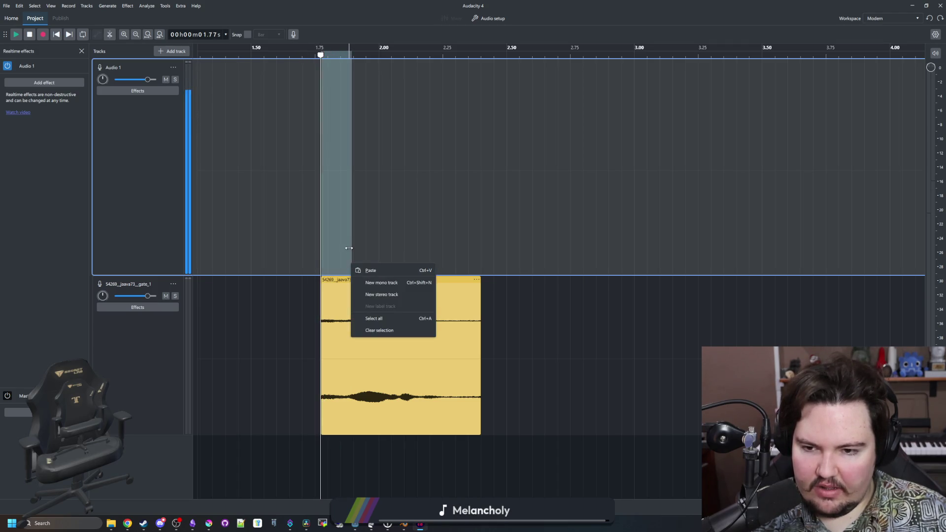
key("Escape")
- Fade in the opening of the gate clip and play it back
left_click(284, 345)
left_click_drag(321, 336, 350, 335)
left_click(127, 6)
mouse_move(148, 67)
left_click(211, 70)
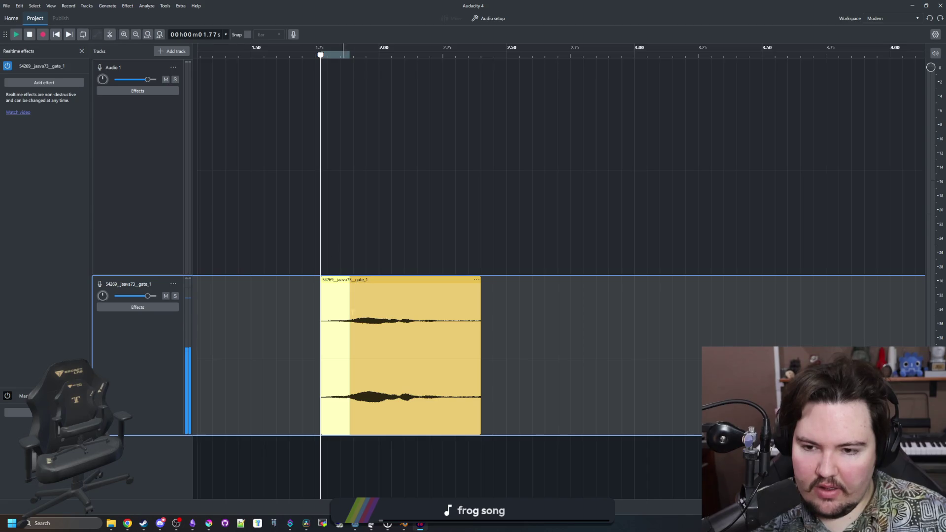
left_click(270, 246)
left_click(327, 248)
key("space")
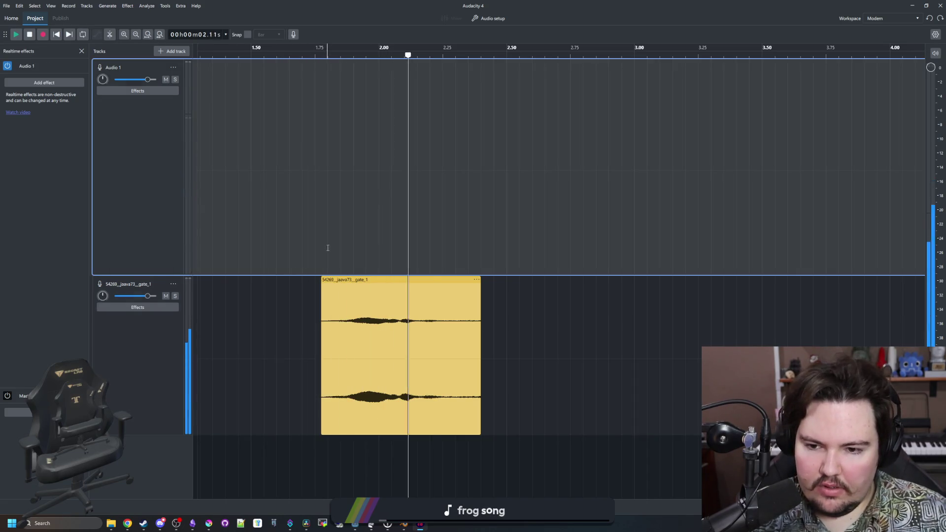
left_click(289, 237)
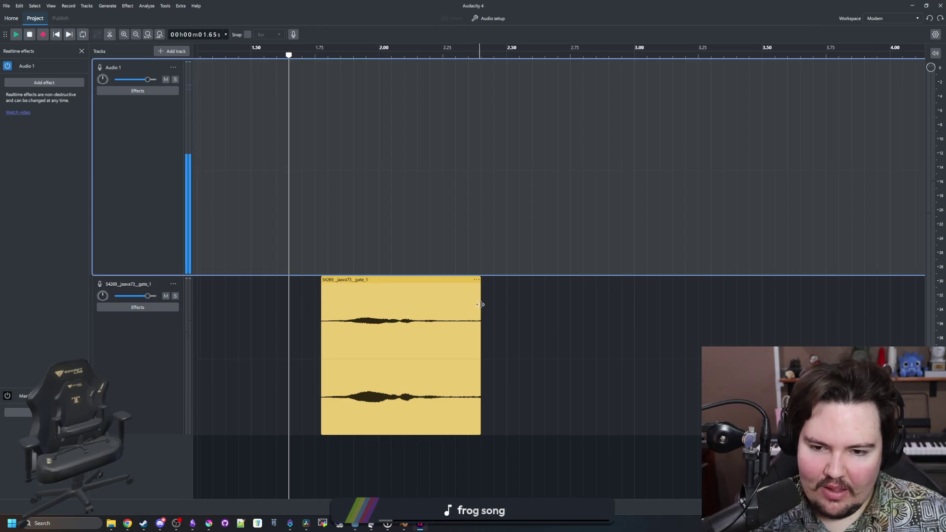
- Fade out the tail of the gate clip
left_click(541, 336)
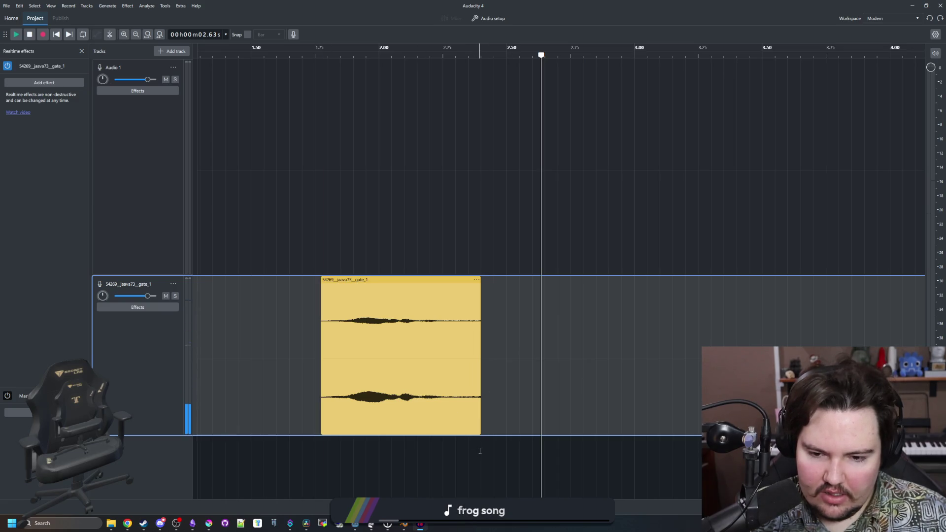
left_click_drag(481, 394, 415, 394)
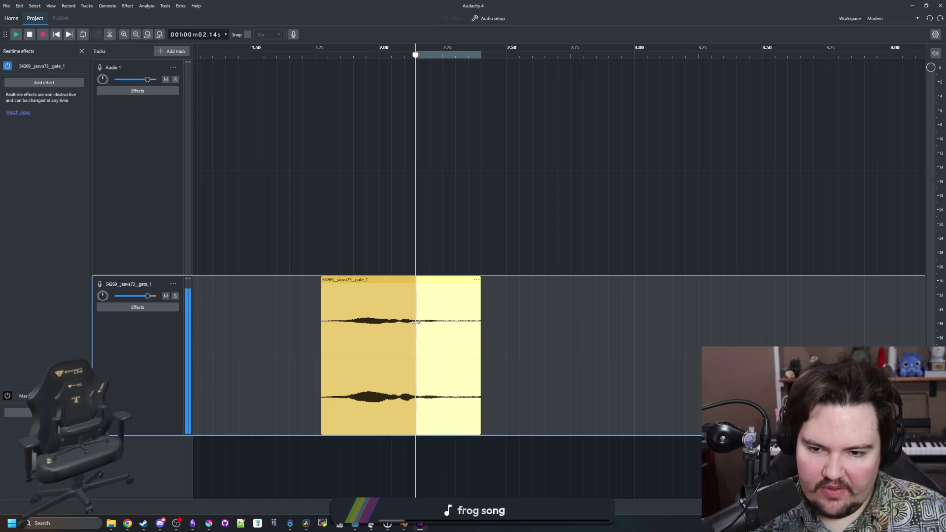
left_click(127, 5)
mouse_move(165, 79)
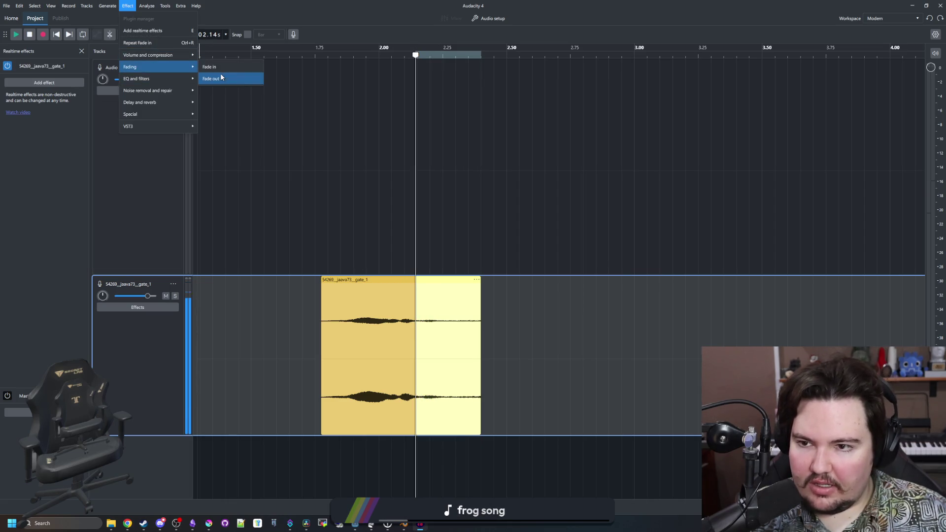
left_click(216, 78)
left_click(402, 211)
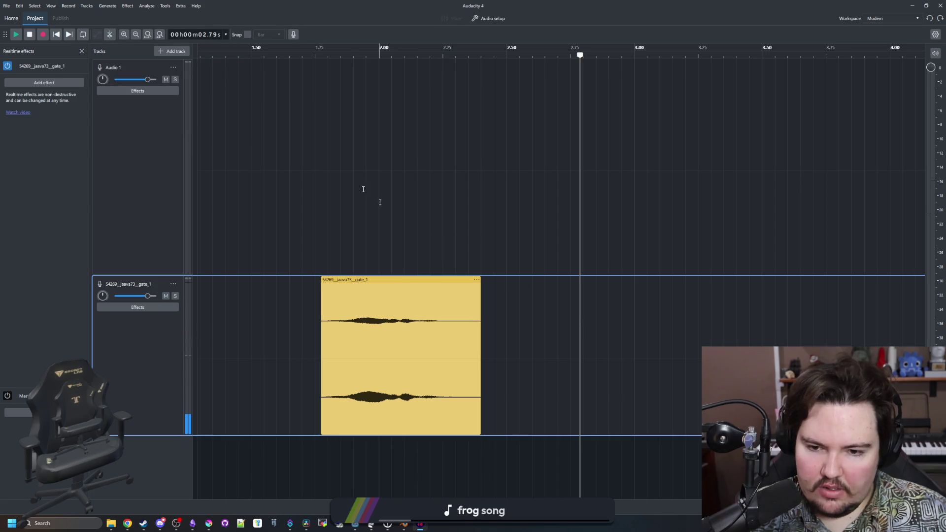
- Replay the project from the start, zoom out and select the orange clip on Audio 1
key("Home")
key("space")
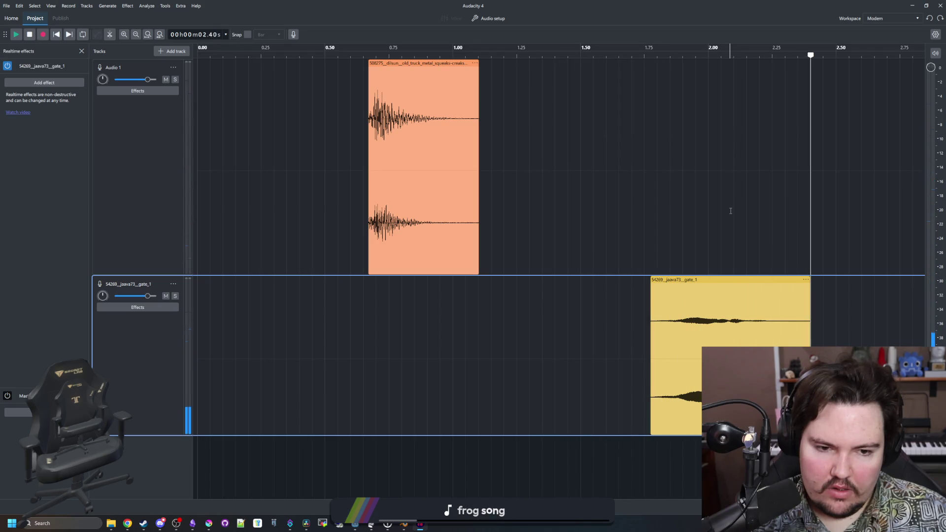
left_click(624, 56)
key("Home")
key("space")
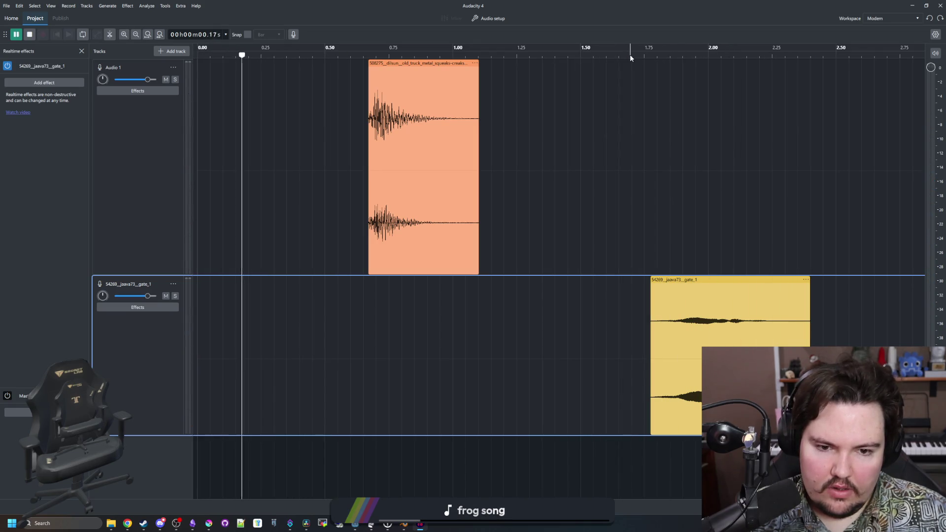
key("space")
scroll(305, 233, "down", 1)
scroll(301, 54, "down", 1)
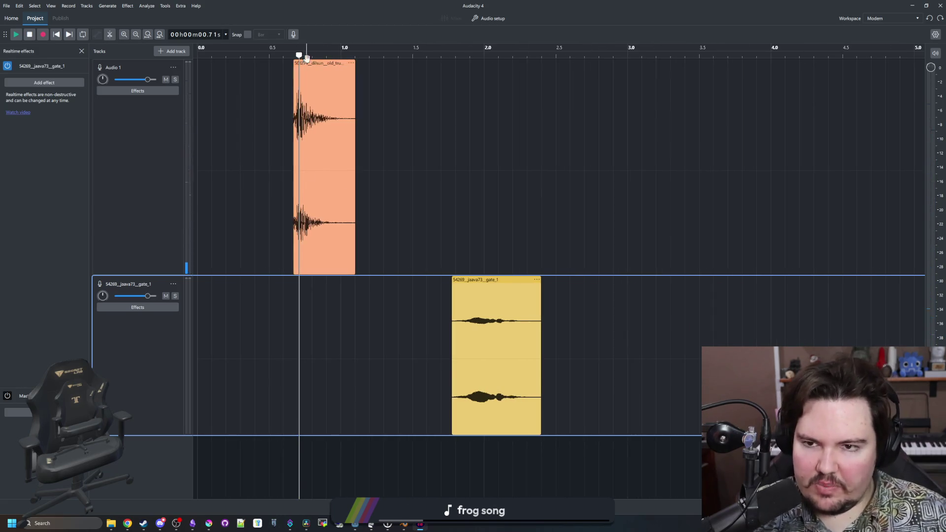
left_click_drag(298, 54, 284, 55)
left_click(312, 61)
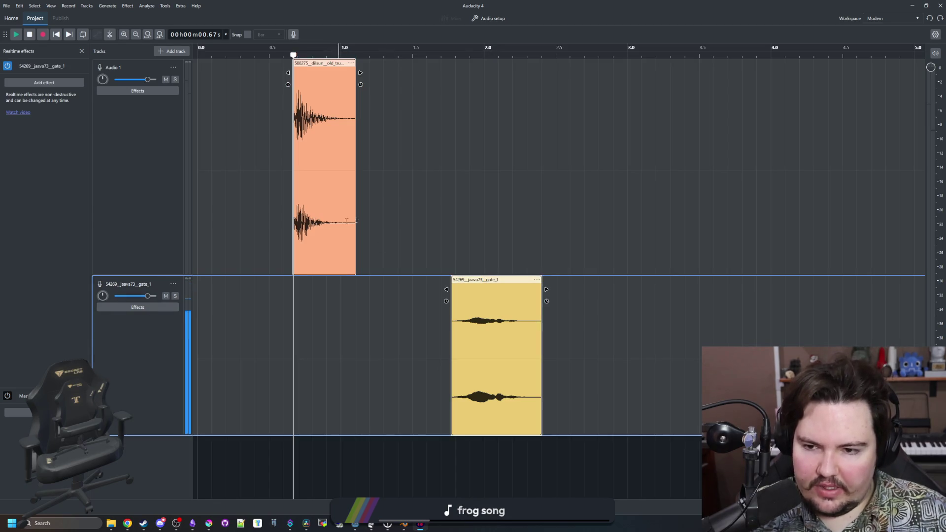
left_click(6, 5)
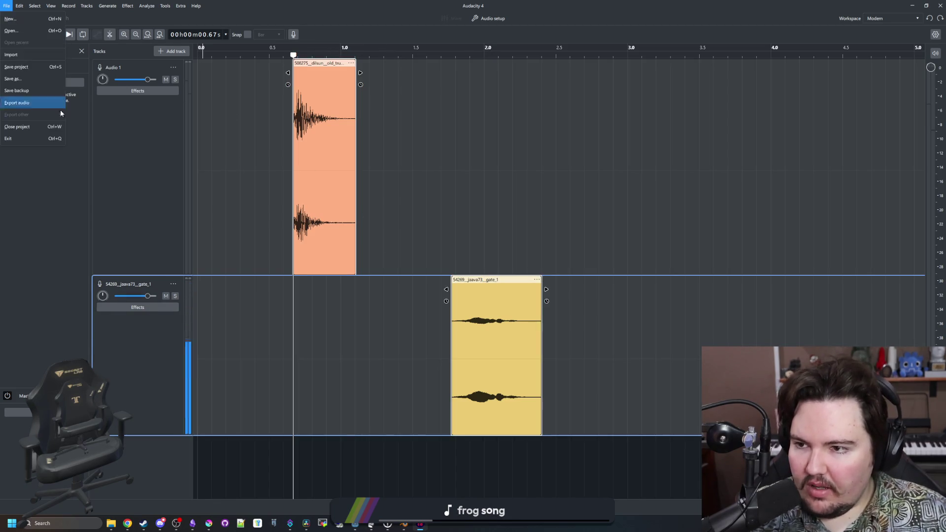
left_click(44, 106)
left_click(433, 252)
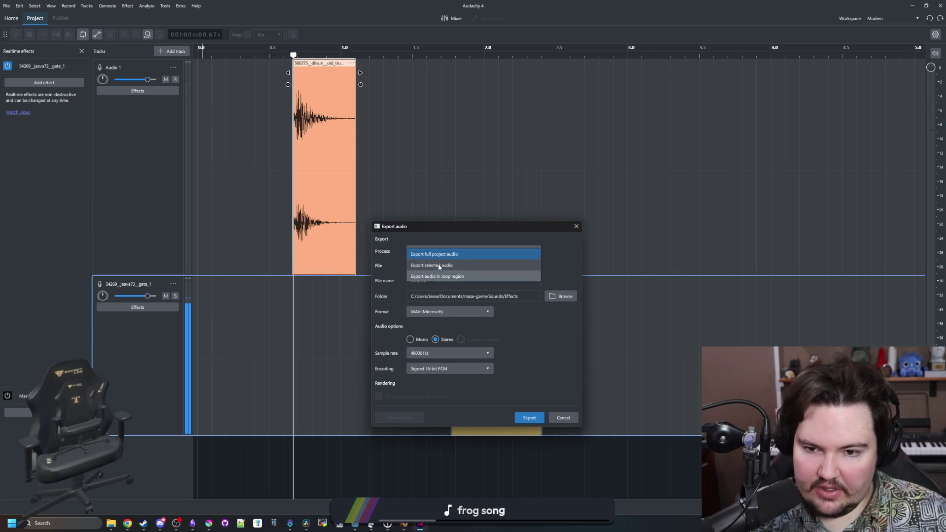
left_click(438, 265)
left_click(545, 295)
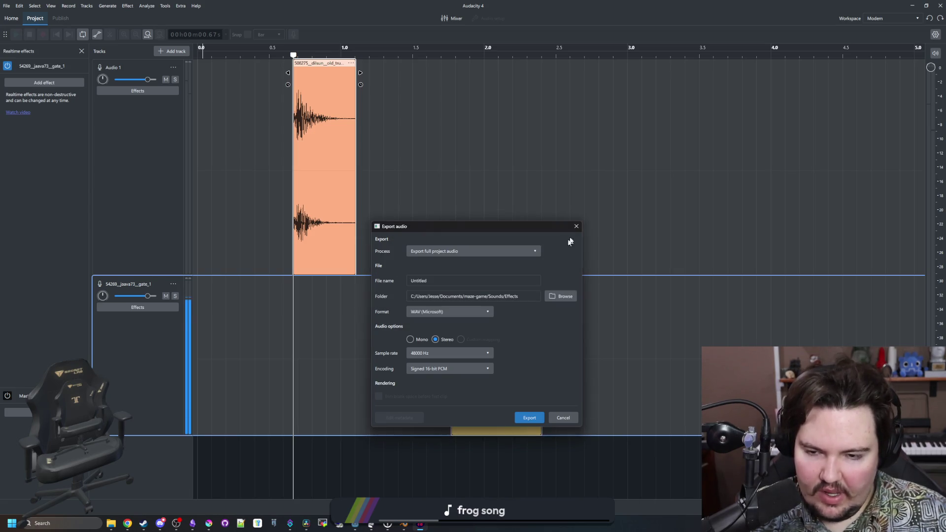
left_click(577, 226)
left_click(392, 138)
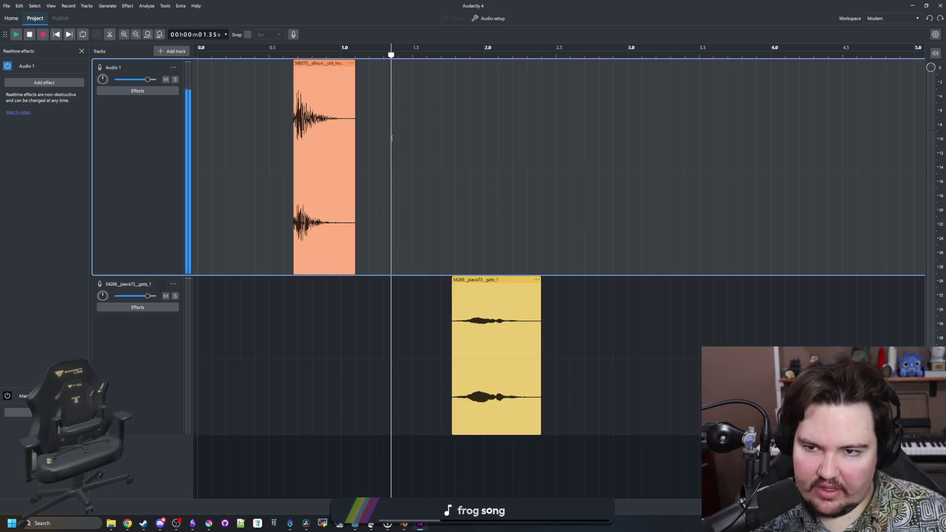
left_click(302, 60)
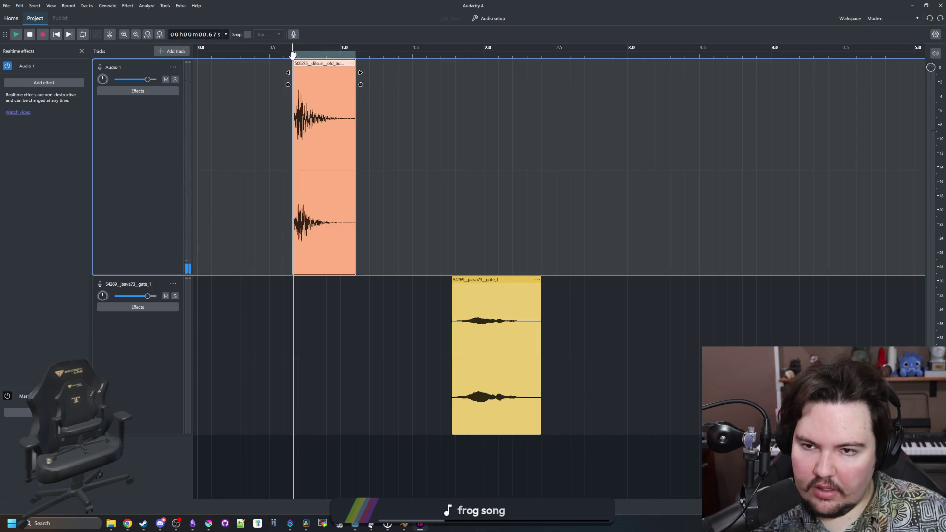
left_click(7, 6)
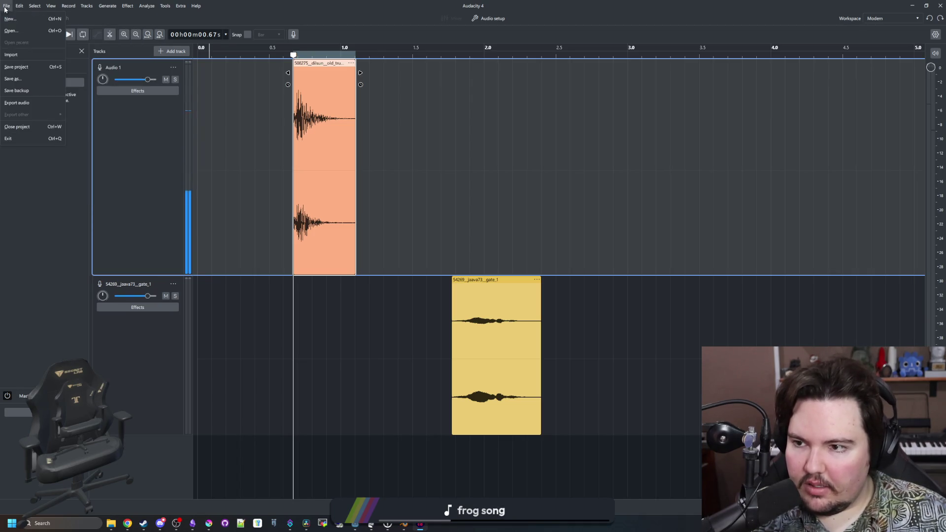
left_click(20, 102)
left_click(440, 254)
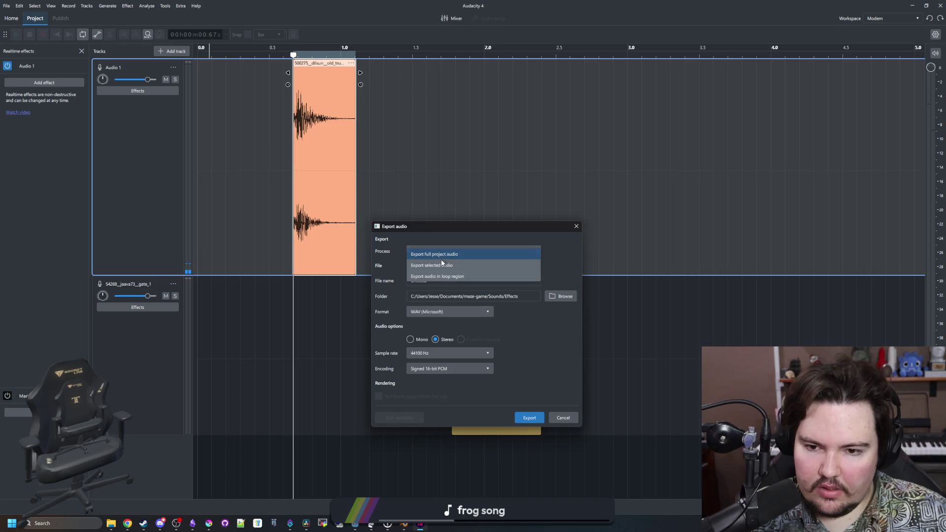
left_click(442, 264)
left_click(546, 296)
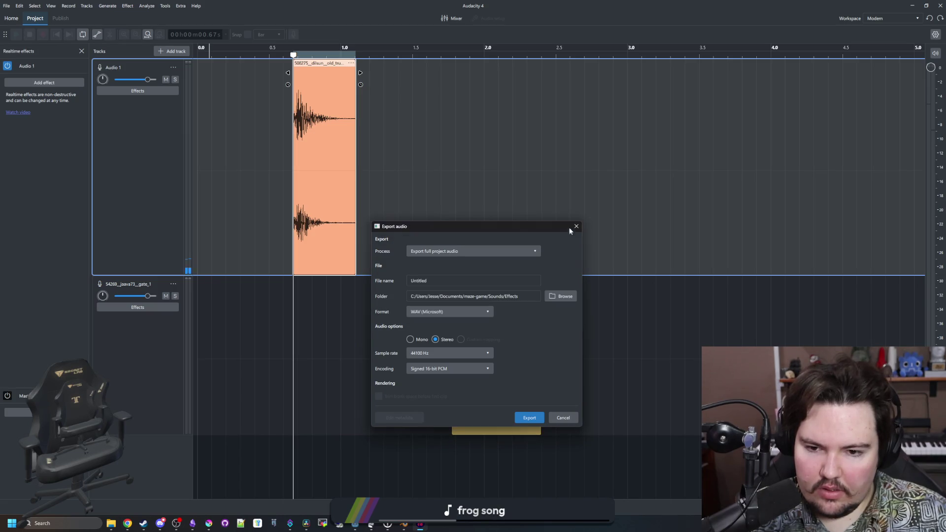
left_click(504, 247)
left_click(456, 264)
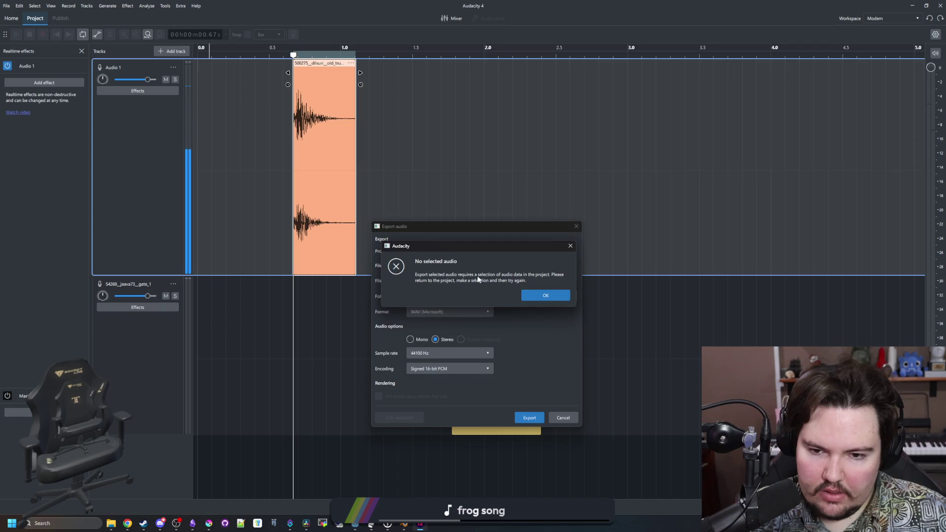
left_click(546, 296)
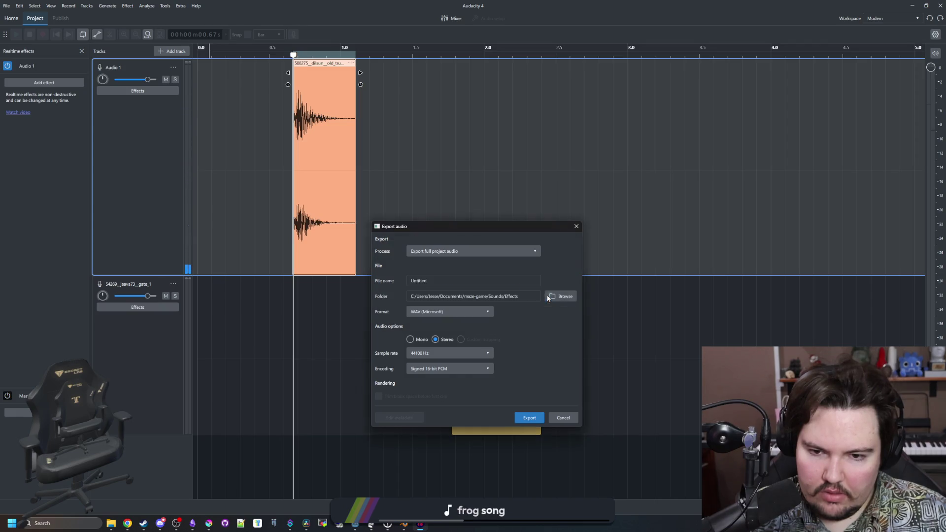
left_click(576, 227)
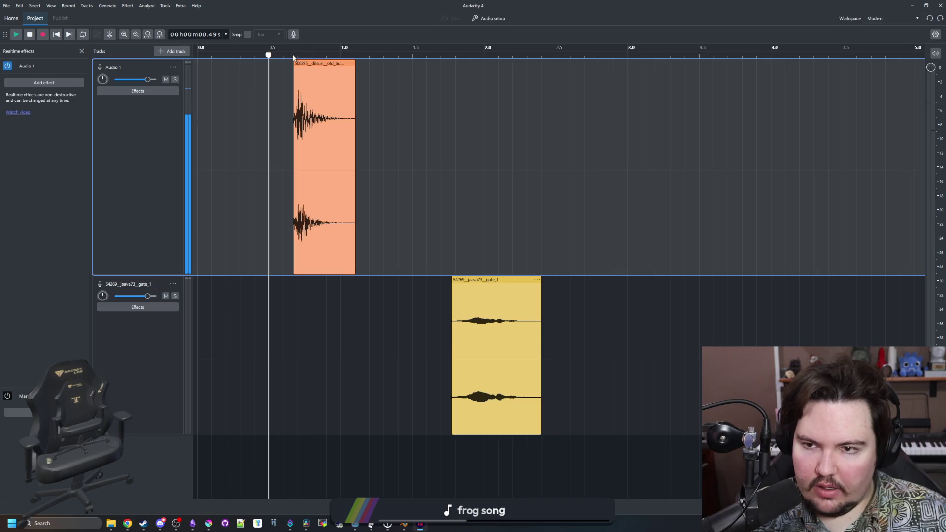
left_click(327, 51)
- Export the orange clip's span as crafter_door_close WAV using Export selected audio
left_click_drag(294, 286, 358, 281)
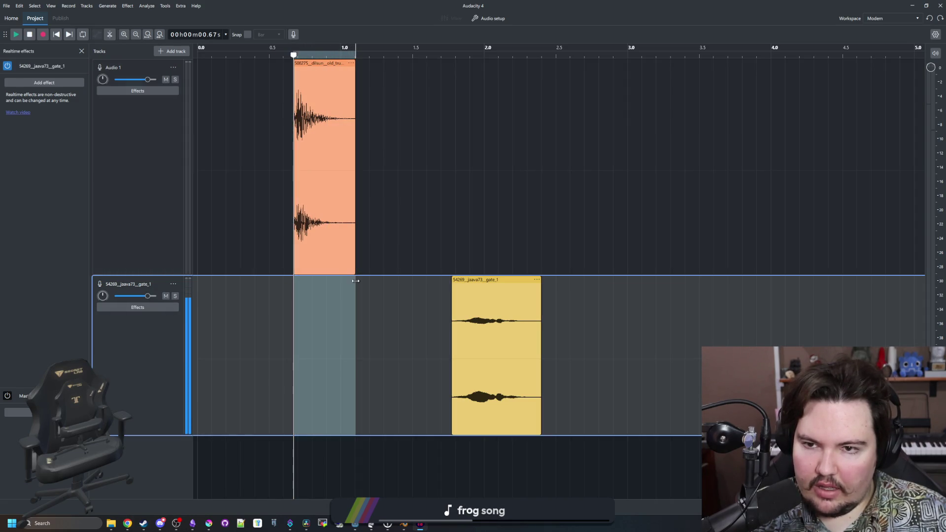
left_click(6, 6)
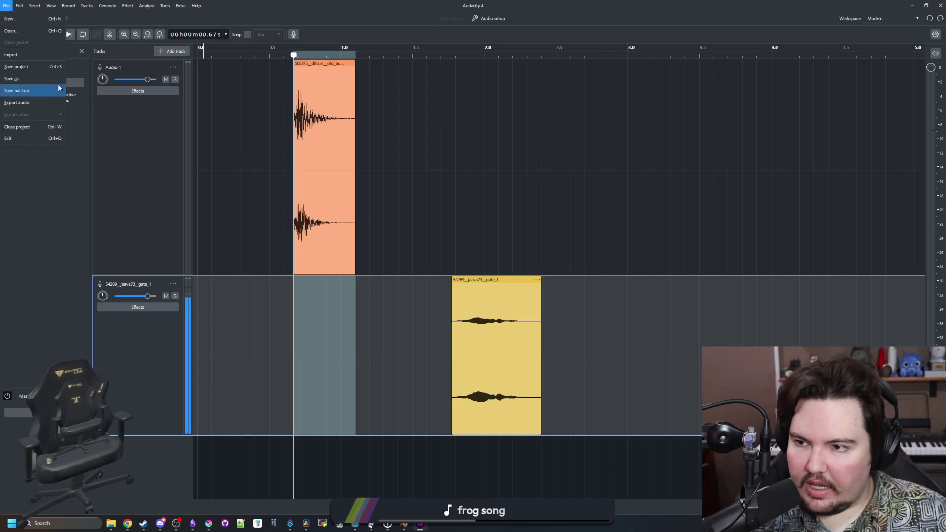
left_click(20, 97)
left_click(443, 254)
left_click(451, 266)
double_click(456, 281)
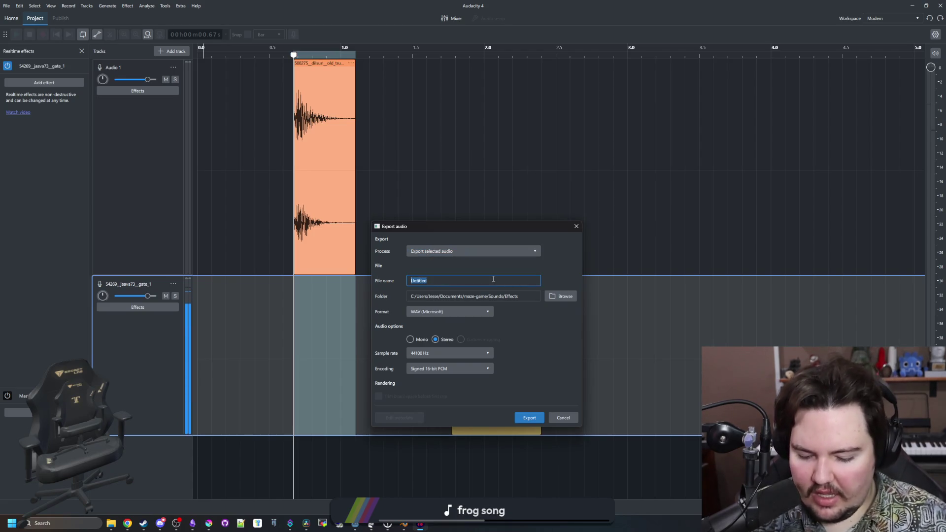
type("crafter_door_close")
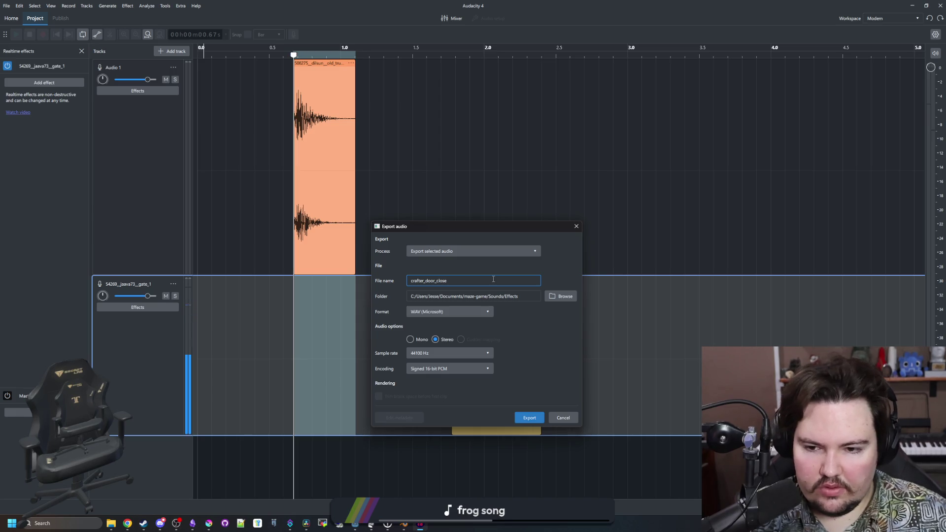
key("Return")
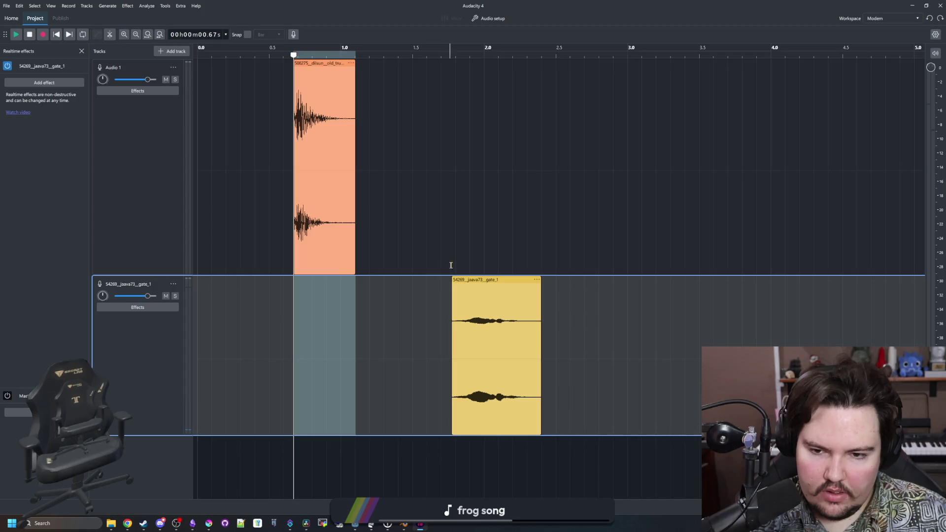
left_click_drag(452, 265, 541, 261)
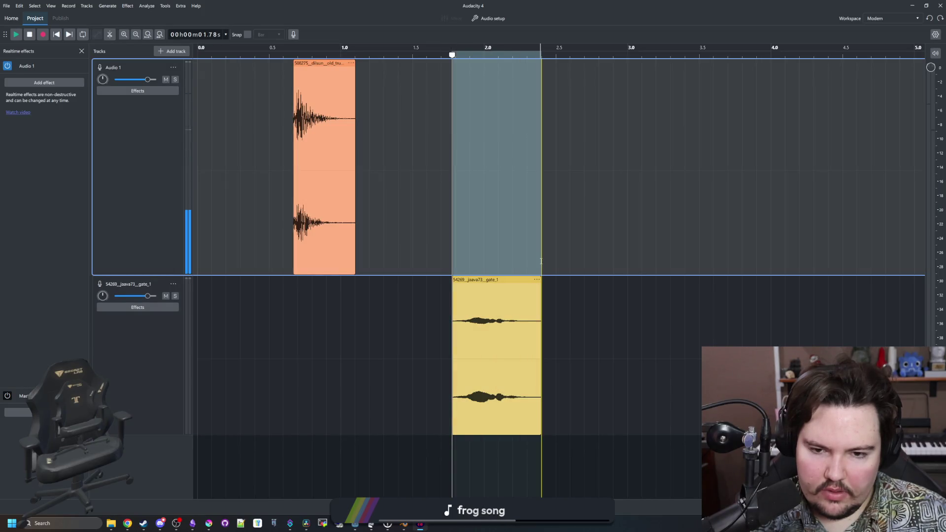
- Export the 1.75–2.37 s span as crafter_door_squeak WAV, then minimize Audacity for Godot
left_click(6, 6)
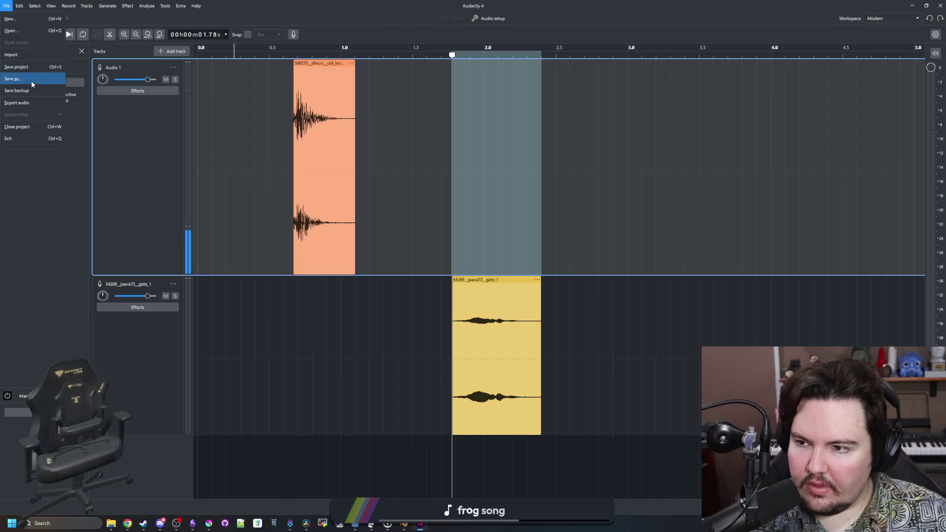
left_click(20, 103)
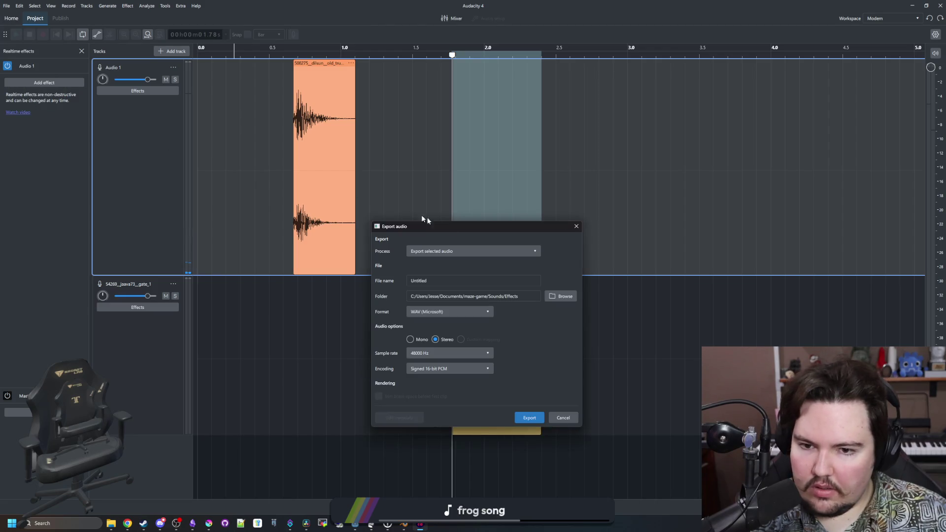
left_click(445, 252)
left_click(446, 266)
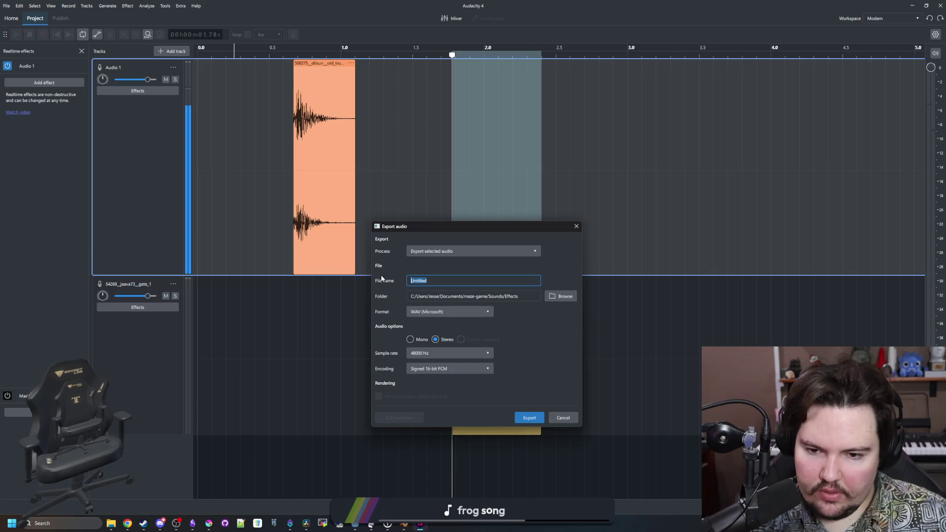
type("crafter_door_squeak")
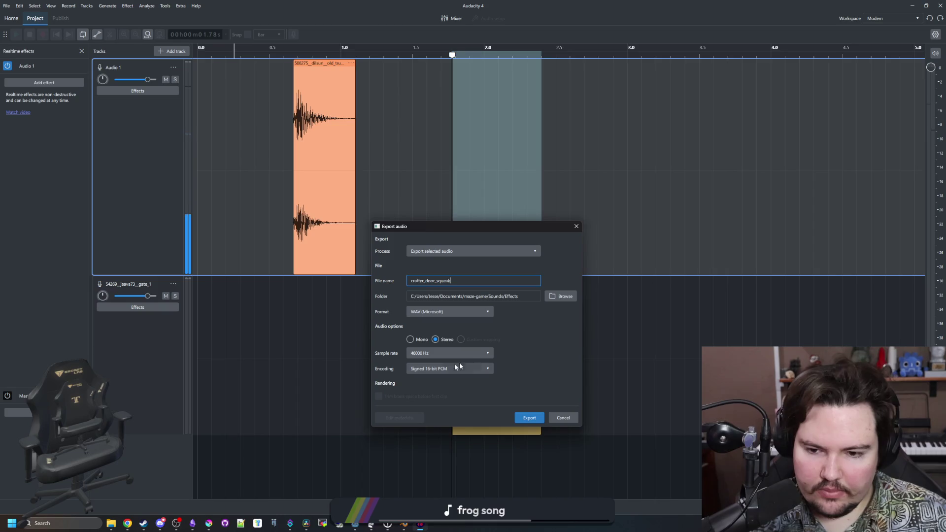
left_click(531, 418)
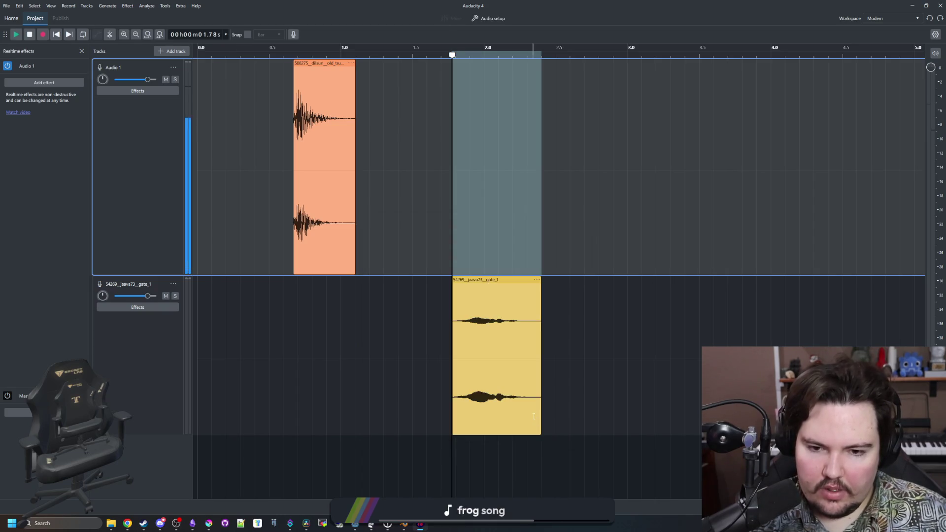
left_click(913, 4)
left_click(461, 219)
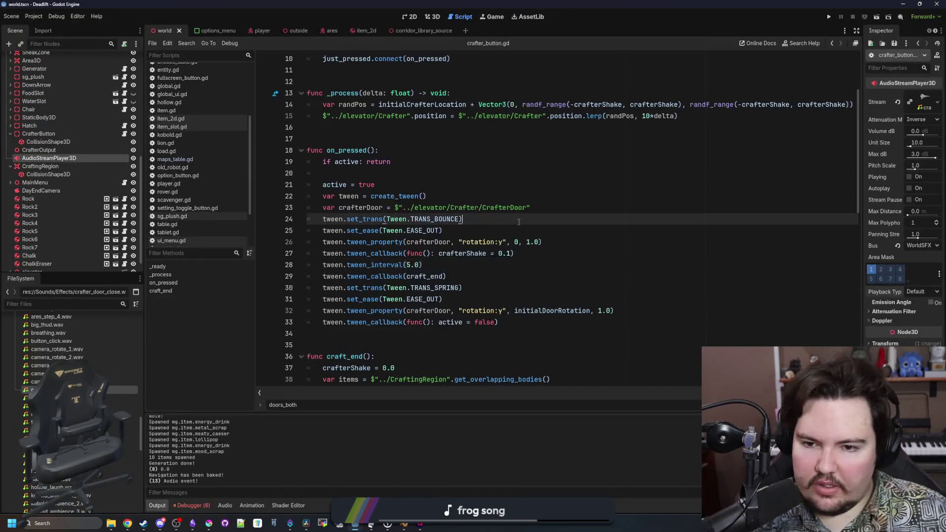
- Preview the crafter_door_squeak and crafter_door_close sounds in the Inspector
left_click(121, 398)
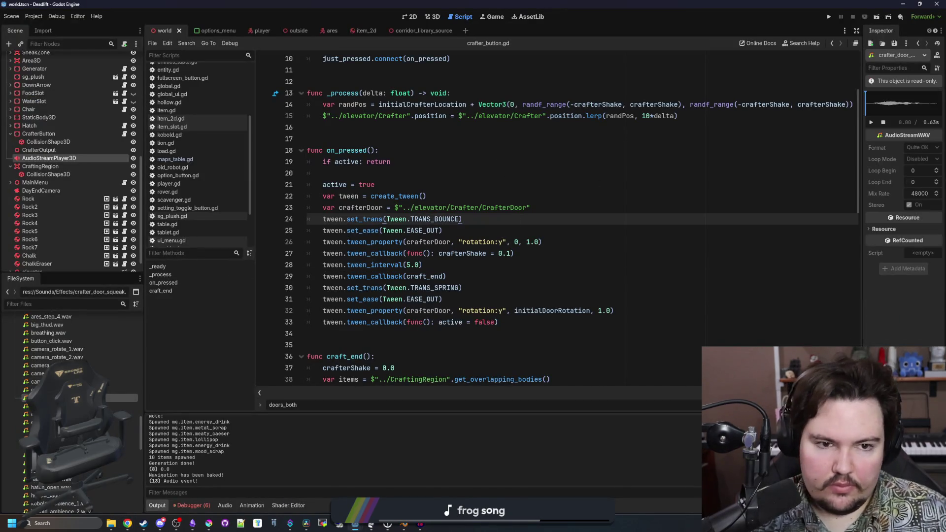
left_click(129, 390)
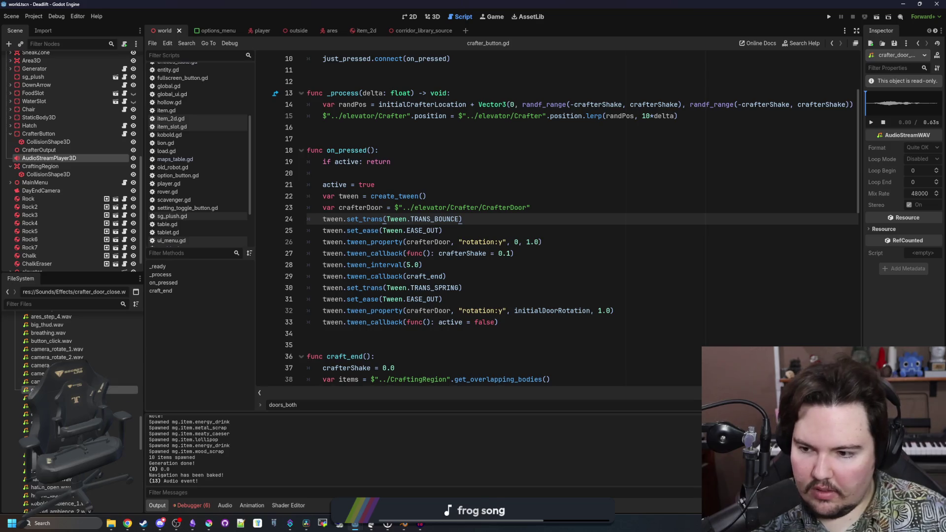
left_click(875, 107)
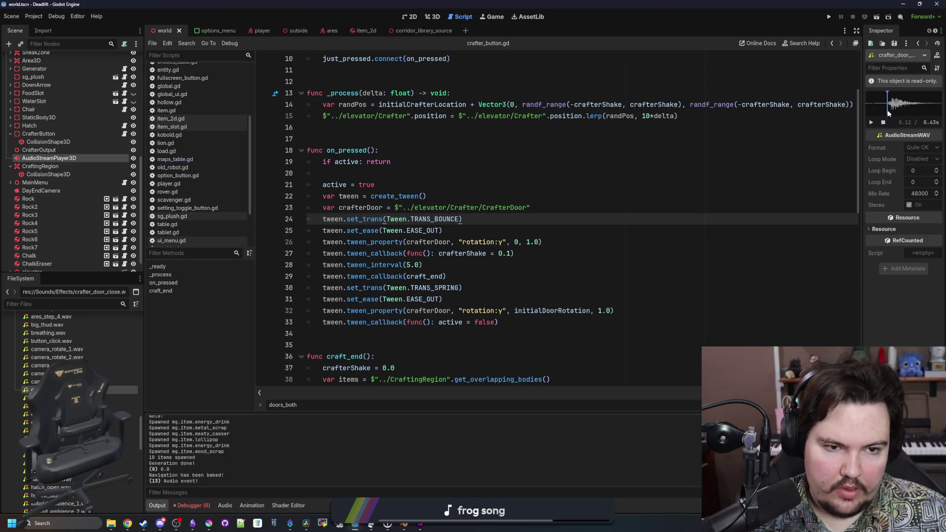
left_click(872, 123)
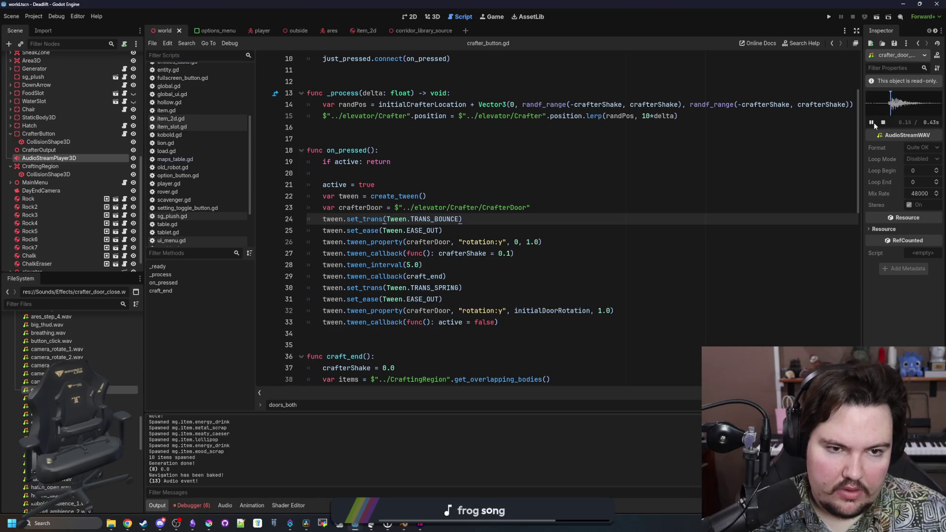
- Add a blank line after the crafterDoor line in on_pressed
left_click(354, 171)
left_click(490, 207)
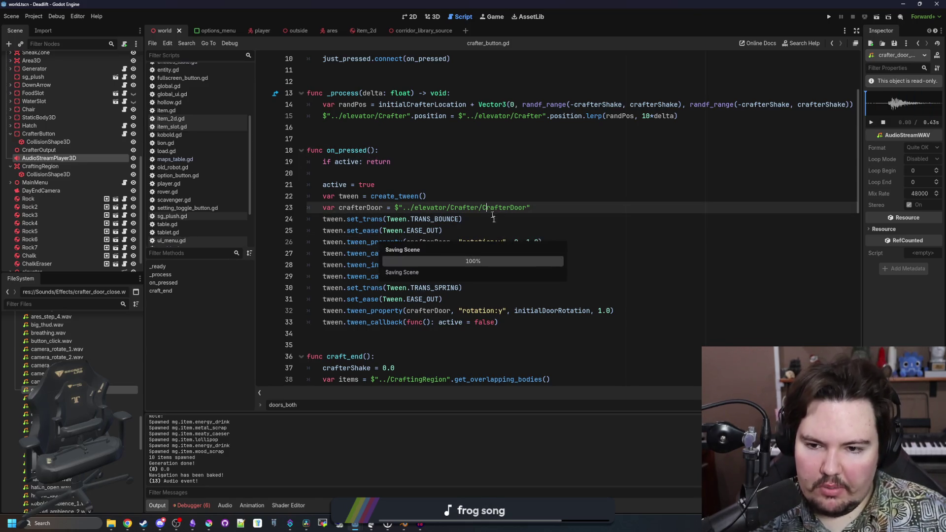
left_click(517, 225)
left_click(485, 200)
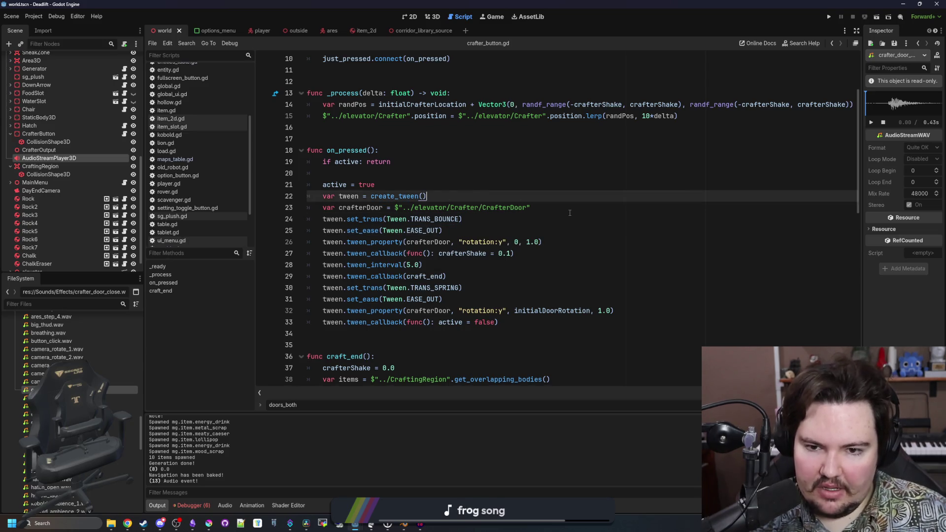
left_click(569, 211)
key("Return")
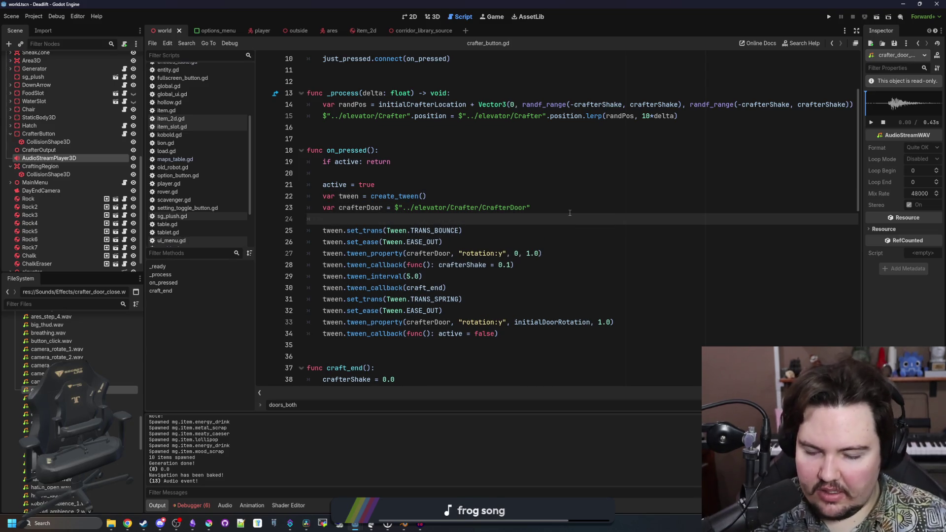
left_click(49, 158)
- Rename the audio player CrafterClose and duplicate it into CrafterSqueak and CrafterActive
left_click_drag(77, 158, 24, 157)
type("D")
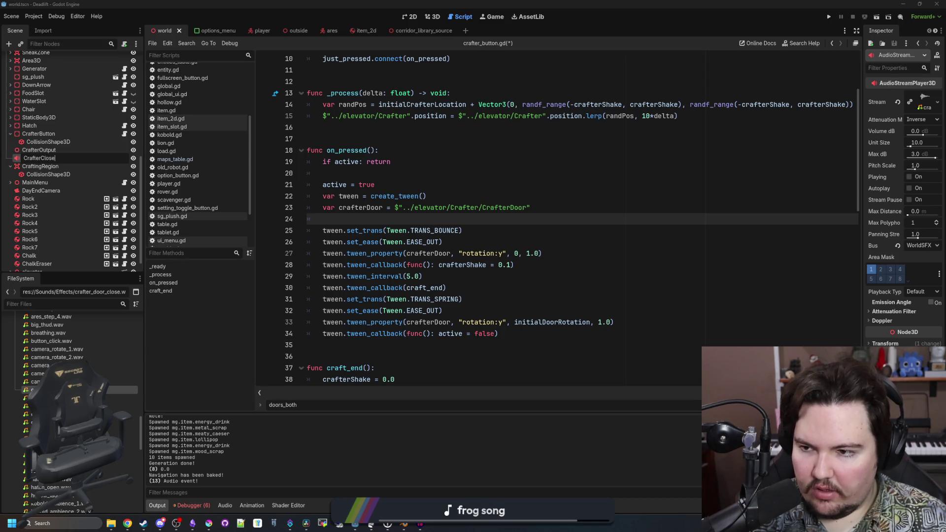
type("e")
key("Return")
right_click(60, 162)
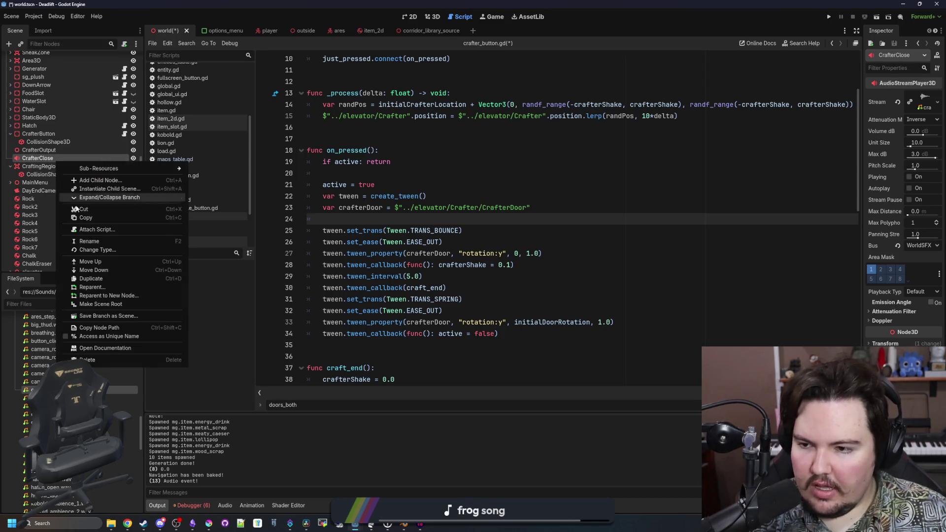
left_click(91, 279)
right_click(40, 166)
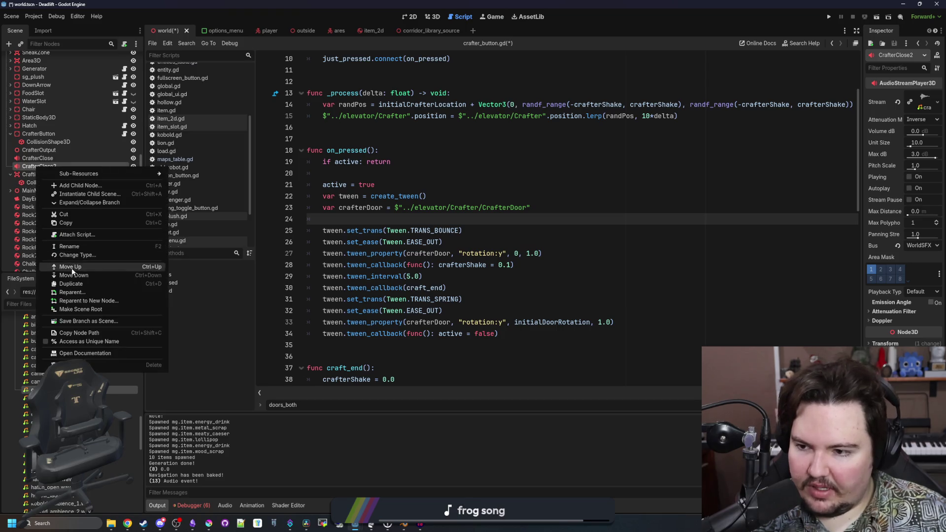
left_click(72, 284)
double_click(67, 173)
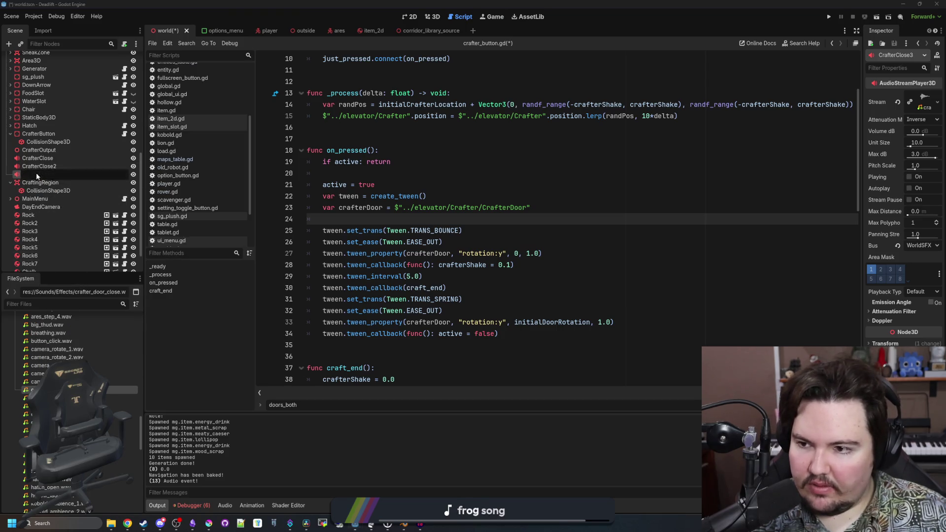
key("Return")
double_click(66, 166)
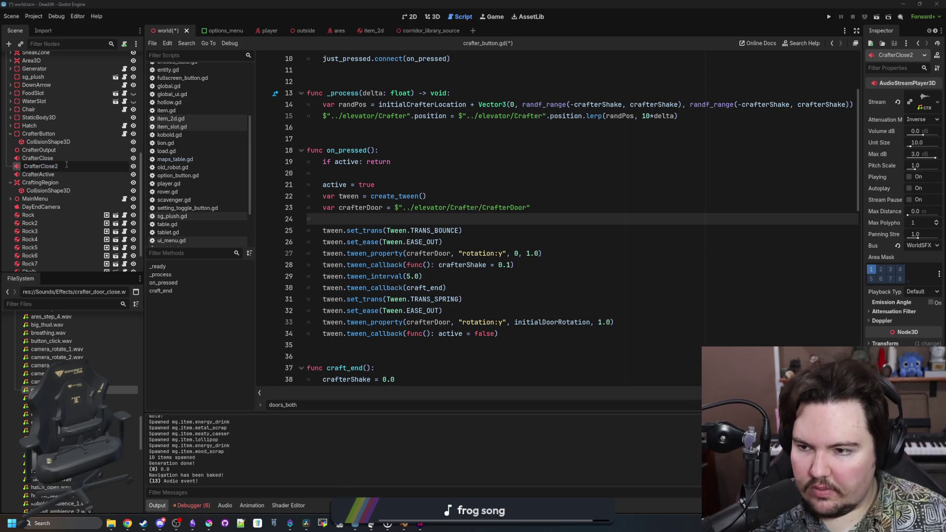
type("Squeak")
key("Return")
- Move all three crafter sound nodes under CrafterButton
left_click(38, 158)
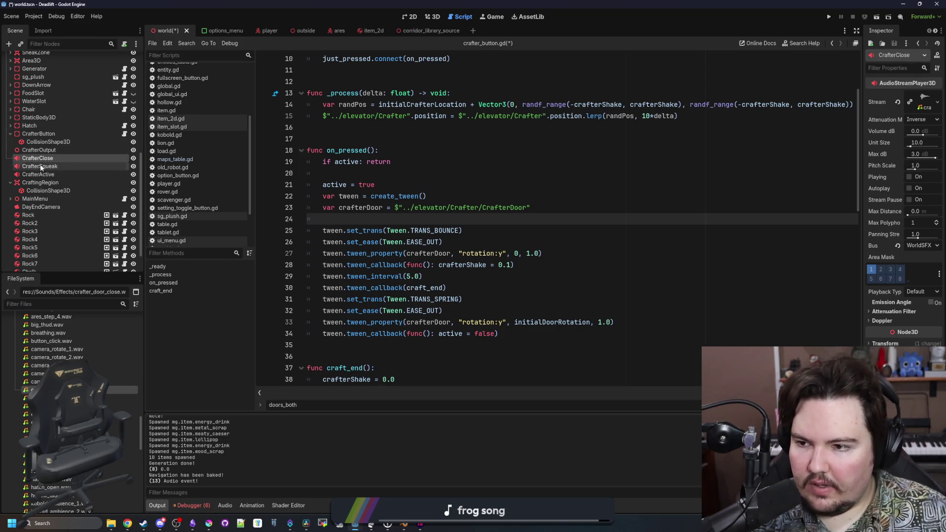
left_click(40, 172, "shift")
left_click_drag(38, 159, 51, 134)
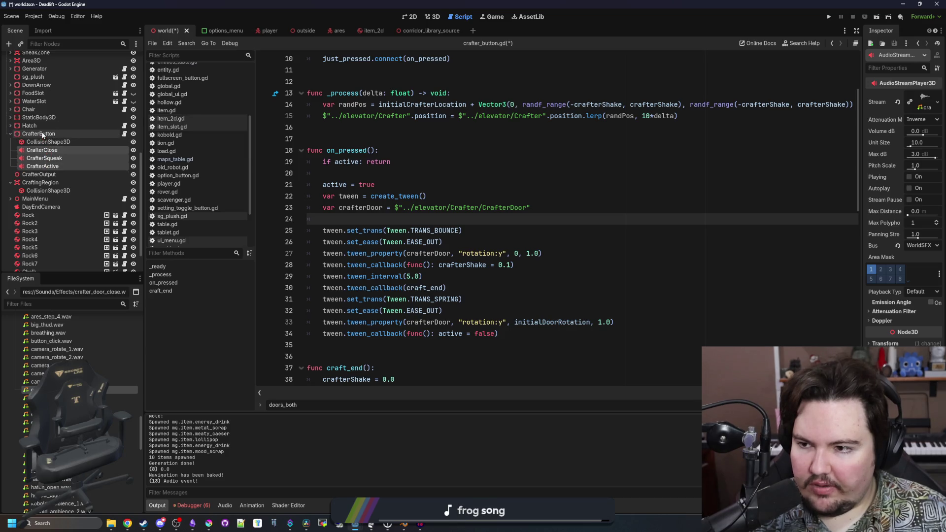
left_click(39, 175)
left_click(42, 150)
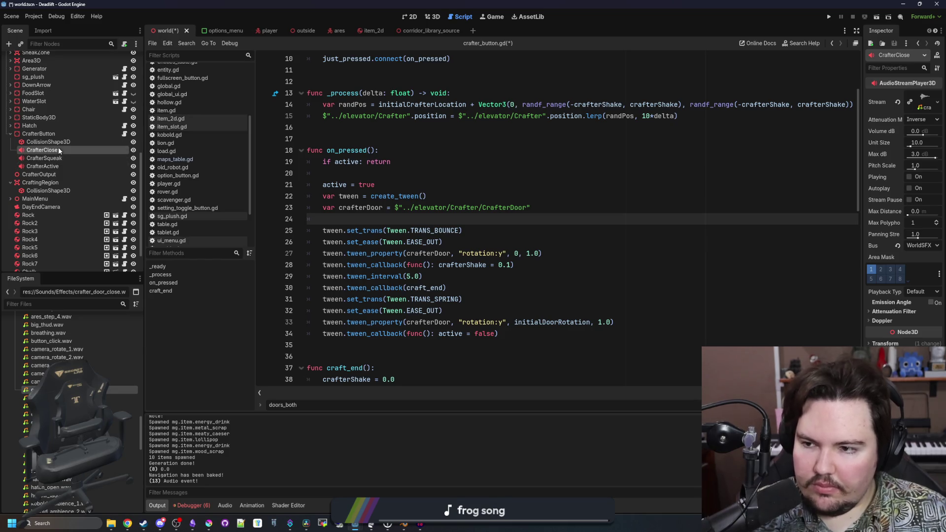
left_click(60, 158)
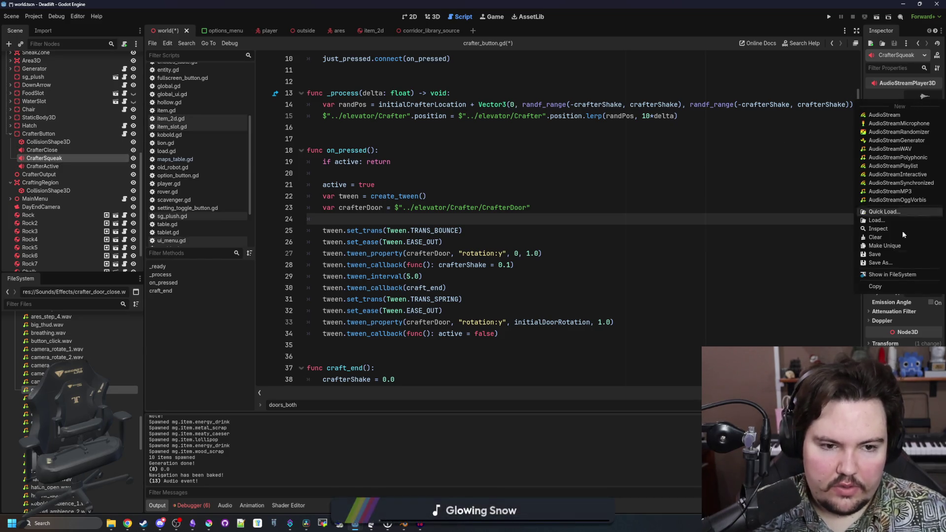
- Quick Load crafter_door_squeak.wav into CrafterSqueak's stream and preview it
key("shift+alt+o")
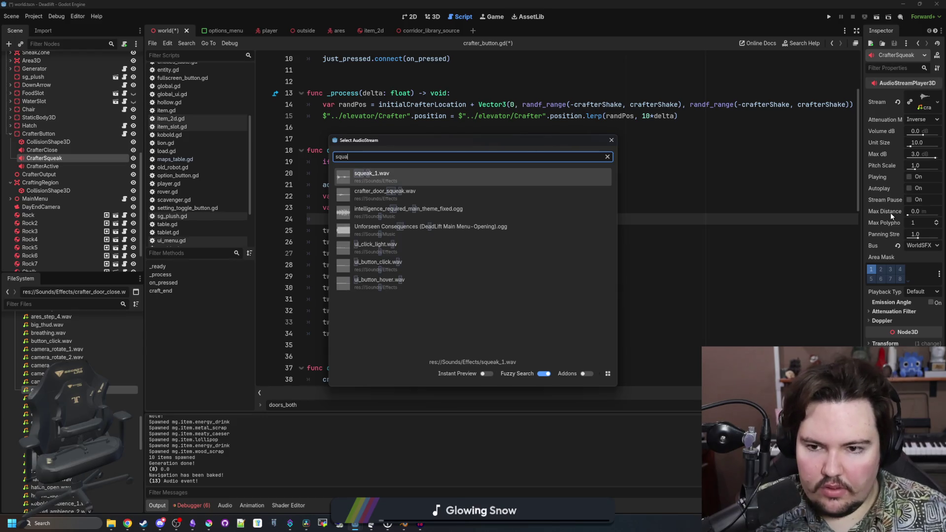
double_click(359, 212)
left_click_drag(869, 164, 729, 162)
left_click(852, 105)
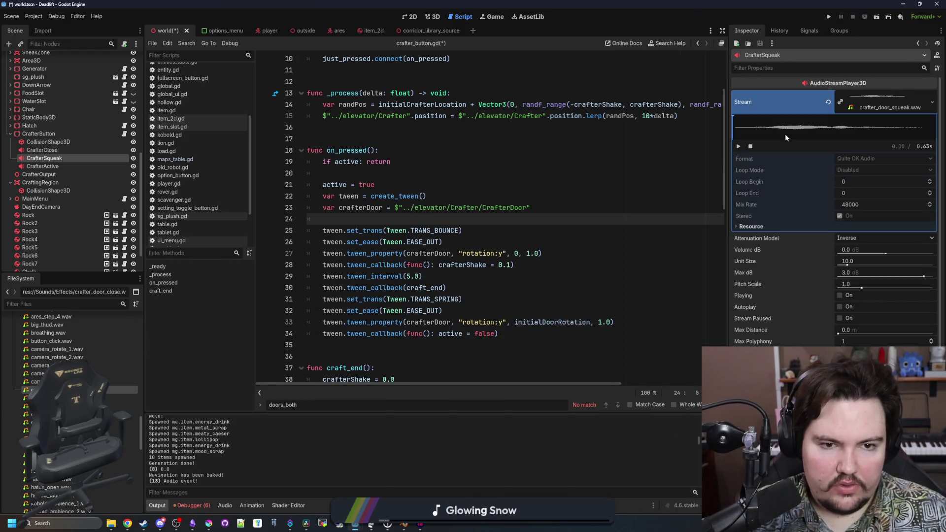
left_click(739, 147)
- Add $CrafterSqueak.play() on line 24 of on_pressed
left_click(474, 192)
left_click(427, 221)
mouse_move(44, 158)
left_mouse_down()
mouse_move(274, 220)
mouse_move(375, 228)
mouse_move(421, 219)
left_mouse_up()
key("Return")
left_click(381, 215)
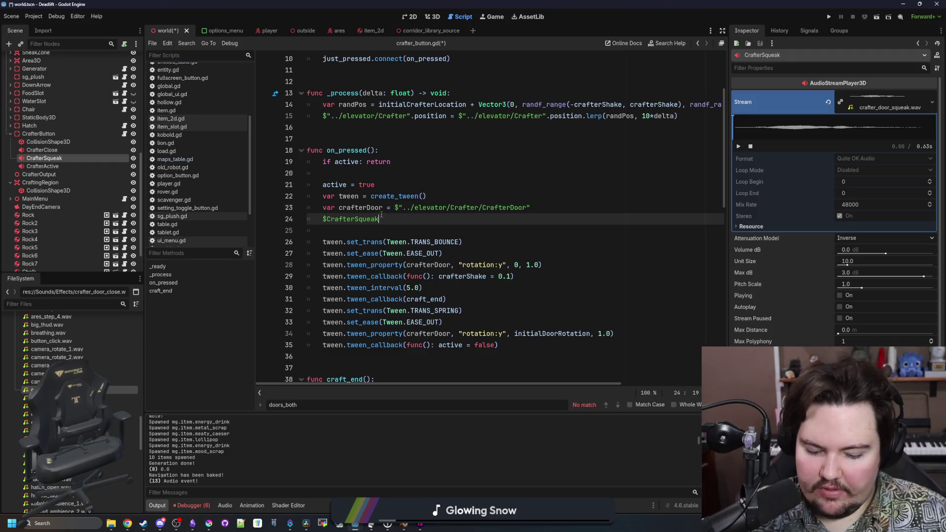
type("y()")
key("shift+Home")
key("ctrl+c")
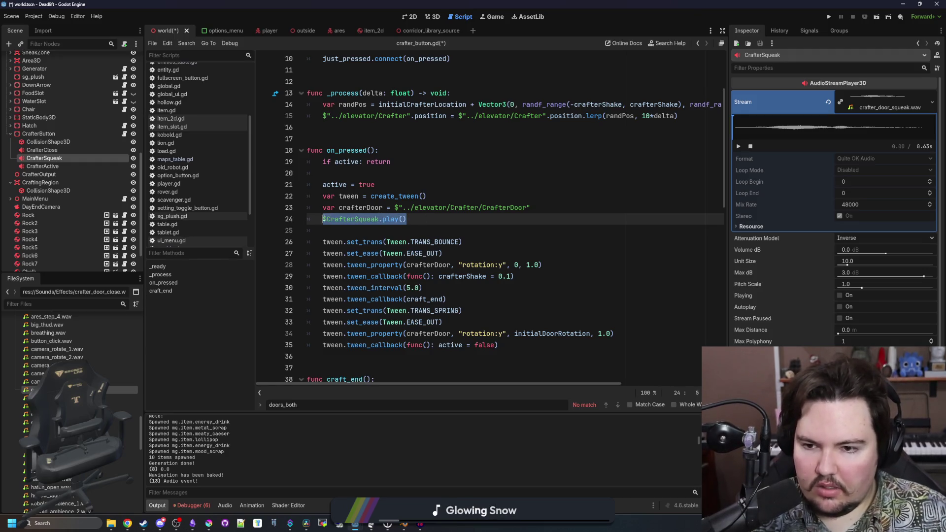
- Add a $CrafterClose.play() call inside the tween callback
left_click(491, 287)
left_click(436, 278)
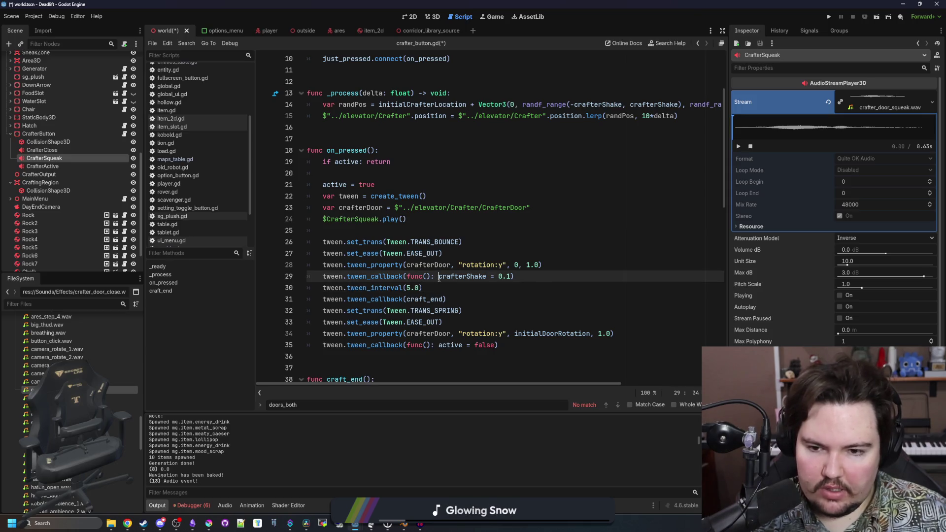
key("Return")
left_click(408, 287)
key("Return")
left_click(439, 289)
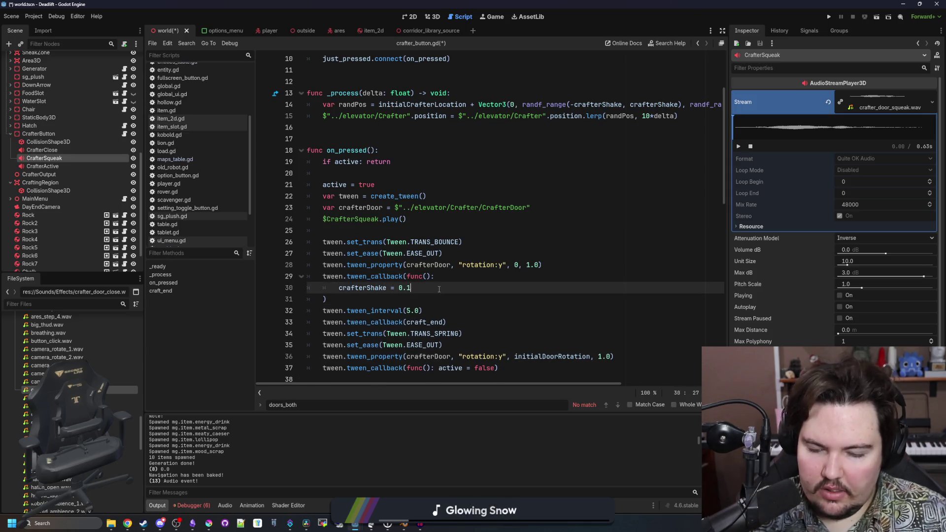
key("Return")
key("ctrl+v")
key("BackSpace")
key("BackSpace")
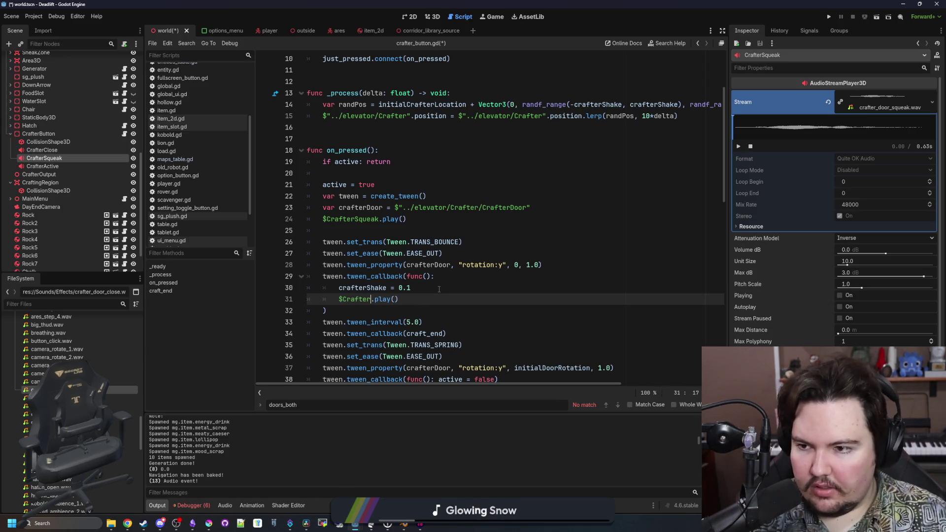
type("Close")
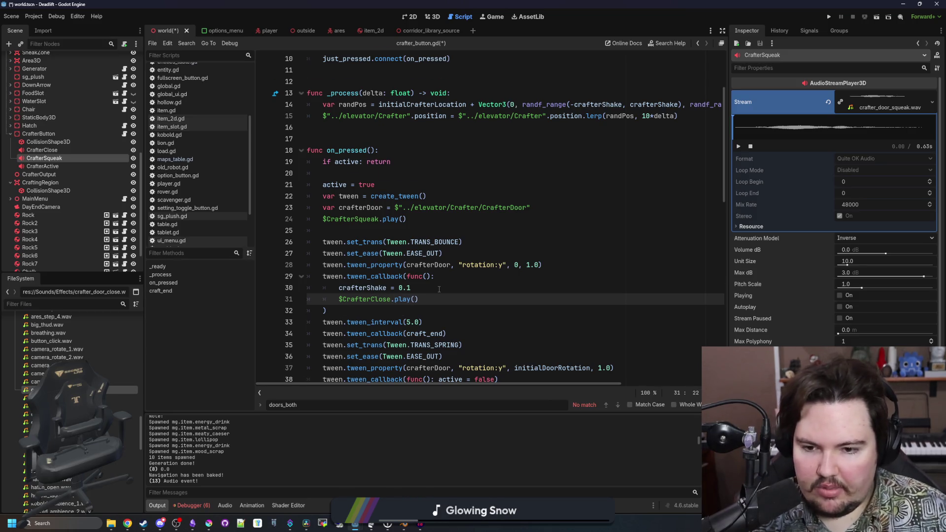
- Add $CrafterActive.stop() in craft_end
scroll(439, 289, "down", 3)
left_click_drag(419, 197, 335, 197)
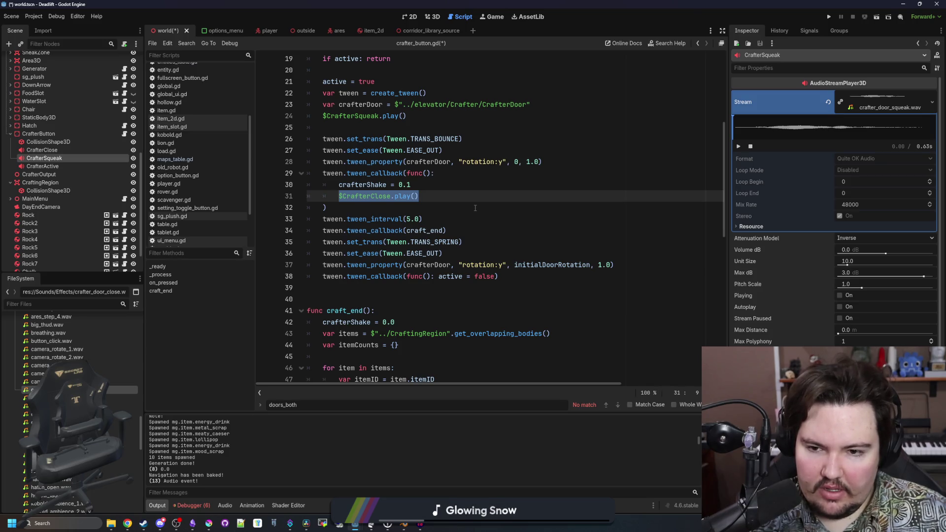
scroll(422, 234, "down", 3)
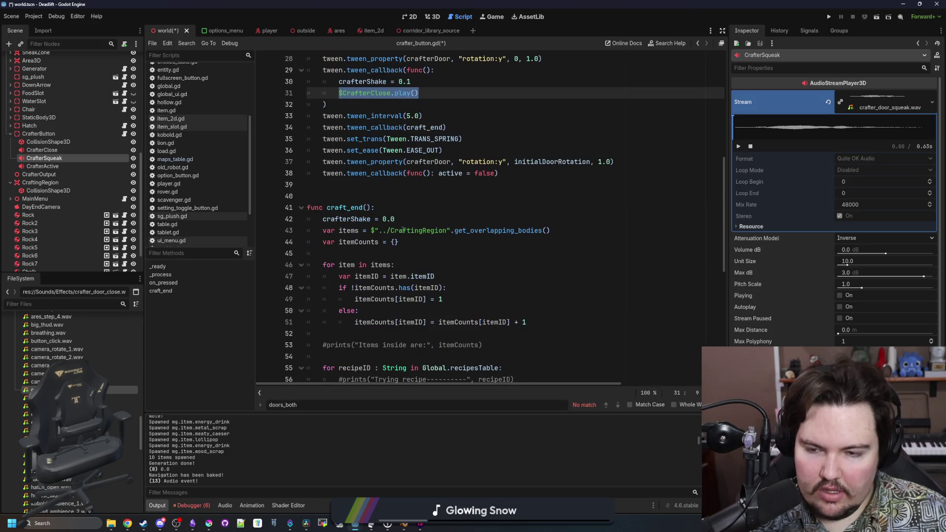
scroll(419, 220, "down", 5)
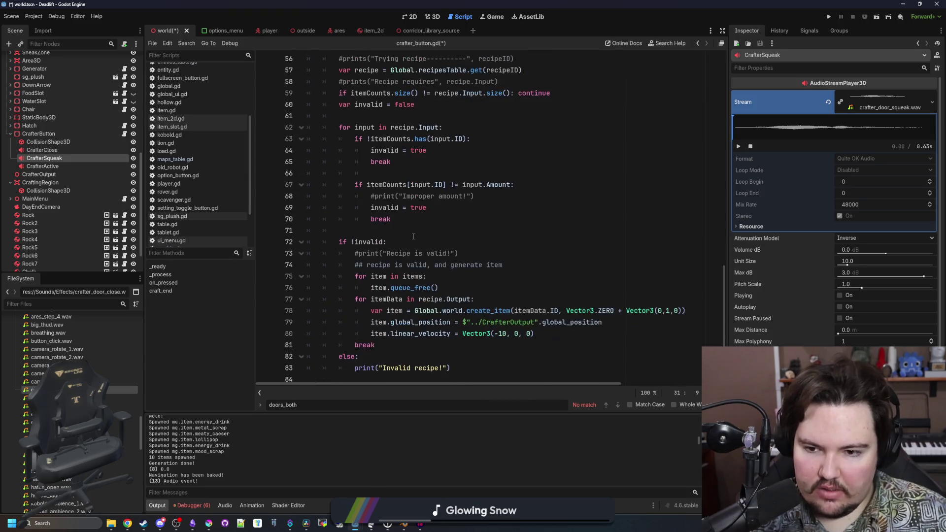
scroll(419, 221, "up", 4)
left_click(451, 174)
scroll(453, 191, "up", 4)
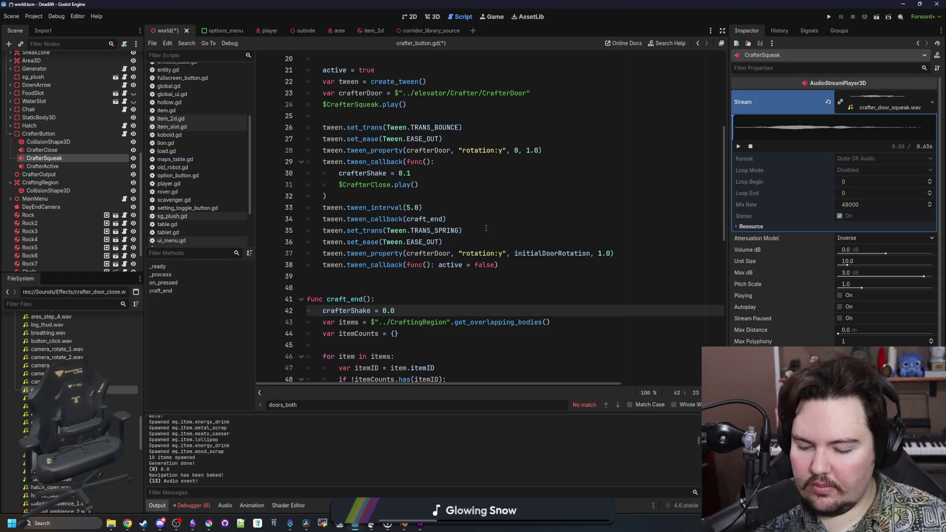
key("Return")
type("Craft")
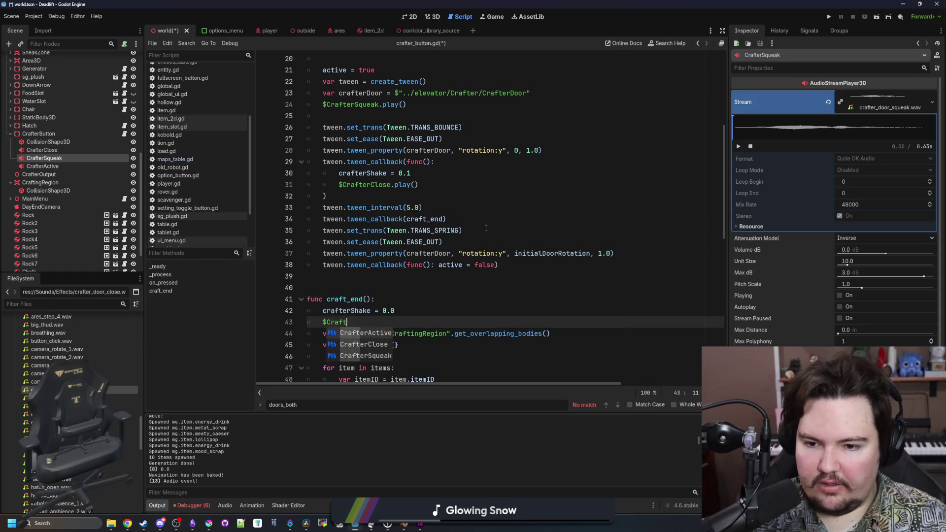
type("erActive.stop()")
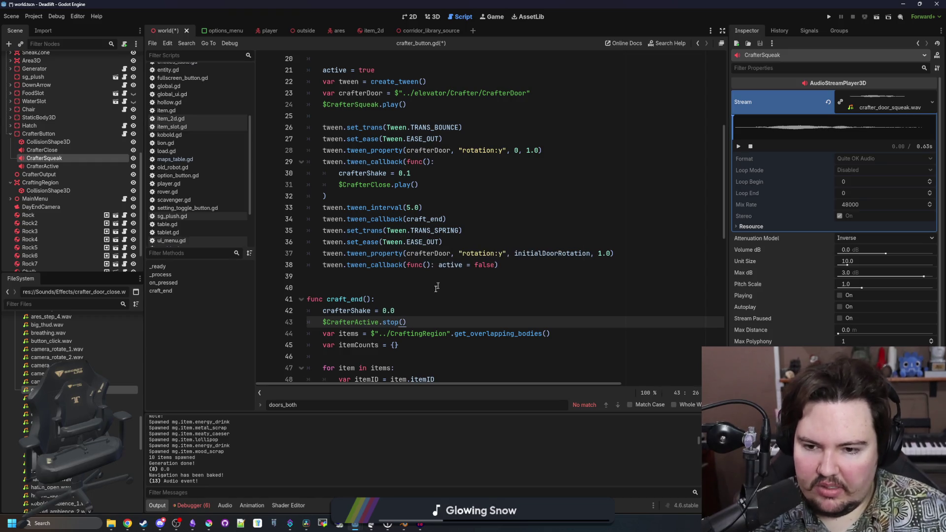
- Add a $CrafterActive.play() call after the CrafterClose play call
left_click_drag(379, 323, 322, 325)
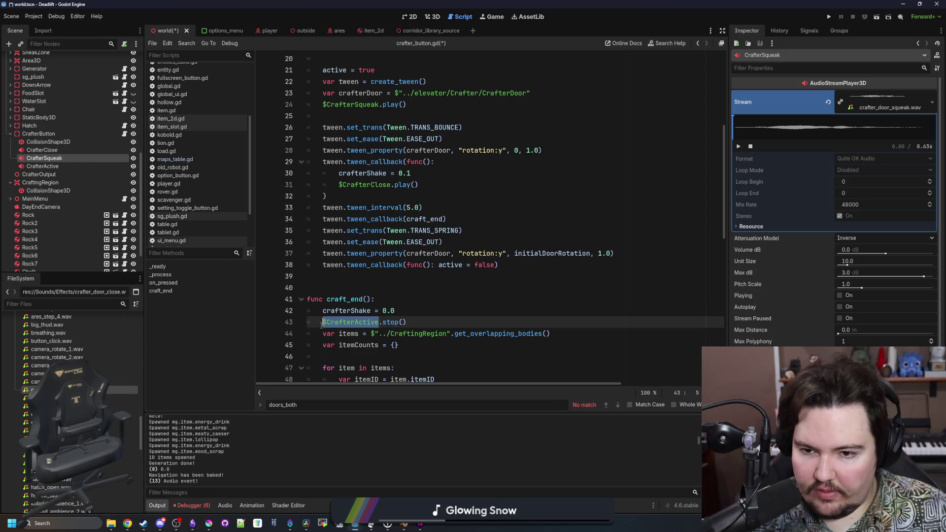
key("ctrl+c")
left_click(439, 185)
key("Return")
key("ctrl+v")
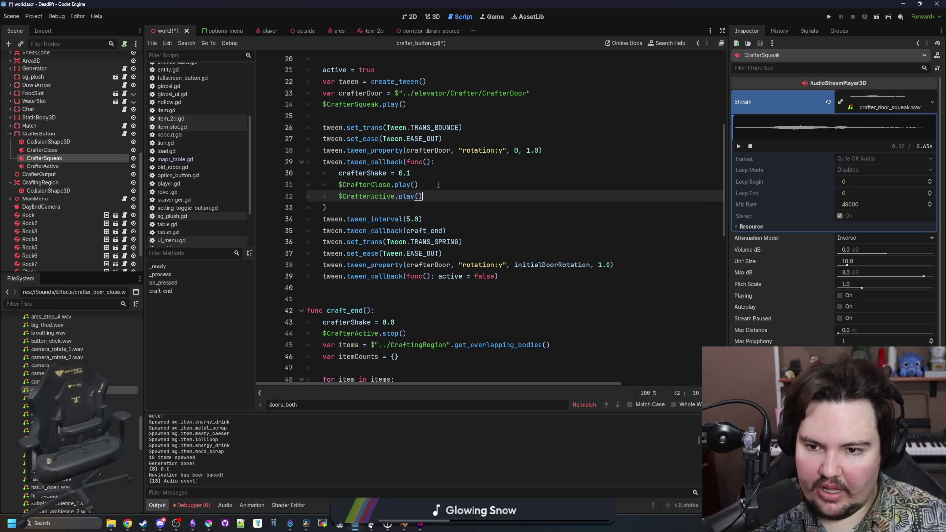
left_click(389, 208)
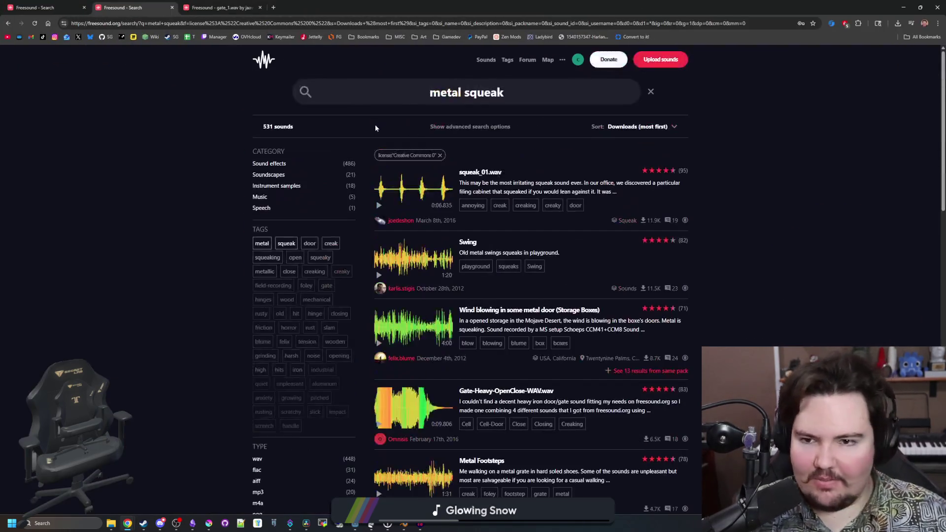
- Search Freesound for 'machine'
triple_click(414, 90)
type("machine")
key("Return")
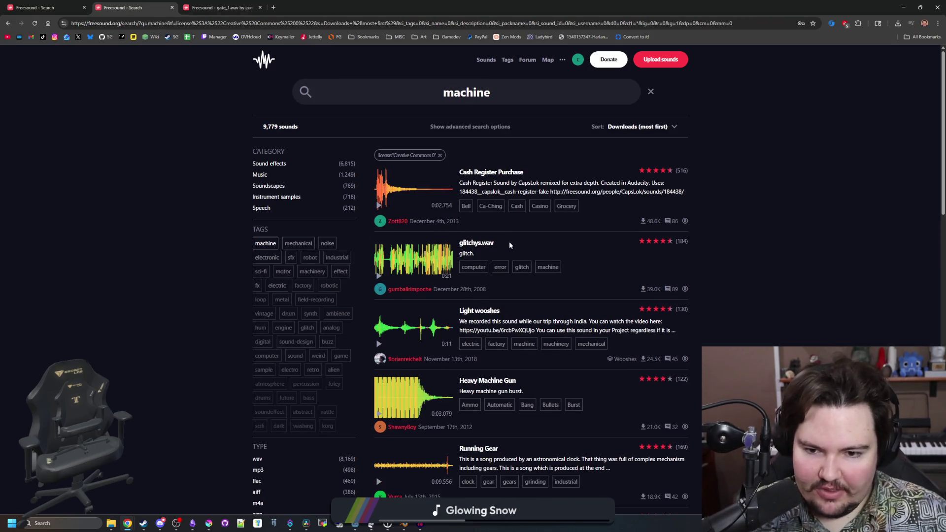
- Scroll through the Creative Commons 0 'machine' results and back to the top
scroll(510, 244, "down", 1)
scroll(510, 242, "down", 5)
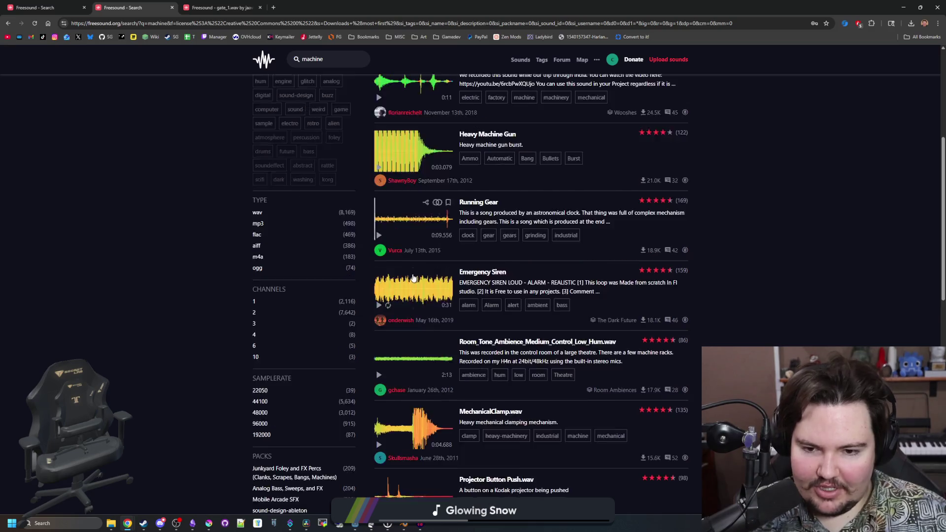
scroll(397, 293, "down", 3)
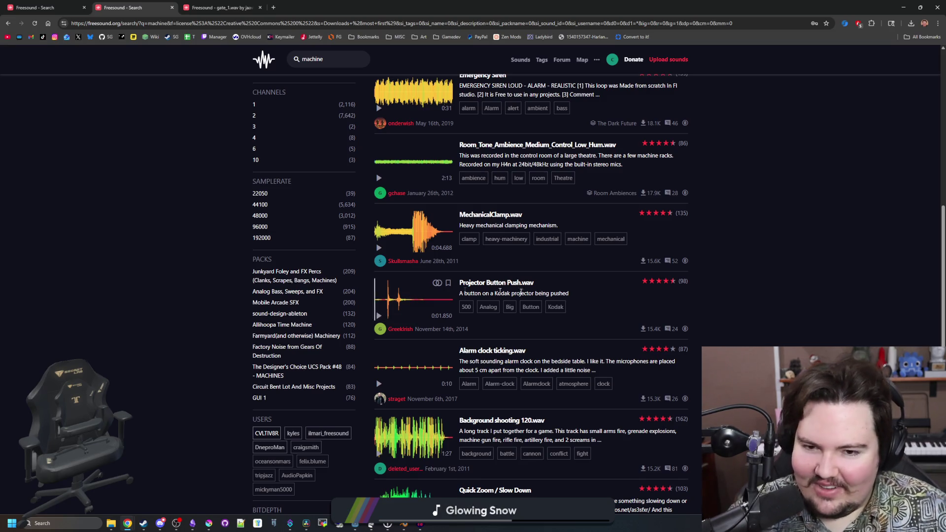
scroll(573, 293, "down", 4)
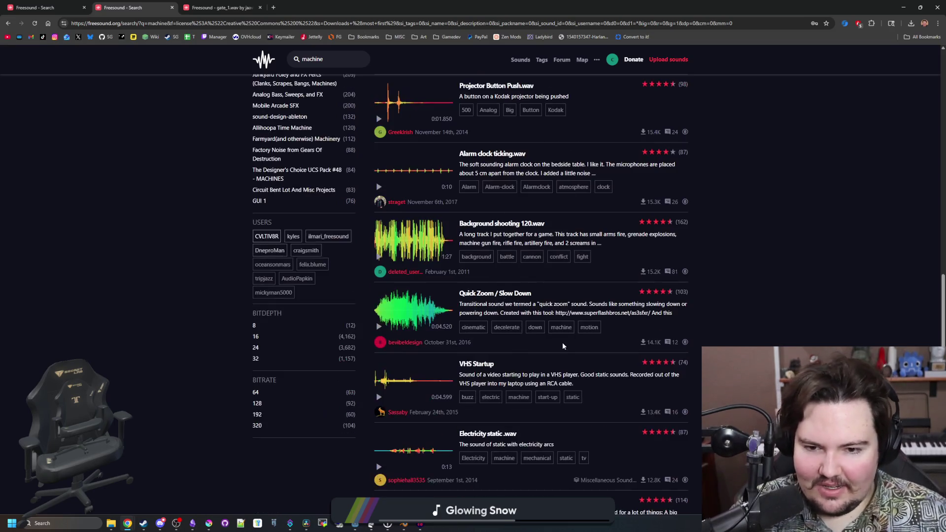
scroll(542, 197, "up", 15)
double_click(512, 93)
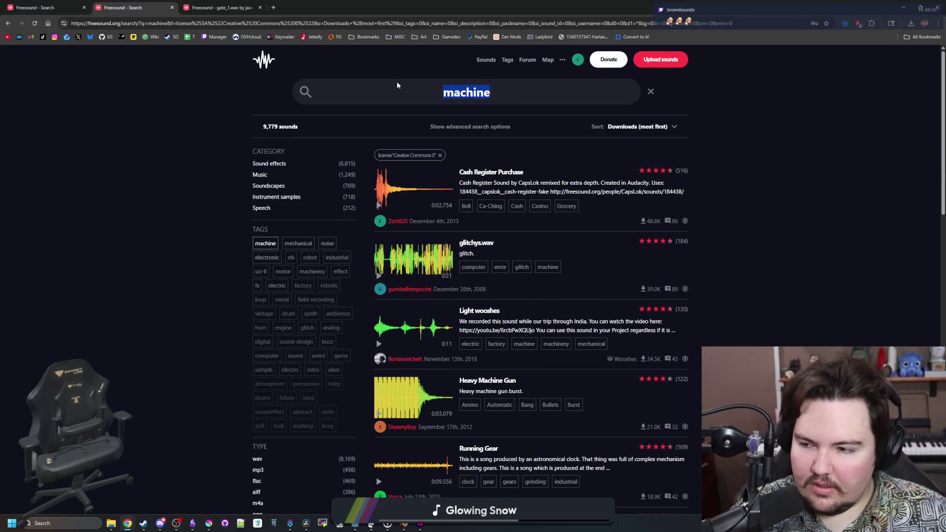
- Search Freesound for 'washing machine' and listen to the first result's preview
type("washing machine")
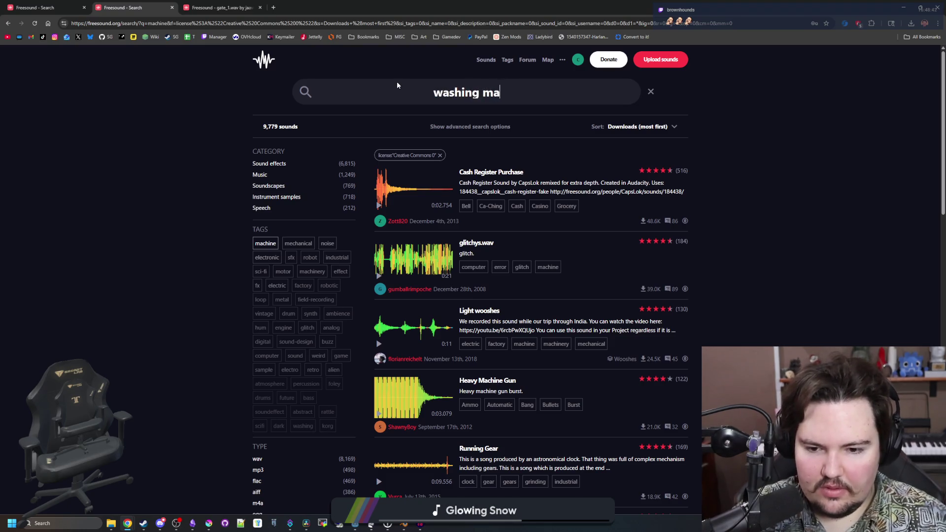
key("Return")
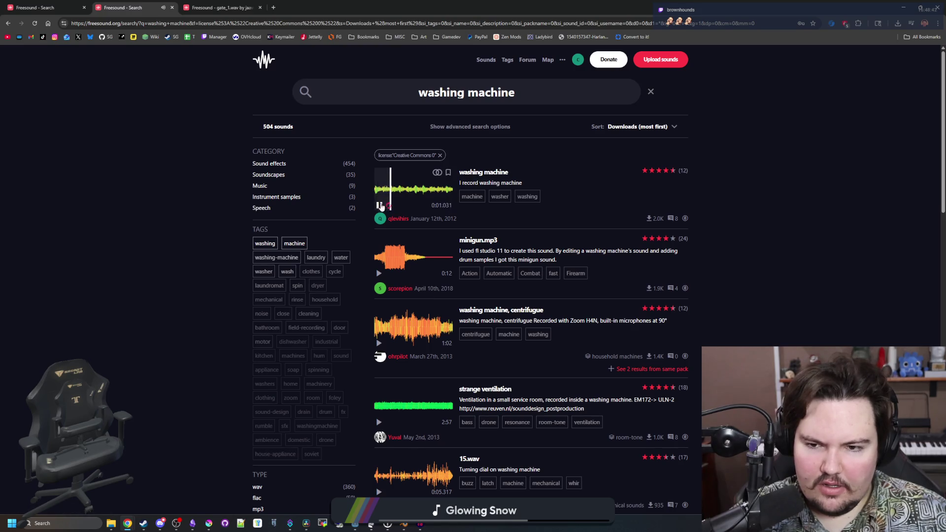
left_click(378, 206)
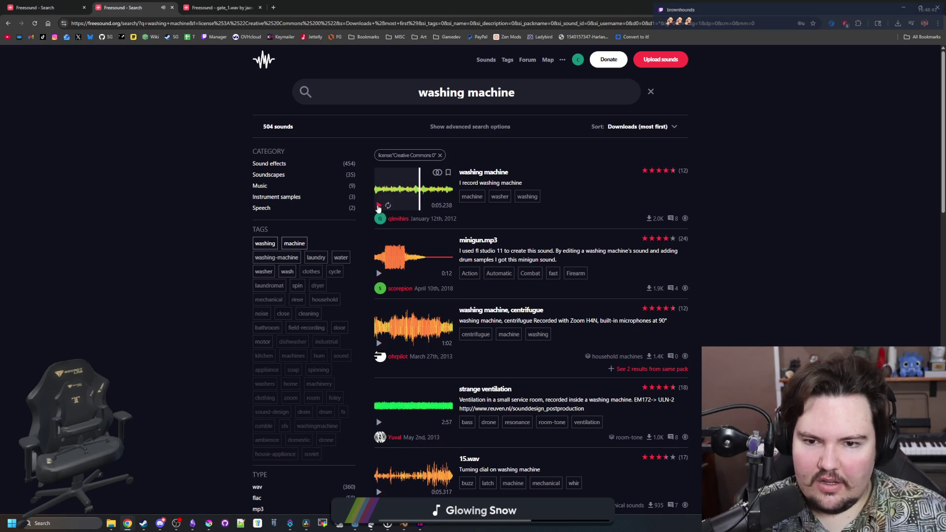
left_click(378, 207)
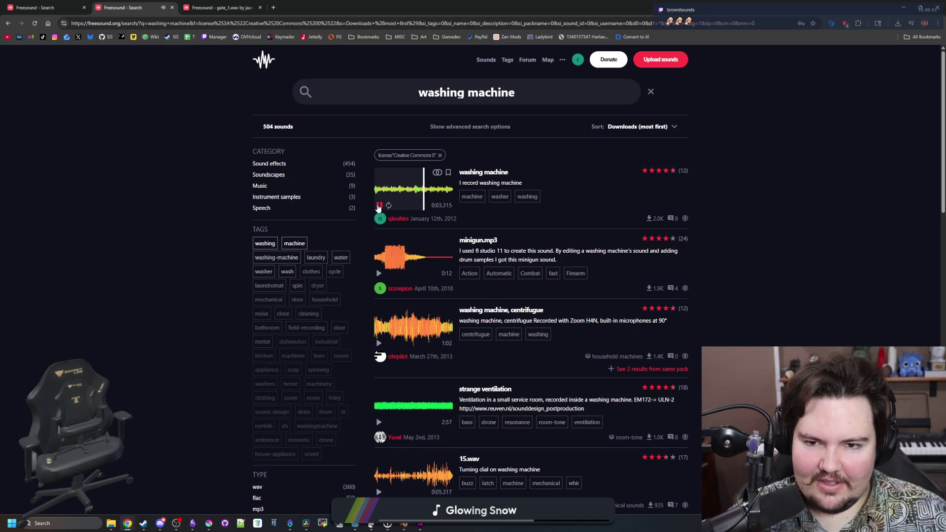
- Audition the strange ventilation and Laundry Room Ambience previews, then replay the first washing machine sound
scroll(406, 260, "down", 1)
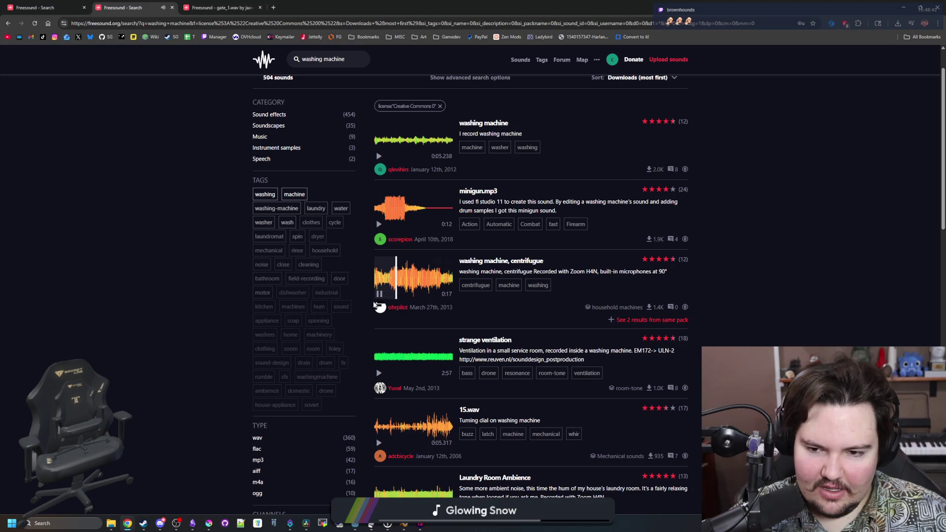
left_click(398, 357)
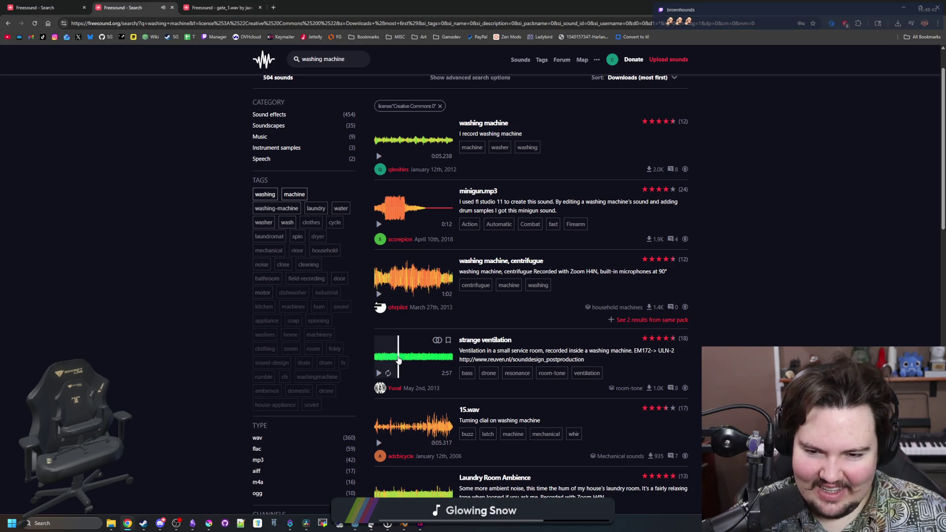
left_click(418, 361)
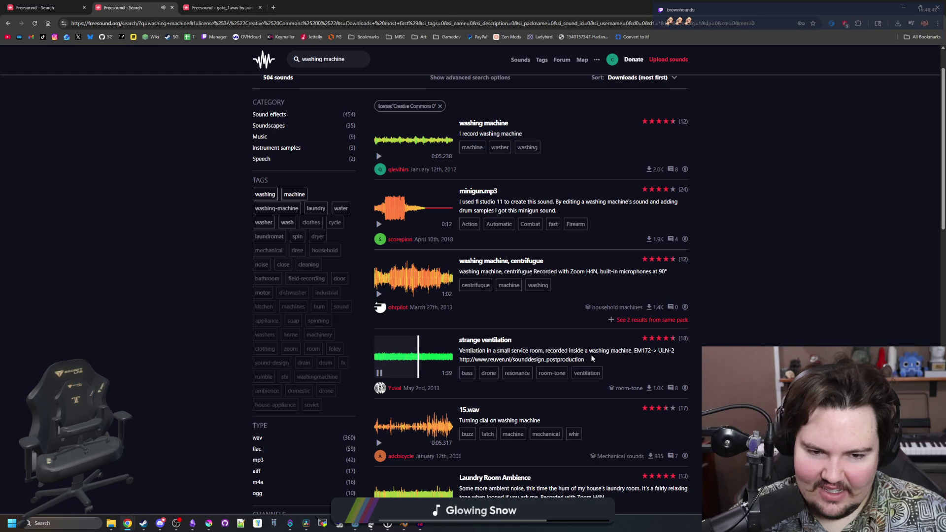
left_click(379, 372)
scroll(403, 352, "down", 3)
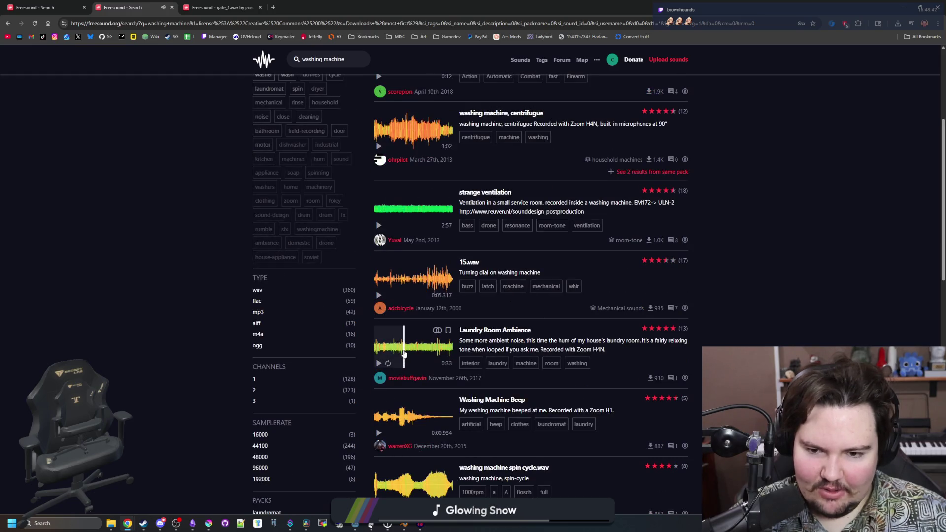
left_click(379, 363)
scroll(391, 402, "down", 3)
scroll(391, 398, "up", 7)
left_click(395, 193)
left_click(379, 205)
- Open the first washing machine result in a new tab and download its WAV
middle_click(483, 172)
left_click(330, 3)
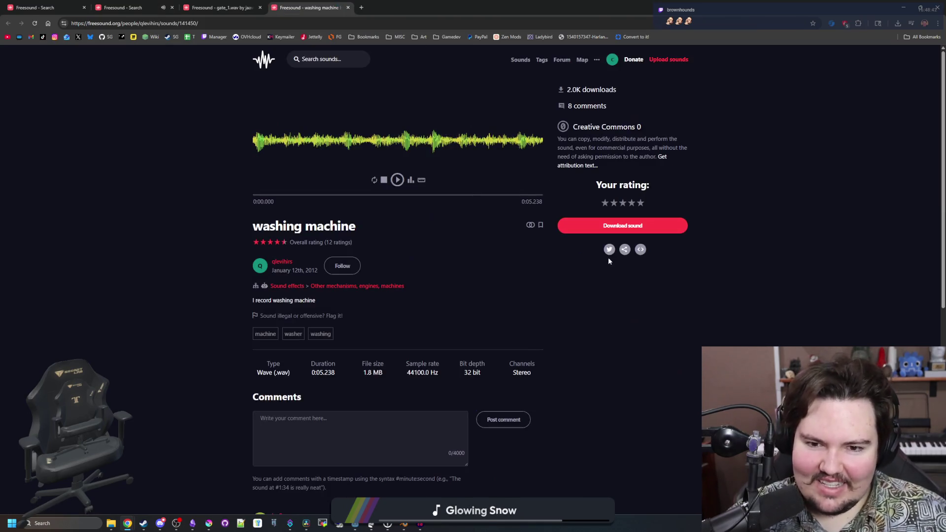
left_click(652, 226)
key("alt+Tab")
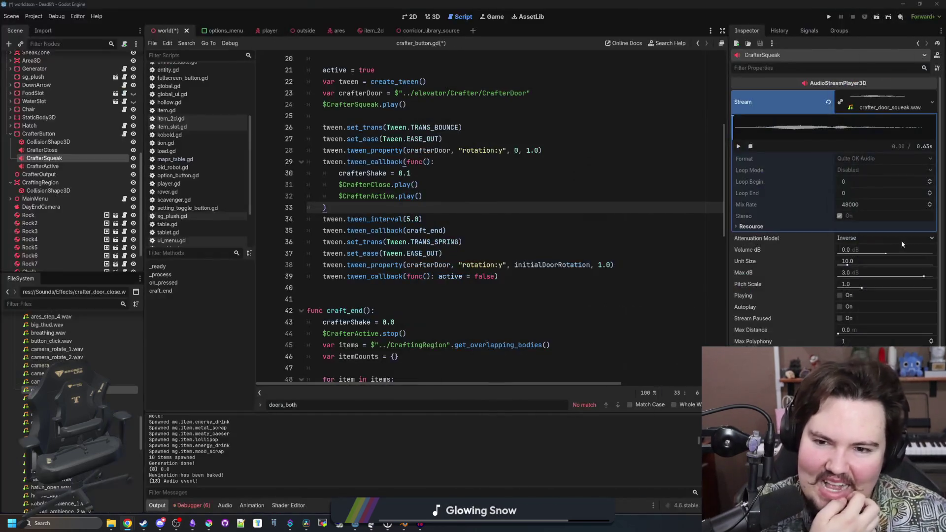
- Import the washing-machine WAV into Audacity and place it on the first track with gate_1, at about 2.2 s
left_click(420, 523)
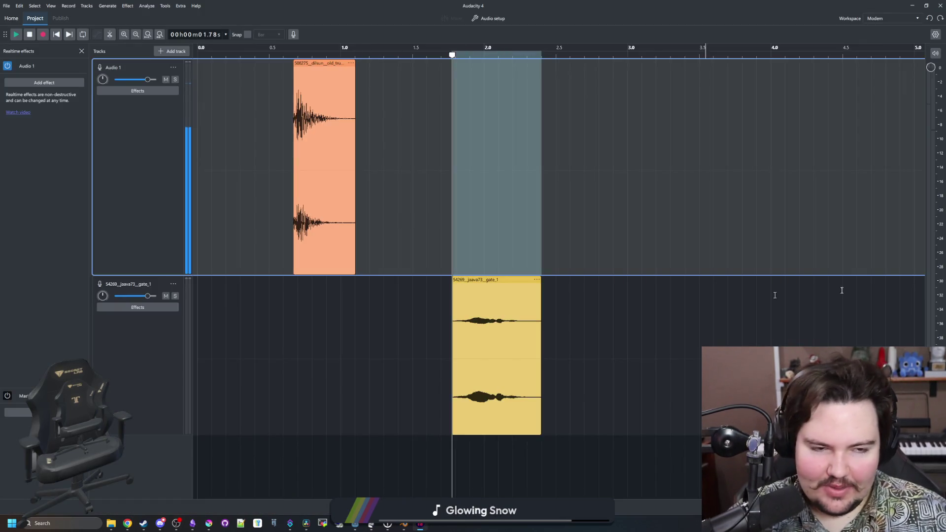
mouse_move(420, 518)
left_mouse_down()
mouse_move(393, 419)
mouse_move(321, 468)
mouse_move(577, 140)
mouse_move(596, 138)
left_mouse_up()
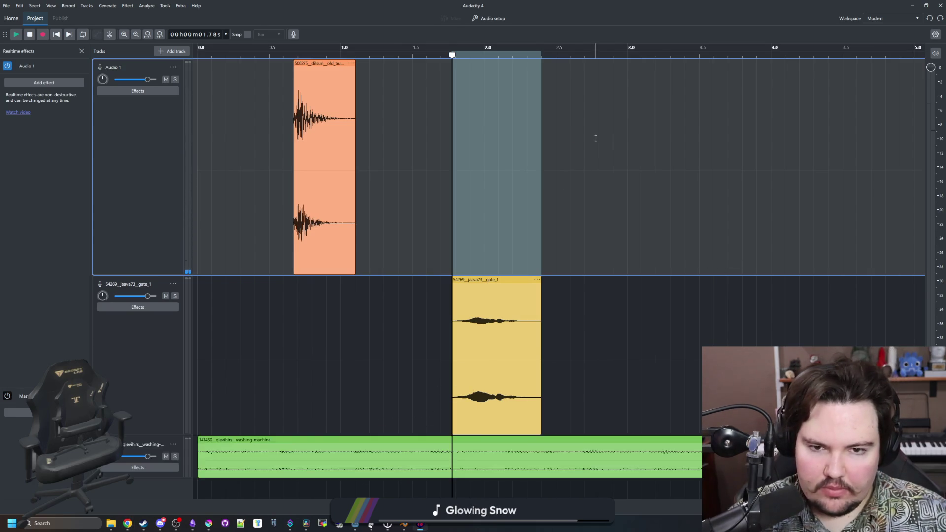
left_click_drag(413, 446, 679, 186)
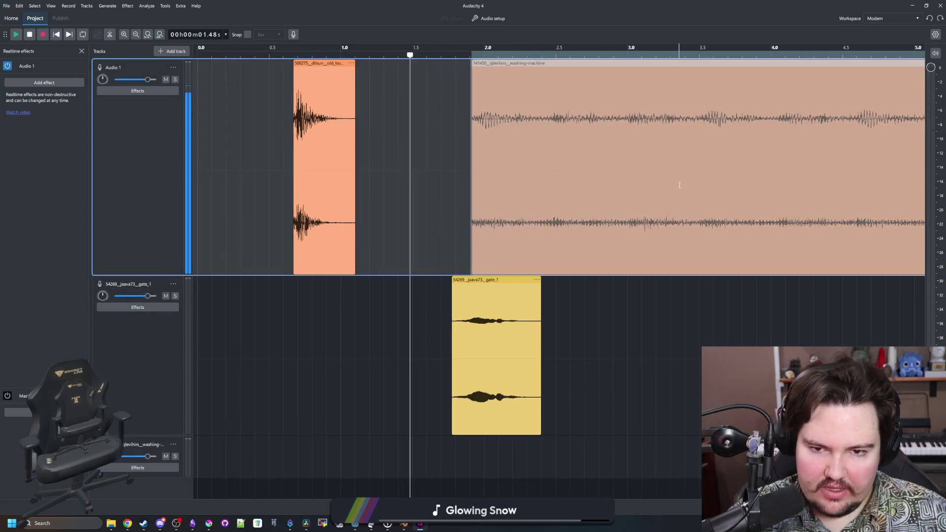
scroll(443, 296, "down", 2, "ctrl")
mouse_move(421, 279)
left_mouse_down()
mouse_move(376, 280)
mouse_move(361, 64)
left_mouse_up()
left_click_drag(361, 122, 361, 122)
scroll(271, 212, "down", 1, "ctrl")
left_click_drag(391, 73, 422, 73)
scroll(421, 73, "down", 1)
- Loop playback from about 2.3 s over the washing-machine clip, then stop it
left_click(351, 58)
left_click(371, 57)
key("space")
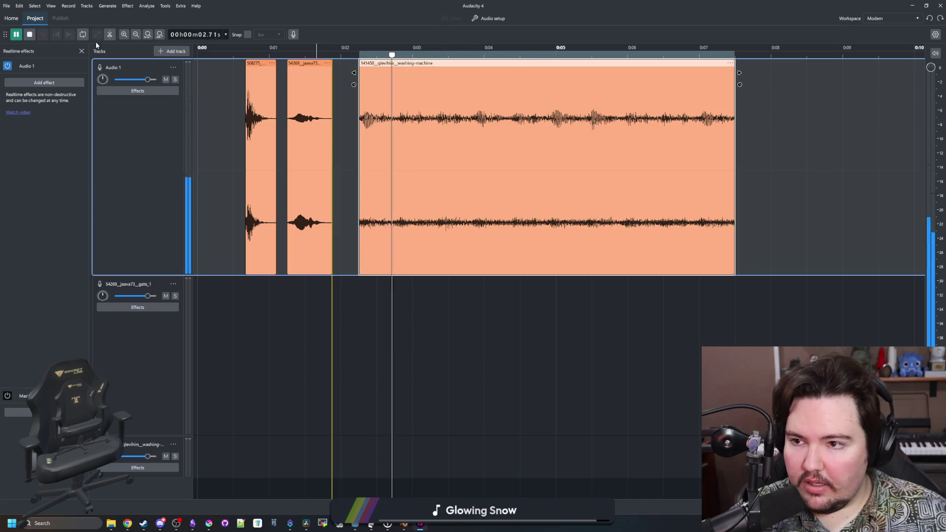
left_click(82, 34)
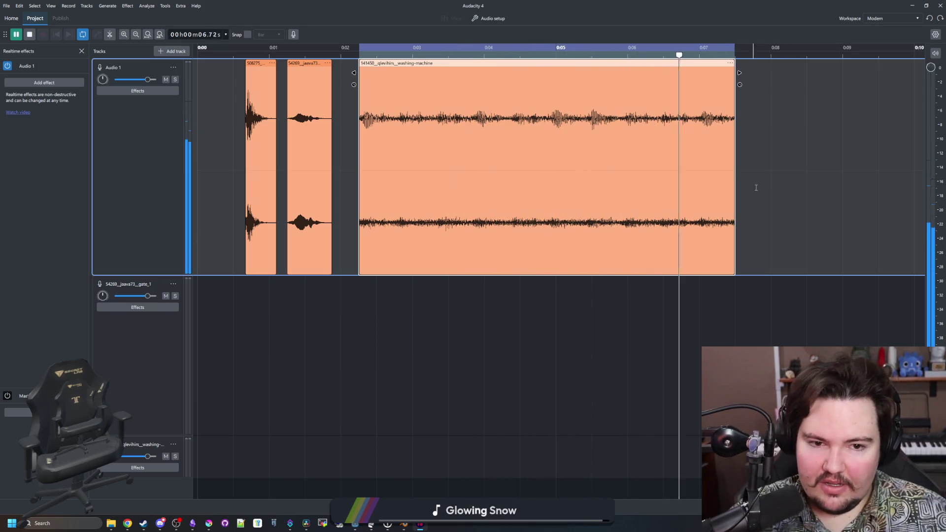
key("space")
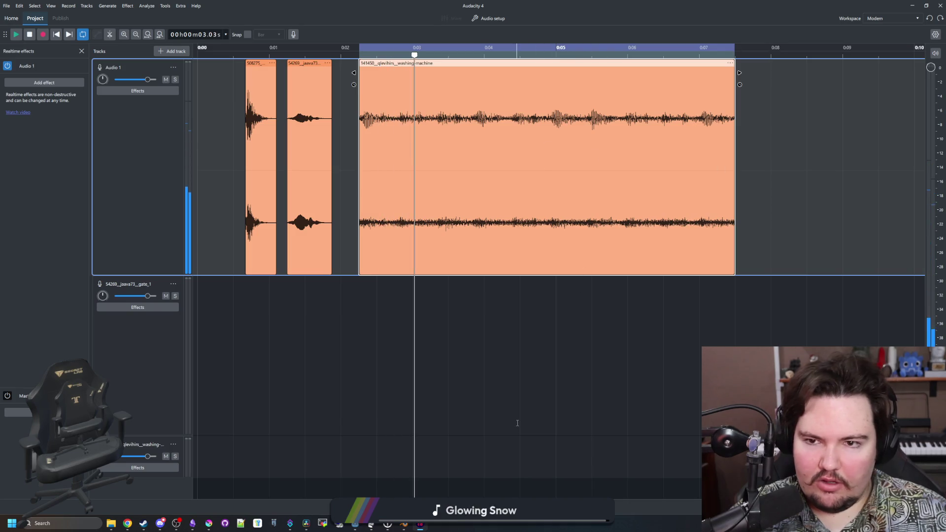
left_click(420, 524)
left_click(367, 301)
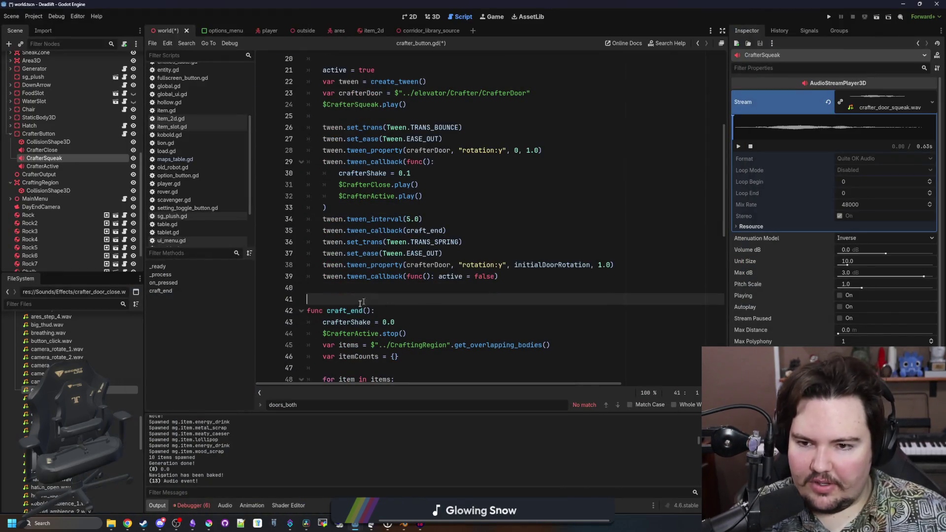
- Rename the downloaded washing-machine file in Sounds/Effects to crafter_active.wav
scroll(74, 354, "up", 10)
left_click(74, 430)
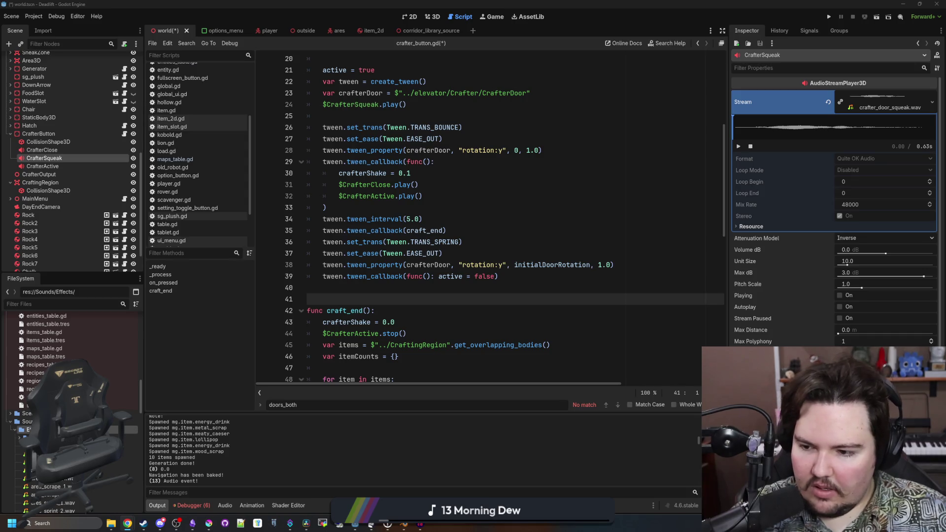
right_click(94, 428)
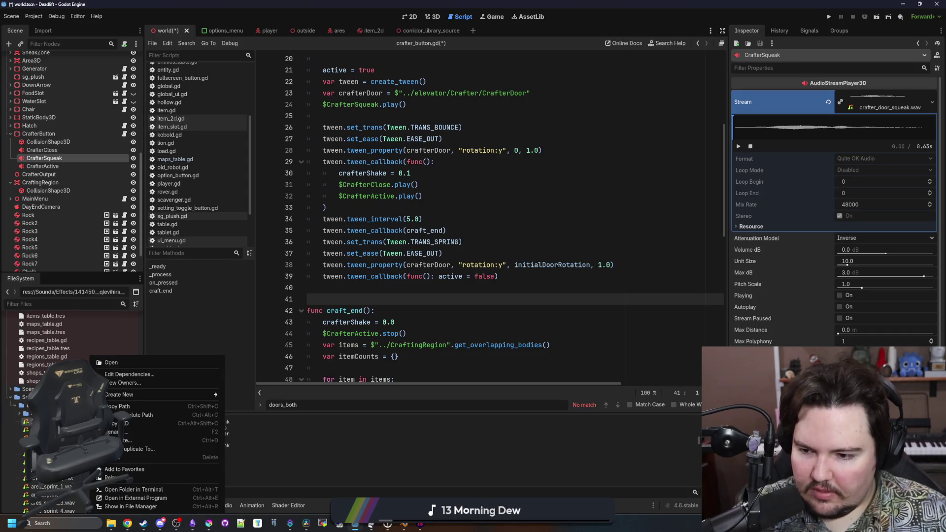
left_click(118, 431)
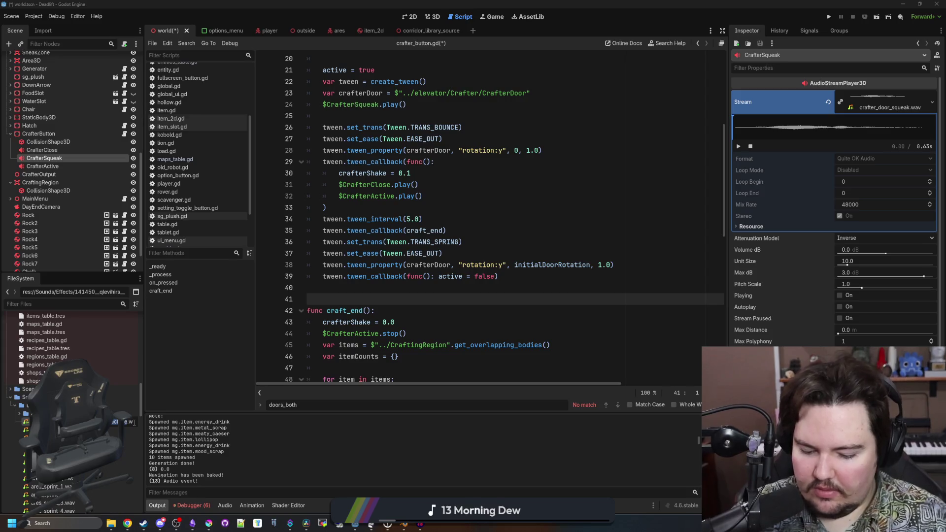
key("Return")
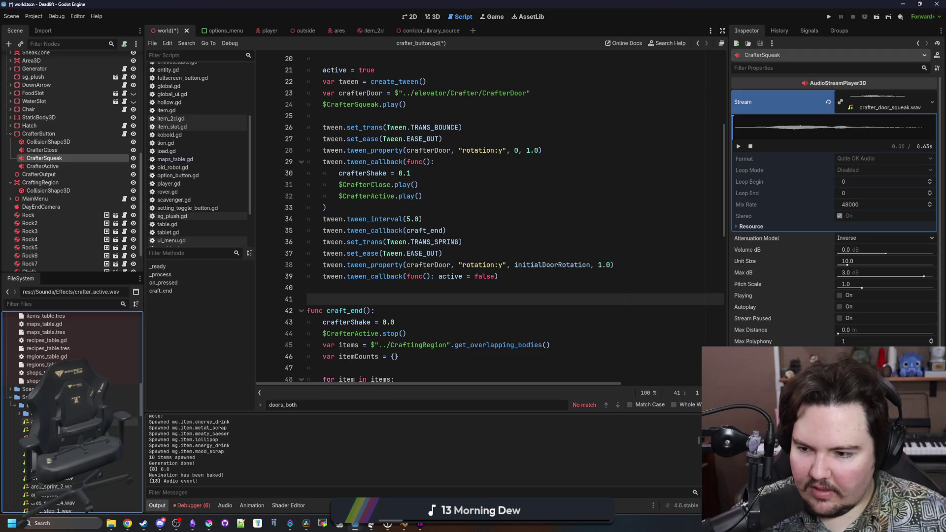
- Set crafter_active.wav's import Loop Mode to Forward, reimport it, and save
left_click(81, 304)
type("crafter")
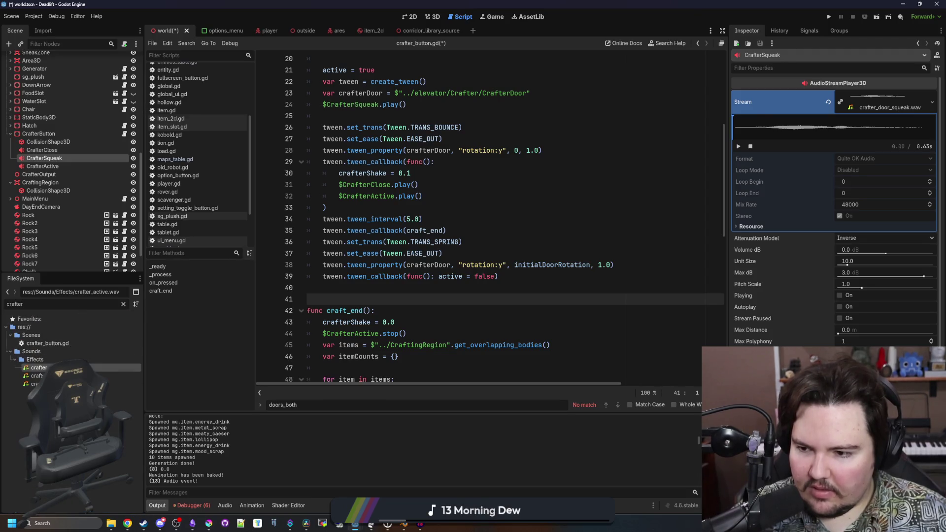
left_click(39, 368)
left_click(43, 30)
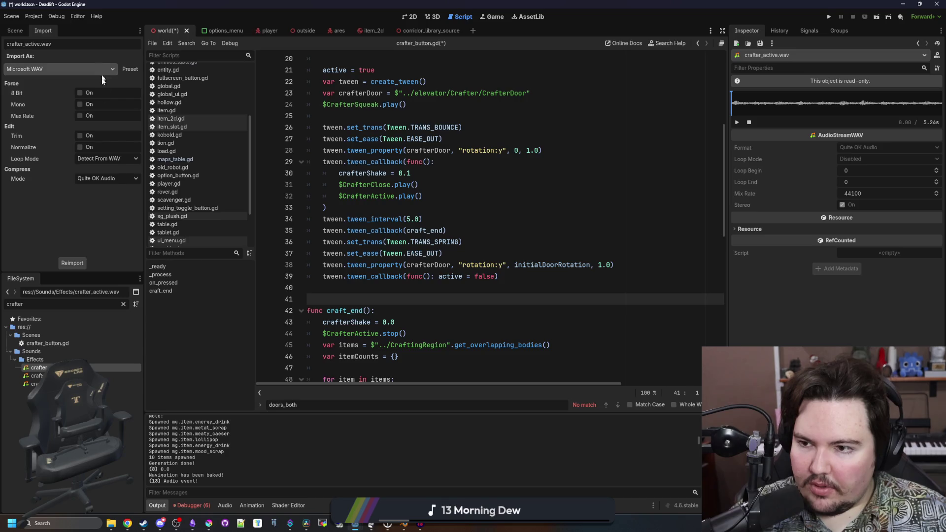
left_click(87, 159)
left_click(99, 185)
left_click(70, 262)
key("ctrl+s")
- Load crafter_active.wav as the CrafterActive node's Stream and save
left_click(15, 31)
left_click(42, 166)
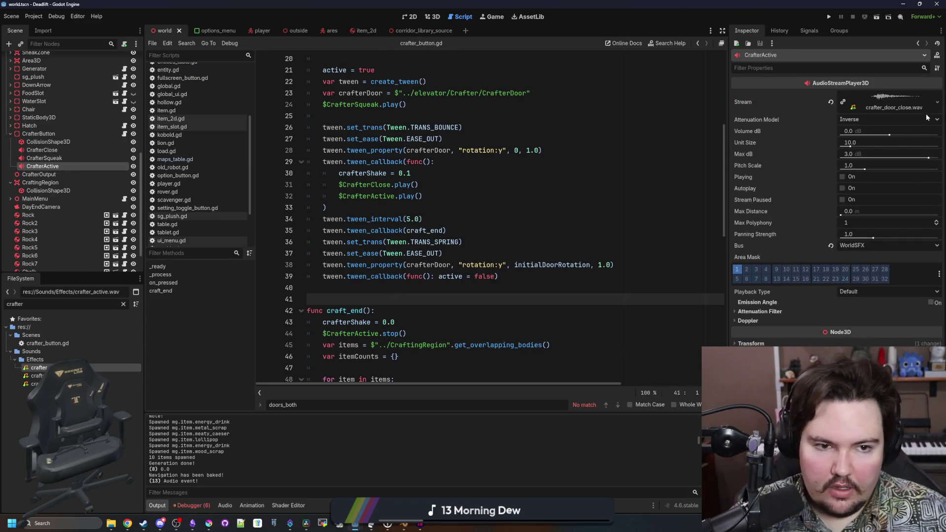
left_click(937, 102)
left_click(886, 209)
type("crafter")
left_click(390, 176)
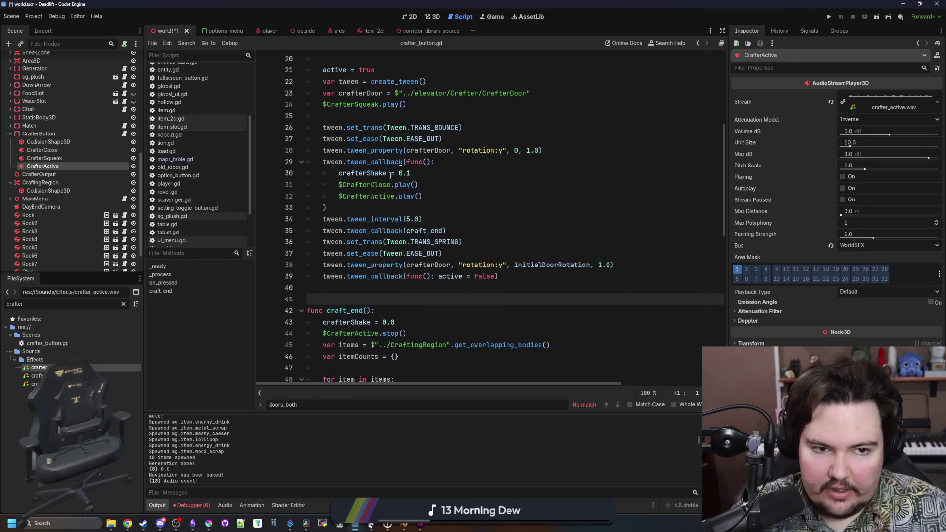
left_click(370, 196)
key("ctrl+s")
left_click(357, 204)
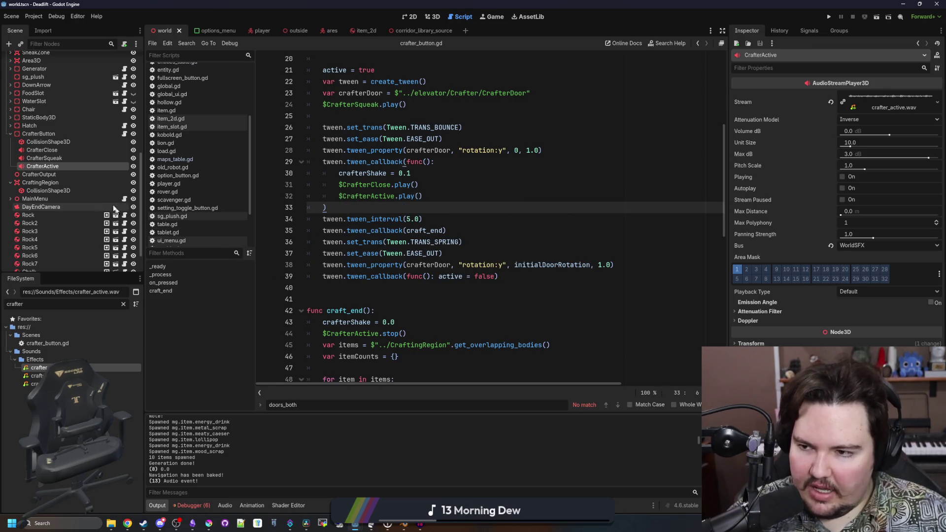
right_click(57, 166)
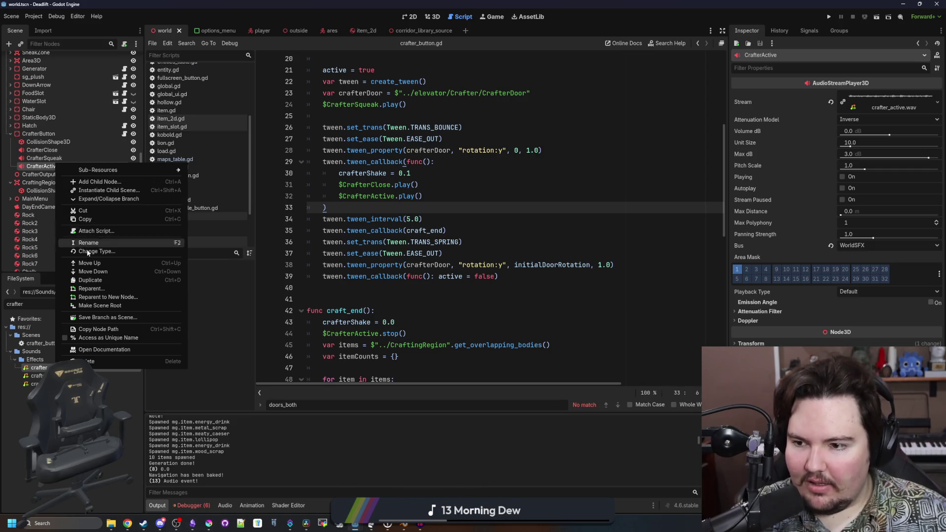
- Duplicate CrafterActive twice and rename the copies CrafterSuccess and CrafterFail
left_click(89, 280)
right_click(66, 176)
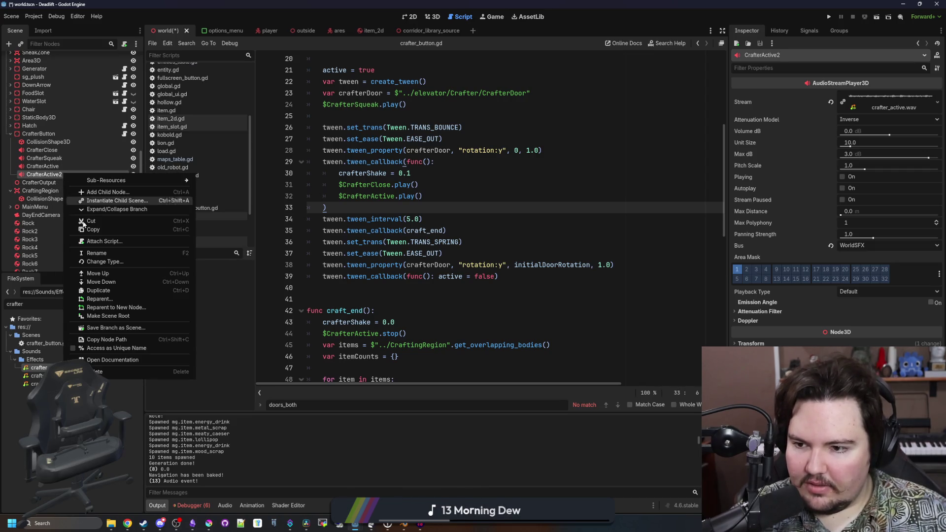
left_click(99, 290)
double_click(64, 174)
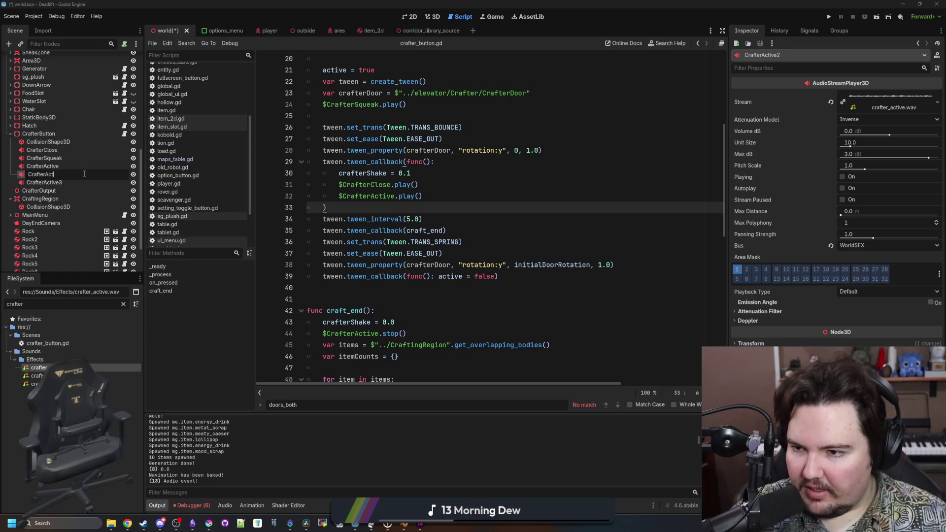
double_click(76, 182)
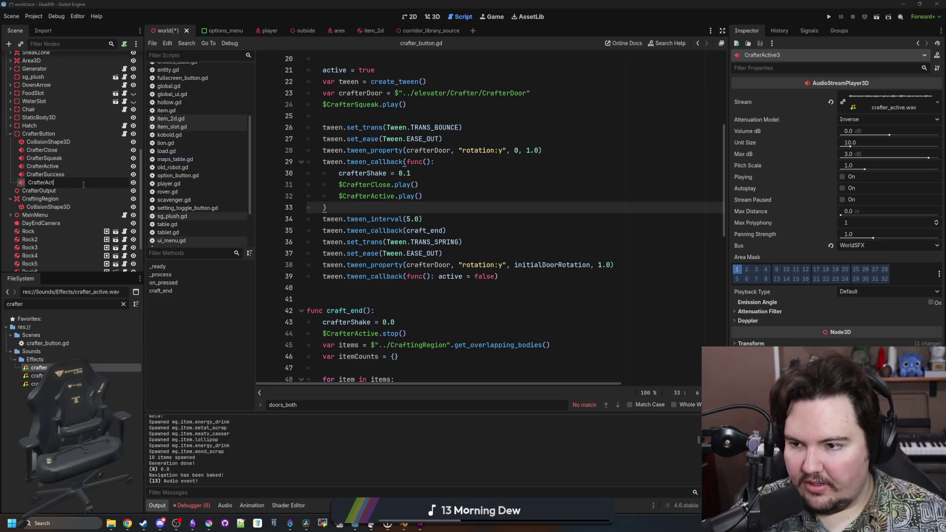
type("Fail")
key("Return")
left_click(69, 173)
left_click(57, 183)
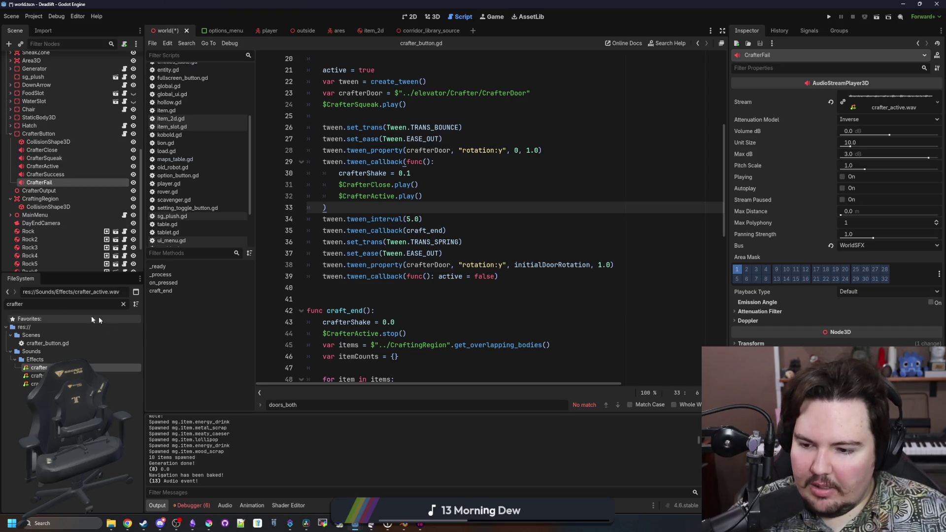
- In crafter_button.gd, select the CrafterActive.play() call and remove the empty lines in craft_end
left_click(433, 311)
left_click(407, 198)
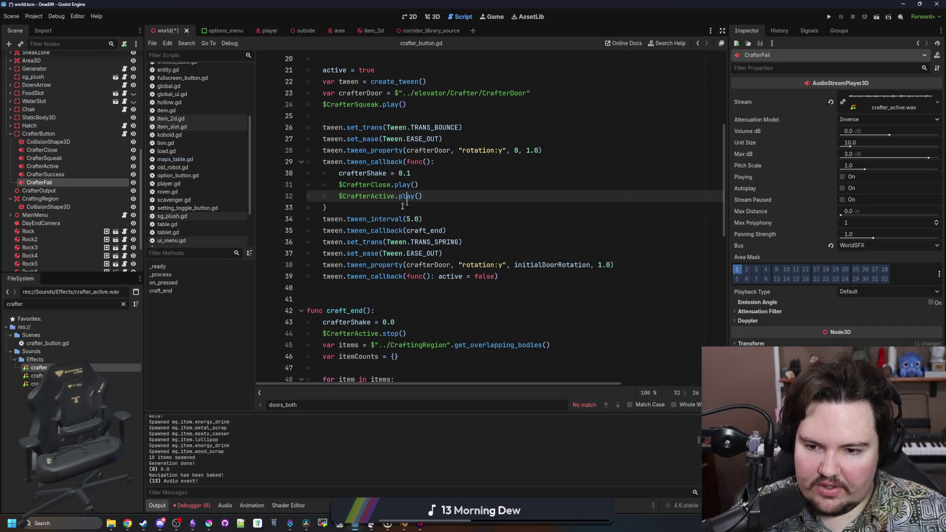
left_click_drag(443, 196, 342, 196)
scroll(335, 196, "down", 5)
left_click(361, 195)
key("Return")
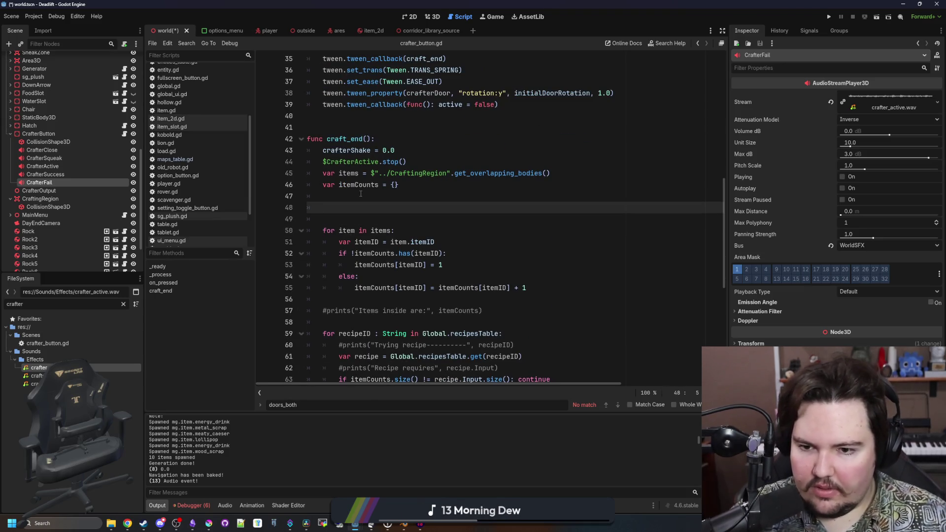
key("BackSpace")
key("BackSpace")
key("BackSpace")
scroll(422, 217, "down", 7)
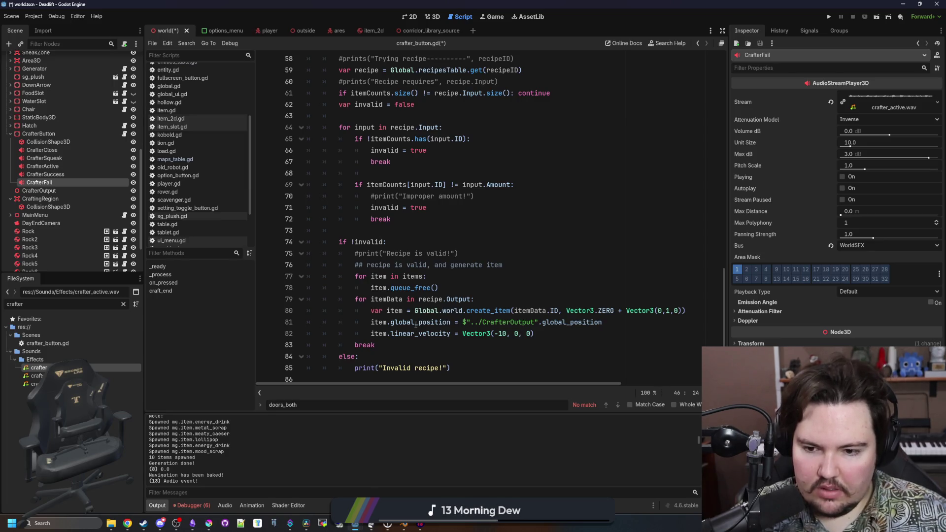
- Review the recipe-checking code and declare var itemCrafted = false after crafterShake = 0.0
scroll(385, 265, "up", 5)
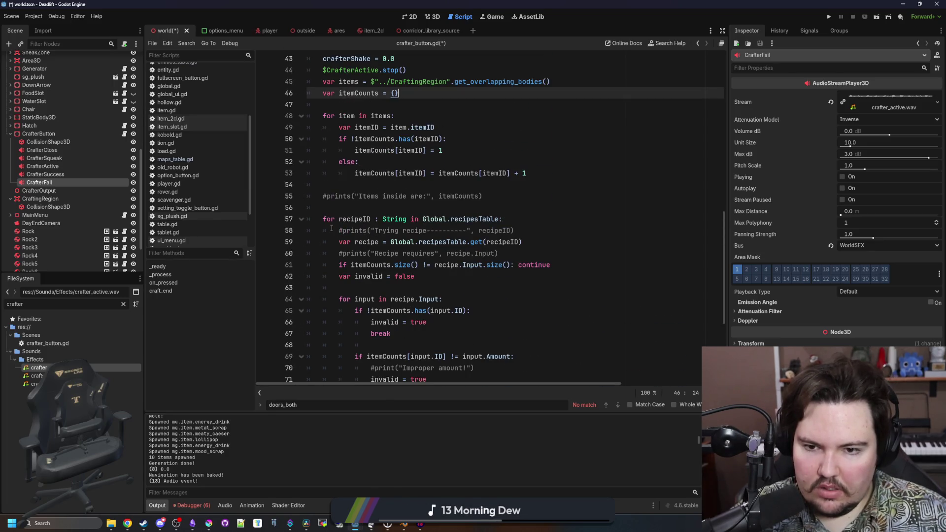
mouse_move(323, 221)
left_mouse_down()
mouse_move(355, 230)
mouse_move(443, 311)
mouse_move(391, 334)
left_mouse_up()
scroll(419, 296, "down", 5)
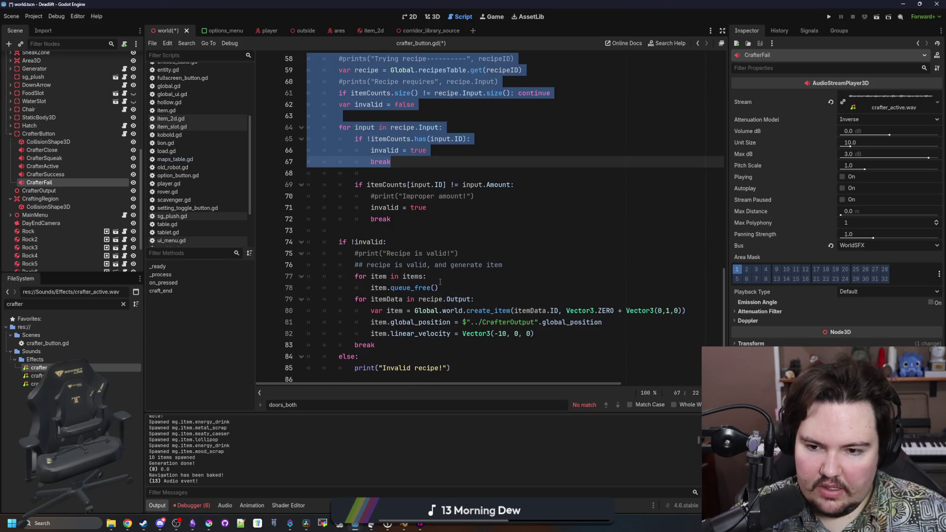
left_click(394, 347)
left_click(464, 365)
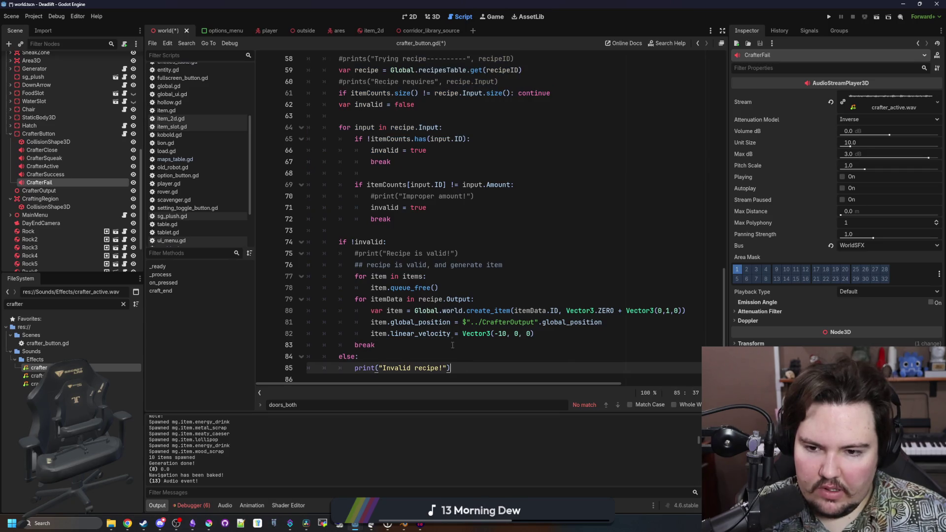
scroll(366, 203, "up", 7)
left_click(411, 127)
key("Return")
type("var itemCrafted = false")
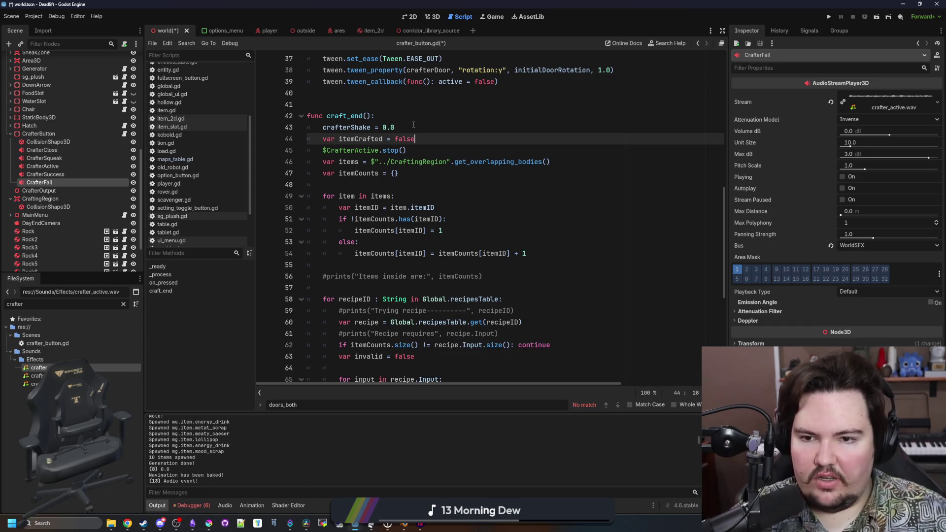
- Set itemCrafted to true inside the output loop
scroll(413, 124, "down", 7)
left_click(501, 296)
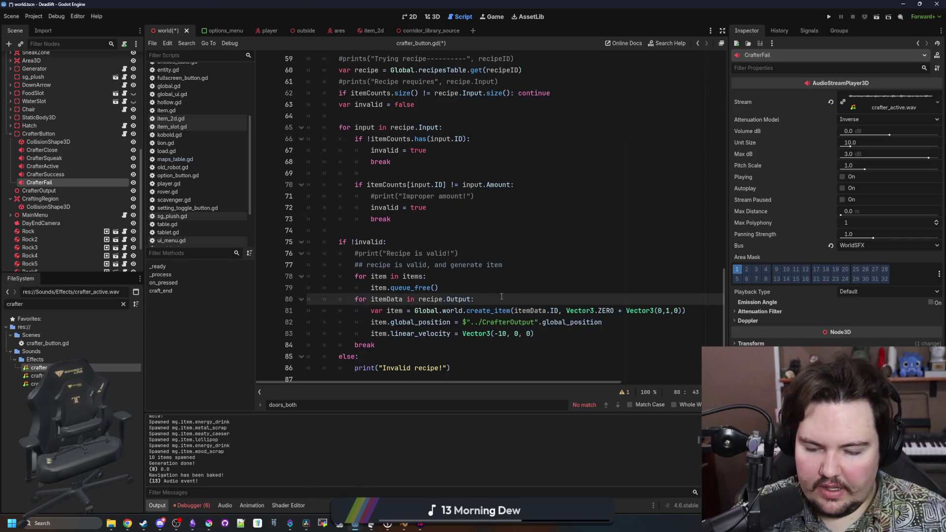
key("Return")
type("itemCrafted = true")
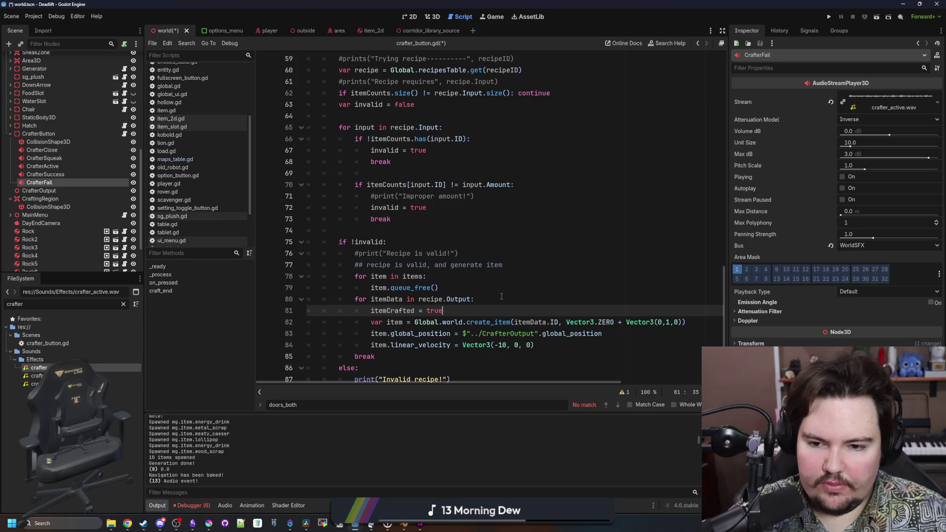
- After the recipe loop, add an if itemCrafted / else block calling $CrafterActive.play() in each branch
scroll(493, 335, "down", 1)
left_click(481, 369)
key("Return")
key("Tab")
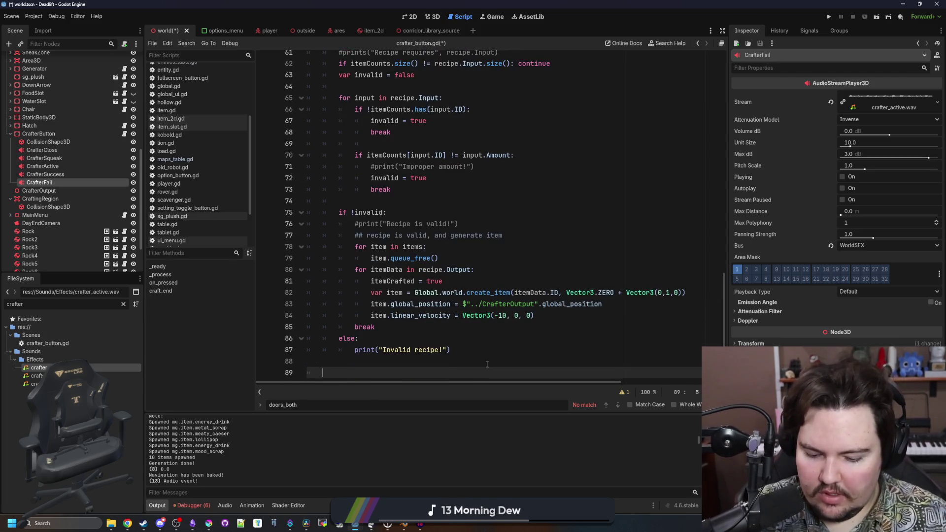
key("BackSpace")
key("BackSpace")
key("BackSpace")
type("if itemCrafte")
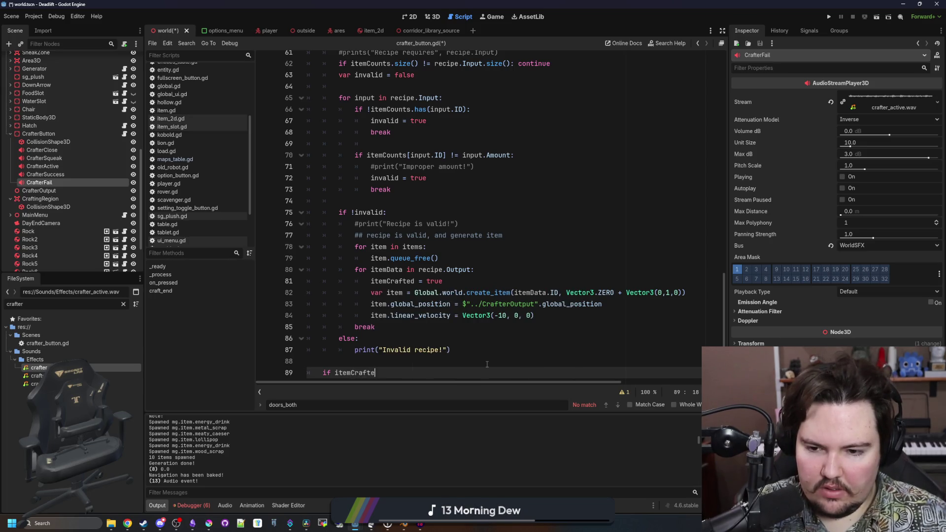
type("d:")
key("Return")
key("Return")
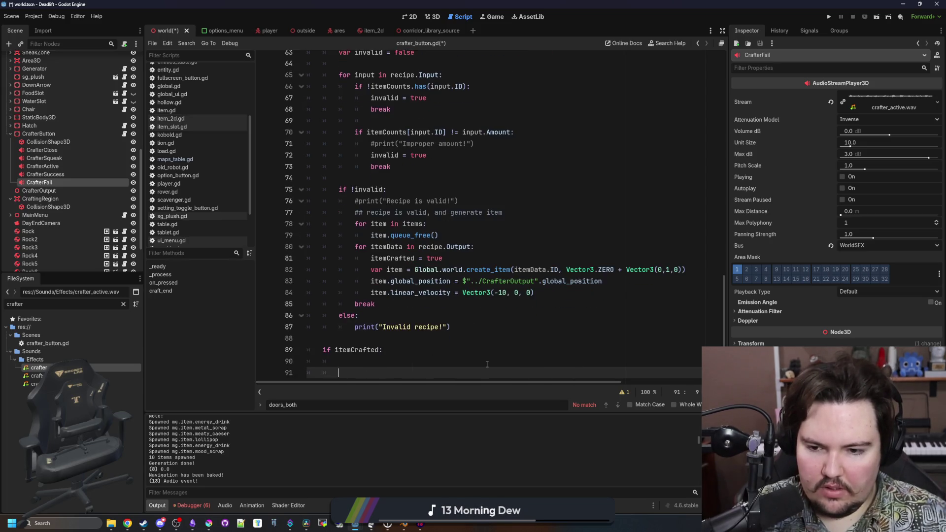
type("else:")
key("Return")
type("$CrafterActive.play()")
key("Up")
key("Up")
key("Tab")
type("$CrafterActive.play()")
- Change the branches to play $CrafterSuccess and $CrafterFail, then save
double_click(396, 348)
type("C")
key("Return")
double_click(368, 379)
type("C")
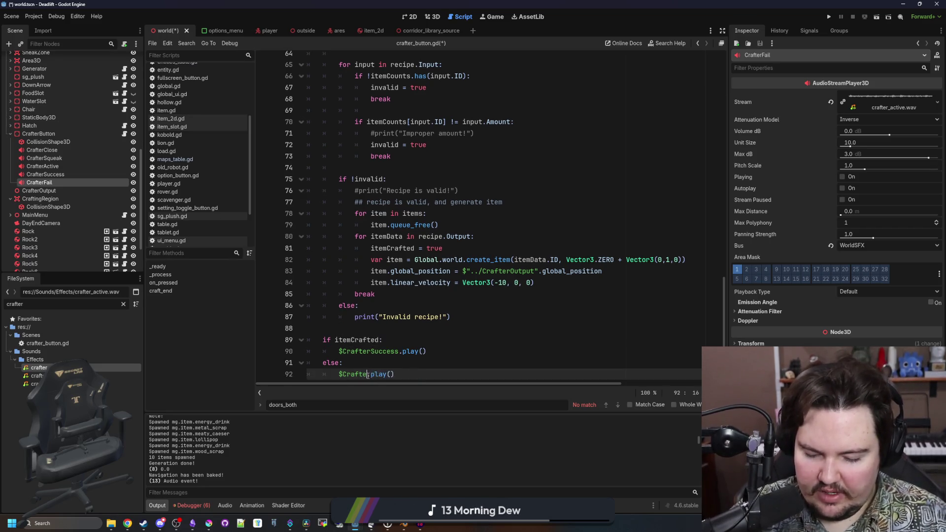
type("ail")
key("Up")
key("Up")
key("Up")
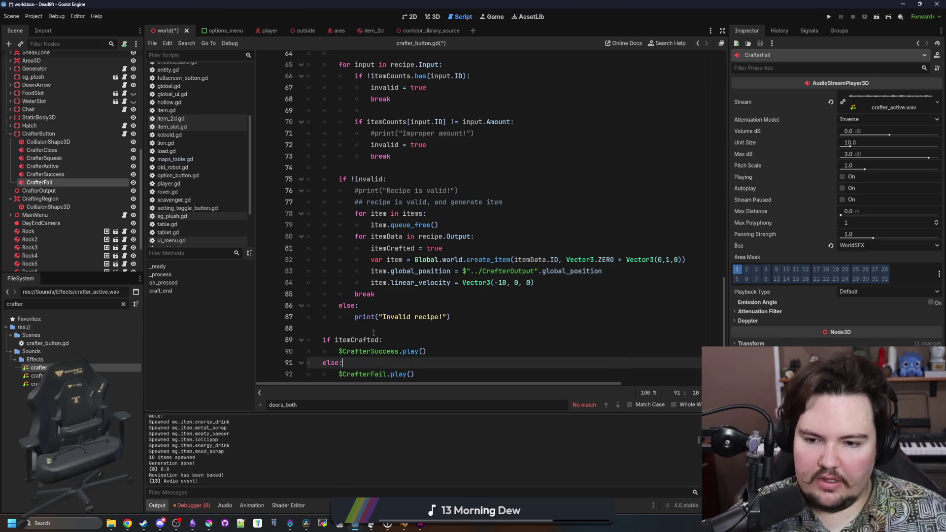
key("ctrl+s")
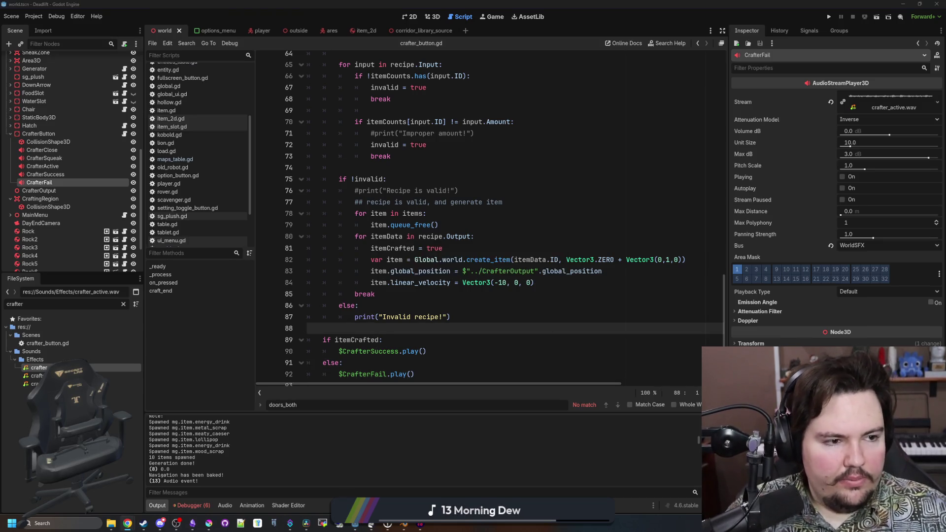
left_click(127, 523)
- Audition the ding4.wav, ding1.wav and bell ding 2.wav previews in the ding results
left_click(324, 62)
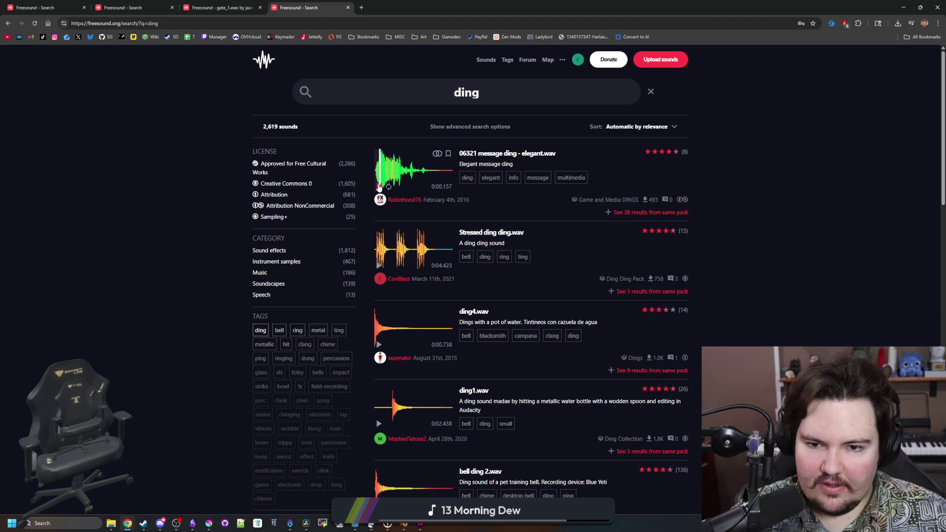
left_click(379, 345)
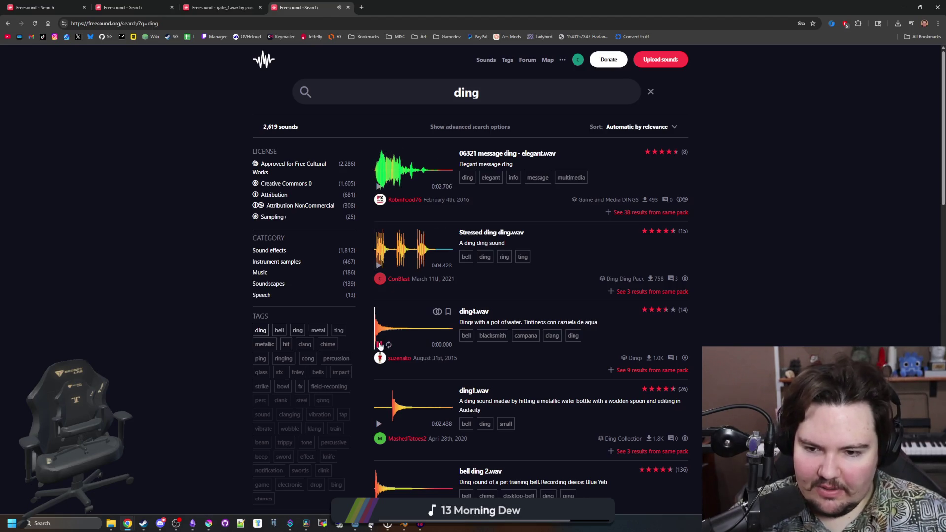
left_click(379, 424)
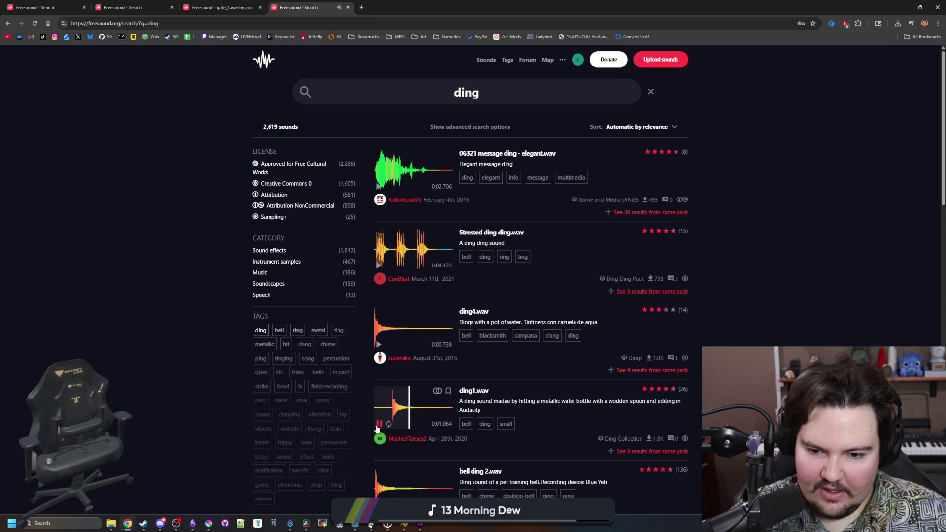
left_click(378, 427)
scroll(378, 428, "down", 2)
left_click(379, 407)
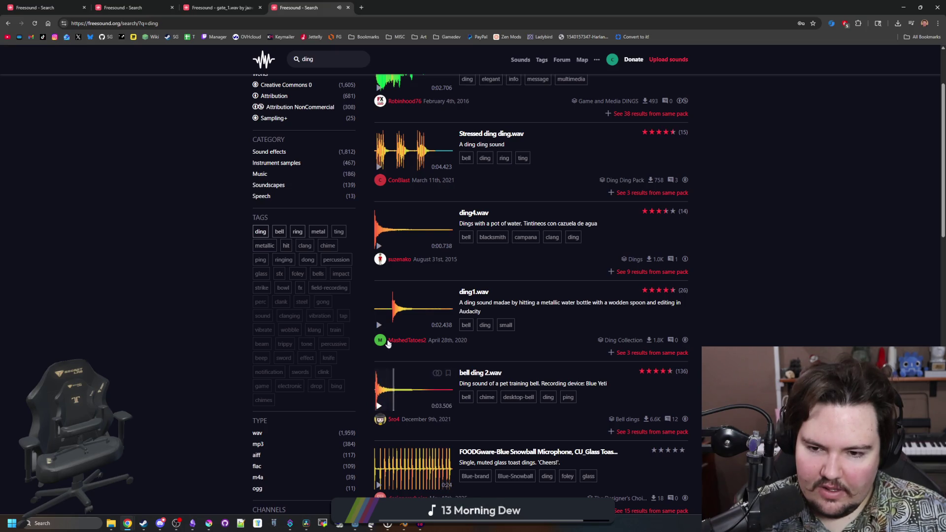
left_click(378, 326)
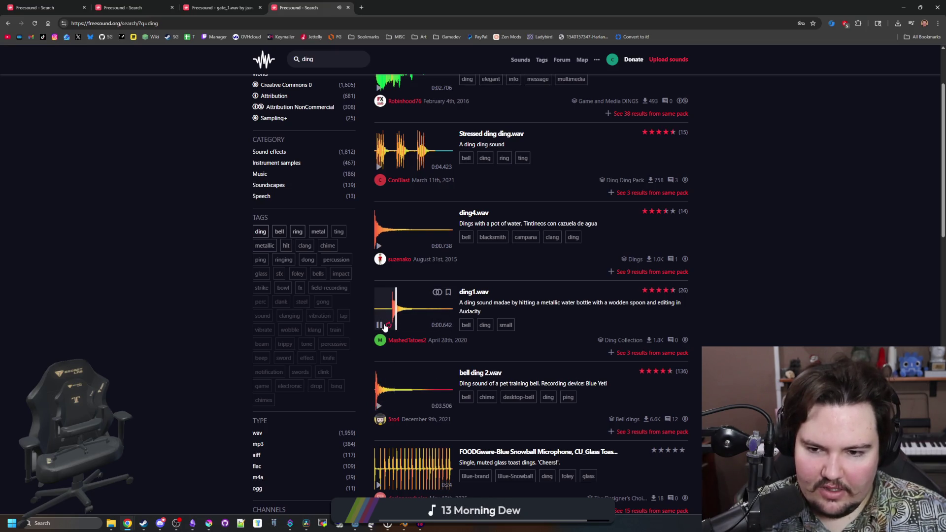
left_click(407, 321)
- Open ding1.wav's page in a background tab and clear the ding search term
middle_click(473, 292)
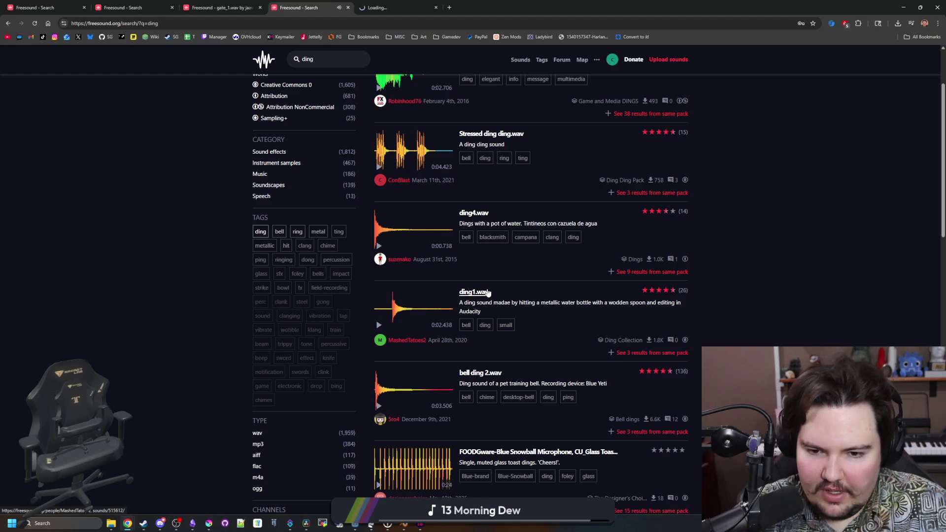
scroll(490, 288, "down", 6)
scroll(503, 295, "down", 8)
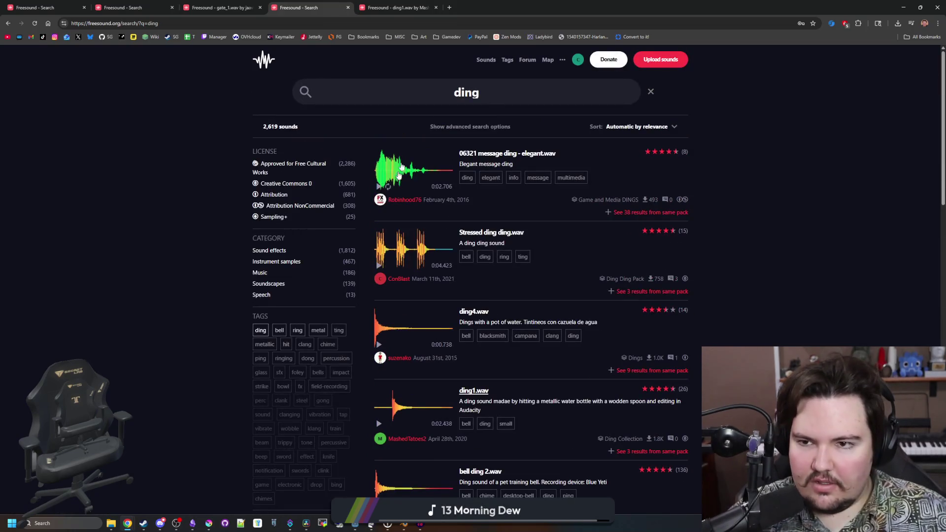
left_click_drag(509, 90, 454, 92)
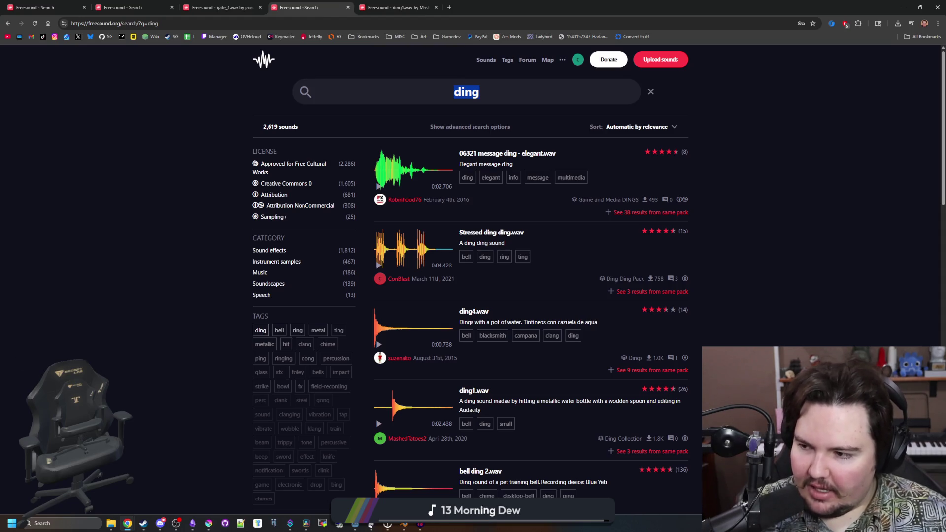
left_click(438, 85)
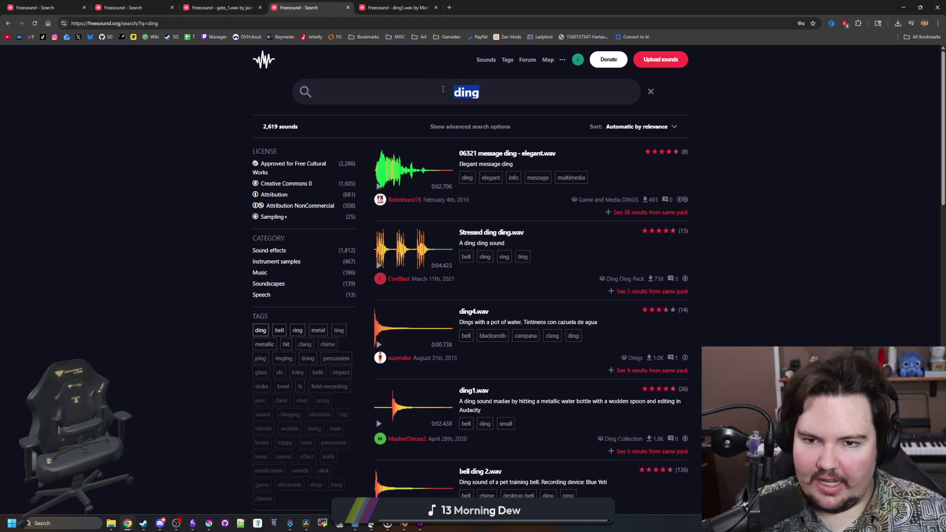
key("BackSpace")
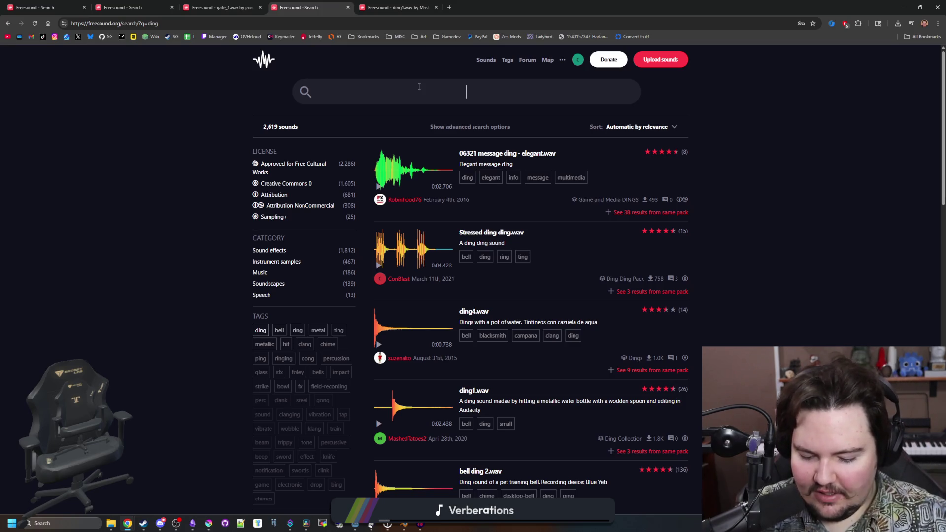
- Search Freesound for 'buzzer' with results restricted to Creative Commons 0 sounds
type("buzzersound")
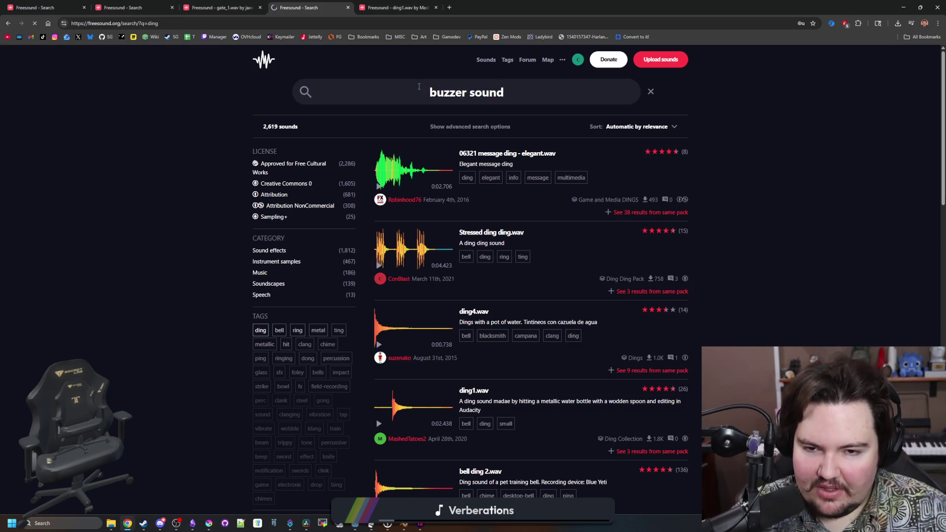
left_click_drag(492, 89, 472, 92)
key("BackSpace")
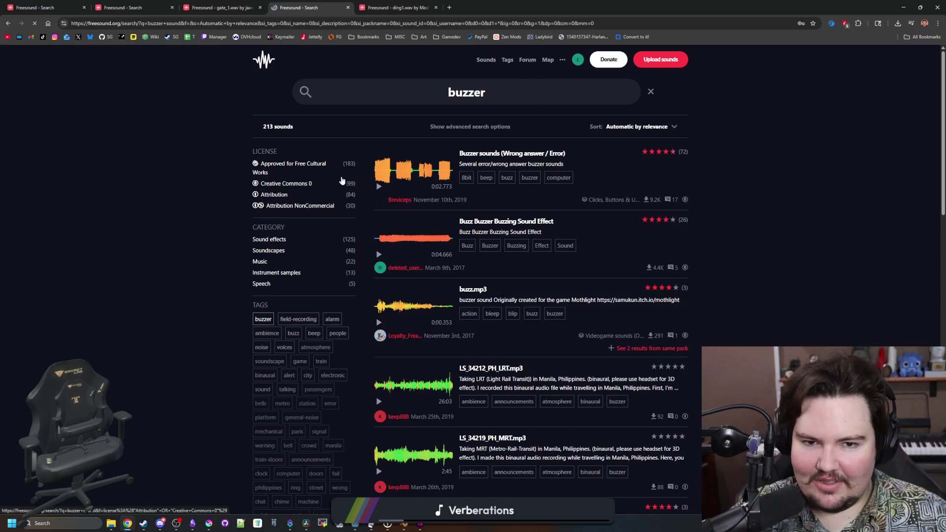
left_click(397, 8)
left_click(315, 6)
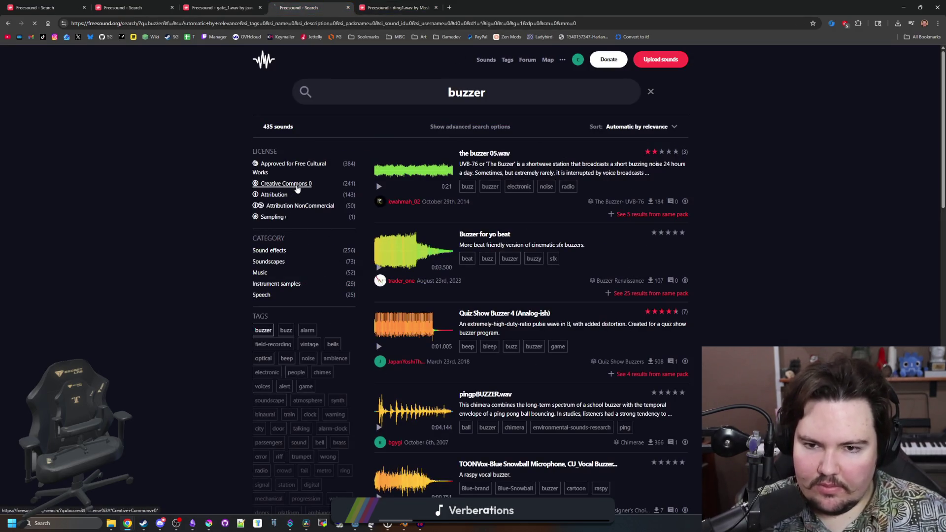
left_click(295, 184)
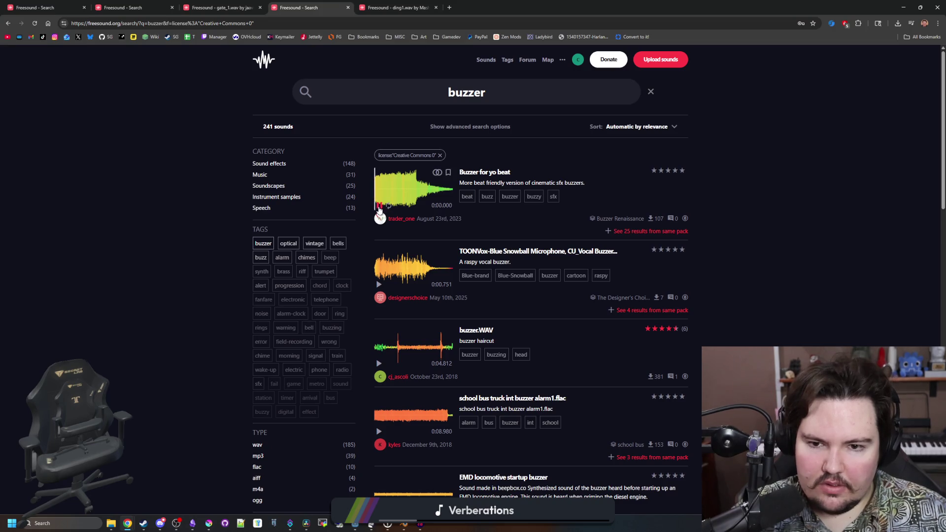
- Audition the BiLevel Cab Car cabin buzzer preview in the results
scroll(380, 210, "down", 1)
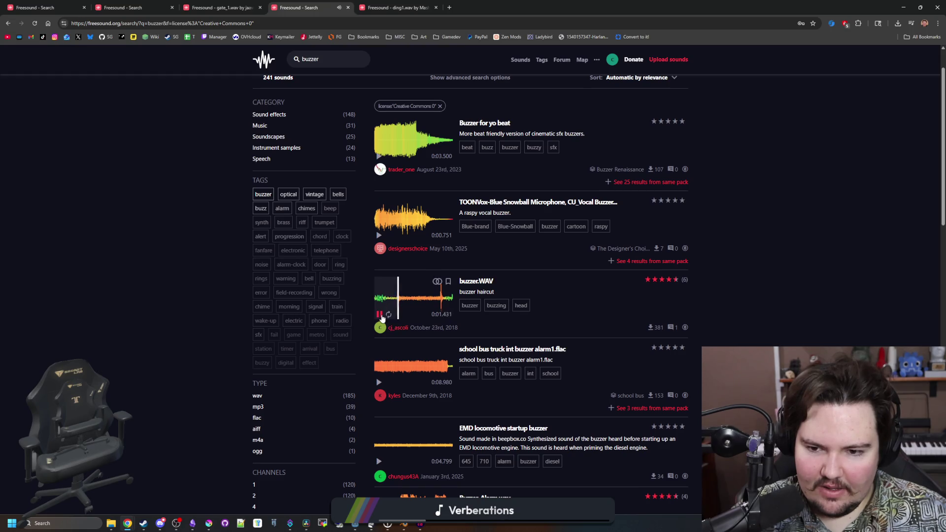
scroll(381, 318, "down", 1)
scroll(380, 317, "up", 1)
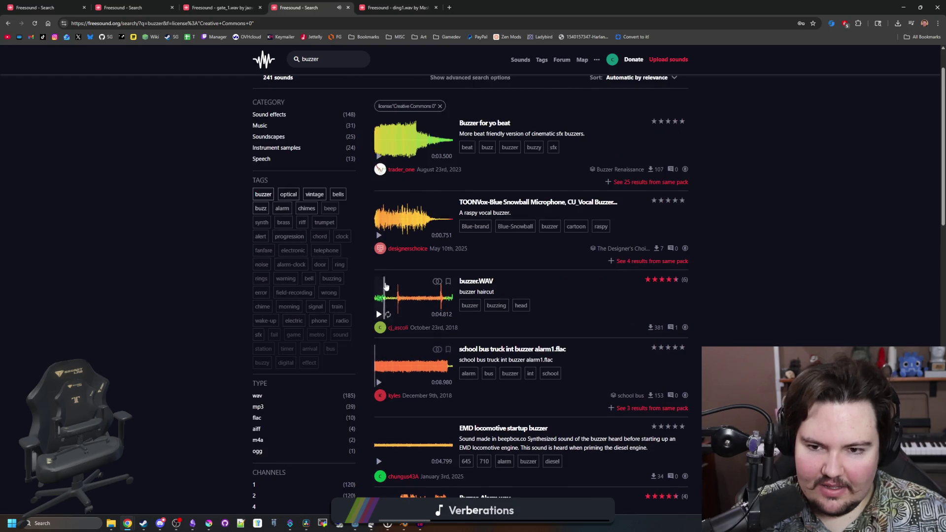
scroll(380, 325, "down", 4)
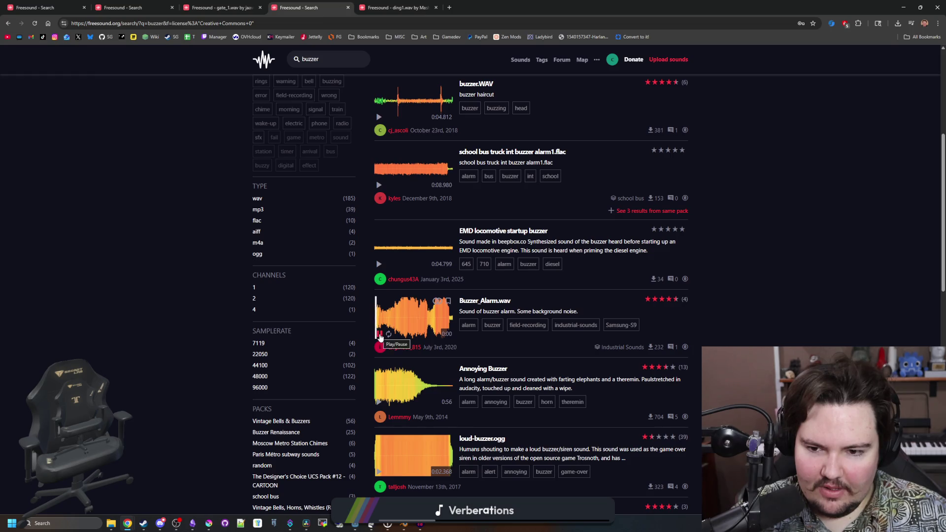
scroll(380, 340, "down", 2)
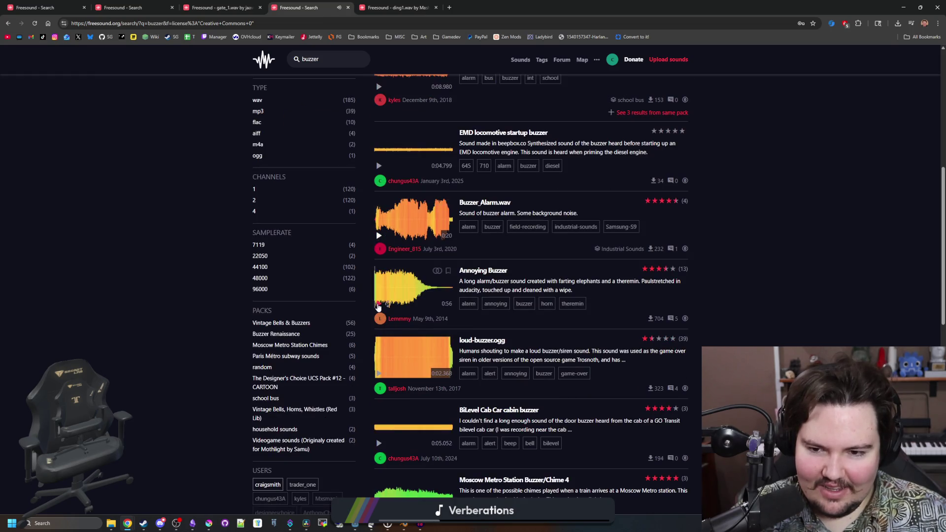
scroll(378, 307, "down", 3)
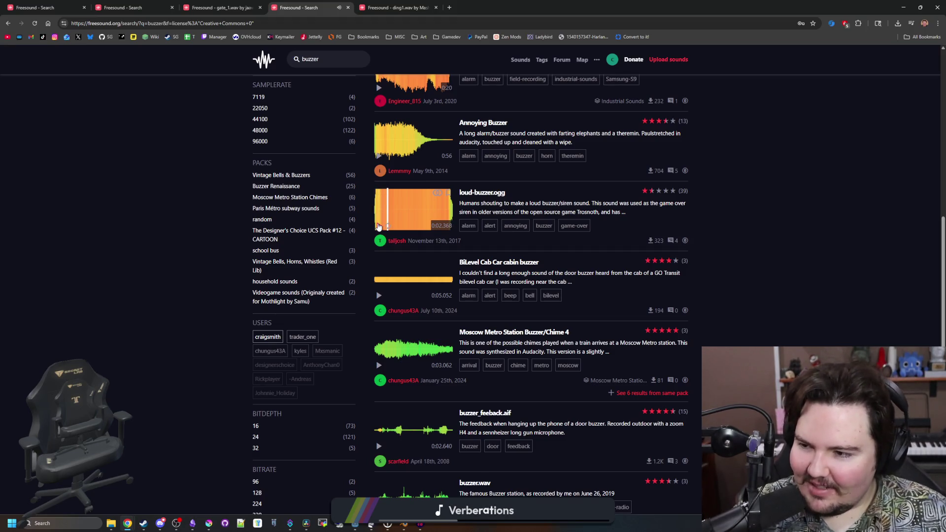
scroll(378, 227, "down", 1)
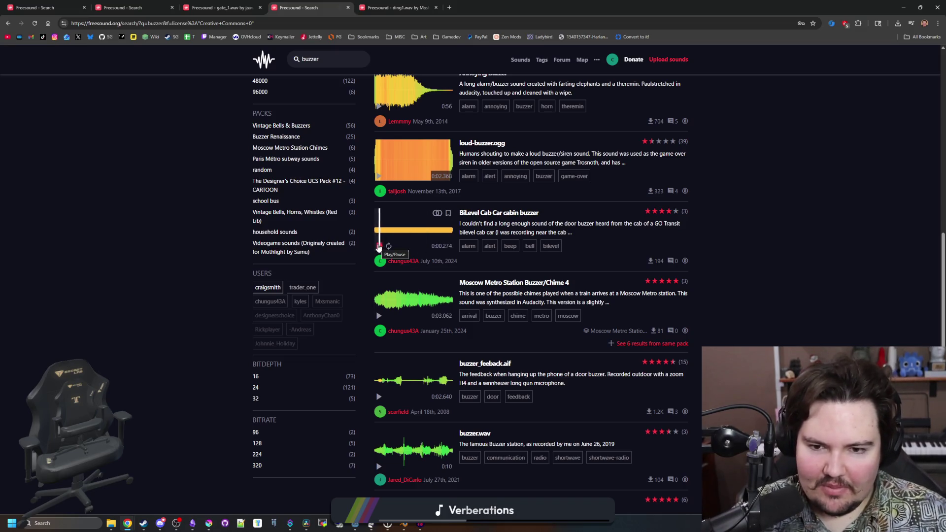
left_click(378, 247)
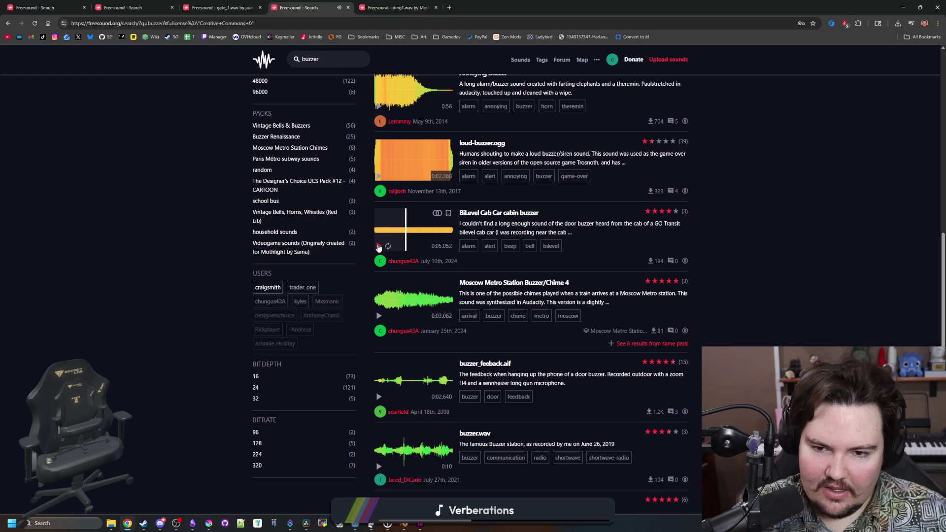
scroll(379, 248, "down", 2)
scroll(504, 128, "up", 1)
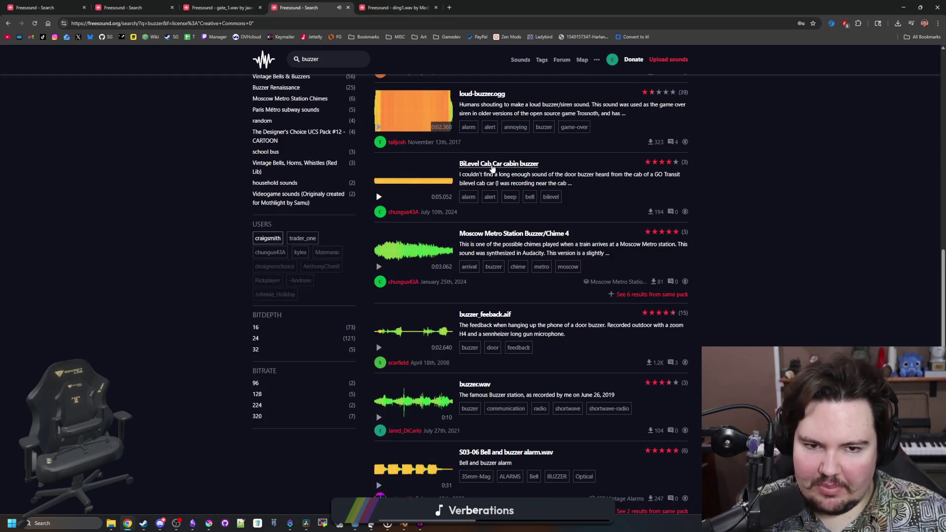
left_click(381, 185)
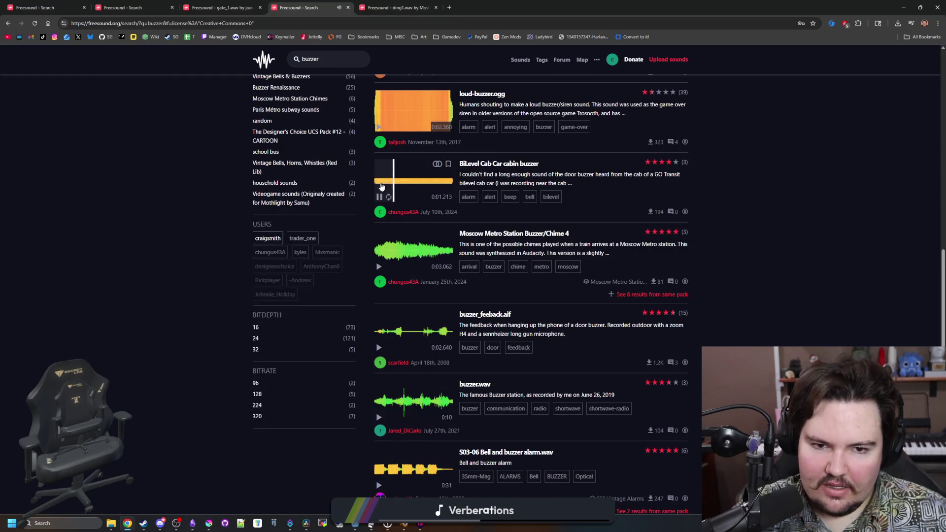
left_click(380, 198)
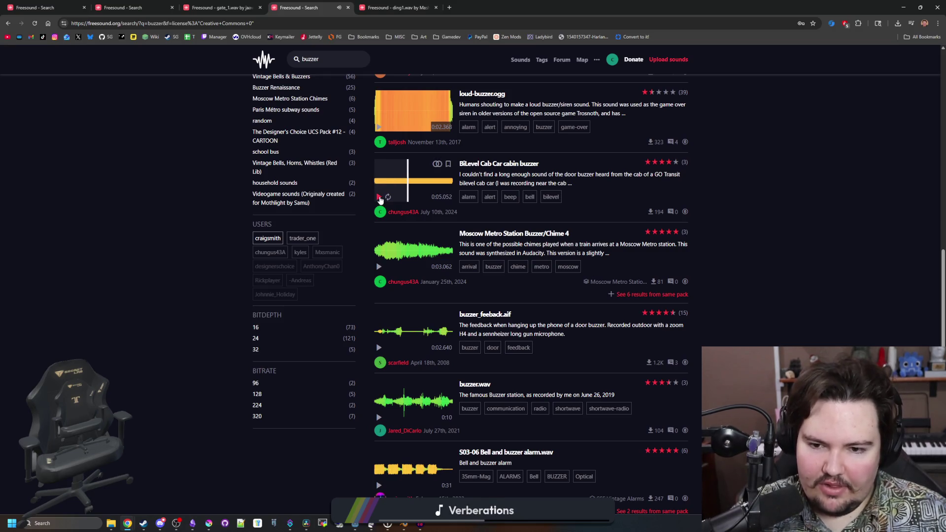
- Compare the buzzer_feeback.aif, buzzer.wav and S03-06 Bell and buzzer alarm previews
scroll(390, 279, "down", 2)
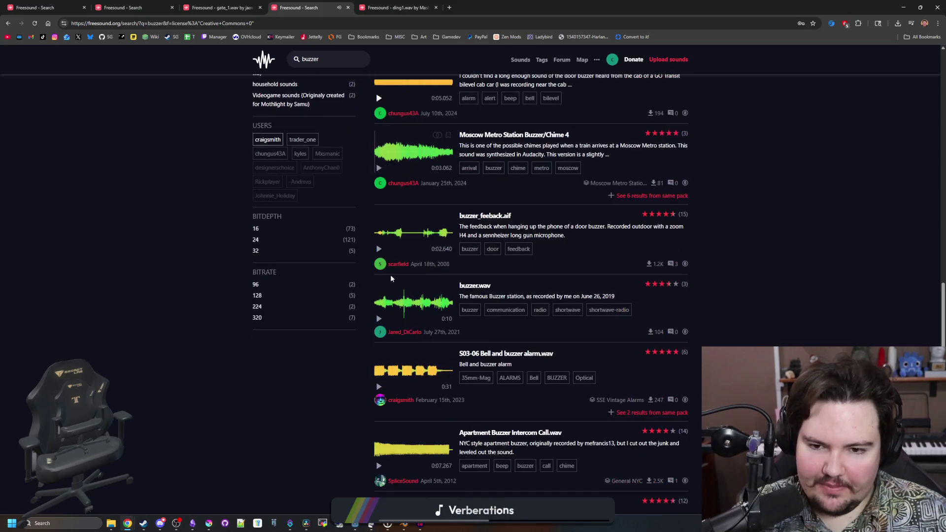
left_click(378, 250)
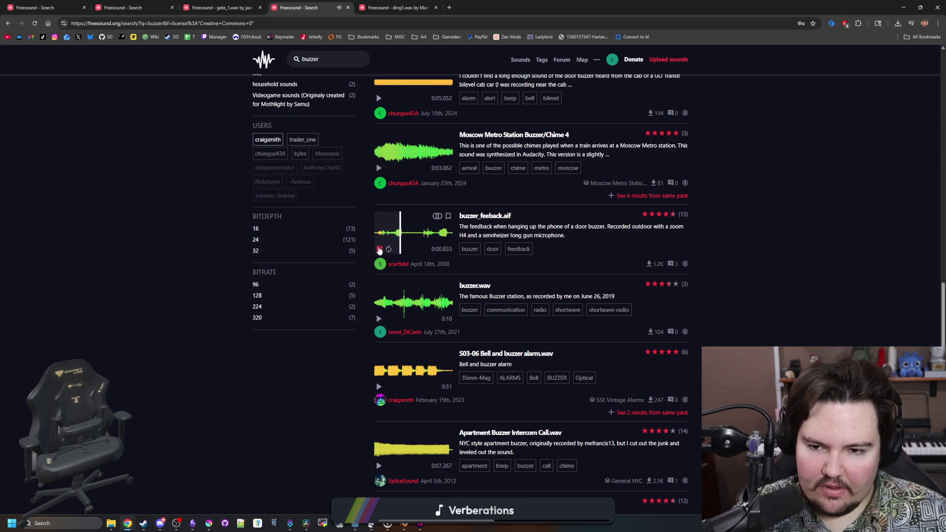
left_click(379, 319)
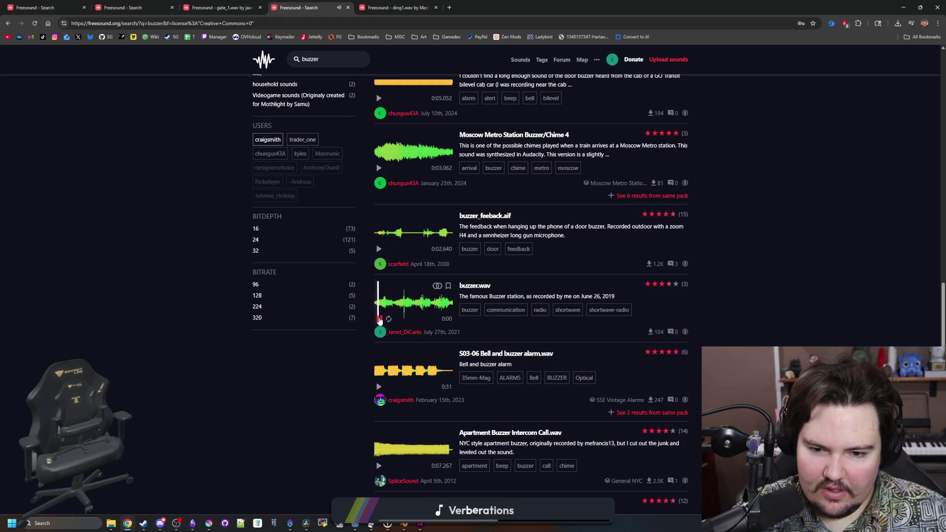
left_click(380, 375)
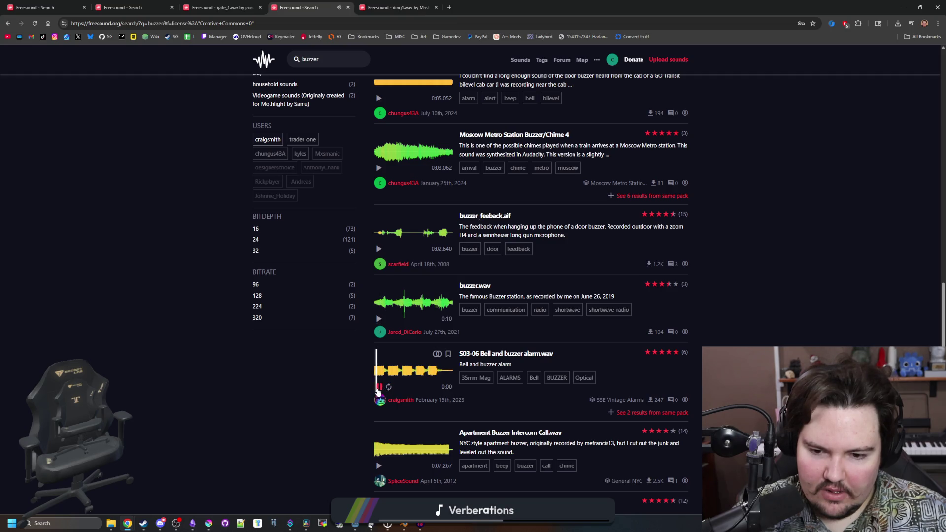
scroll(379, 388, "down", 3)
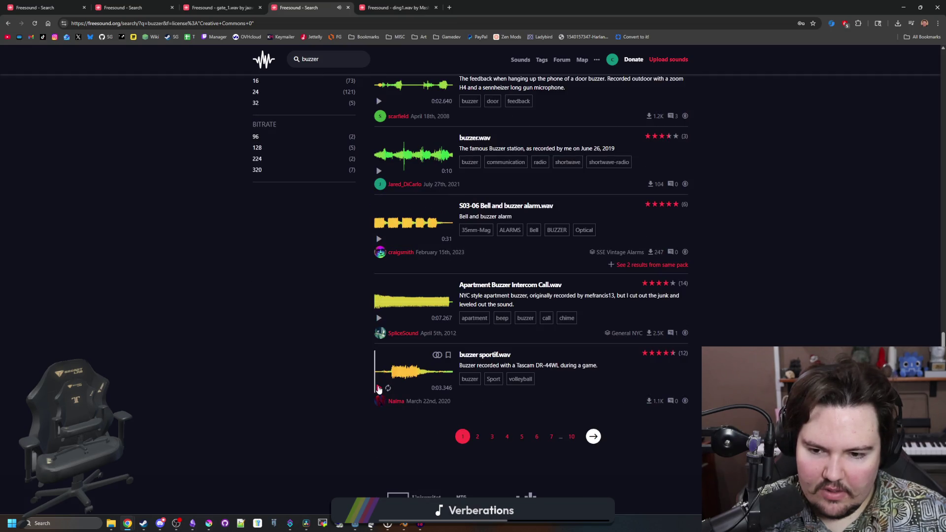
scroll(380, 383, "up", 6)
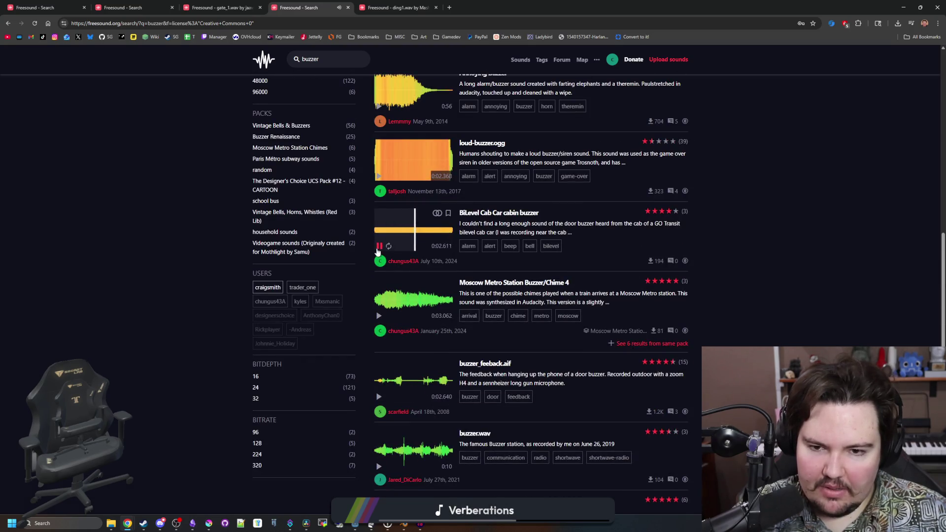
left_click(380, 246)
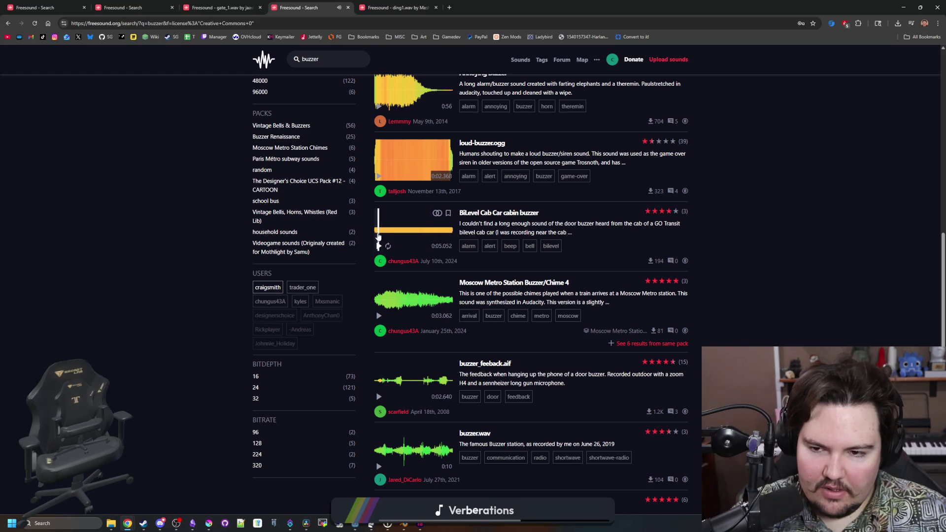
- Download the BiLevel Cab Car cabin buzzer WAV from its page, dismissing the donation prompt
left_click(499, 212, "ctrl+shift")
left_click(655, 221)
left_click(642, 228)
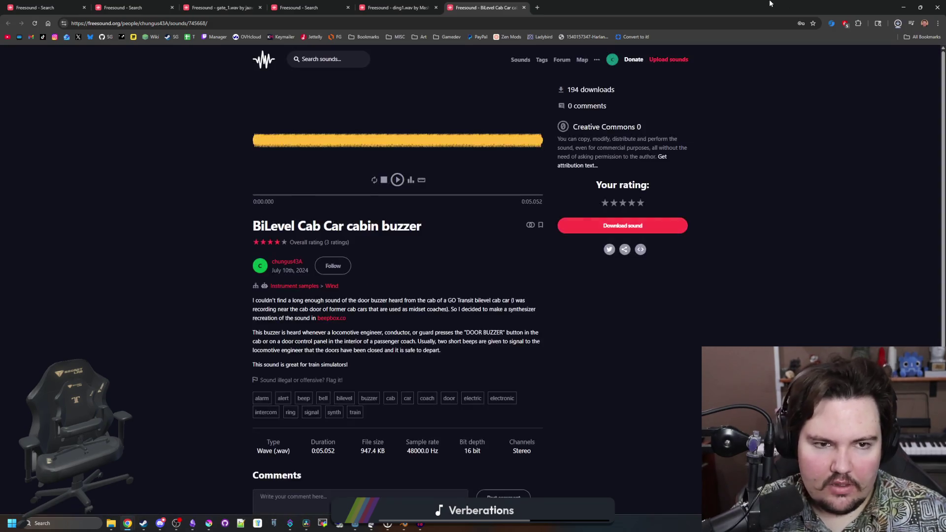
key("alt+Tab")
key("alt+Tab")
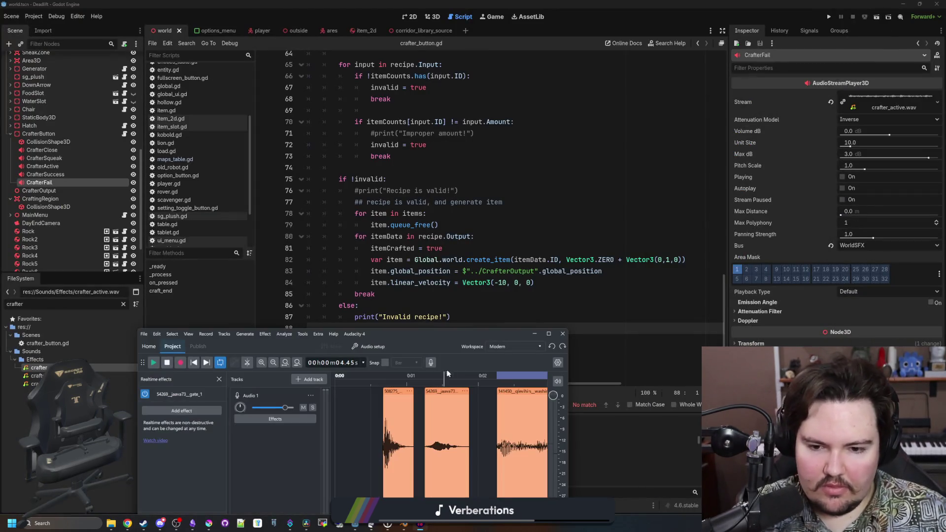
- Maximize Audacity and drag the buzzer clip into Audio 1 near 0:10
left_click_drag(459, 330, 410, 5)
scroll(389, 318, "down", 2)
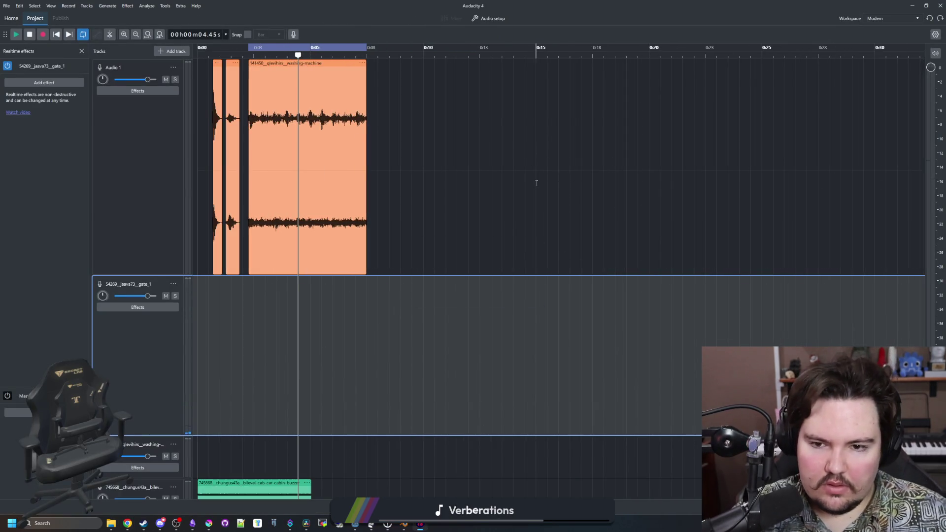
mouse_move(253, 484)
left_mouse_down()
mouse_move(606, 163)
mouse_move(527, 162)
left_mouse_up()
scroll(355, 114, "up", 4)
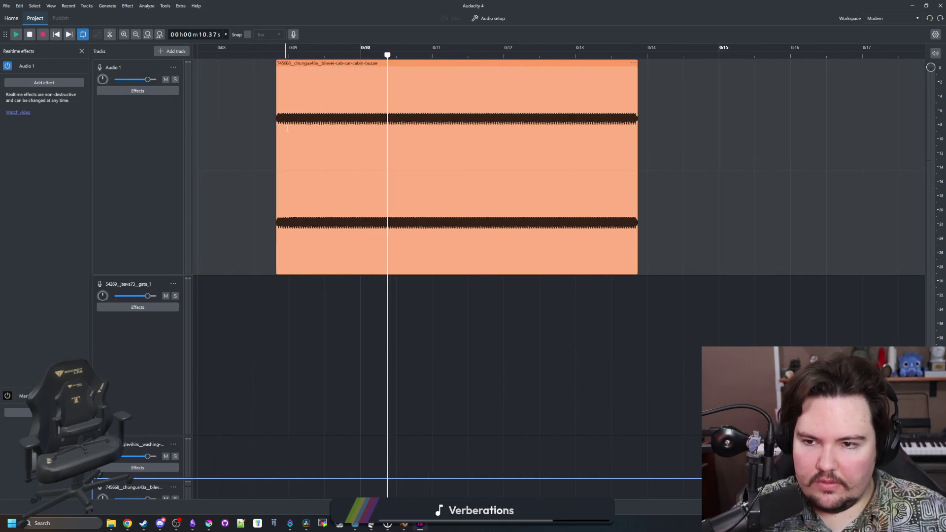
- Split the buzzer clip twice, delete the middle piece, shorten the left piece, and disable looping
left_click(473, 118)
left_click(452, 123)
left_click(461, 140)
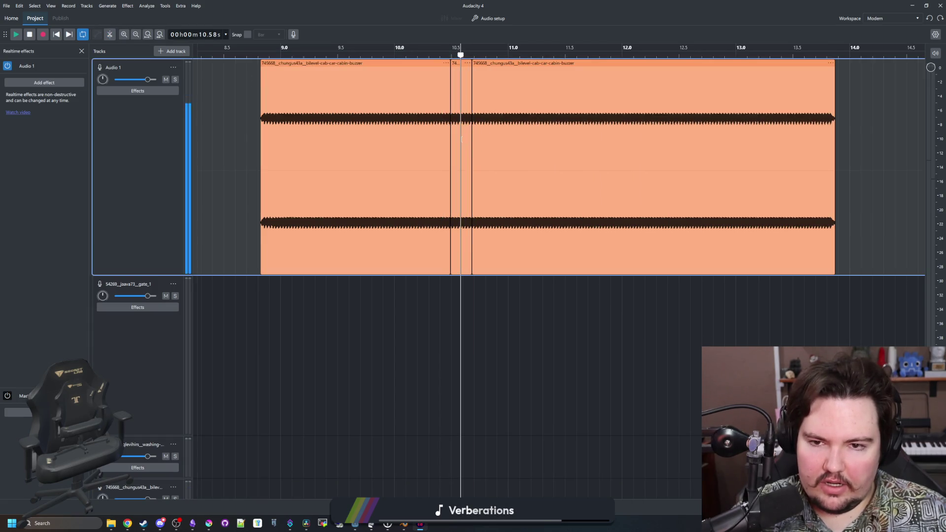
left_click(449, 140)
key("Delete")
left_click_drag(449, 140, 255, 106)
left_click(241, 56)
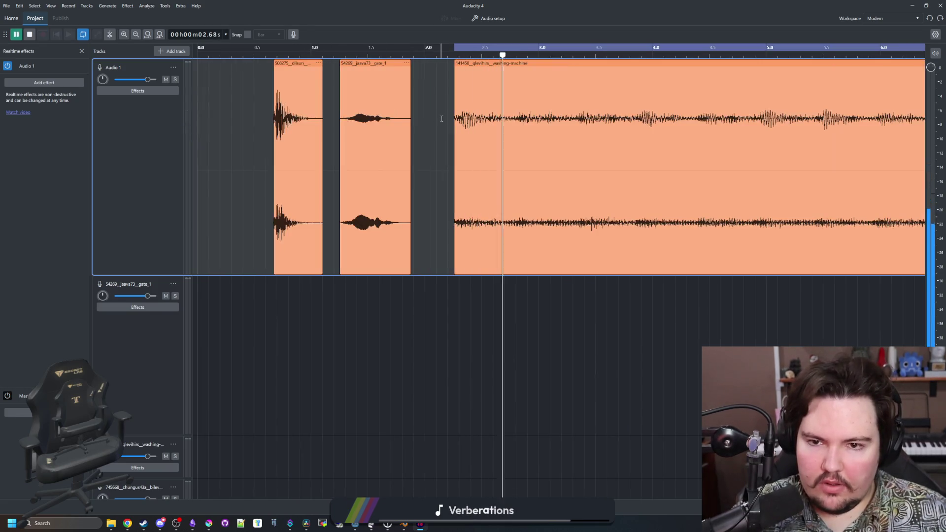
scroll(306, 145, "down", 2)
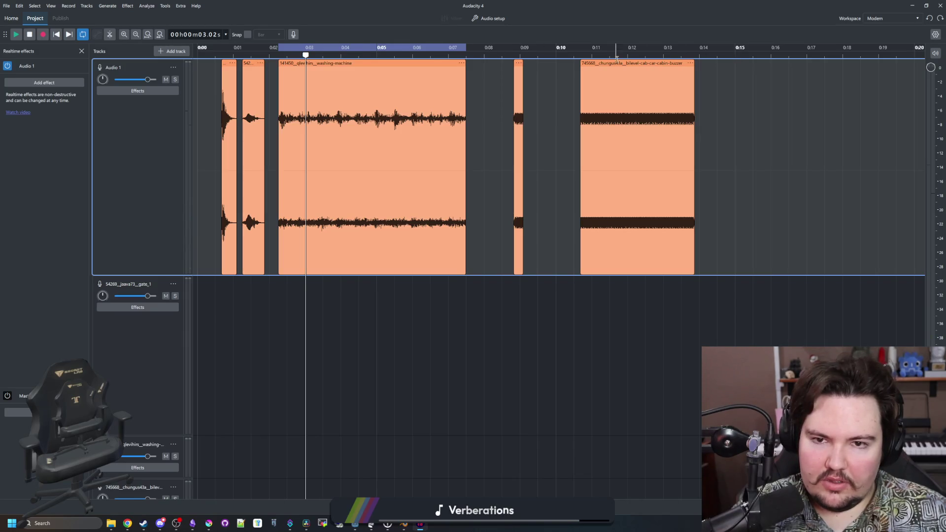
left_click(83, 34)
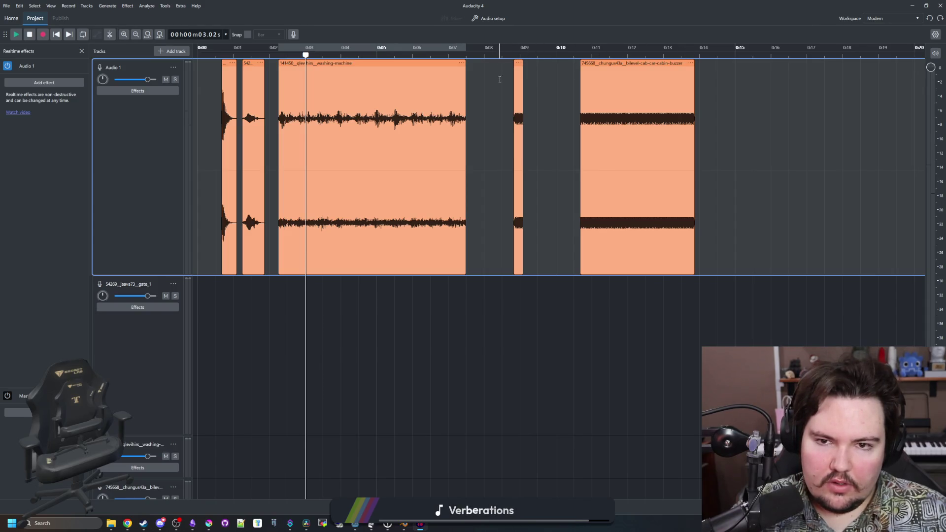
- Split the buzzer near 10.95 s and move a short piece left to about 9.2 s
left_click_drag(500, 79, 771, 84)
scroll(655, 98, "up", 2)
key("space")
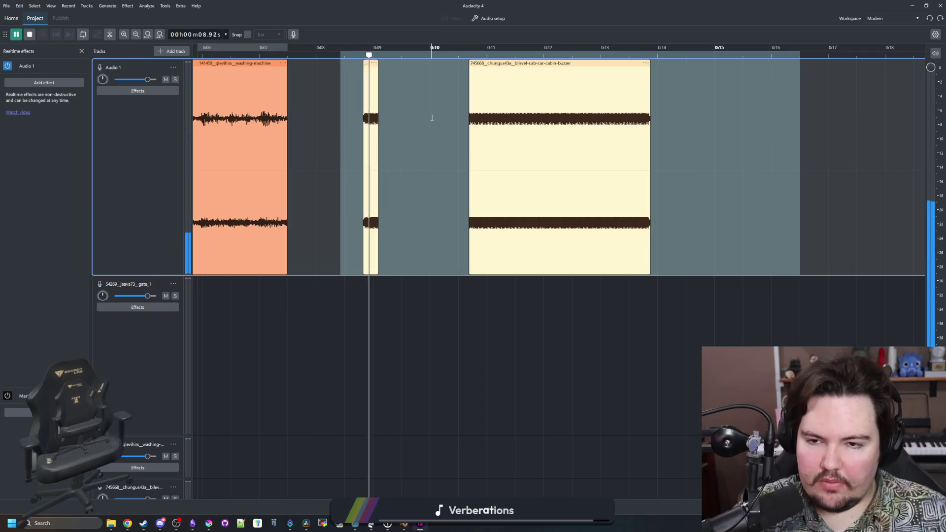
scroll(402, 118, "up", 2)
key("s")
left_click(558, 133)
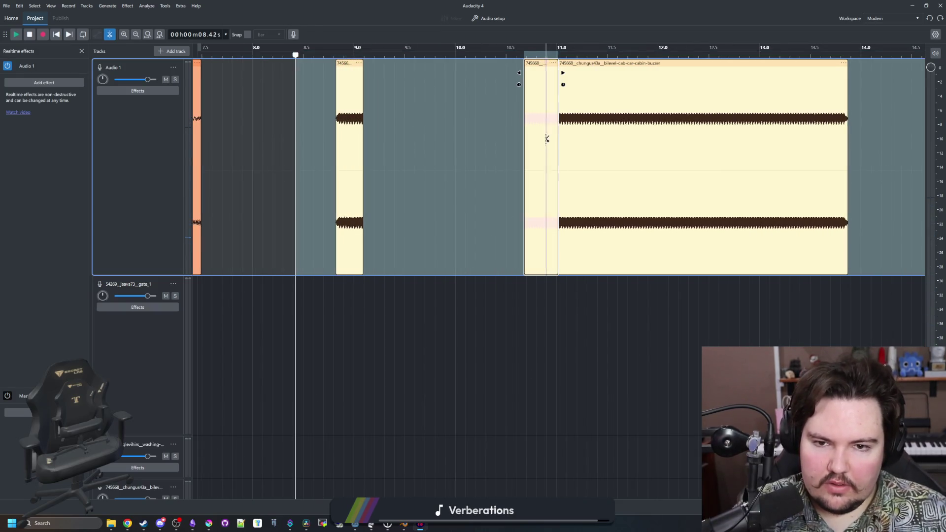
key("s")
mouse_move(526, 71)
left_mouse_down()
mouse_move(537, 73)
mouse_move(390, 61)
left_mouse_up()
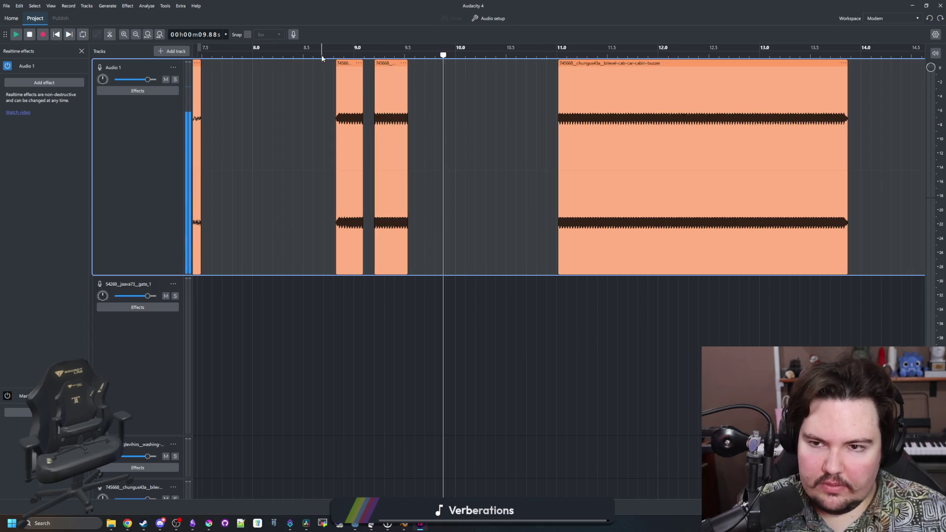
left_click(321, 55)
key("space")
- Play back the track and select the 0:08–0:15 range on Audio 1
scroll(322, 54, "down", 5)
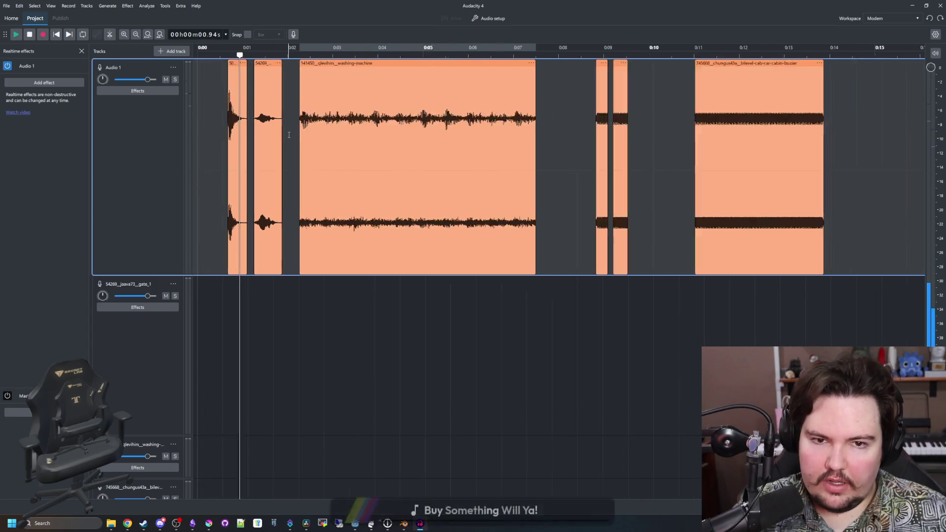
left_click(460, 55)
left_click(204, 55)
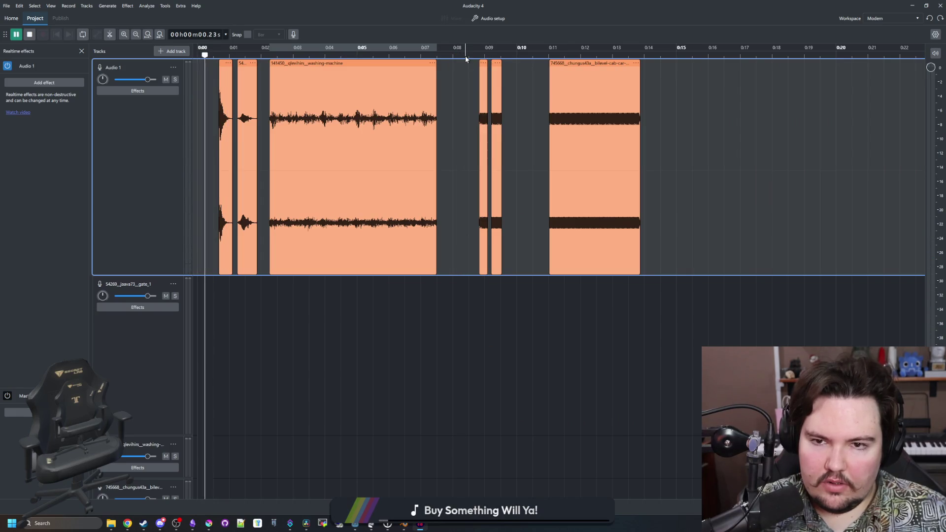
left_click(467, 55)
key("space")
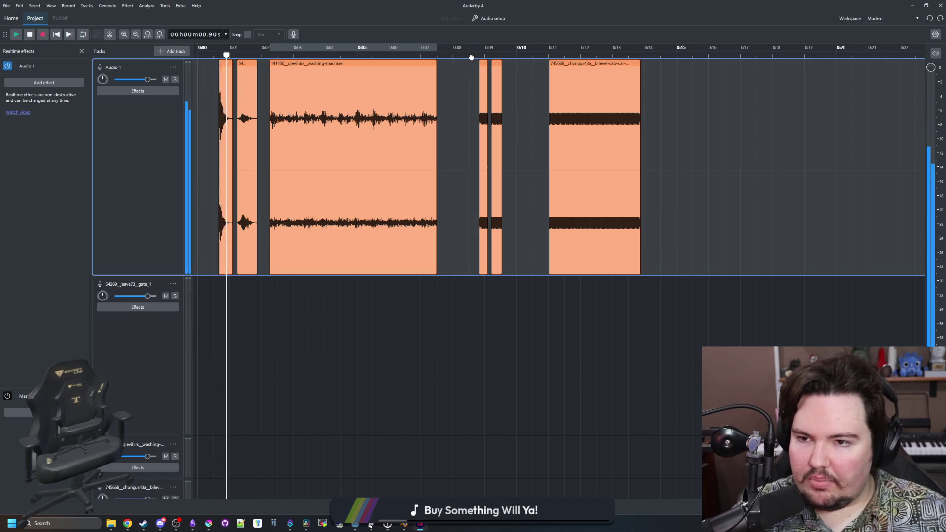
left_click_drag(228, 53, 467, 54)
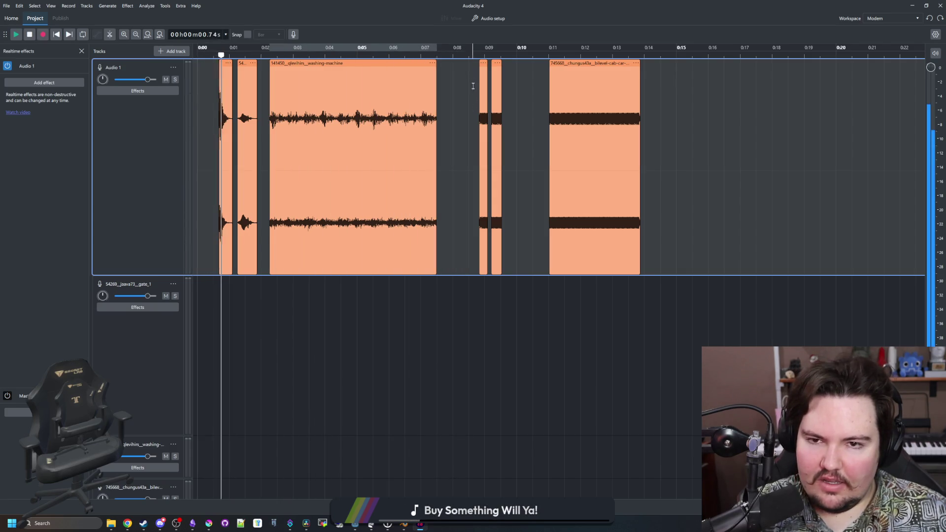
left_click_drag(453, 54, 753, 89)
key("space")
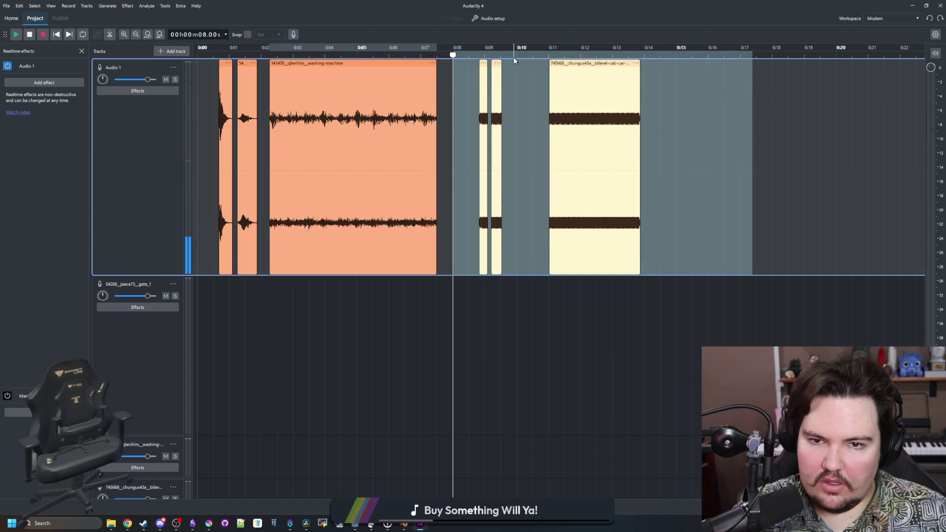
- Clear the selection, turn looping on, remove the loop region, and listen to the buzzer clips
left_click(531, 58)
right_click(495, 69)
left_click(481, 56)
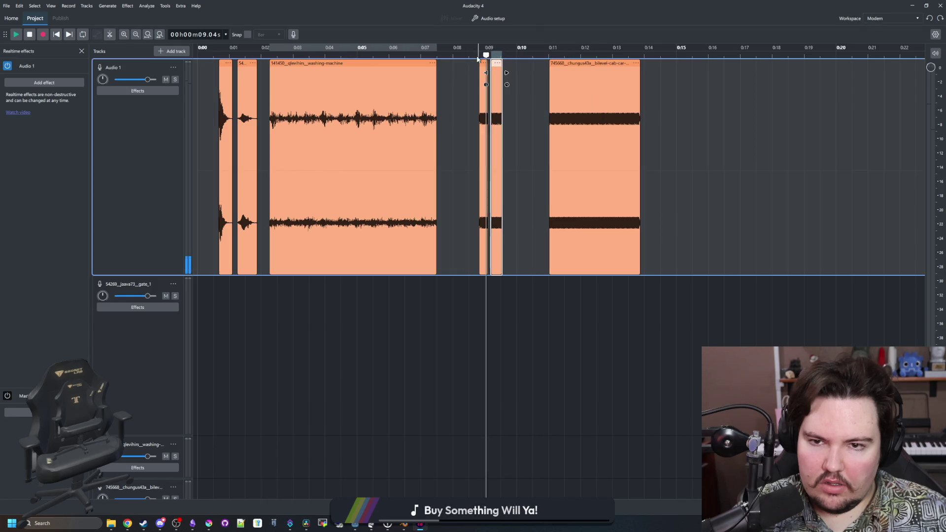
left_click(460, 55)
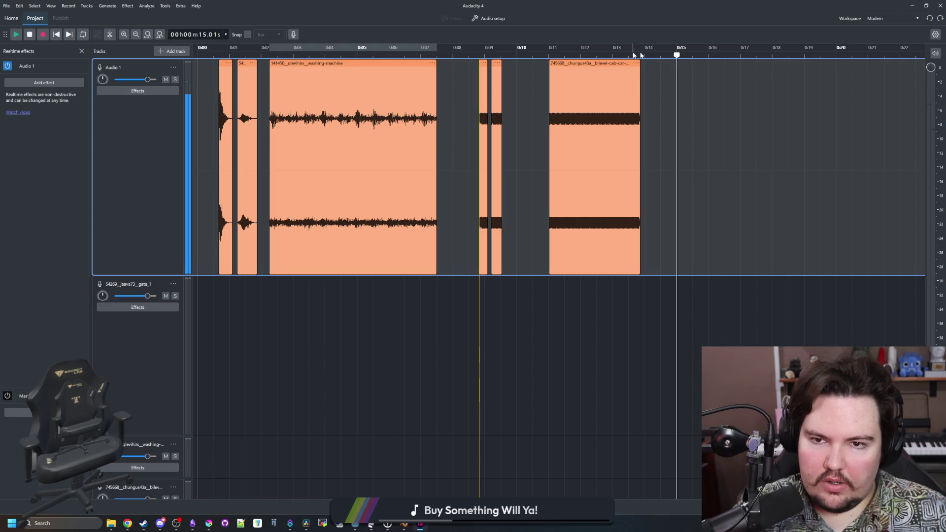
left_click_drag(457, 74, 734, 95)
left_click(734, 95)
key("l")
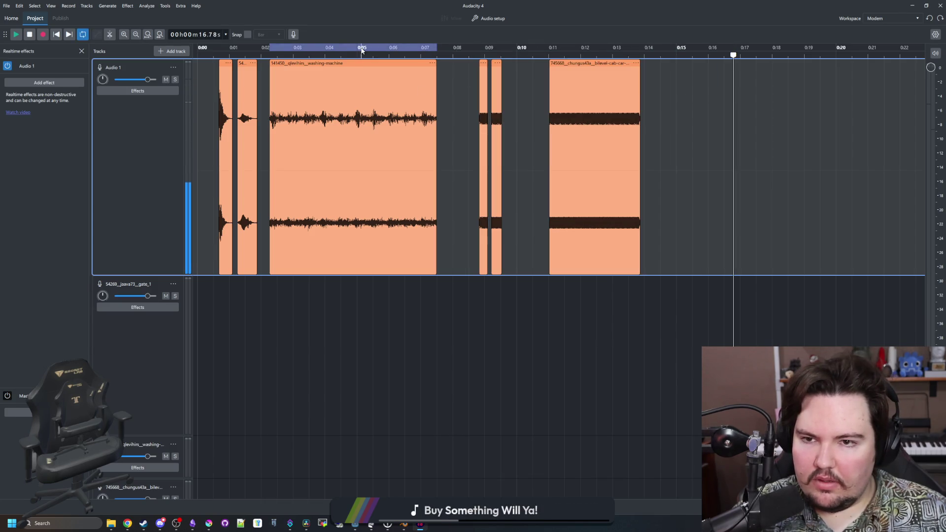
right_click(361, 49)
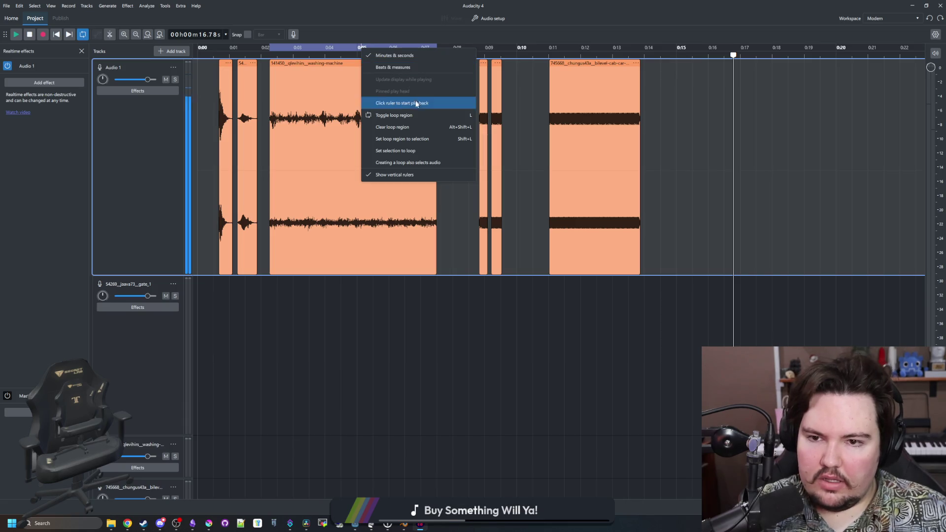
left_click(422, 116)
left_click(451, 91)
key("space")
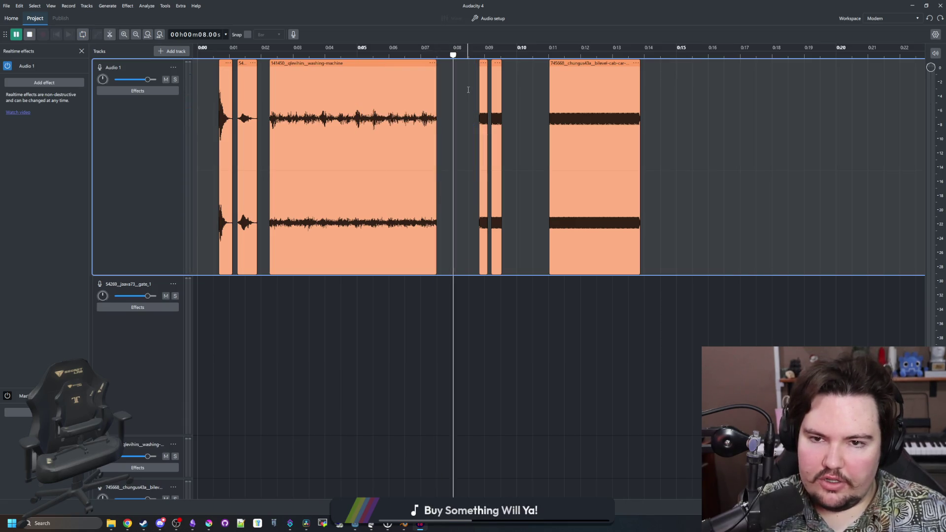
scroll(460, 126, "up", 5)
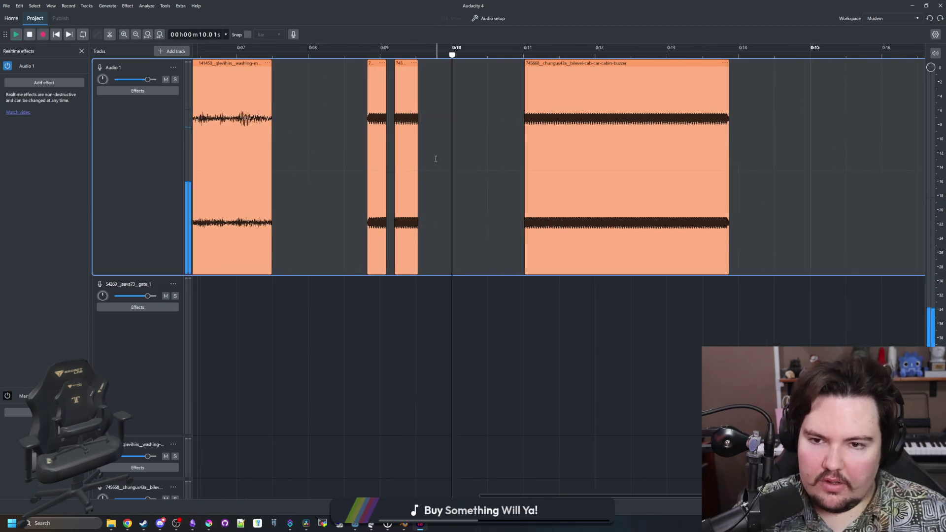
key("space")
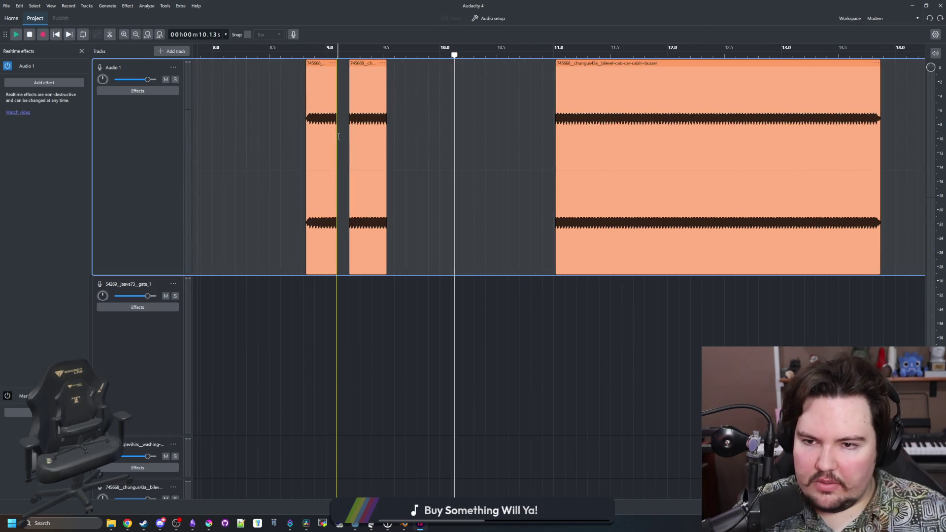
- Shorten the first buzzer piece's end and move the second piece closer to it
left_click(337, 136)
left_click(284, 49)
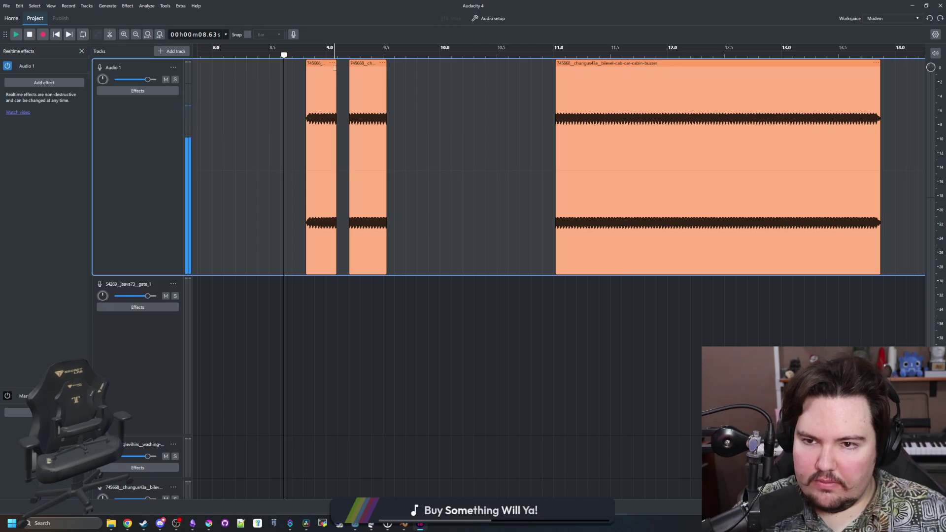
mouse_move(335, 68)
left_mouse_down()
mouse_move(349, 64)
mouse_move(319, 69)
mouse_move(343, 63)
left_mouse_up()
key("space")
key("space")
left_click(309, 55)
left_click(276, 54)
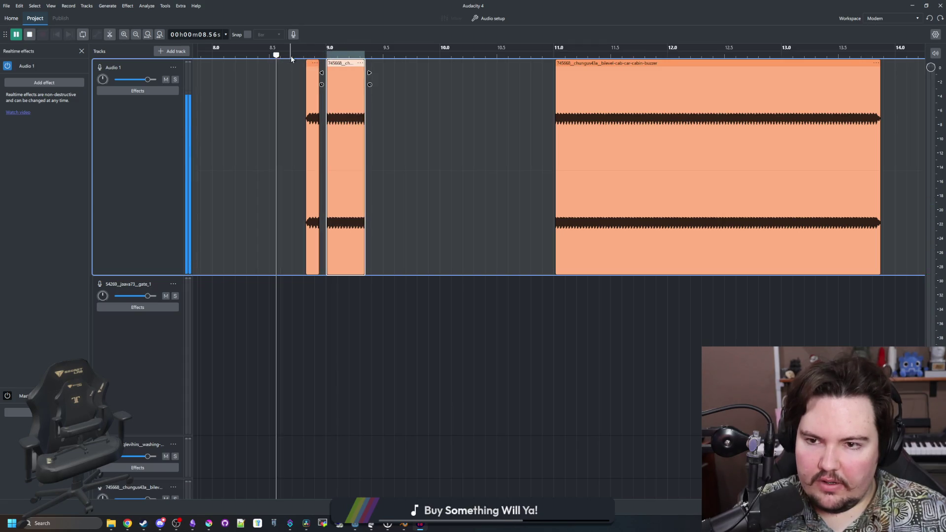
left_click(246, 64)
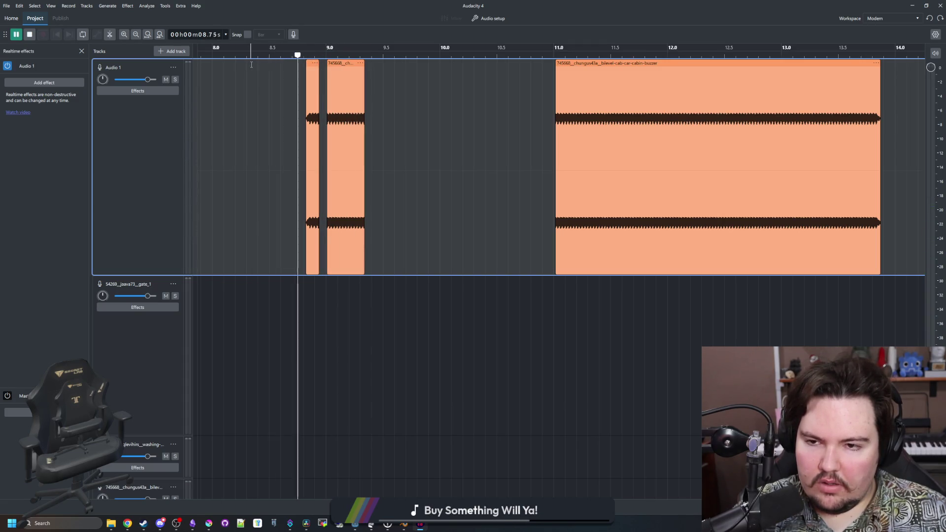
- Delete the long cabin-buzzer clip, leaving the two short beeps near 8.8–9.3 s
left_click(620, 65)
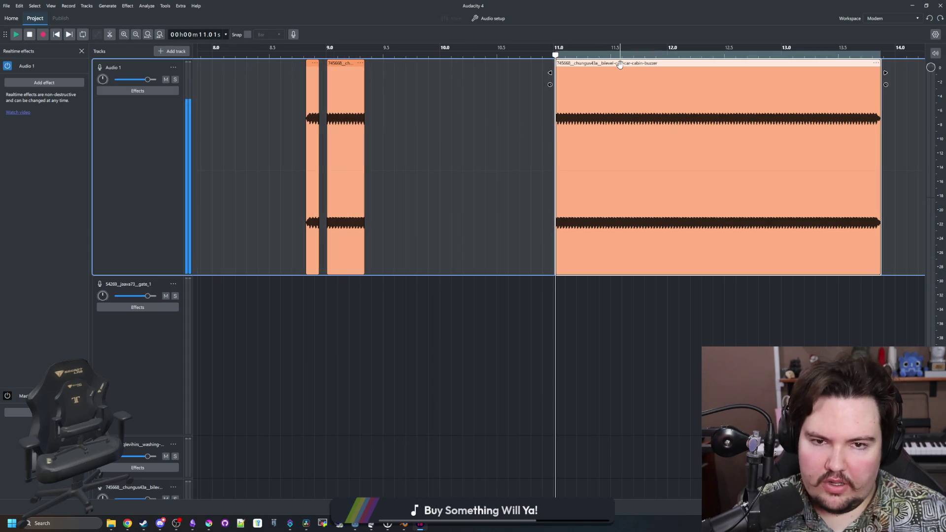
key("Delete")
left_click(421, 112)
left_click(285, 51)
left_click(306, 51)
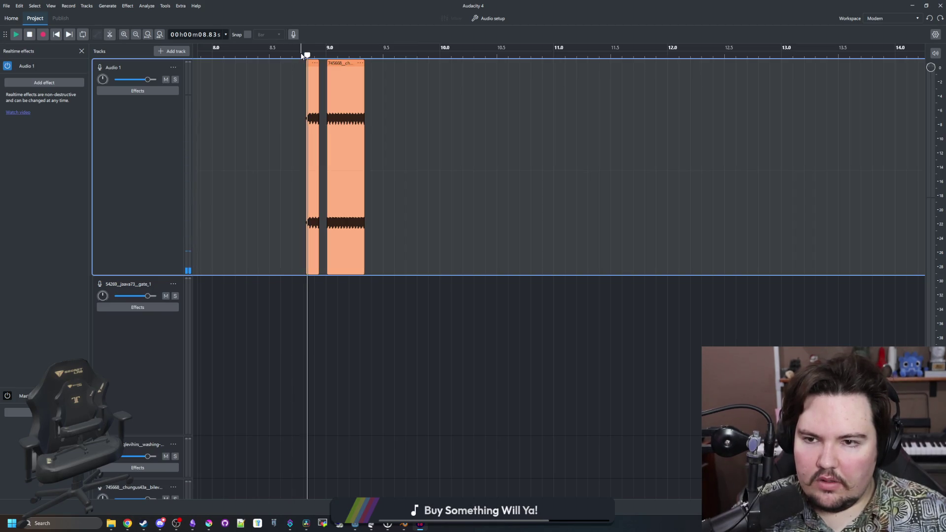
- Select both buzzer beeps and export them as crafter_fail WAV into Sounds/Effects
left_click(305, 291)
left_click_drag(307, 283, 364, 283)
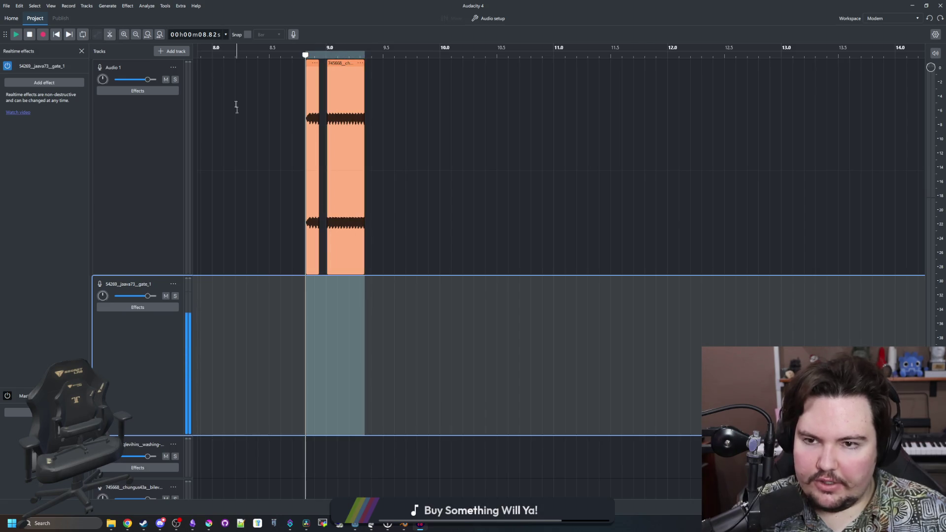
left_click(6, 5)
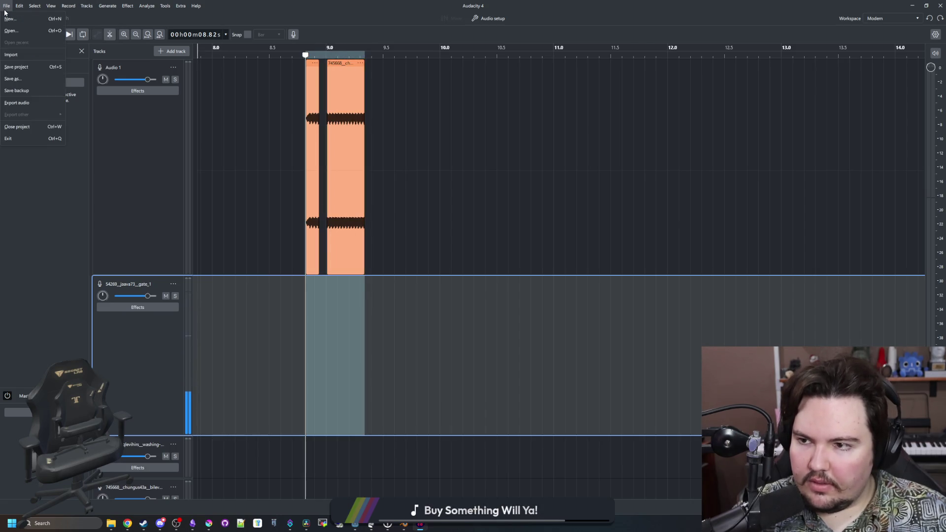
left_click(30, 107)
double_click(502, 285)
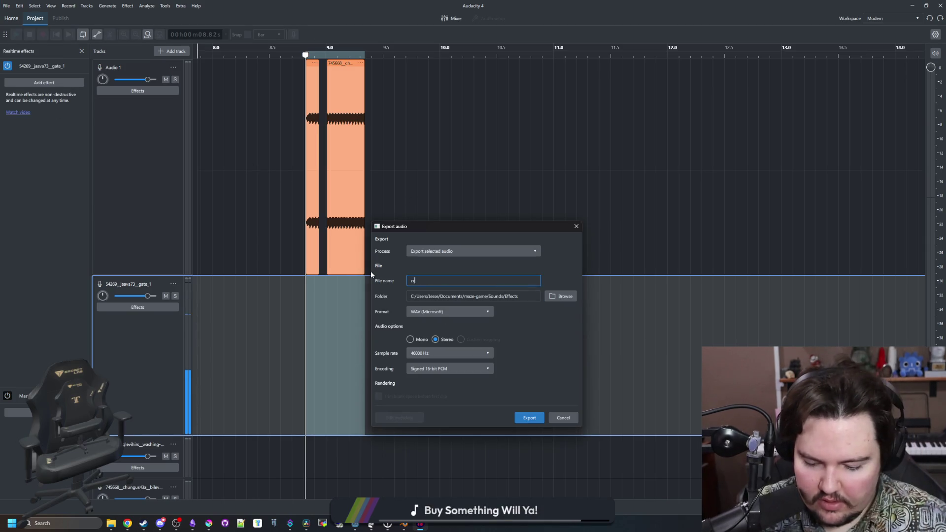
type("after_fail")
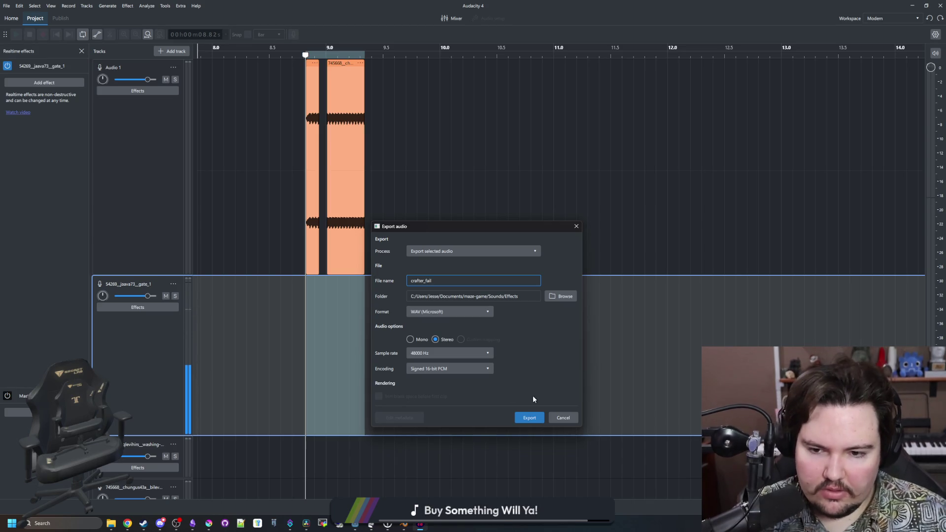
left_click(538, 415)
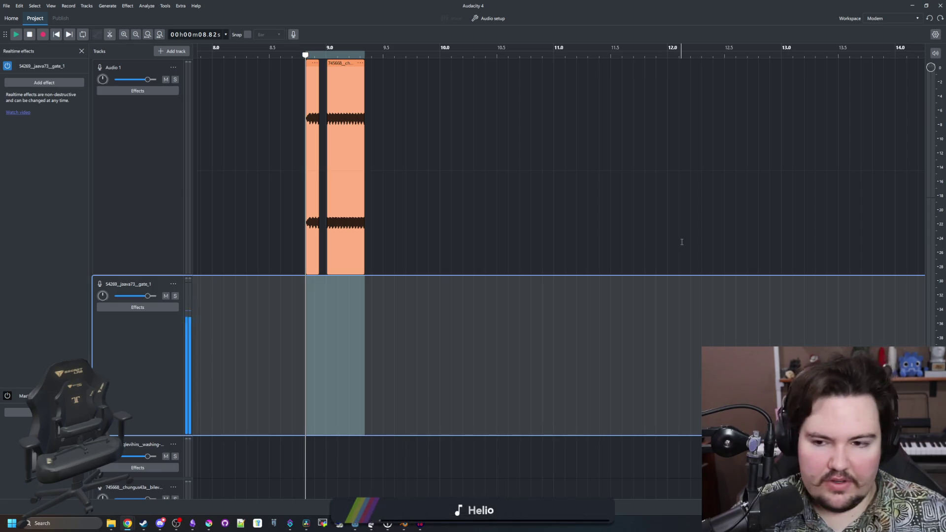
left_click(450, 241)
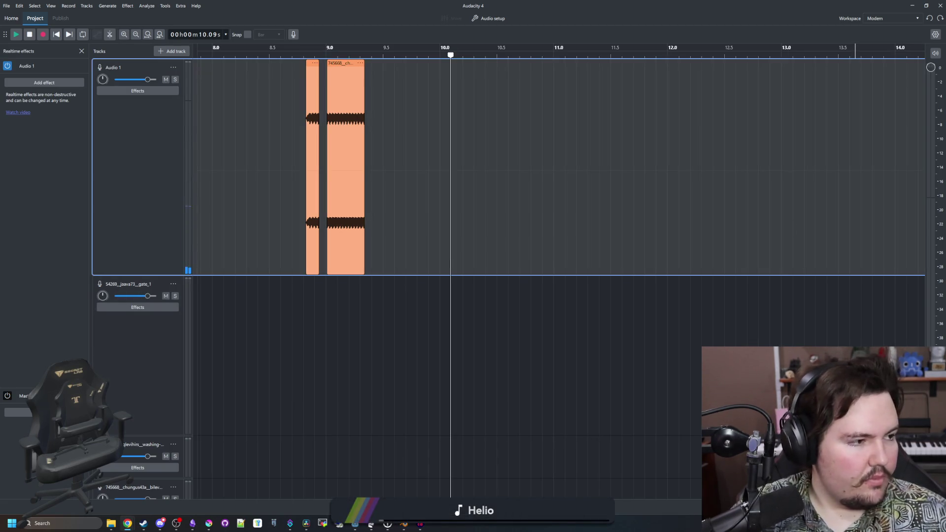
scroll(398, 216, "down", 5, "ctrl")
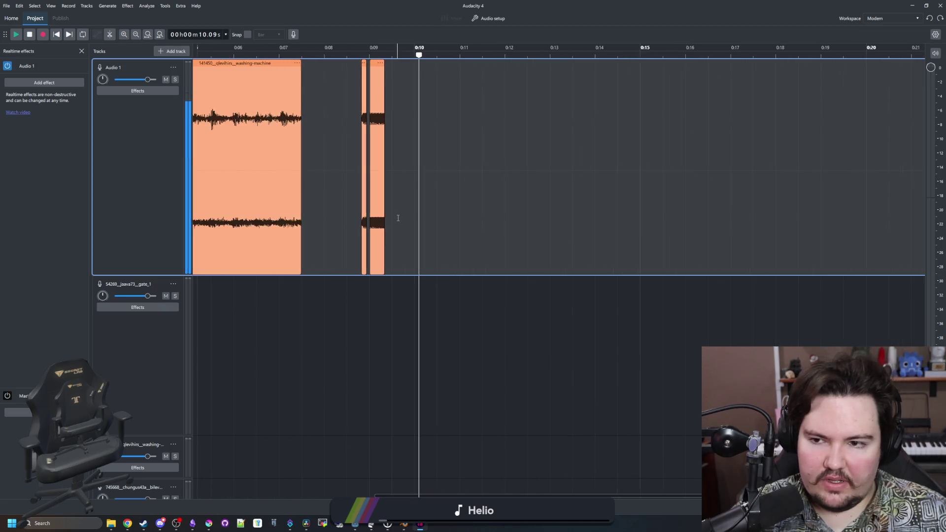
scroll(425, 241, "down", 2, "ctrl")
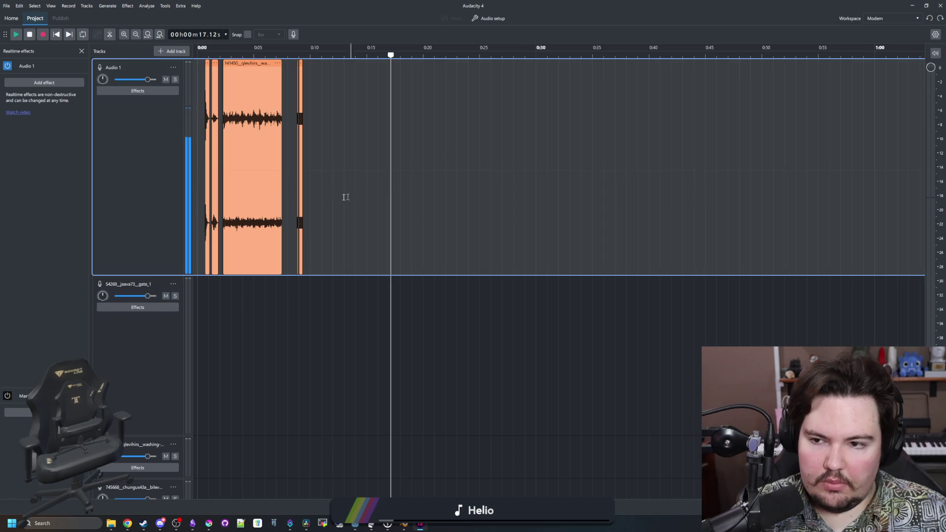
scroll(214, 206, "up", 2, "ctrl")
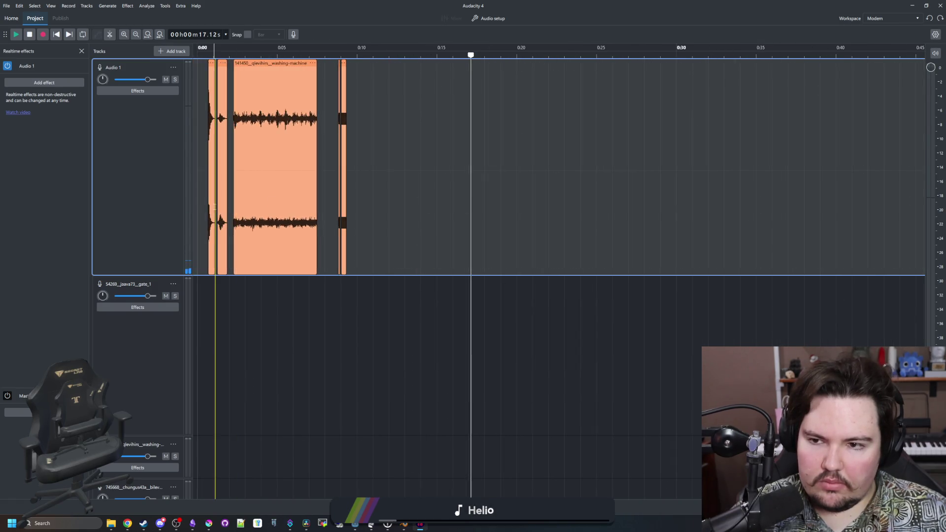
scroll(215, 207, "up", 3, "ctrl")
scroll(215, 207, "down", 2, "ctrl")
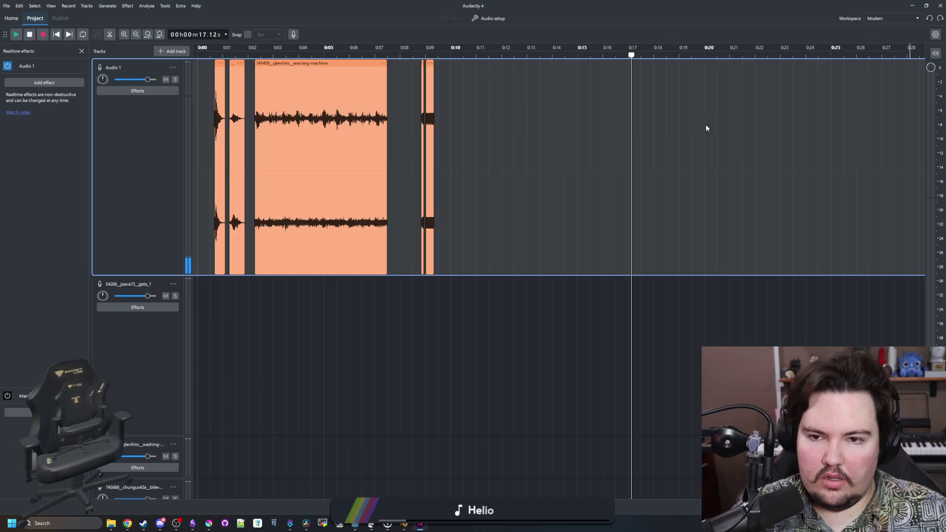
left_click(570, 134)
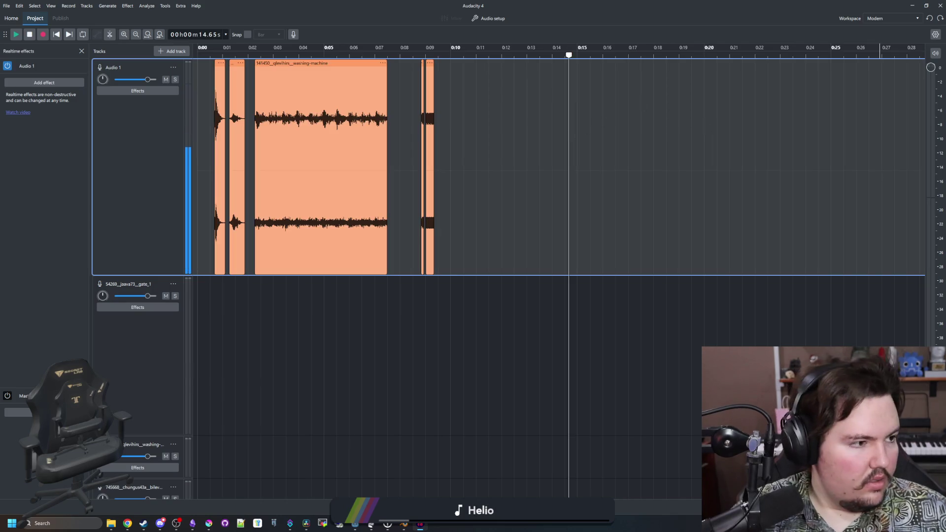
scroll(308, 320, "down", 10)
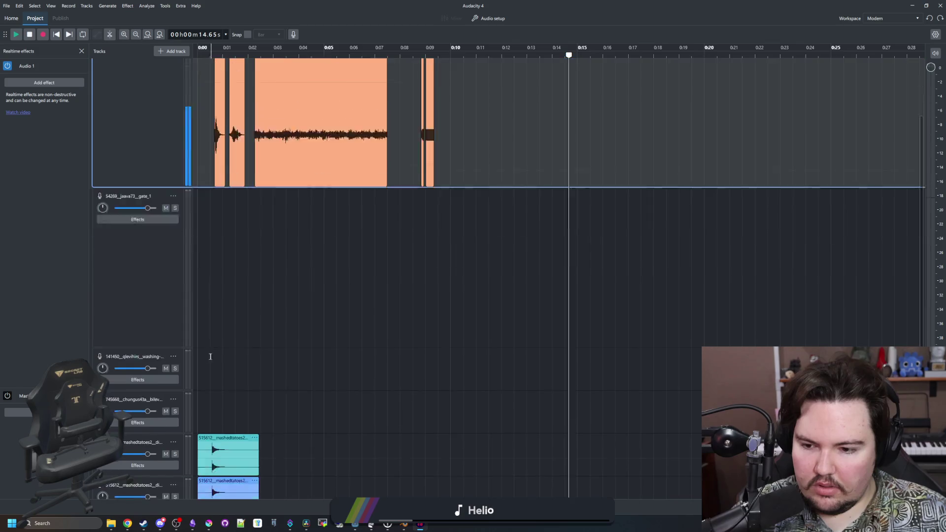
- Delete the red, pink and purple spare ding clip copies
left_click(232, 376)
key("Delete")
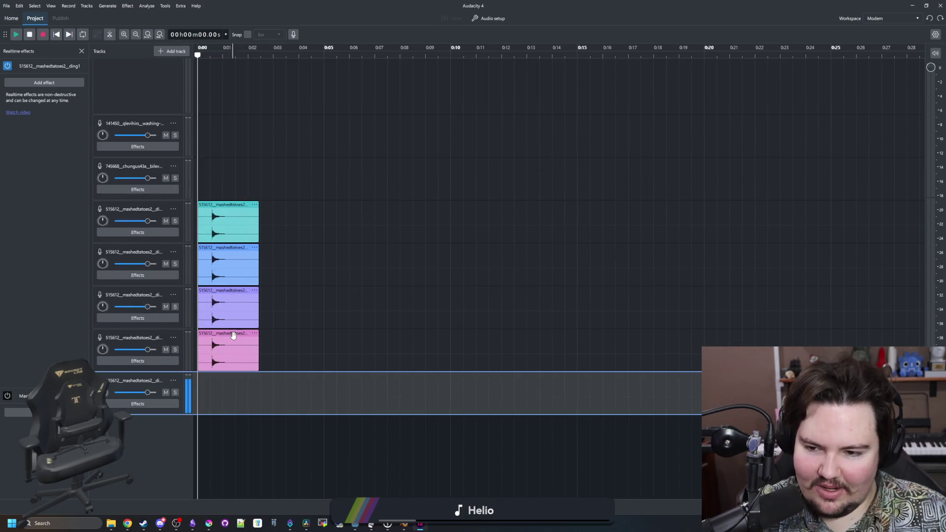
left_click(233, 333)
key("Delete")
left_click(234, 291)
key("Delete")
- Remove the empty gate, washing-machine and cabin-buzzer tracks, then move the ding1 clip into Audio 1 at 11 s
scroll(133, 184, "up", 5)
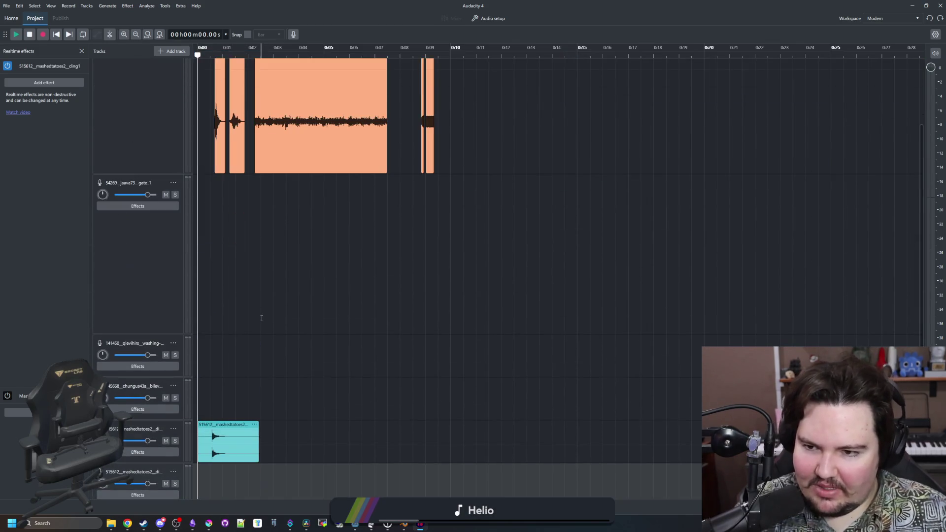
left_click(133, 184)
left_click(173, 183)
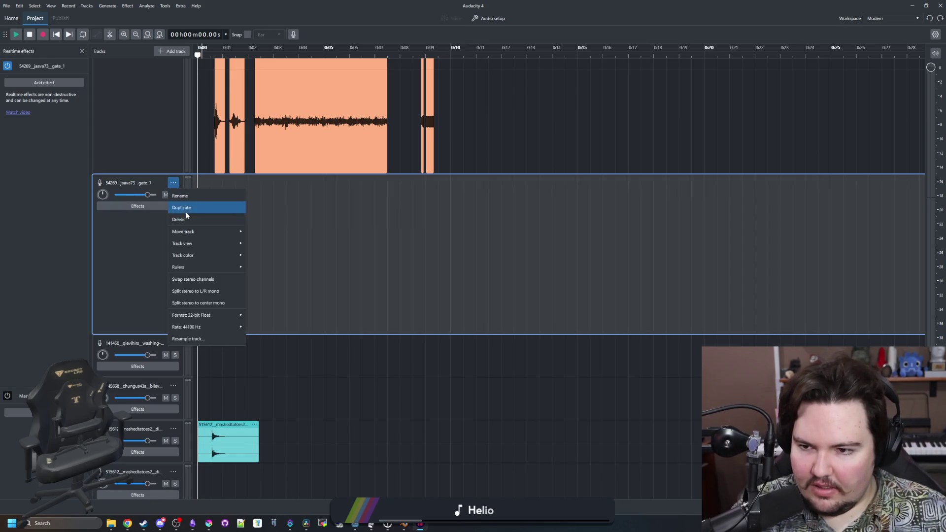
mouse_move(201, 328)
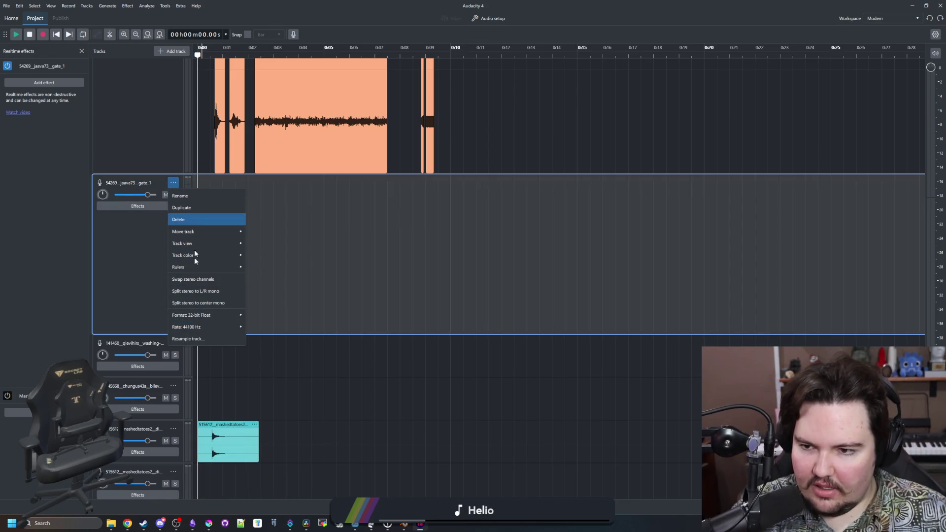
left_click(183, 220)
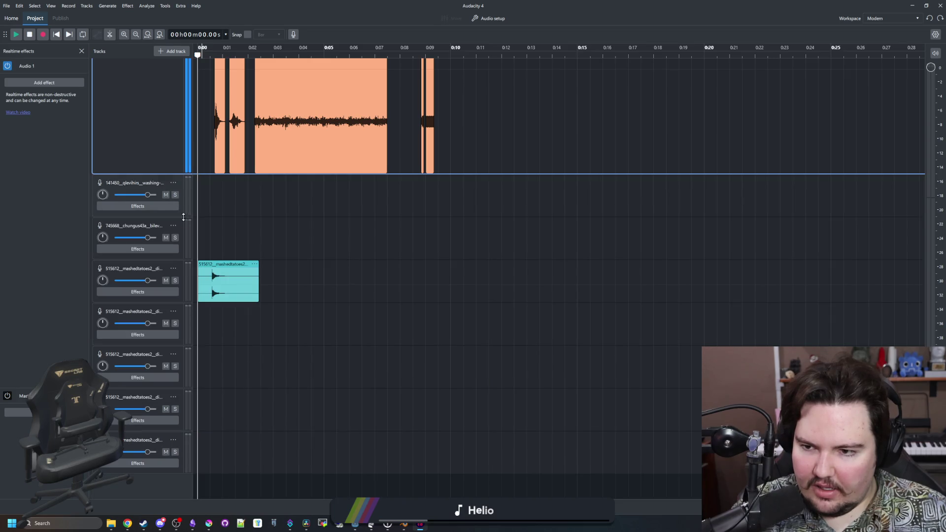
left_click(173, 182)
left_click(179, 219)
left_click(173, 183)
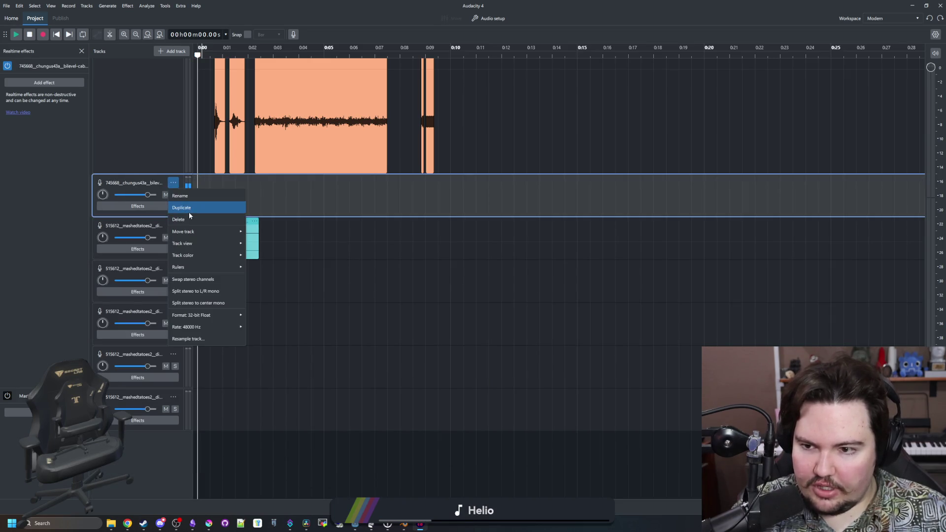
left_click(189, 218)
mouse_move(223, 293)
left_mouse_down()
mouse_move(502, 125)
mouse_move(488, 125)
left_mouse_up()
scroll(485, 129, "up", 5)
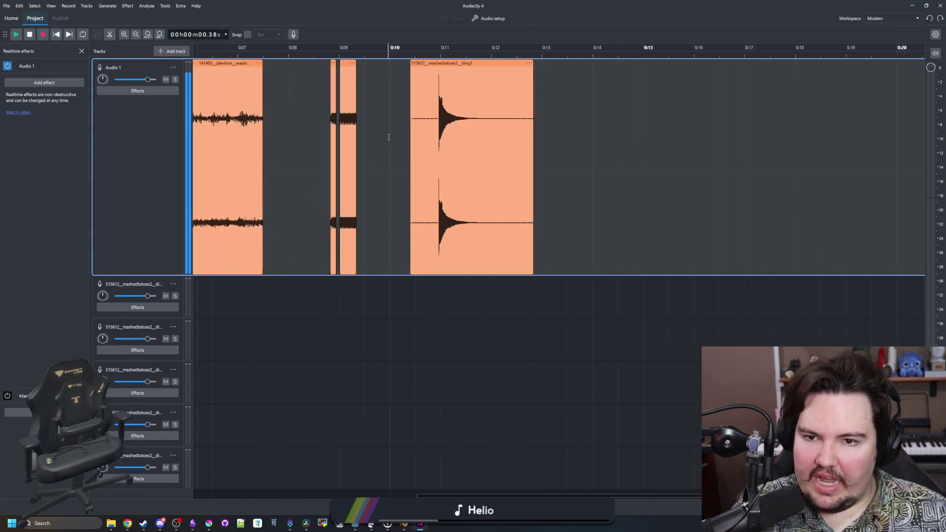
- Trim the ding1 clip's quiet lead-in so it starts near 10.9 s, then play it back
left_click_drag(385, 68, 433, 68)
key("space")
scroll(516, 77, "down", 5)
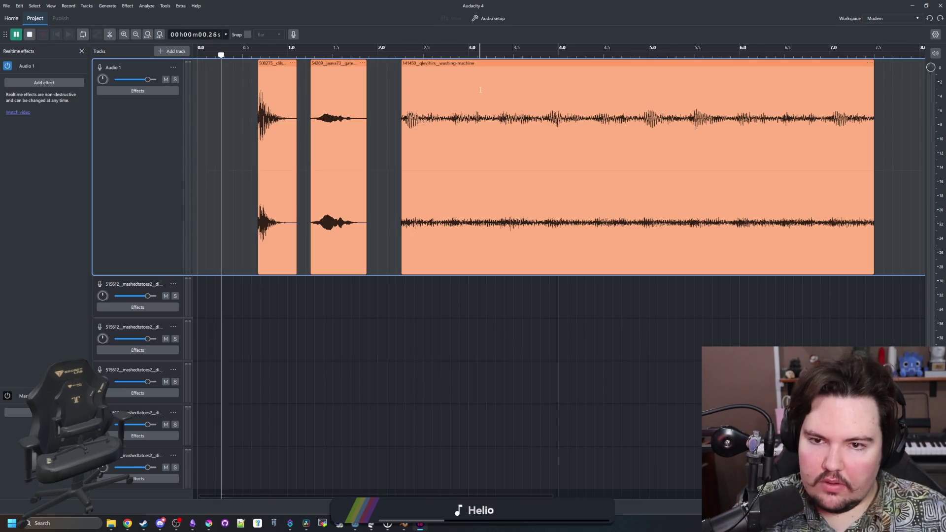
scroll(516, 77, "up", 2)
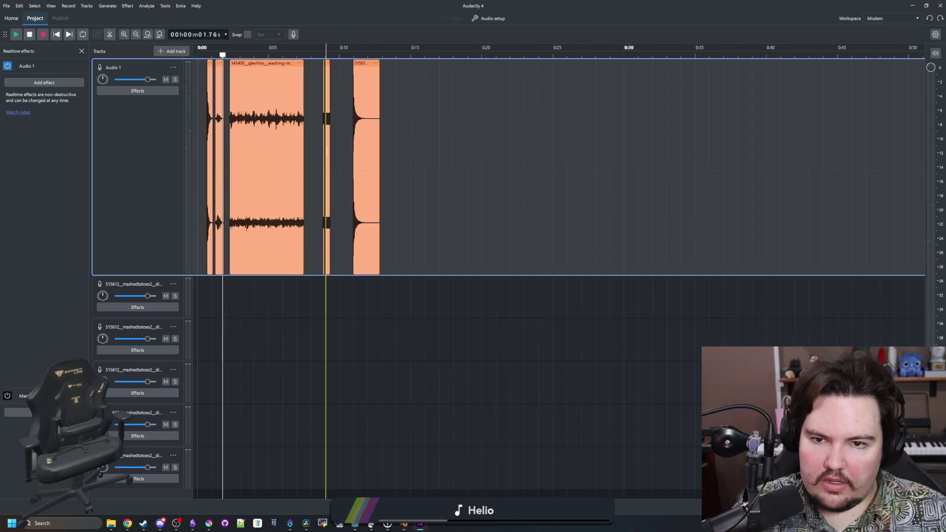
left_click(366, 53)
scroll(334, 140, "up", 3)
scroll(334, 139, "up", 4)
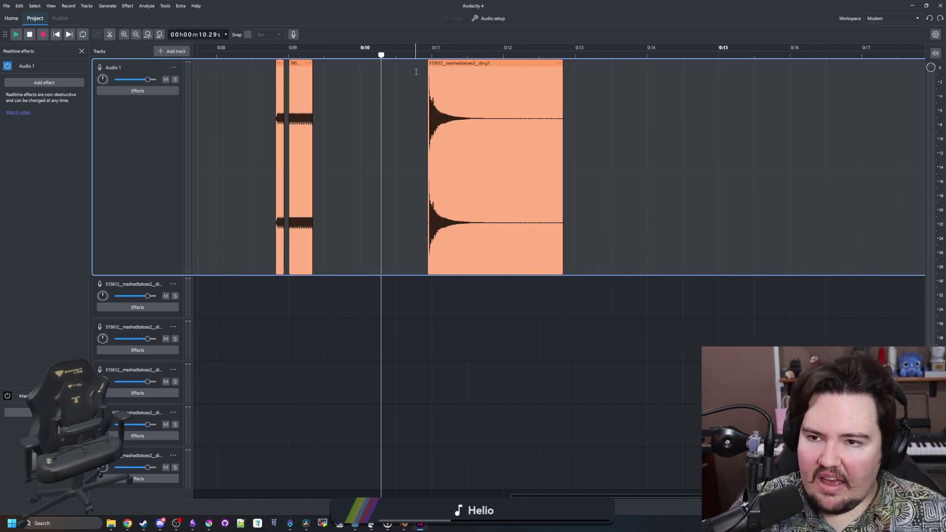
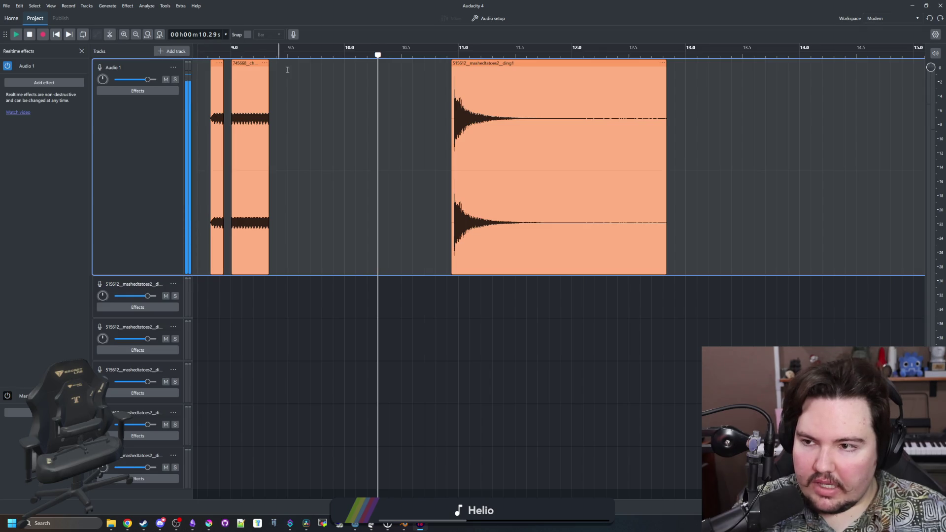
- Play back the clips and replay the ding from about 10 seconds
left_click(407, 58)
scroll(273, 93, "down", 5)
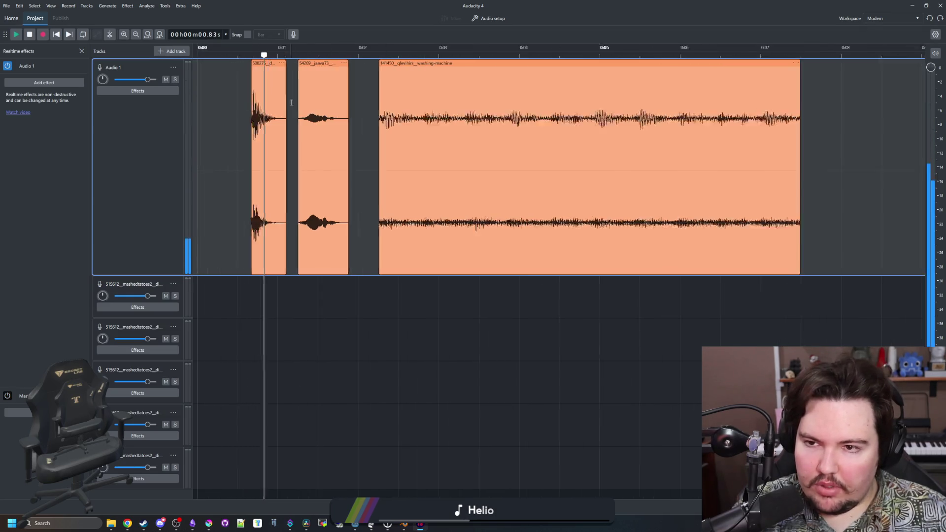
key("space")
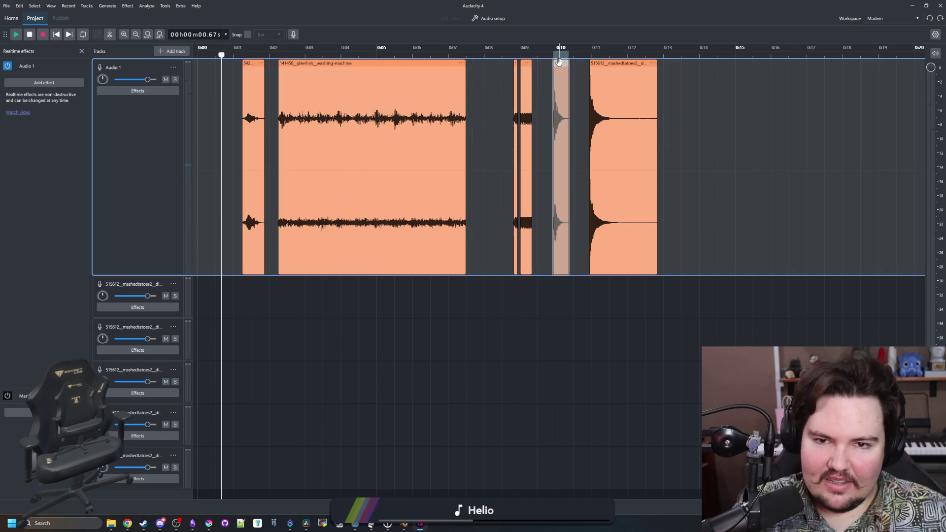
key("space")
left_click(565, 79)
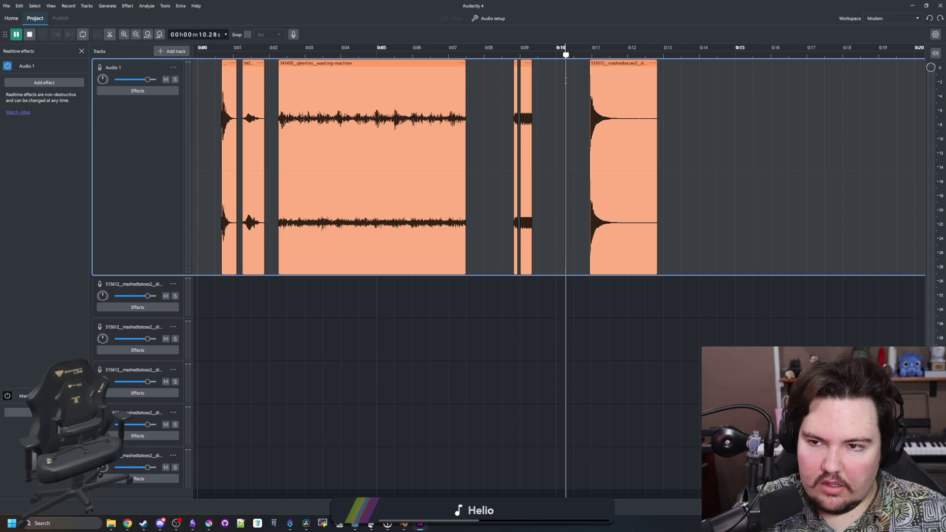
left_click(563, 78)
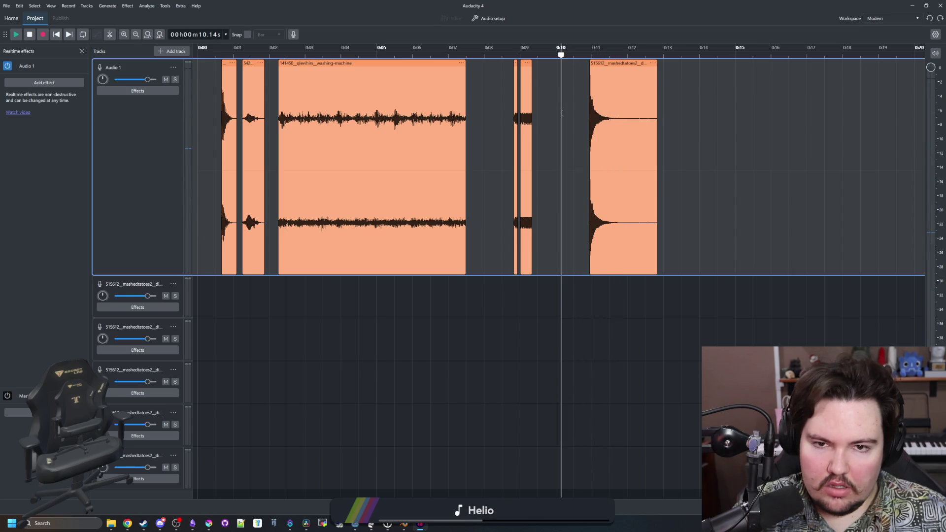
scroll(744, 148, "up", 2, "ctrl")
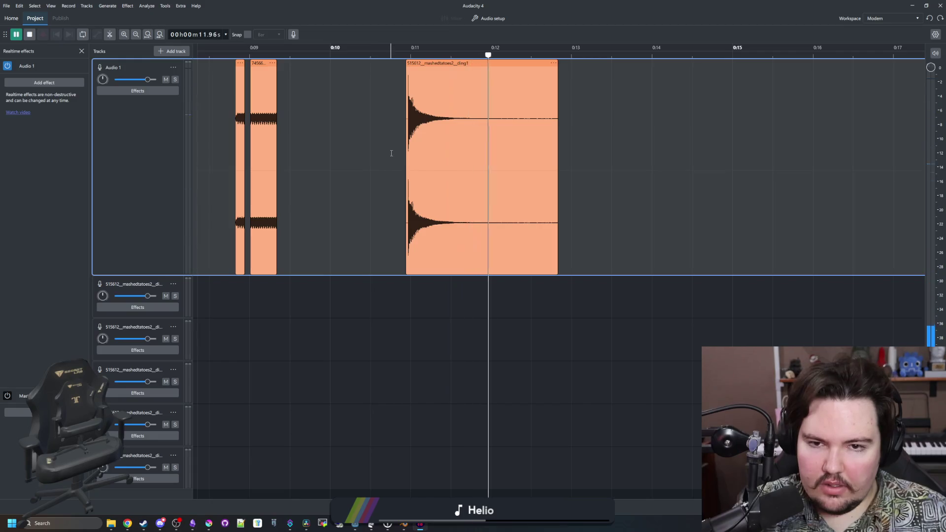
key("space")
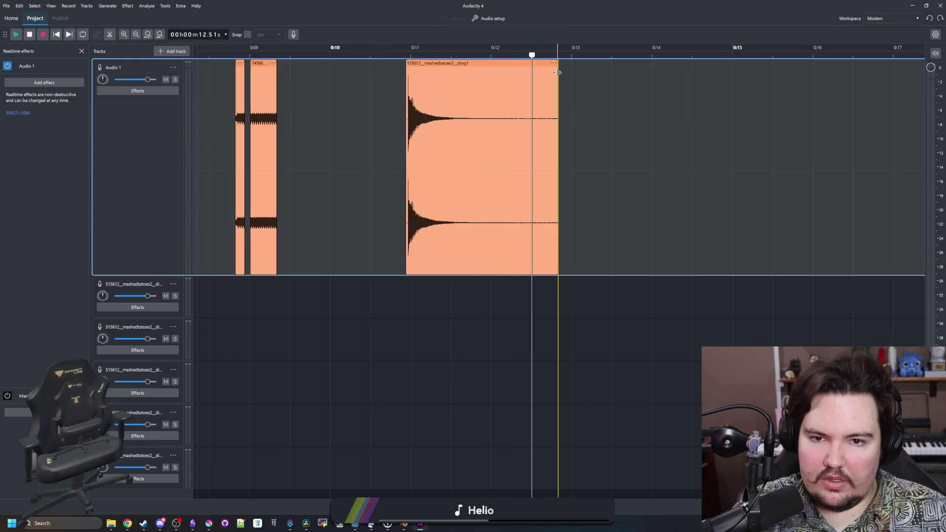
- Trim the ding clip's right edge to end near 12.2 s and select its tail
left_click(573, 84)
left_click_drag(557, 72, 513, 70)
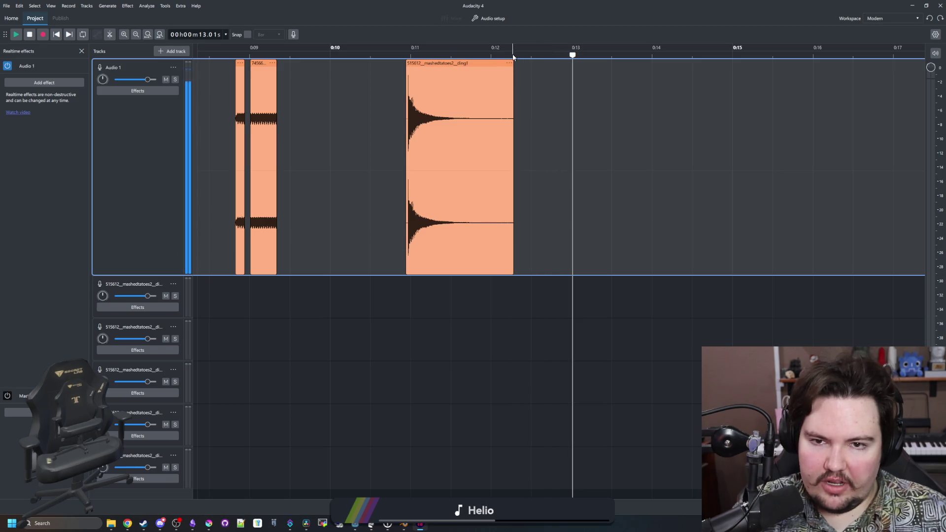
left_click_drag(516, 301, 443, 299)
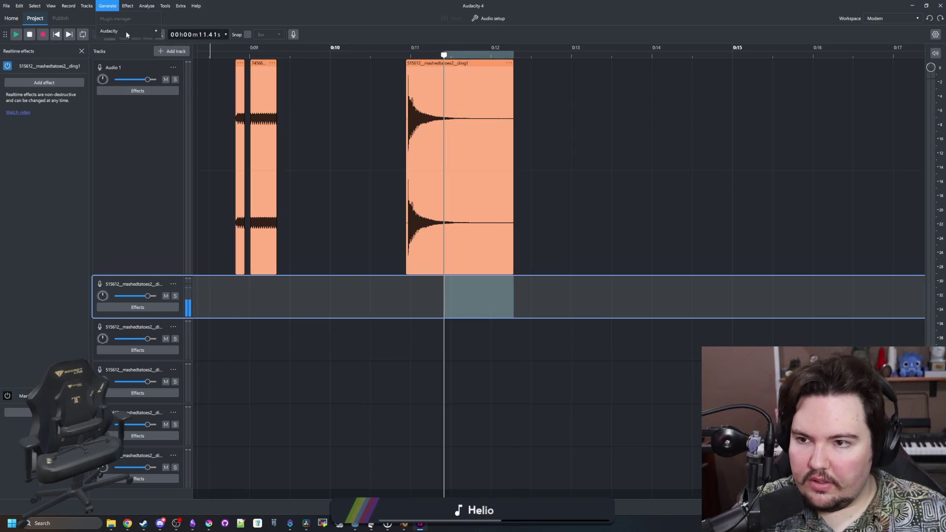
- Apply Fading > Fade Out to the ding's selected tail and play it back
left_click(116, 5)
mouse_move(163, 67)
left_click(236, 78)
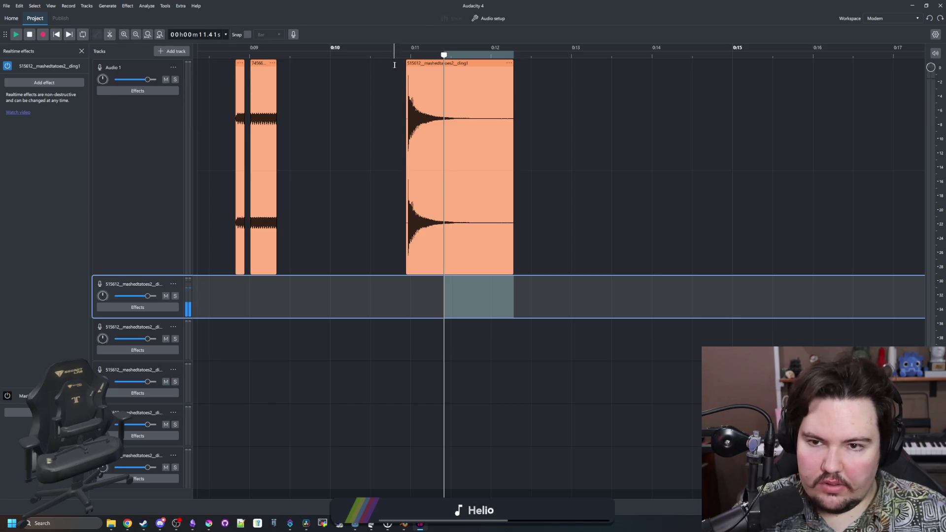
key("space")
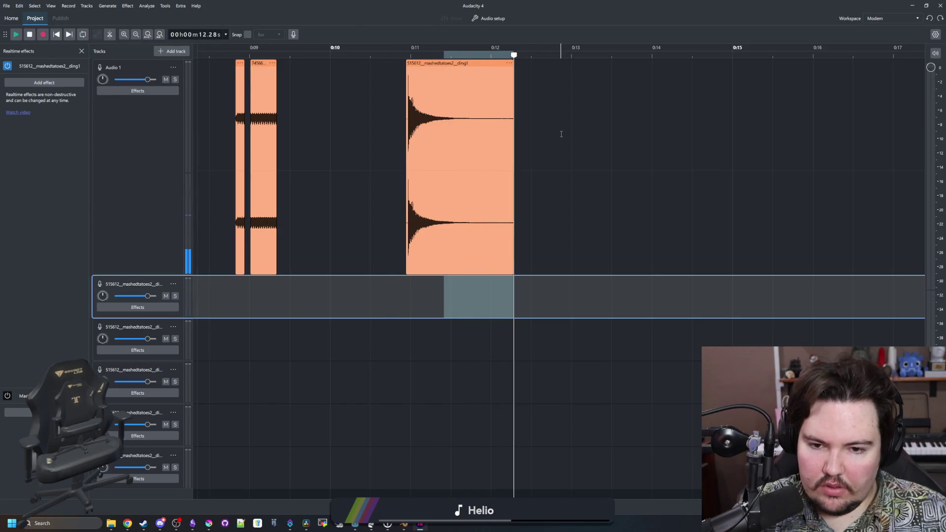
left_click(546, 202)
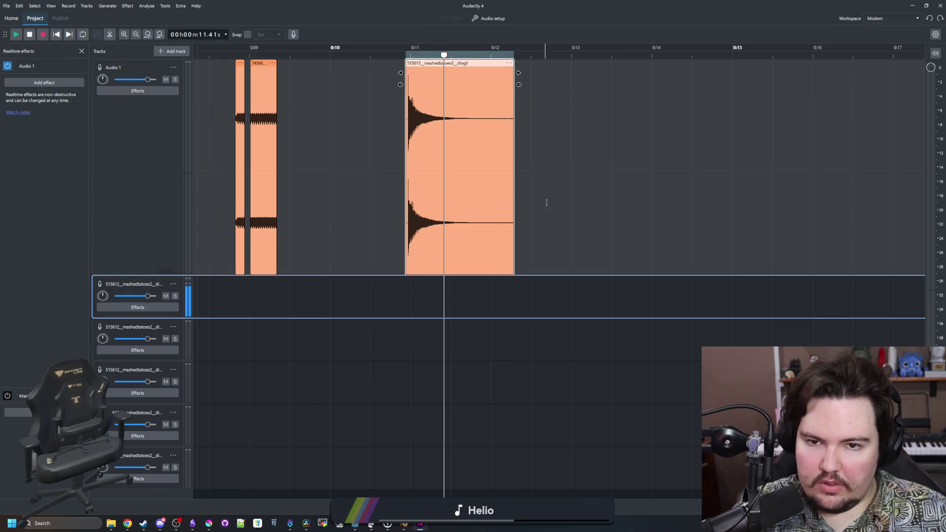
- Reselect the ding's tail from about 11.6 s, fade it out, and listen
left_click_drag(515, 296, 454, 97)
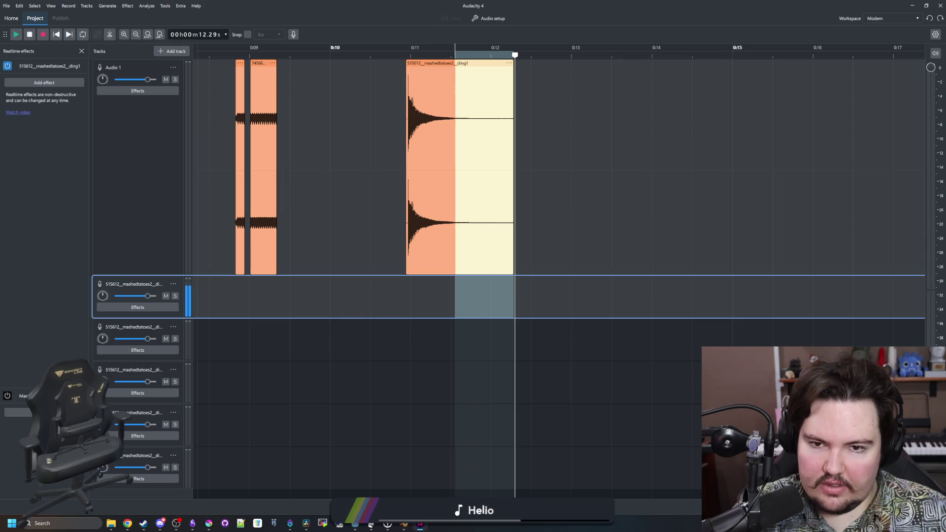
left_click(128, 6)
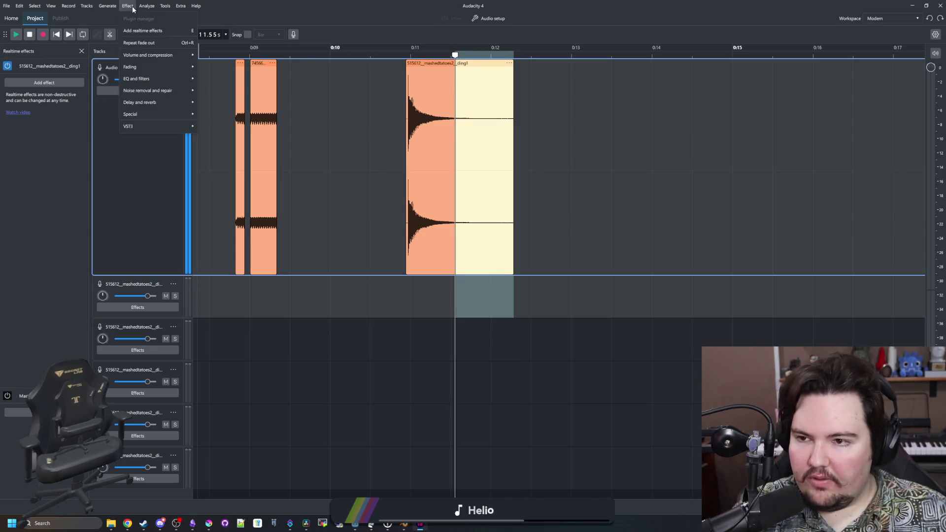
mouse_move(178, 66)
left_click(219, 79)
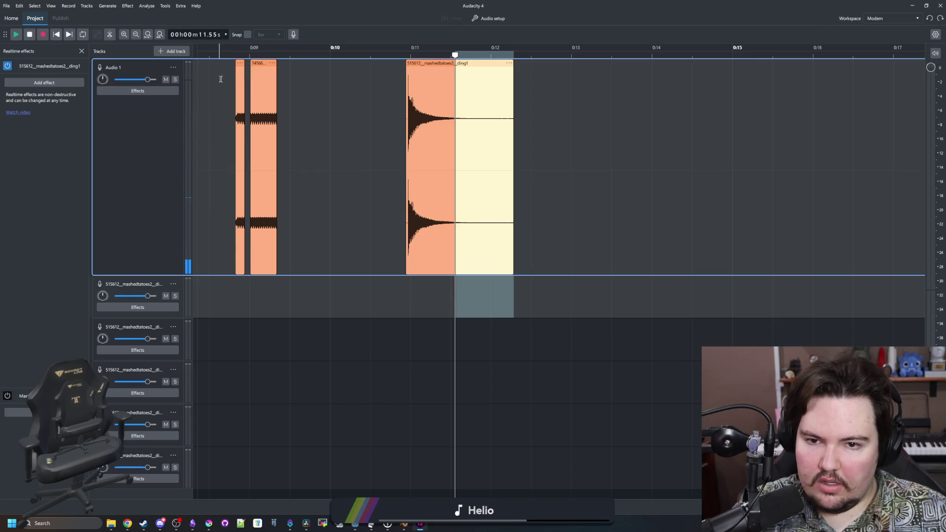
left_click(373, 52)
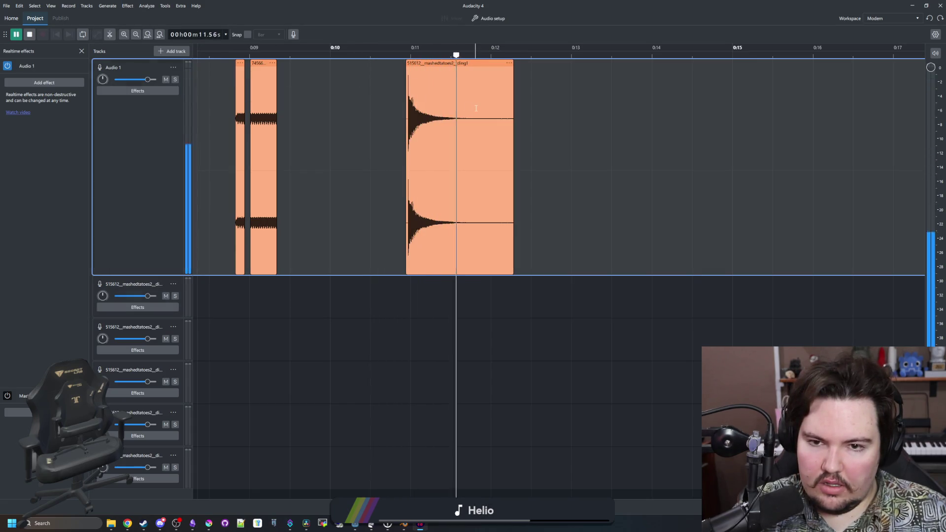
left_click(373, 126)
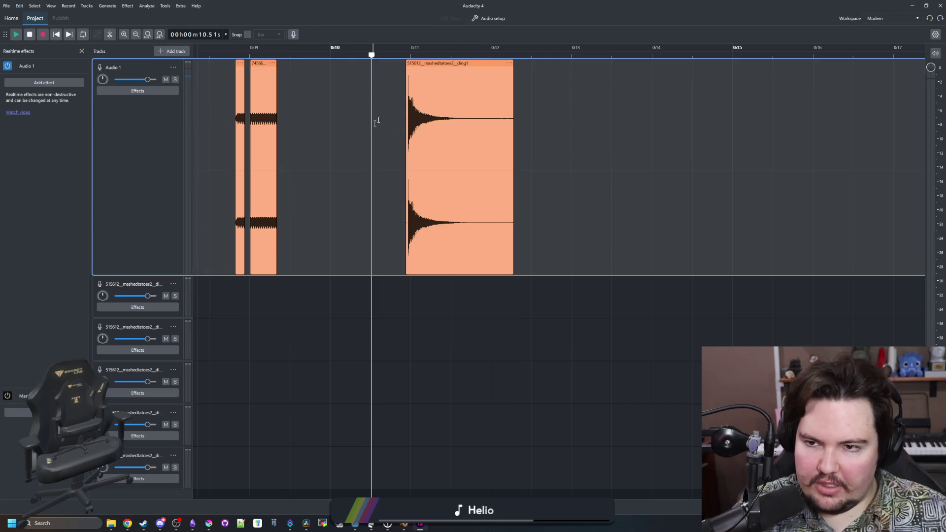
- Export the whole ding clip as crafter_ding WAV
left_click_drag(406, 296, 514, 295)
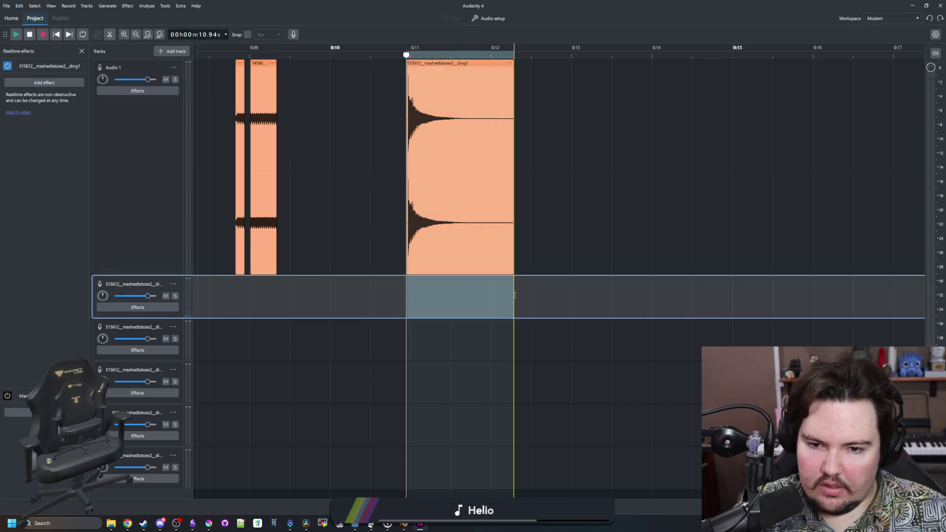
left_click(7, 5)
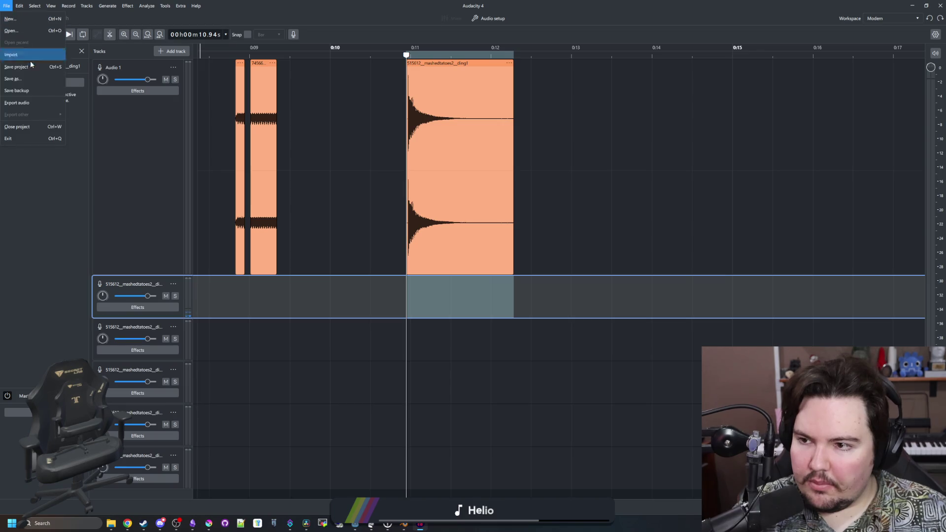
left_click(37, 107)
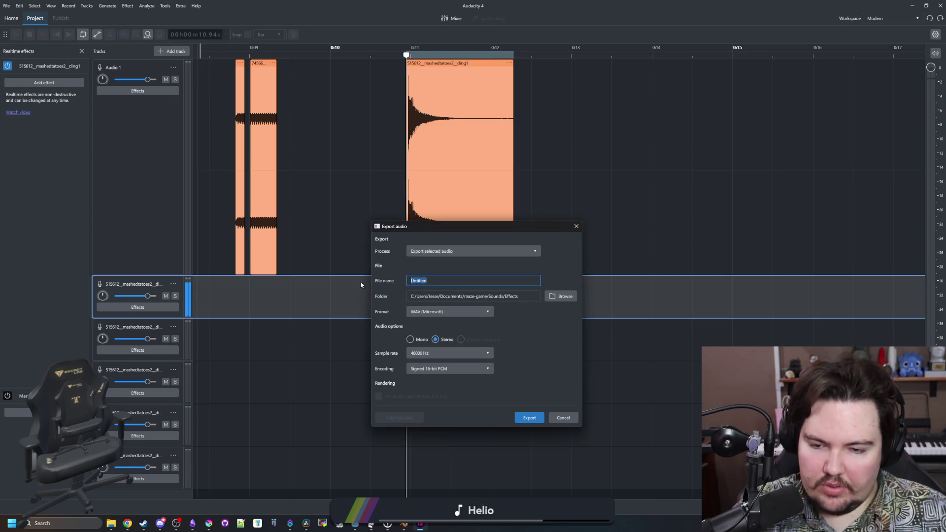
type("crafter_ding")
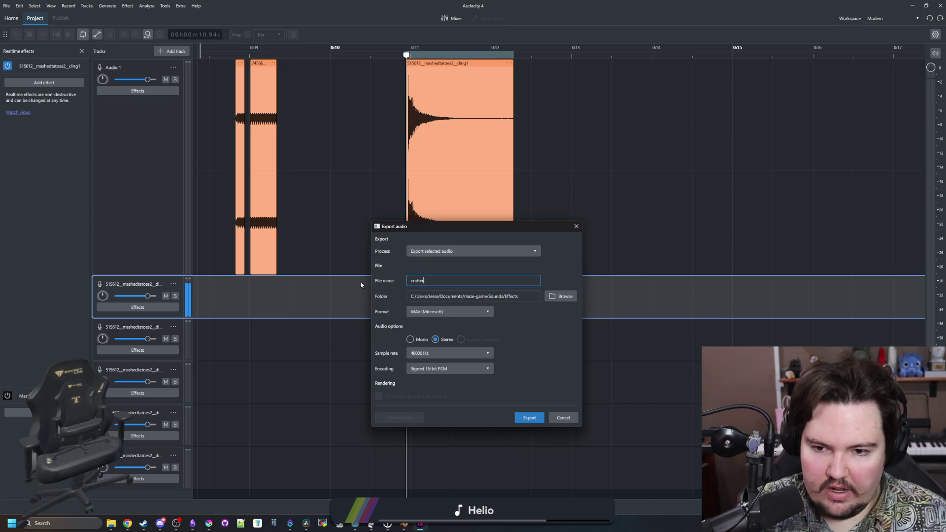
left_click(535, 418)
left_click(912, 6)
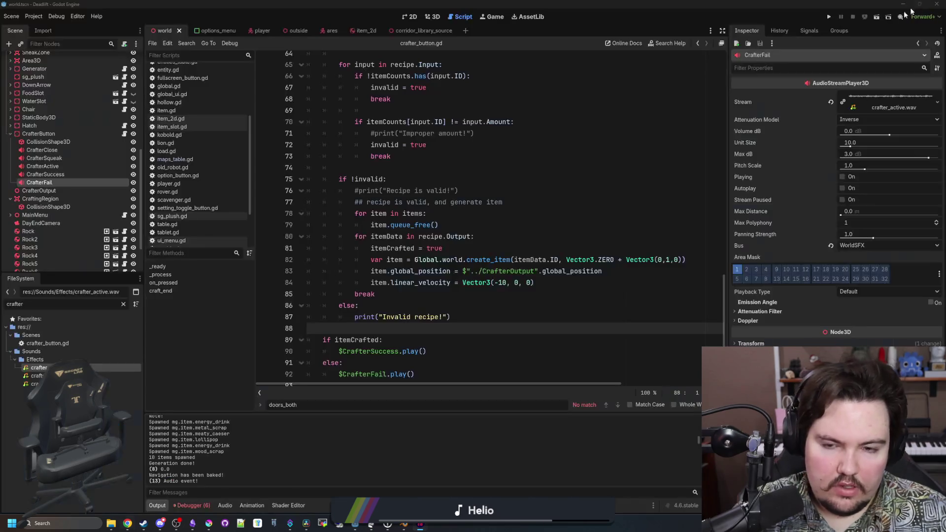
- Assign crafter_ding.wav to CrafterSuccess and crafter_fail.wav to CrafterFail, then save the scene
left_click(512, 193)
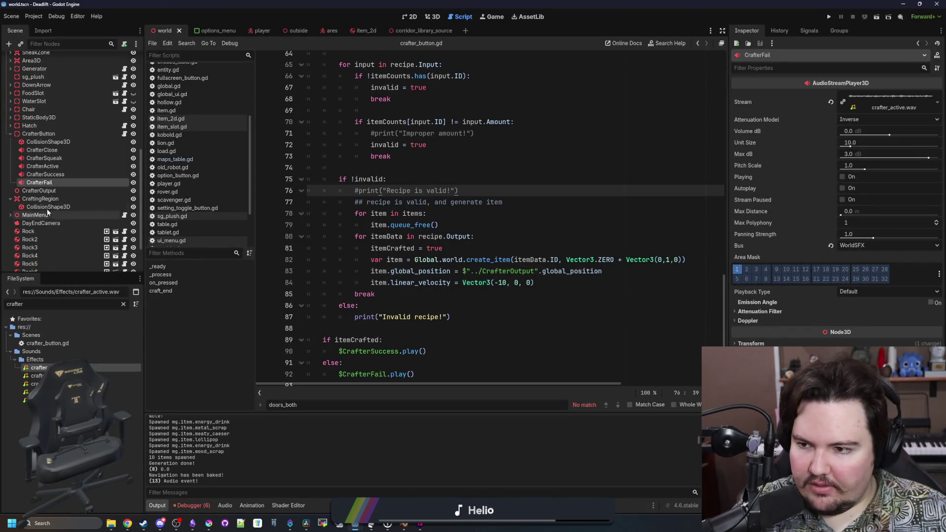
left_click(46, 175)
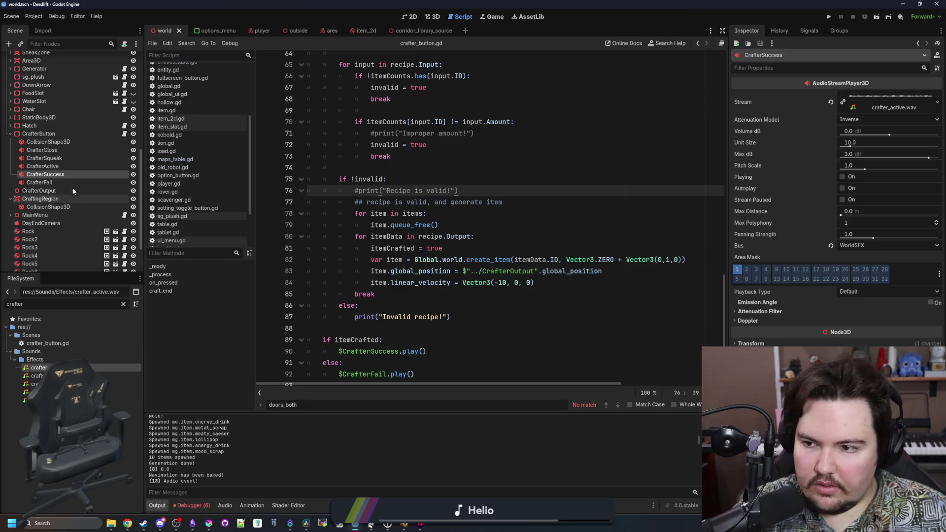
double_click(63, 175)
key("Return")
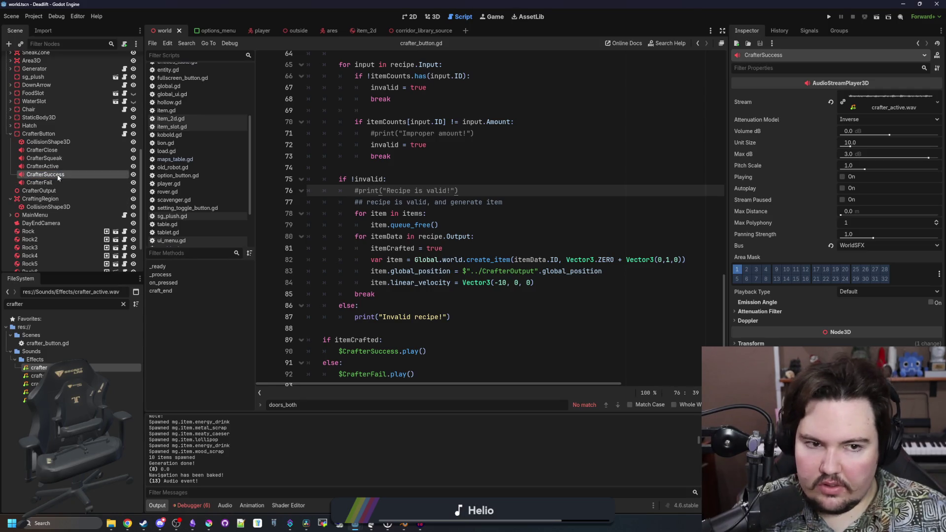
left_click_drag(37, 375, 894, 101)
left_click(44, 182)
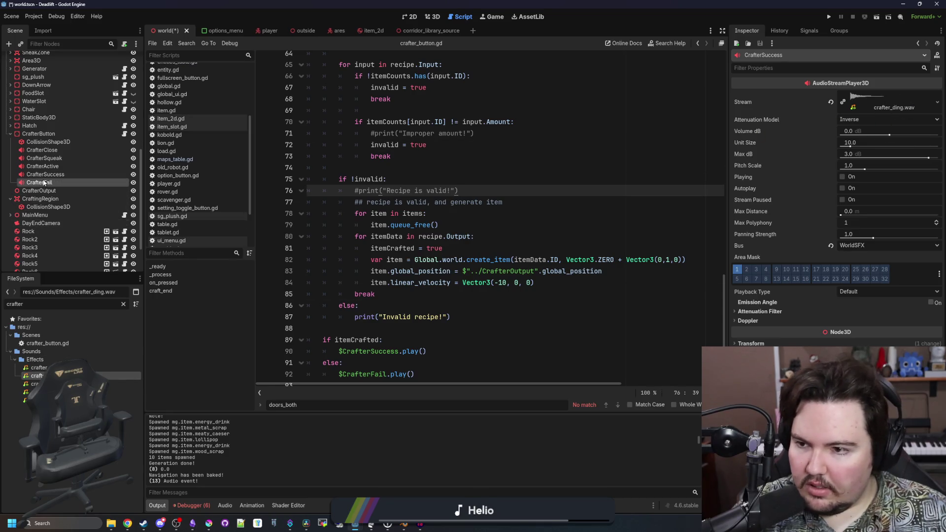
mouse_move(37, 400)
left_mouse_down()
mouse_move(443, 221)
mouse_move(887, 105)
left_mouse_up()
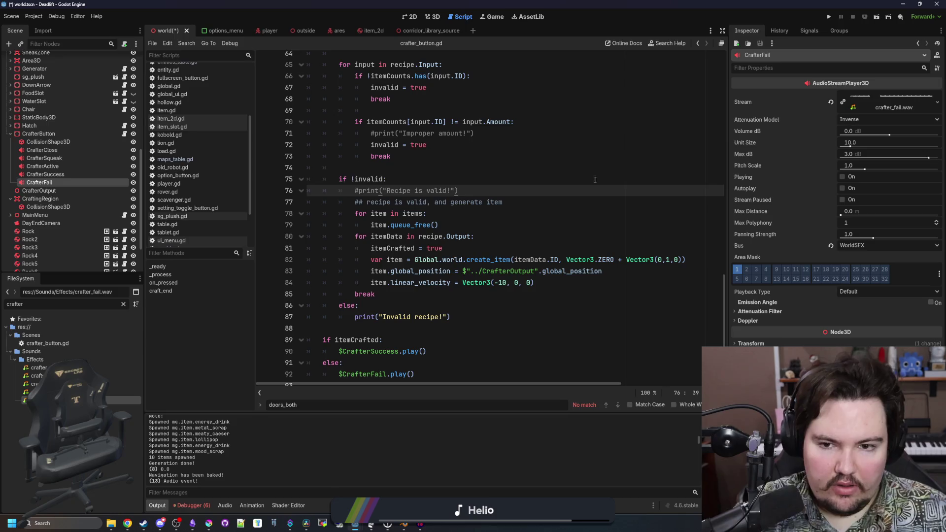
left_click(382, 178)
left_click(376, 168)
key("ctrl+s")
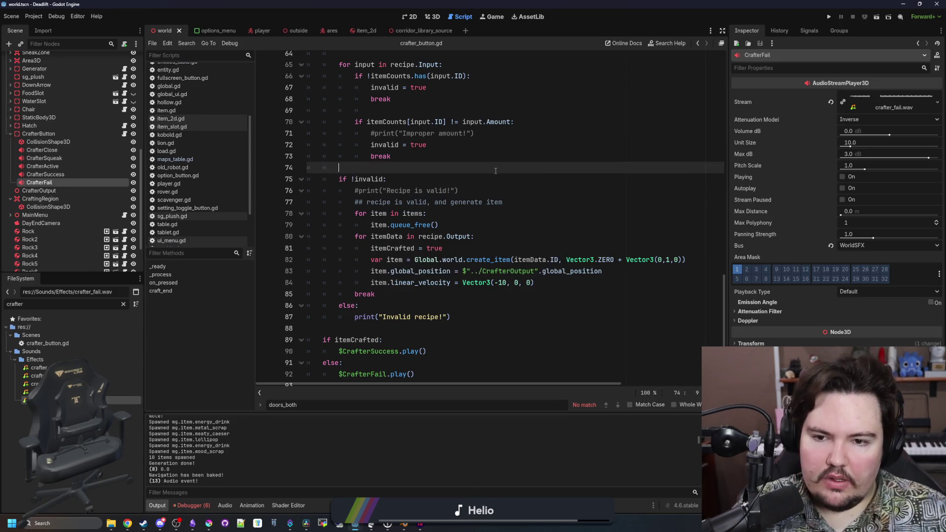
- Check the crafting logic in crafter_button.gd and run the game with F5
scroll(376, 333, "down", 1)
left_click(376, 323)
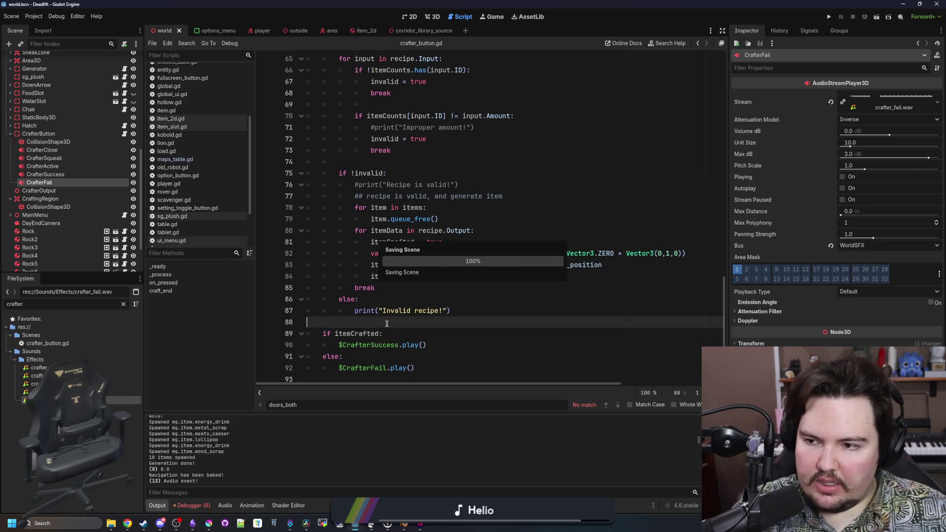
scroll(409, 236, "up", 4)
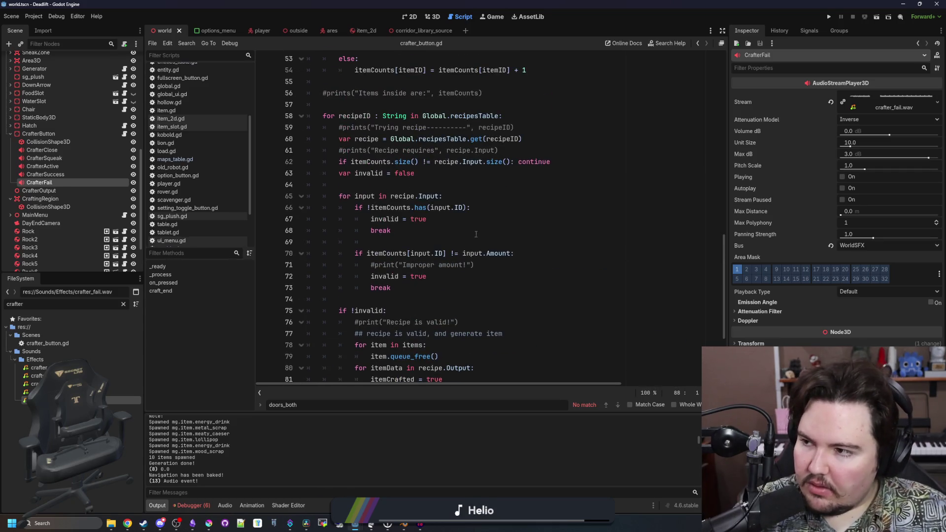
key("F5")
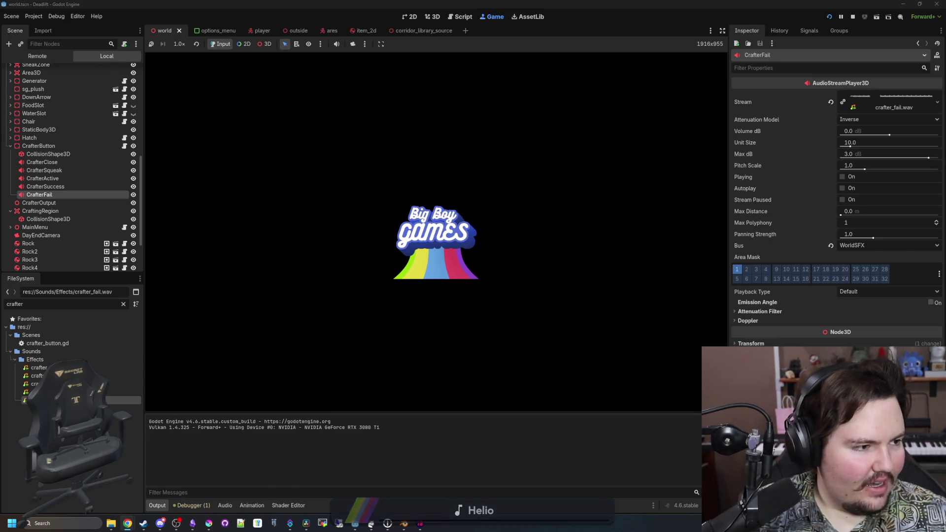
- Walk toward the Craft-O-Matic and check the Sound options in the pause menu
type("dwasdwa")
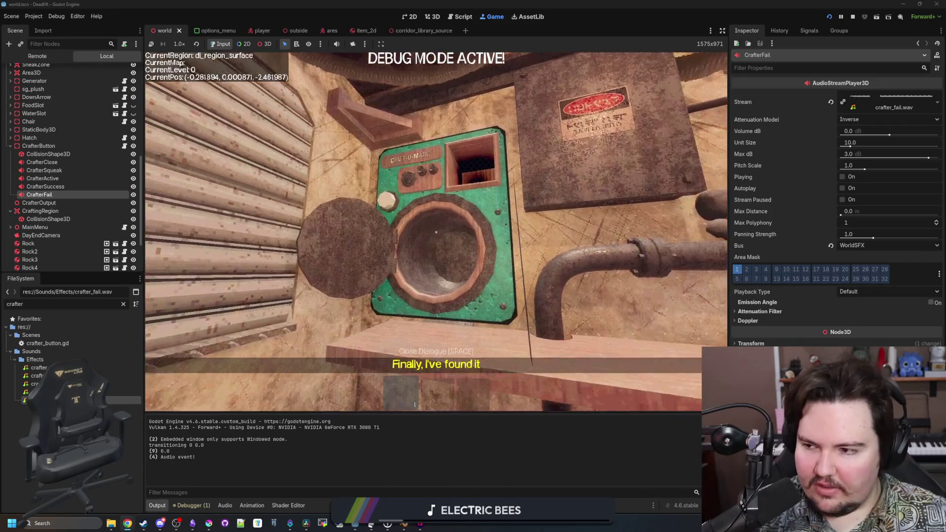
key("Escape")
left_click(442, 239)
left_click(429, 158)
key("Escape")
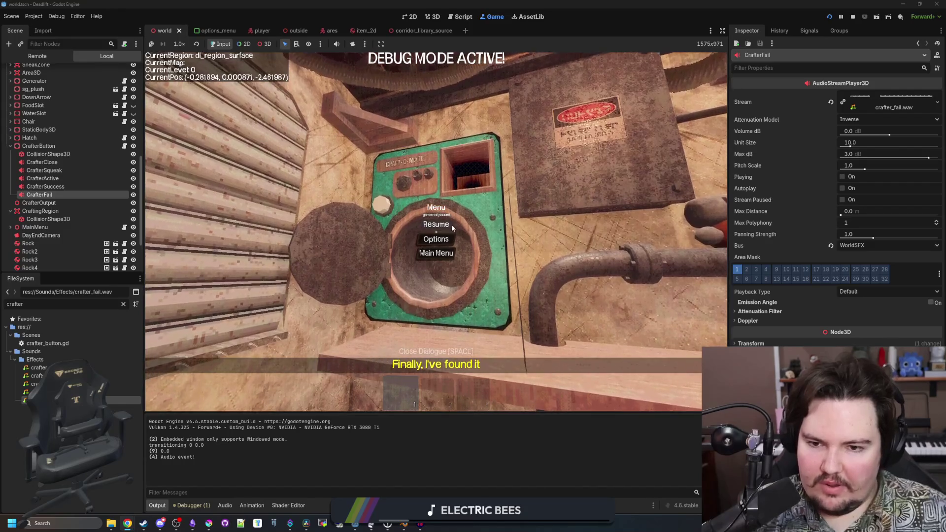
- Resume, step back from the Craft-O-Matic, and pause again to free the mouse
key("Escape")
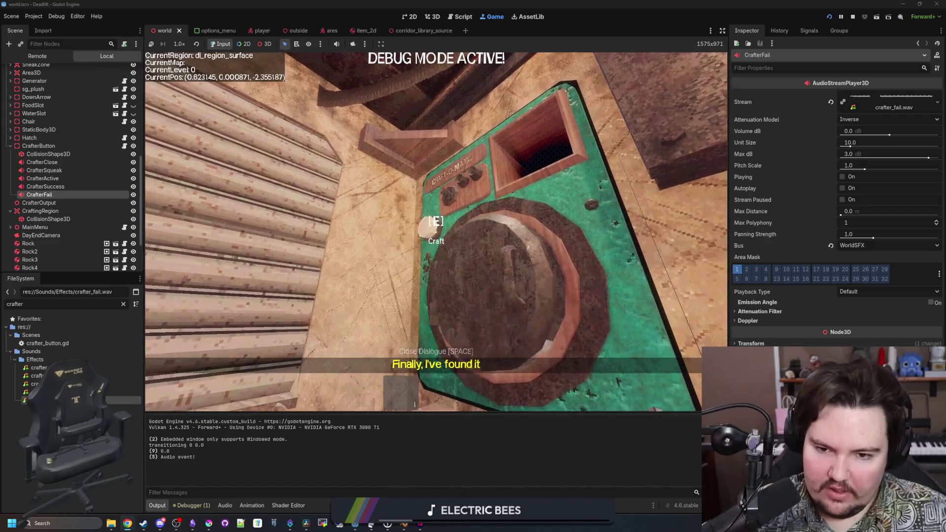
key("s")
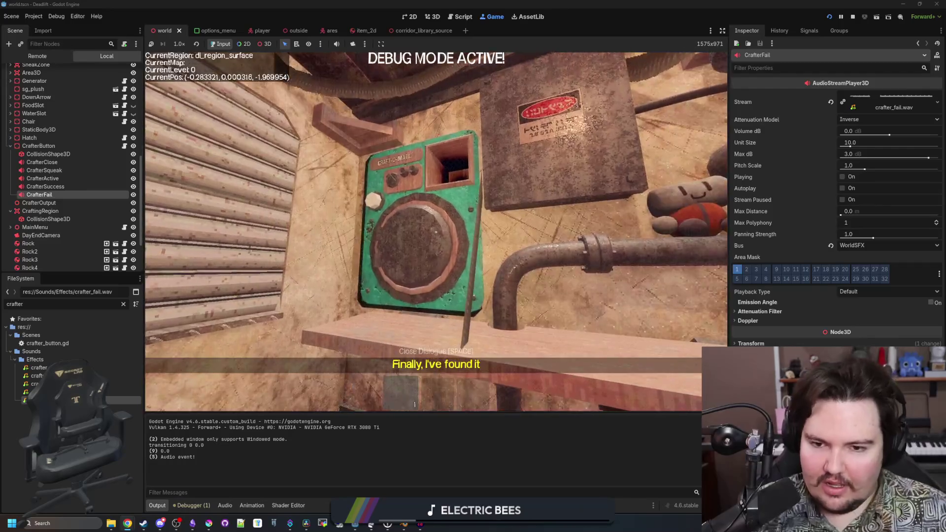
key("Escape")
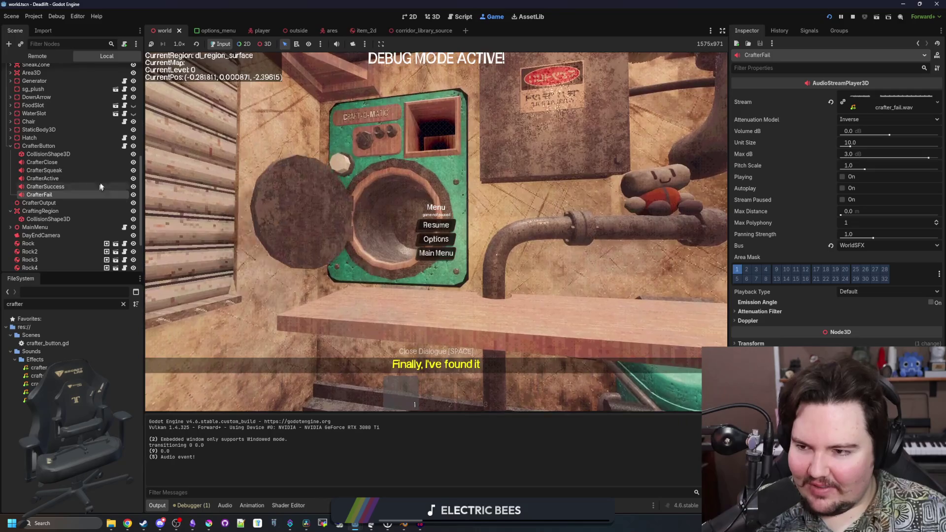
- Return to crafter_button.gd and widen the code area by narrowing the Inspector
double_click(47, 343)
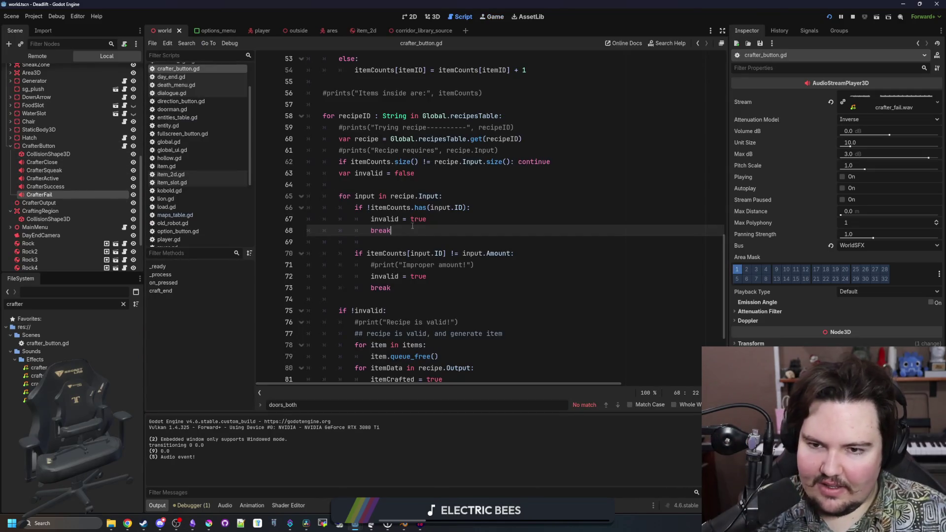
key("Return")
scroll(350, 294, "up", 6)
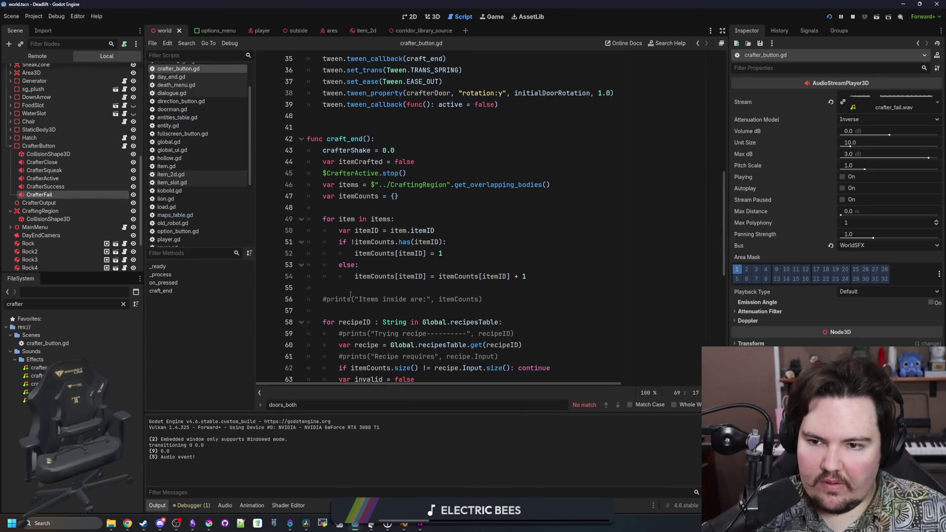
scroll(381, 247, "up", 2)
left_click(394, 185)
scroll(443, 198, "down", 1)
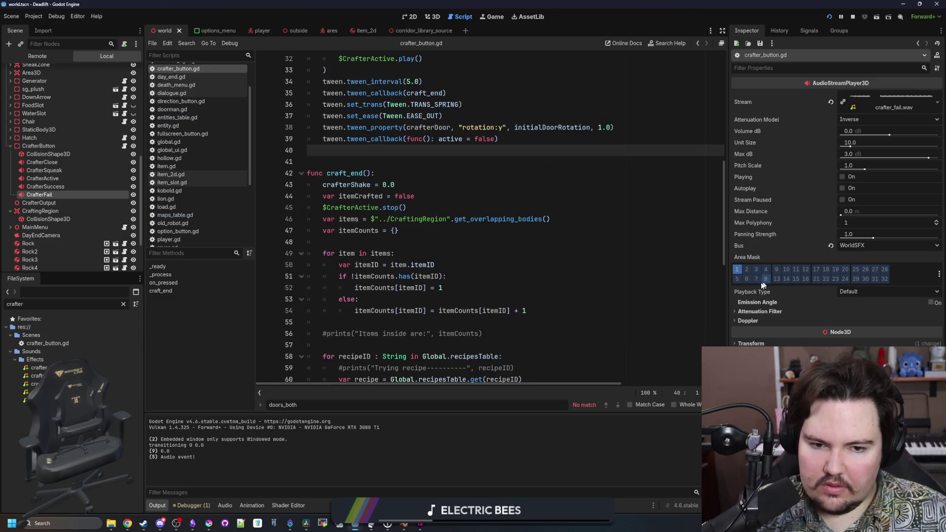
left_click_drag(728, 284, 934, 293)
left_click(365, 242)
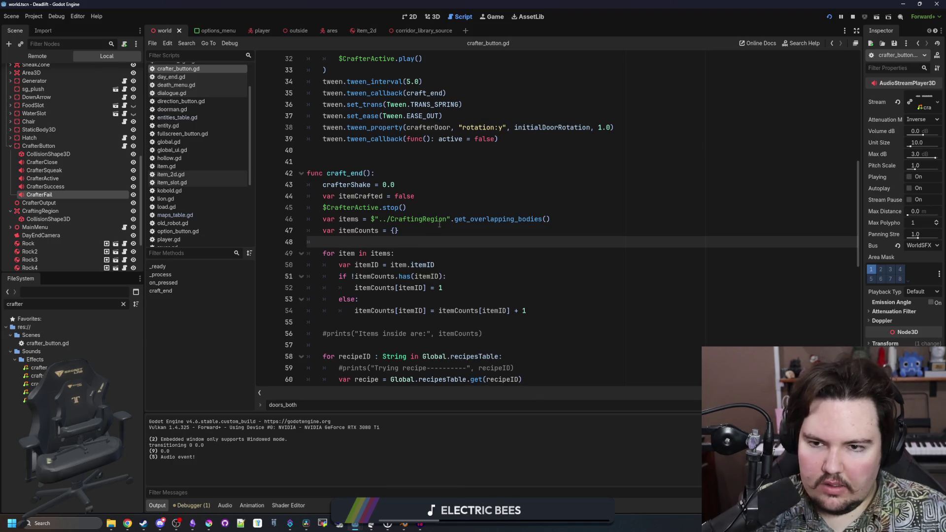
scroll(439, 228, "up", 7)
- Remove $CrafterClose.play() from the first tween callback and open blank lines for new code
left_click(359, 309)
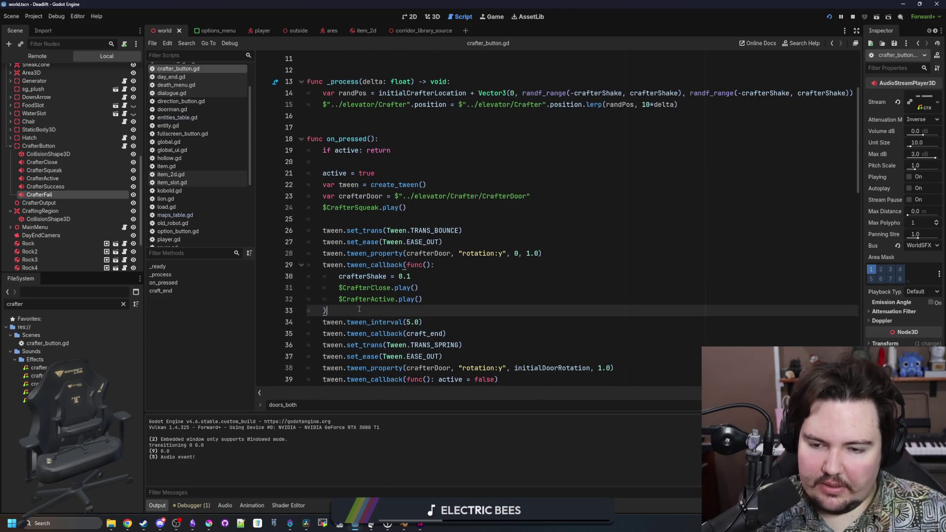
left_click(427, 280)
left_click_drag(418, 288, 340, 288)
key("BackSpace")
key("alt+Up")
key("alt+Up")
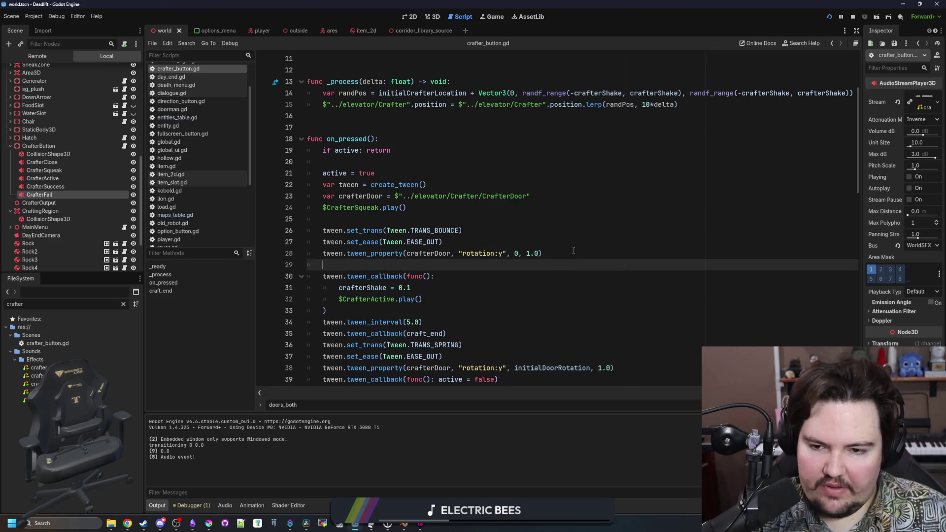
key("Return")
key("Return")
key("Up")
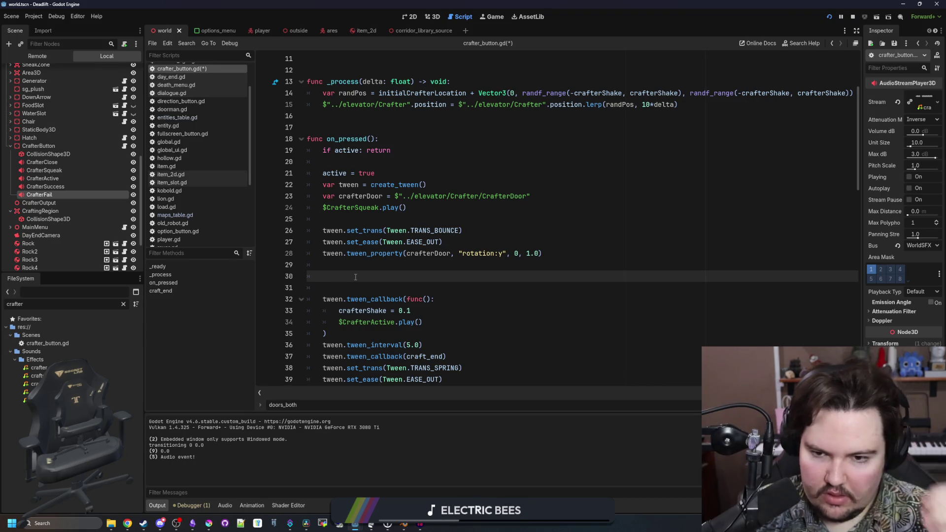
key("Up")
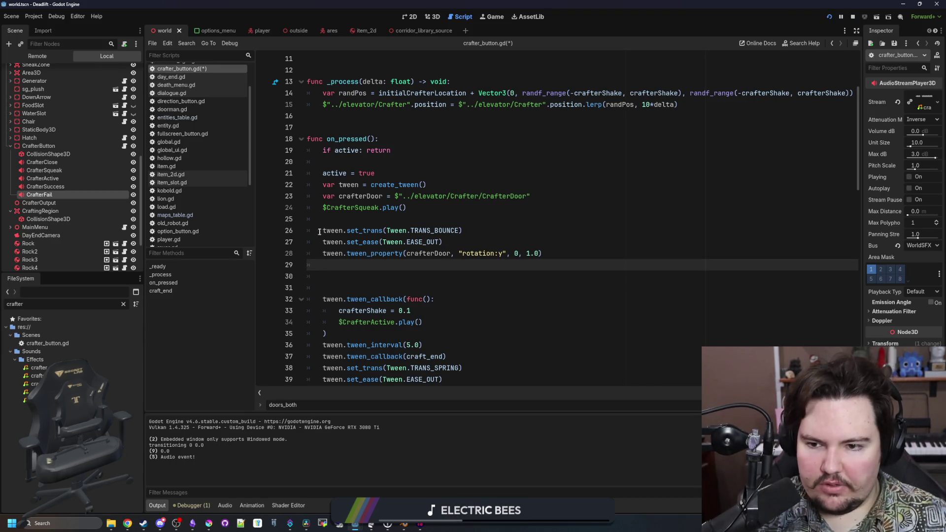
- Comment out the set_trans(TRANS_BOUNCE) line
left_click(318, 231)
type("//")
left_click(352, 271)
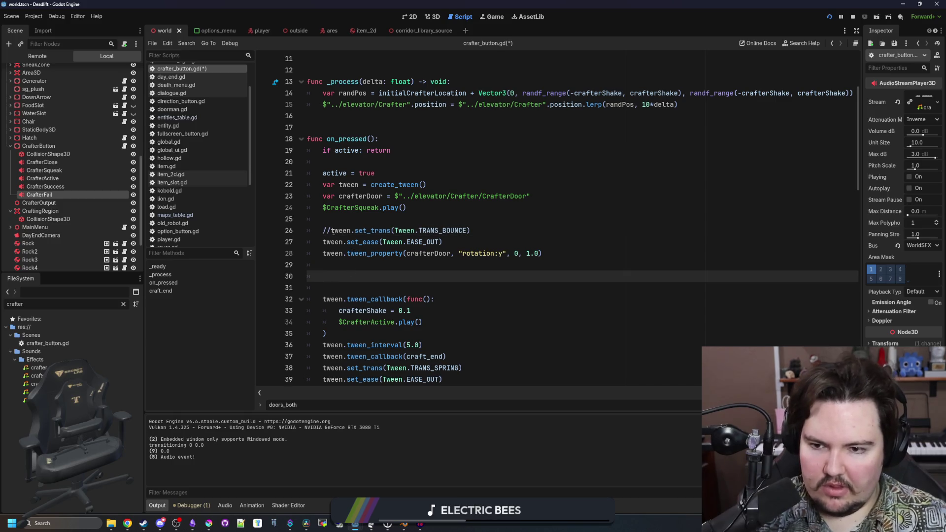
left_click(331, 231)
left_click(354, 276)
type("$CrafterClose.play()")
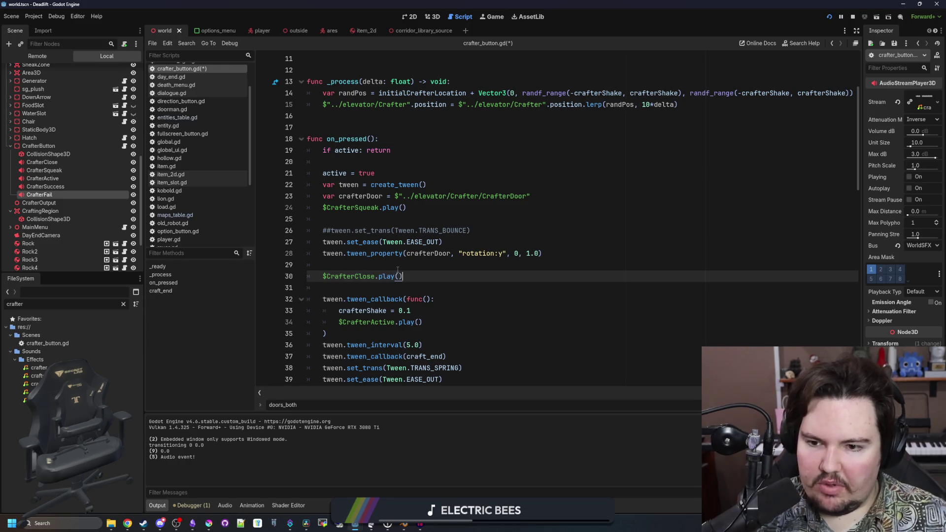
- Add a tween_callback lambda and move $CrafterClose.play() inside it
key("ctrl+shift+Return")
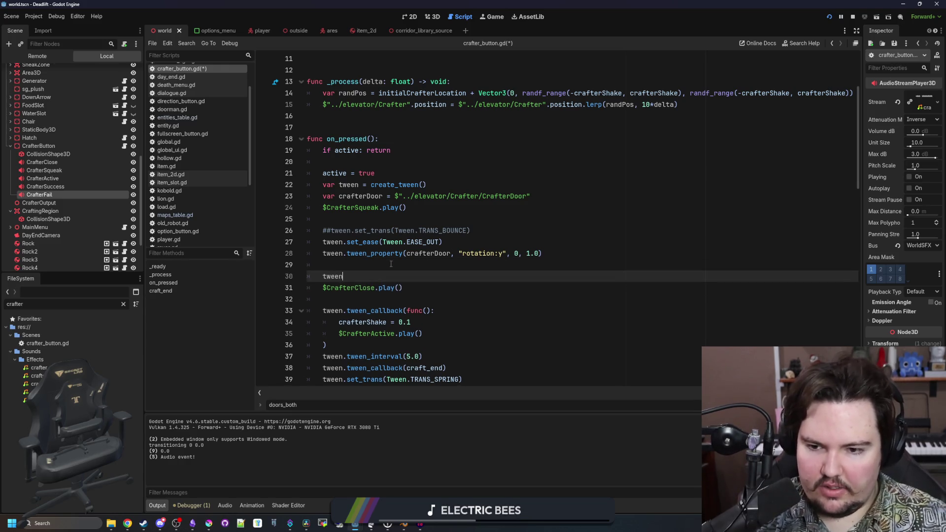
type(".tween")
key("Return")
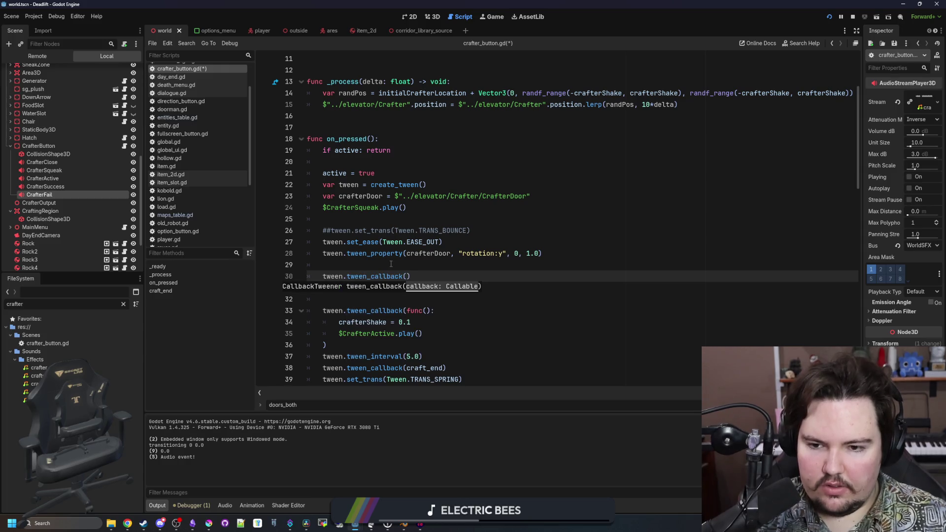
type("func():")
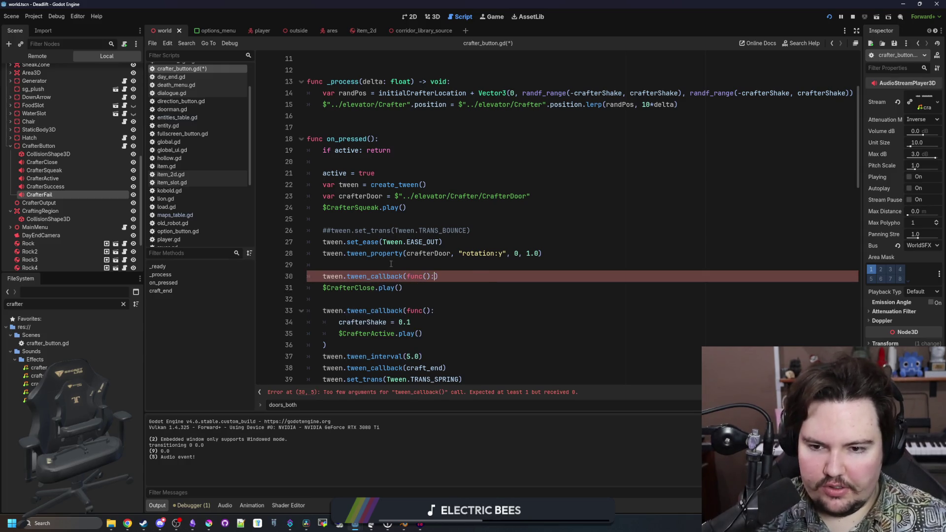
key("Return")
key("Down")
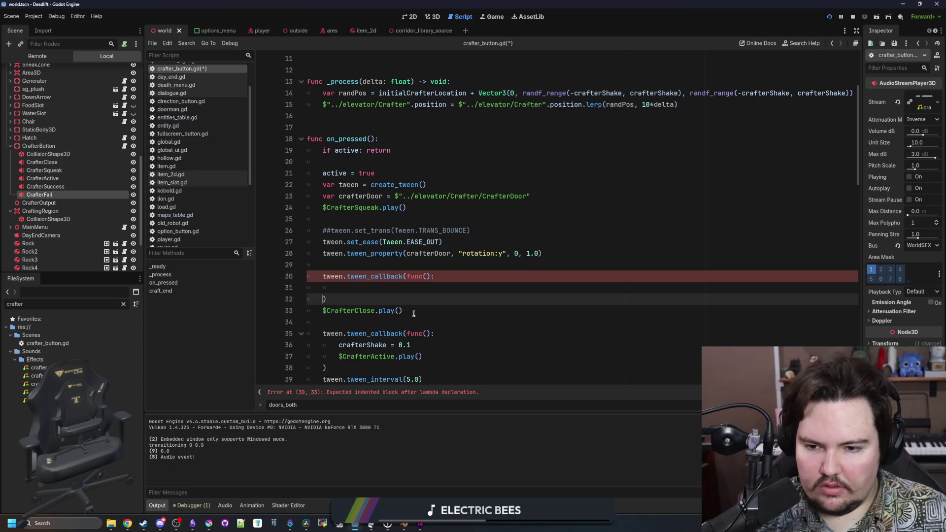
left_click(413, 314)
key("shift+Home")
key("ctrl+x")
key("Up")
key("Up")
key("ctrl+v")
key("Return")
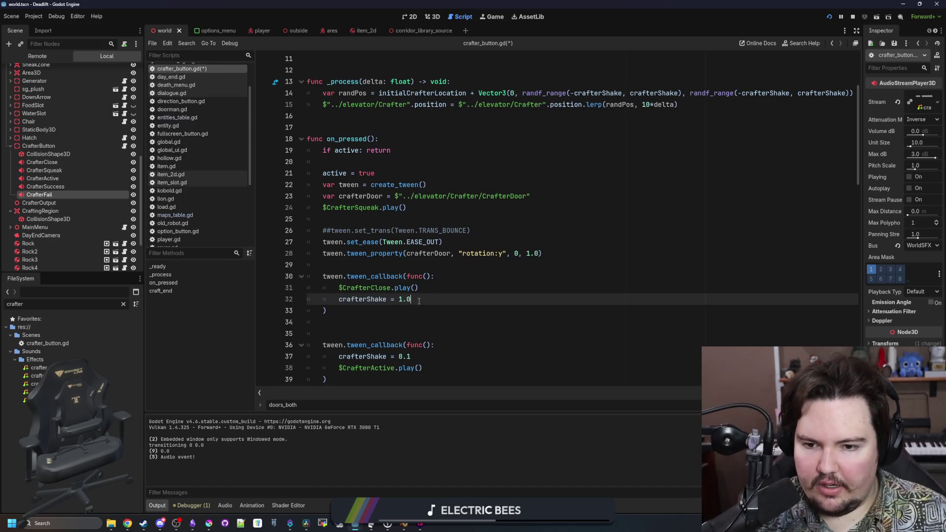
- Add tween_interval(1.0) after the lambda and save the script
left_click(378, 318)
key("Return")
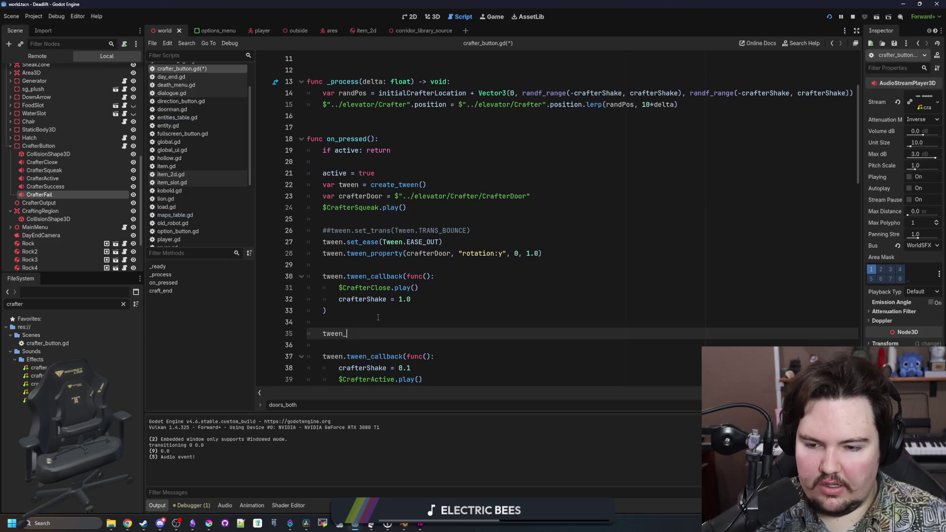
type("tween_i")
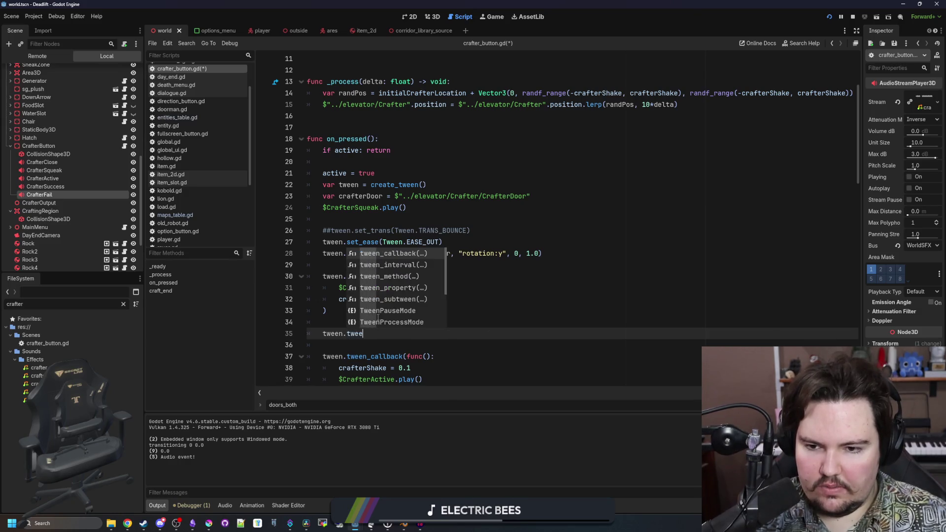
key("Return")
type("1,0")
key("BackSpace")
key("BackSpace")
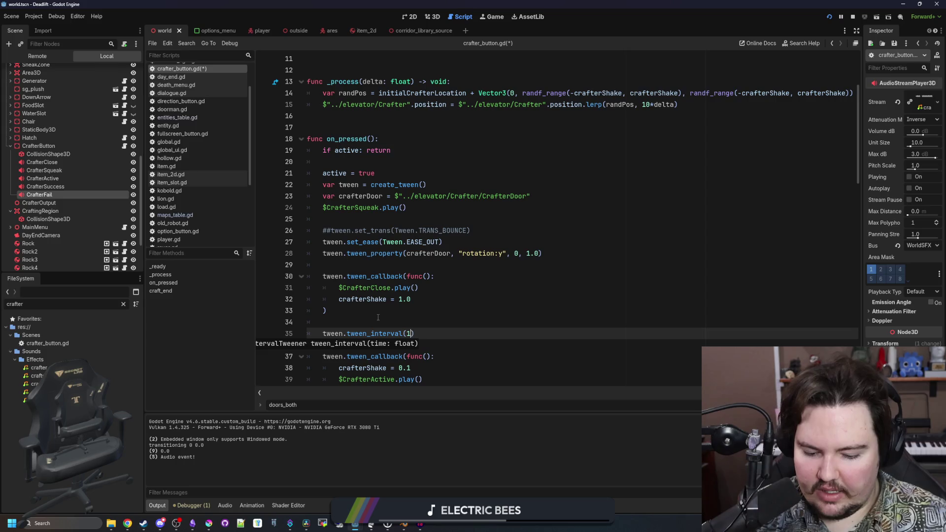
left_click(378, 317)
key("ctrl+s")
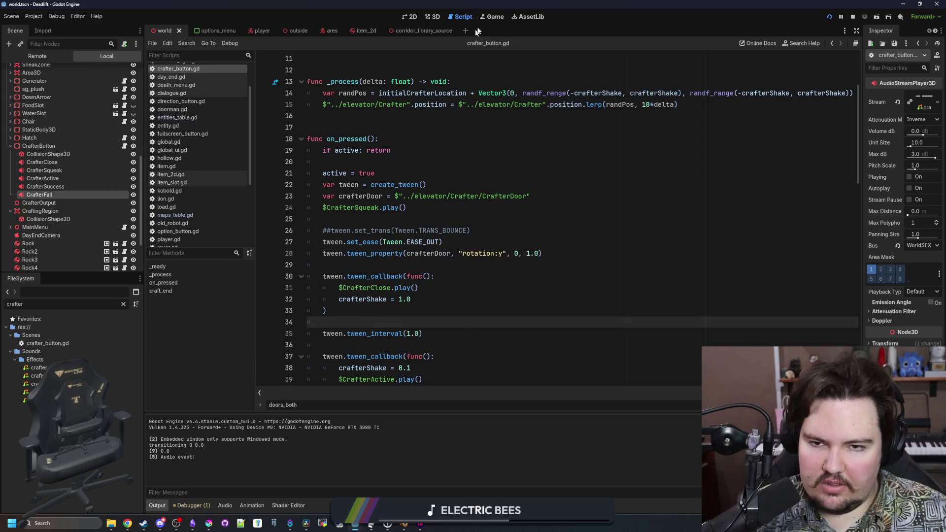
left_click(491, 17)
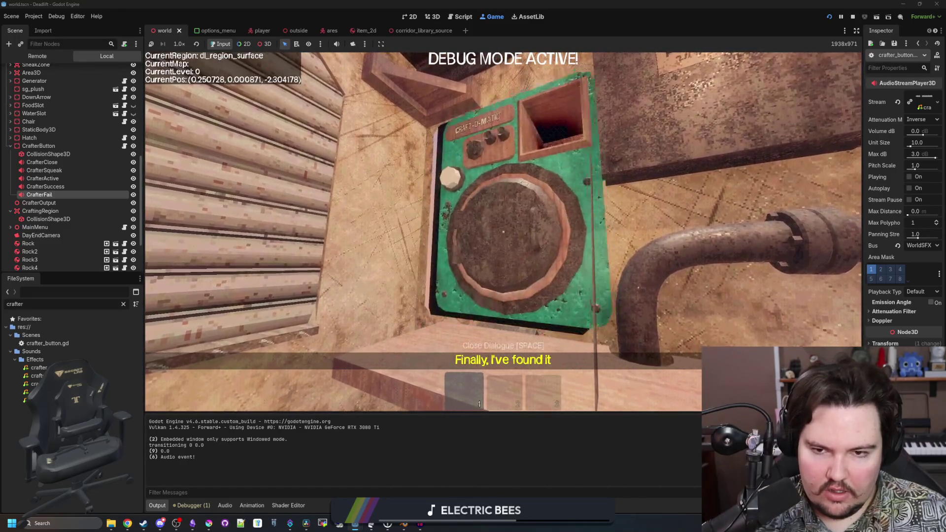
- Walk up to the Craft-O-Matic, pause the game, and go back to crafter_button.gd
key("w")
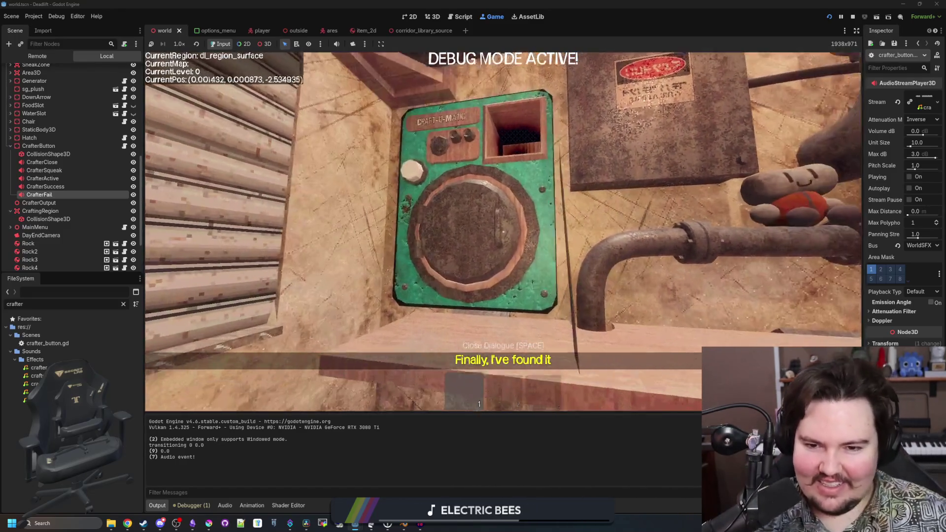
key("Escape")
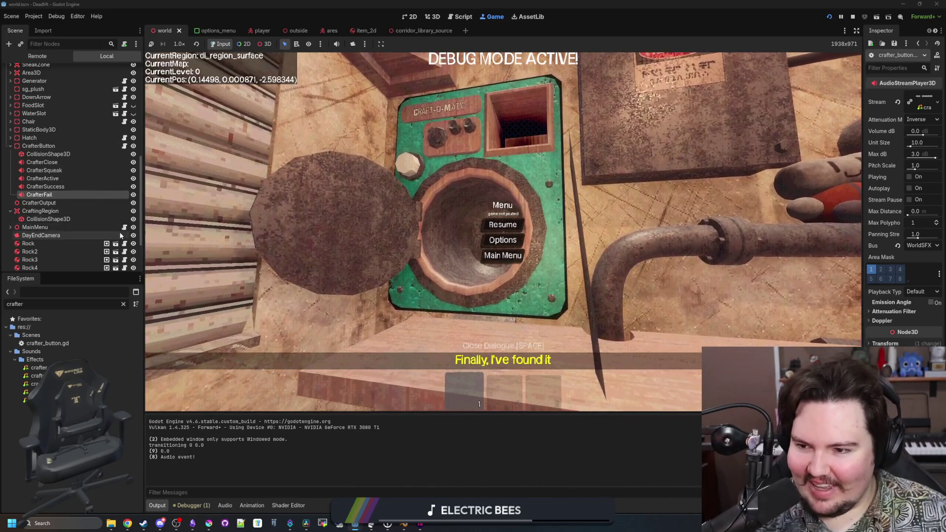
left_click(124, 145)
scroll(423, 304, "down", 6)
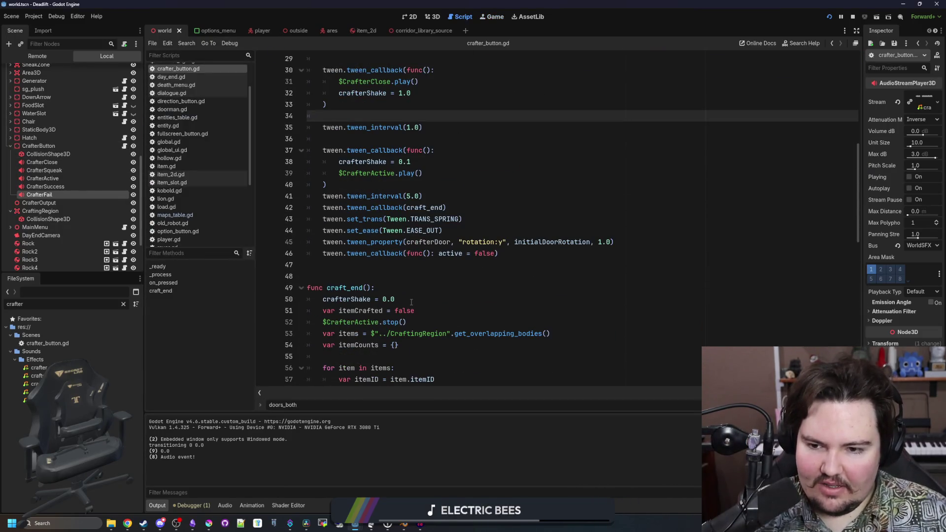
- Declare a shakeFade variable of 1.0 below crafterShake
left_click_drag(396, 299, 306, 299)
left_click(316, 287)
scroll(400, 267, "up", 4)
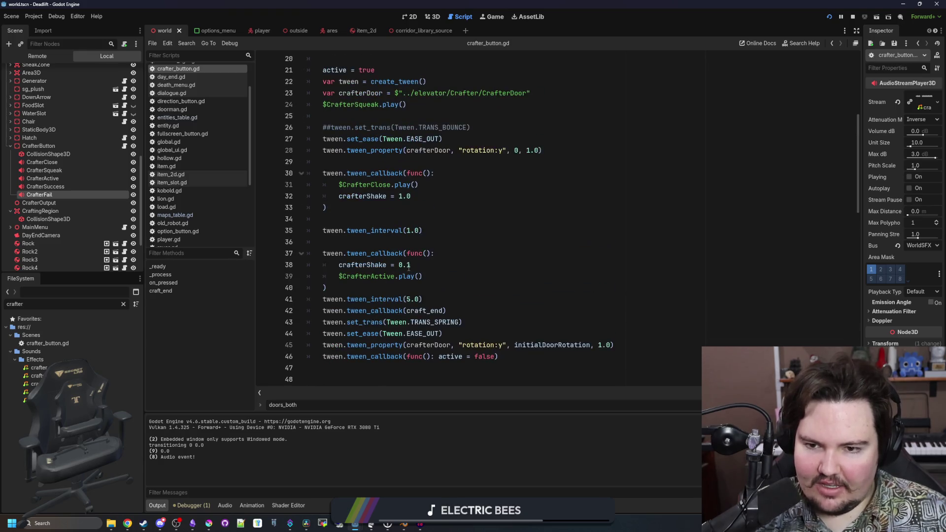
left_click_drag(411, 230, 339, 231)
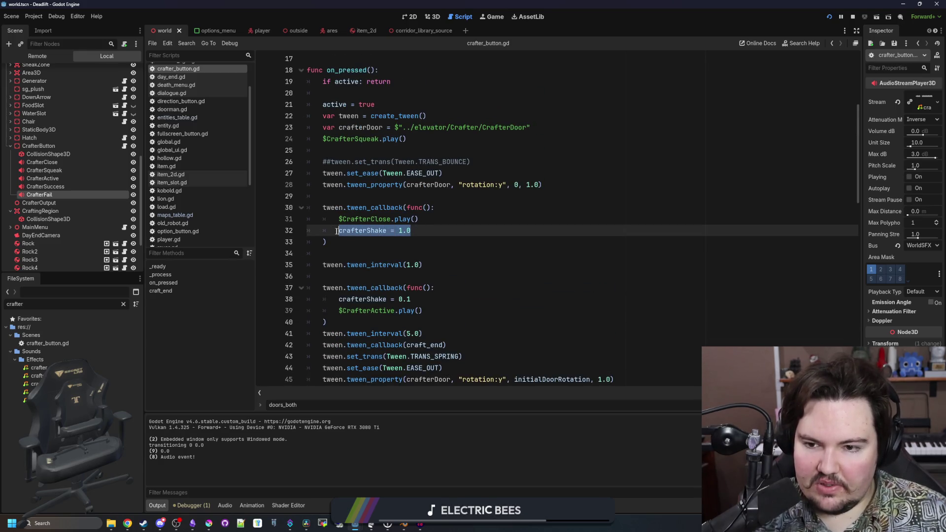
scroll(377, 255, "up", 4)
scroll(377, 256, "up", 2)
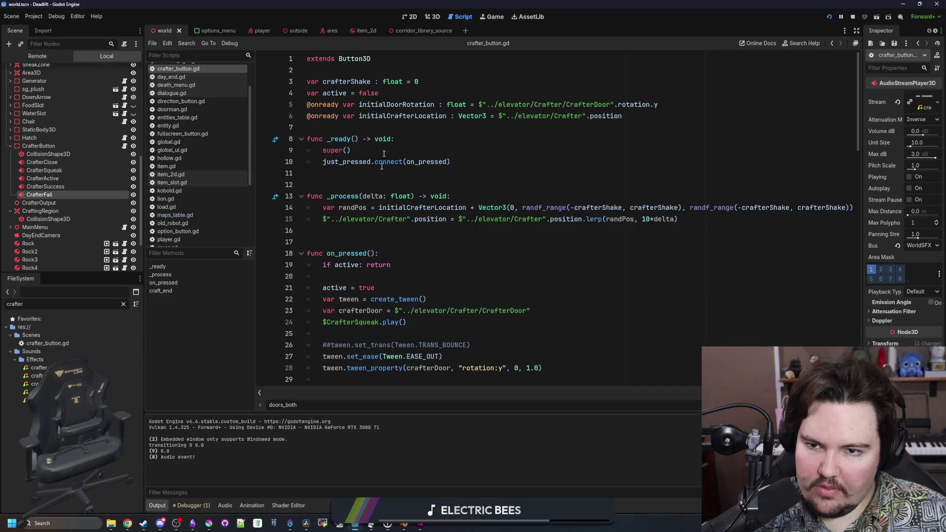
left_click(445, 82)
key("Return")
type("var shakeFade : float =")
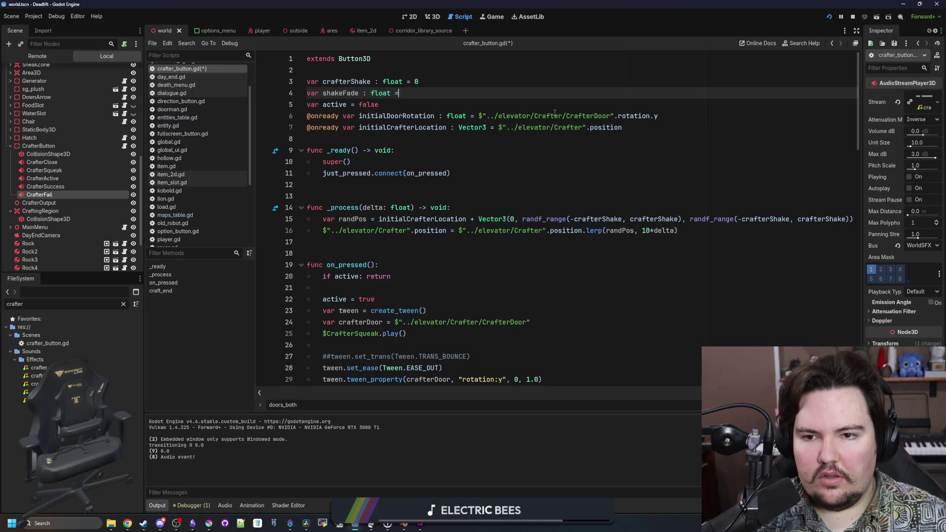
type("1.0")
- In _process, lerpf crafterShake toward 0.0 by delta times shakeFade
left_click(402, 246)
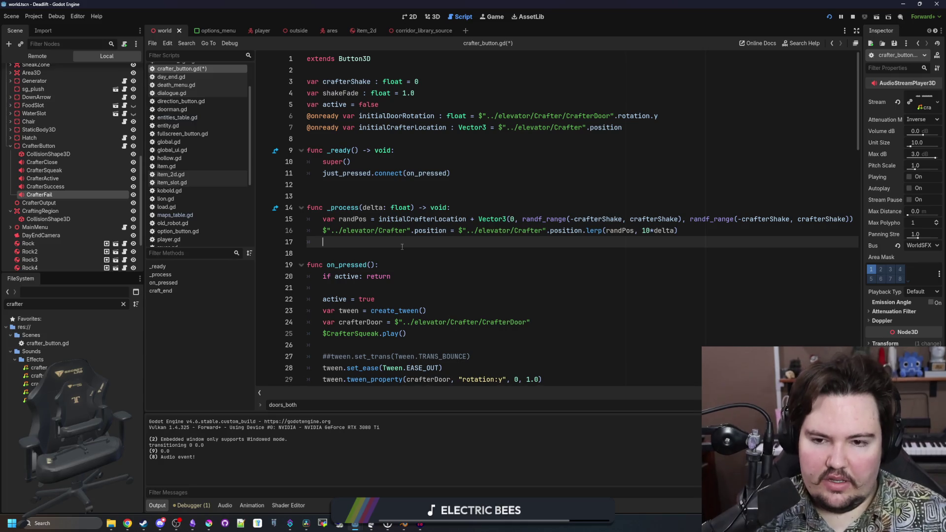
type("crafterShake = lerpf(crafte")
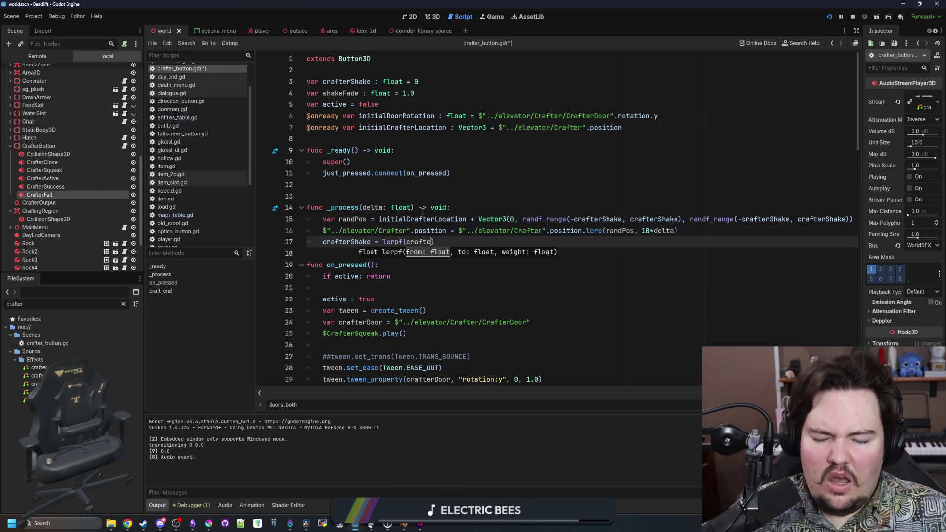
type("r")
key("Return")
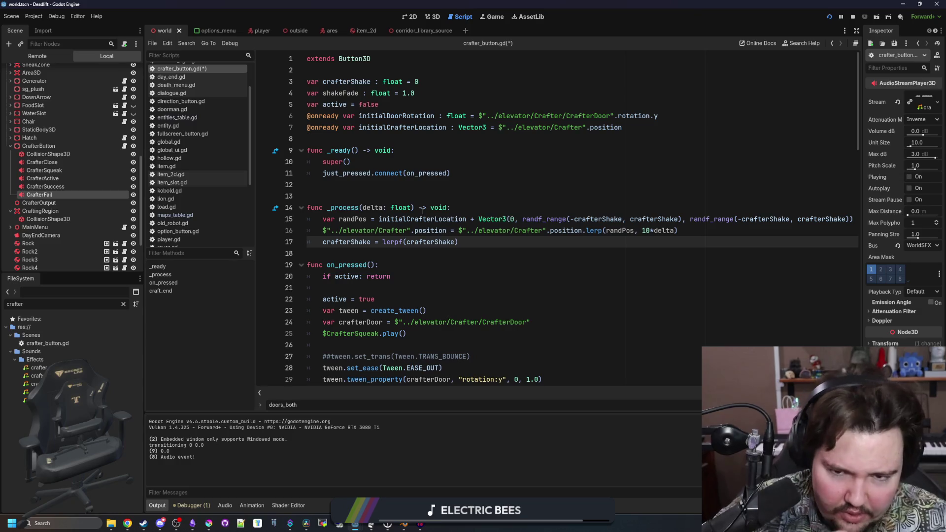
type(", ")
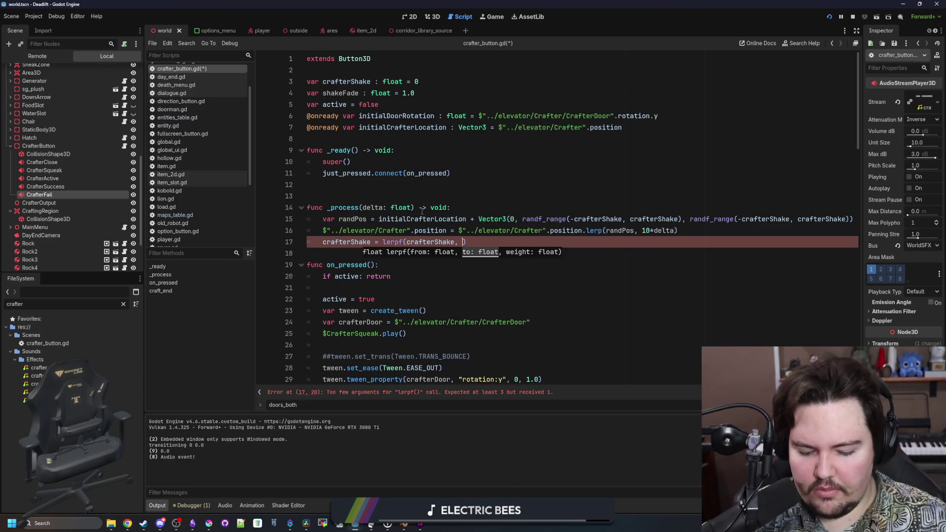
type("delta*")
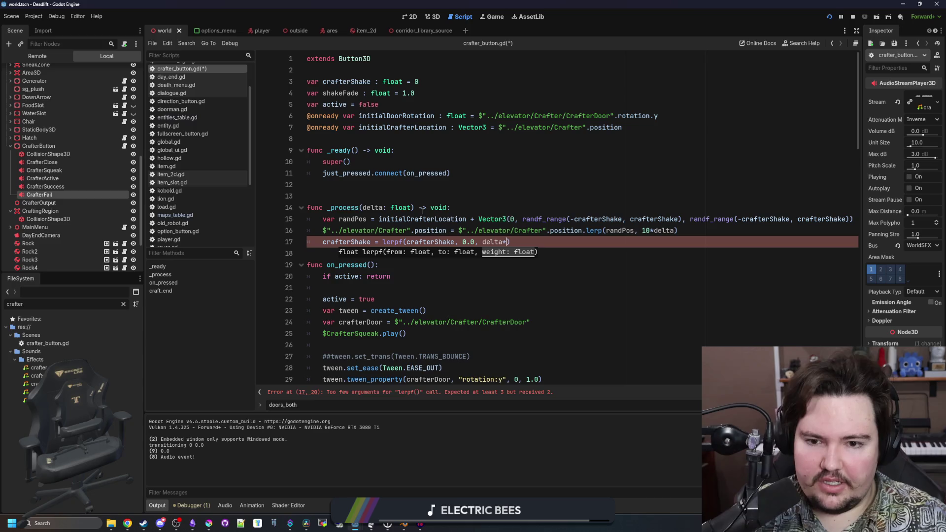
type("eFade")
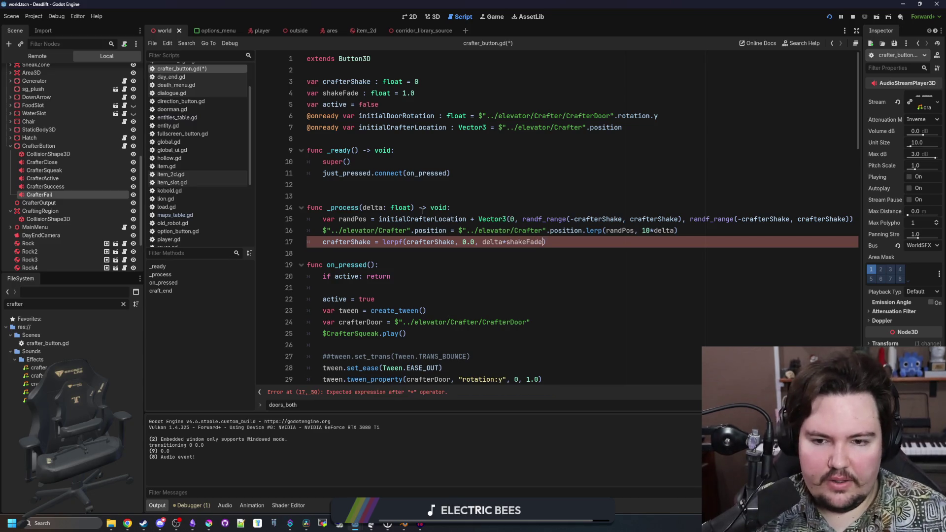
- On door close, set the shake to 0.2 and shakeFade to 2.0
scroll(476, 284, "down", 4)
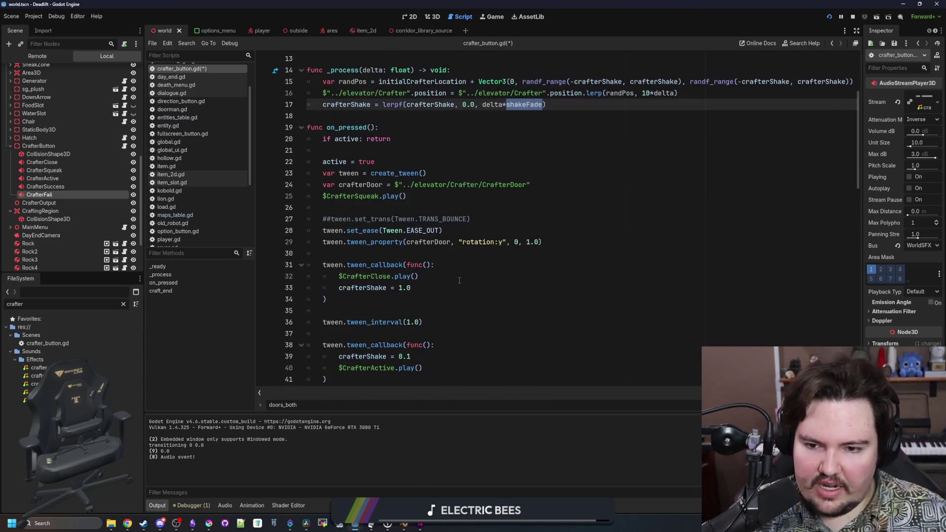
left_click(412, 289)
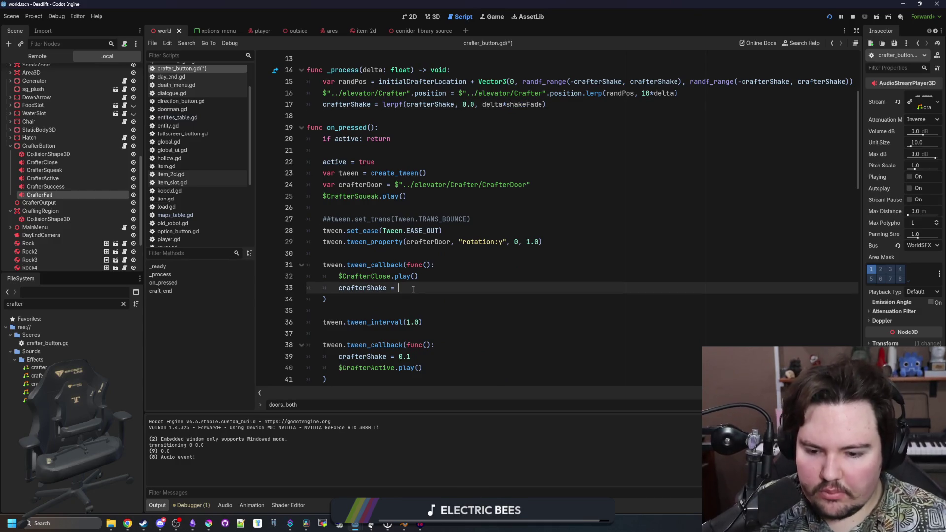
type("0.2")
key("Return")
type("shakeFade")
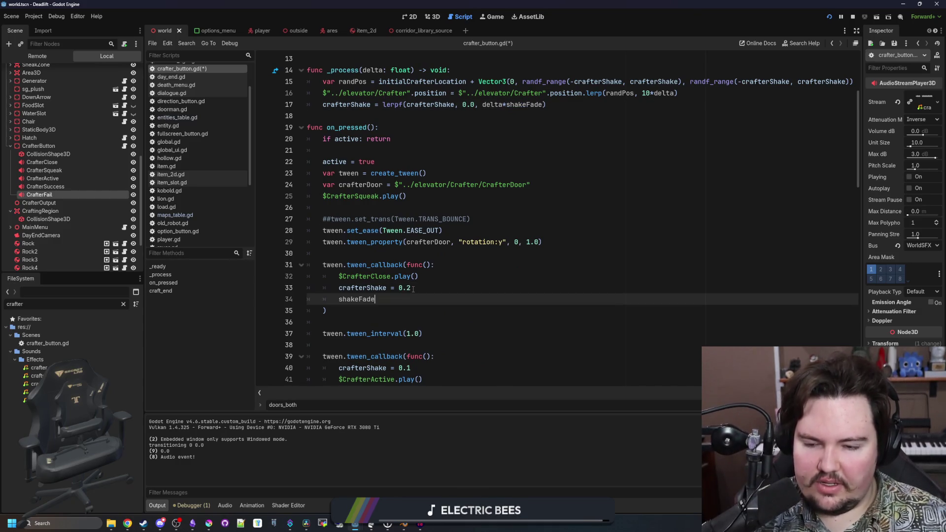
key("shift+Home")
- Add shakeFade = 0 after the 0.1 shake setting and save the script
scroll(429, 298, "down", 2)
left_click(432, 300)
key("Return")
type("shakeFade = 0")
scroll(367, 291, "down", 1)
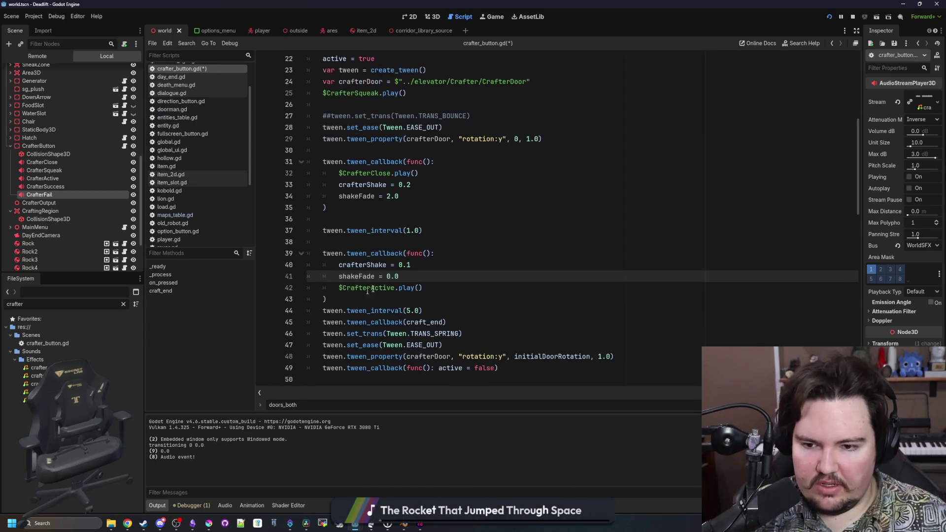
scroll(406, 276, "down", 3)
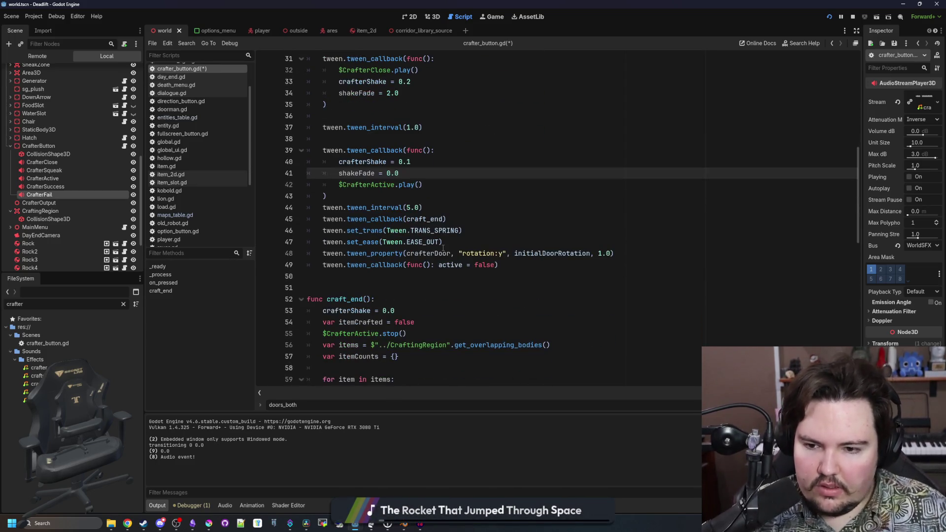
scroll(402, 293, "up", 3)
left_click(403, 296)
key("ctrl+s")
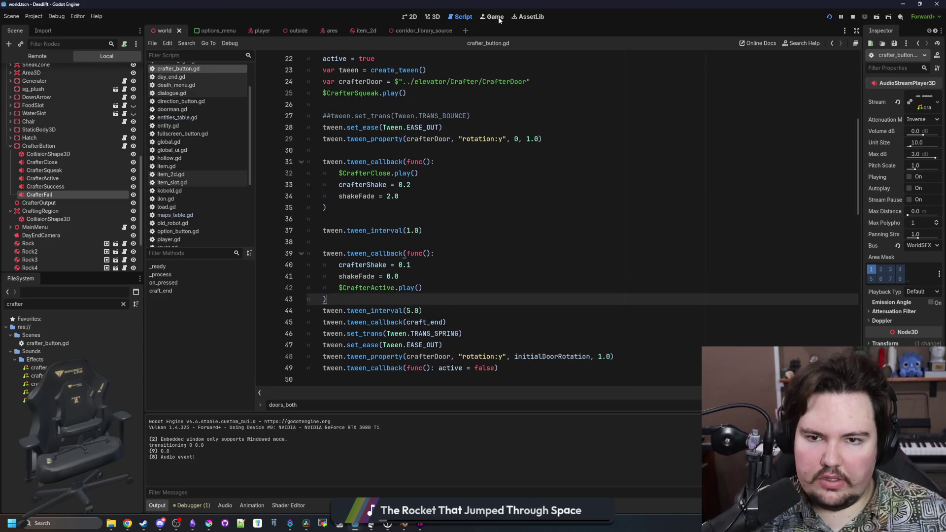
left_click(494, 17)
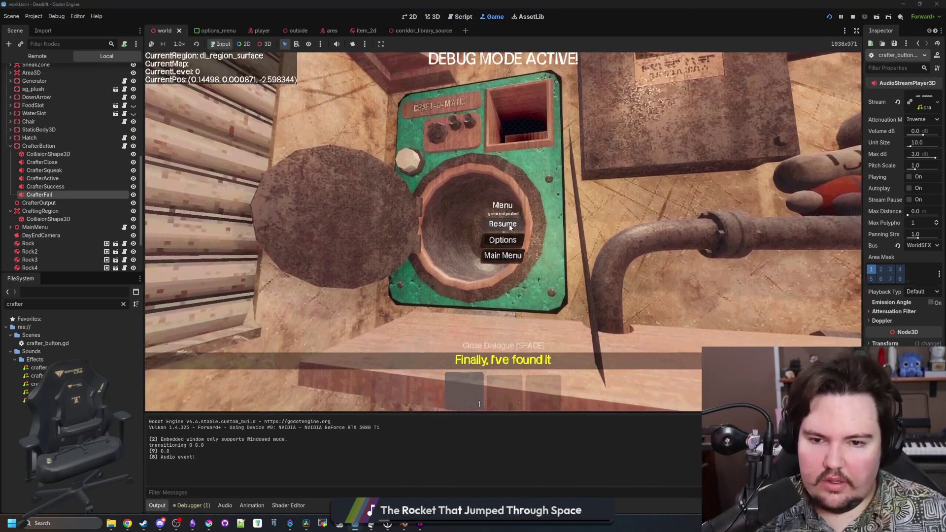
- Trigger the crafter with E to test the shake, then pause and stop the game
key("e")
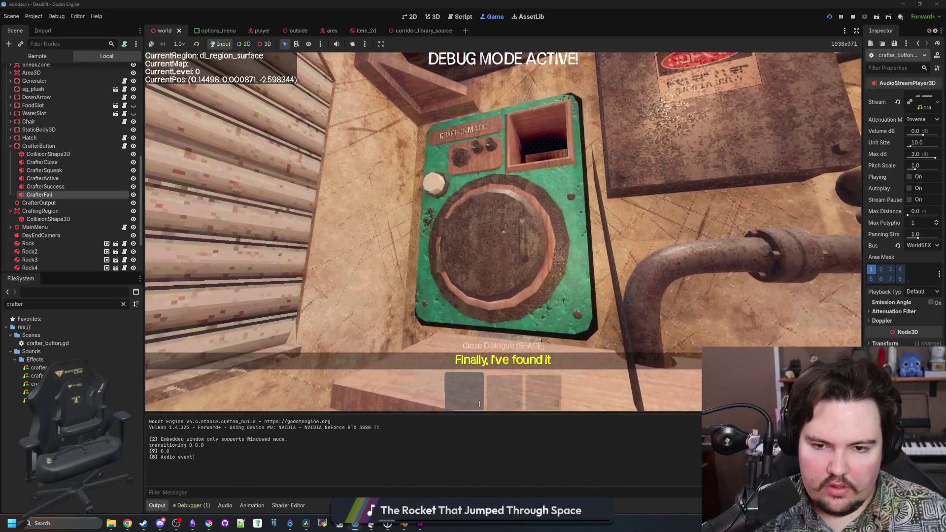
key("Escape")
left_click(853, 17)
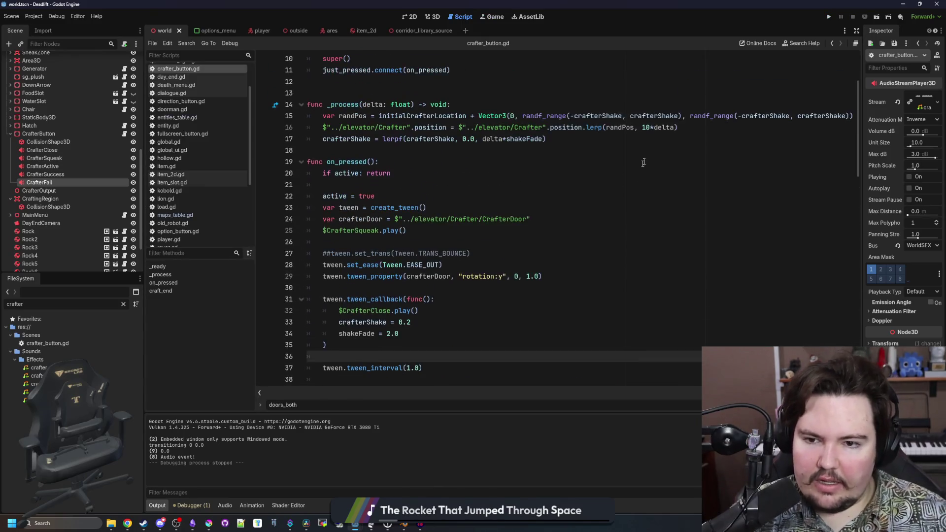
- Change the door-close shakeFade to 4.0 and relaunch the game
left_click(432, 185)
scroll(432, 184, "up", 3)
scroll(415, 324, "down", 3)
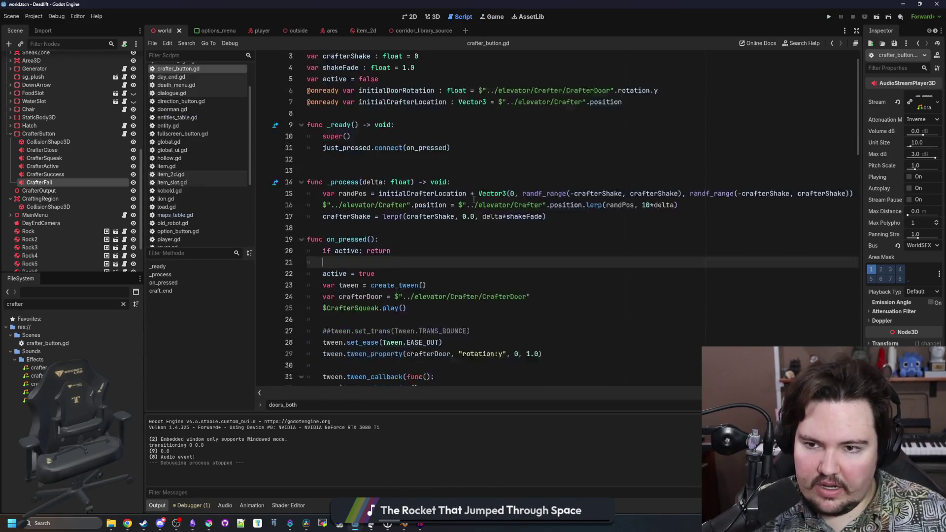
left_click(392, 333)
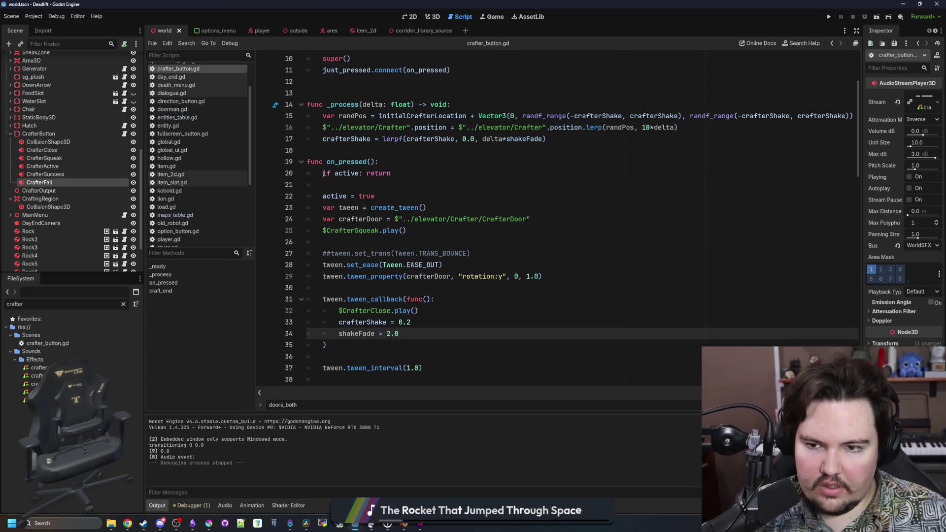
left_click(345, 150)
key("Return")
left_click(389, 345)
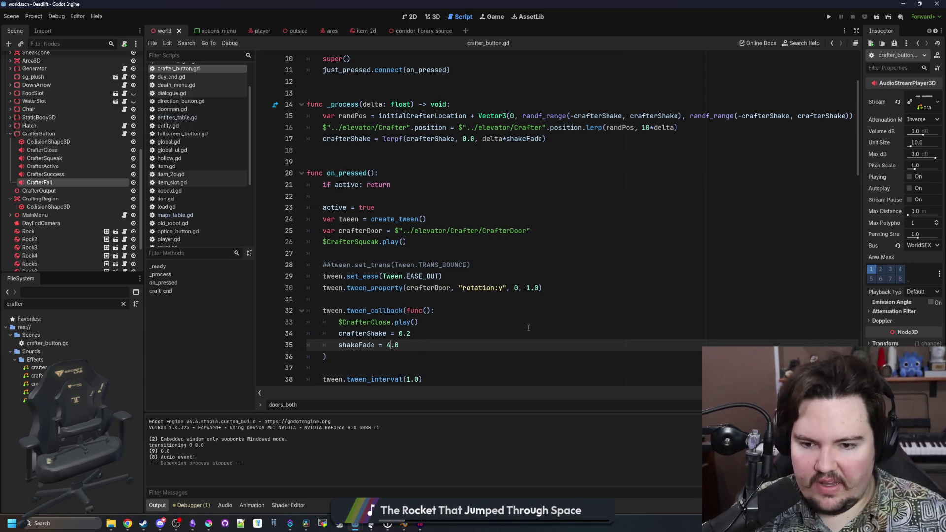
left_click(528, 325)
left_click(690, 173)
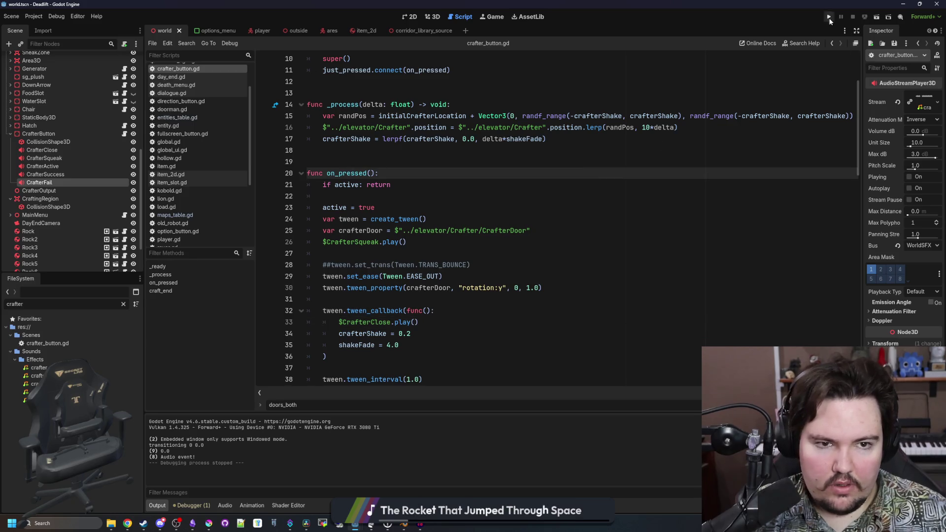
left_click(830, 18)
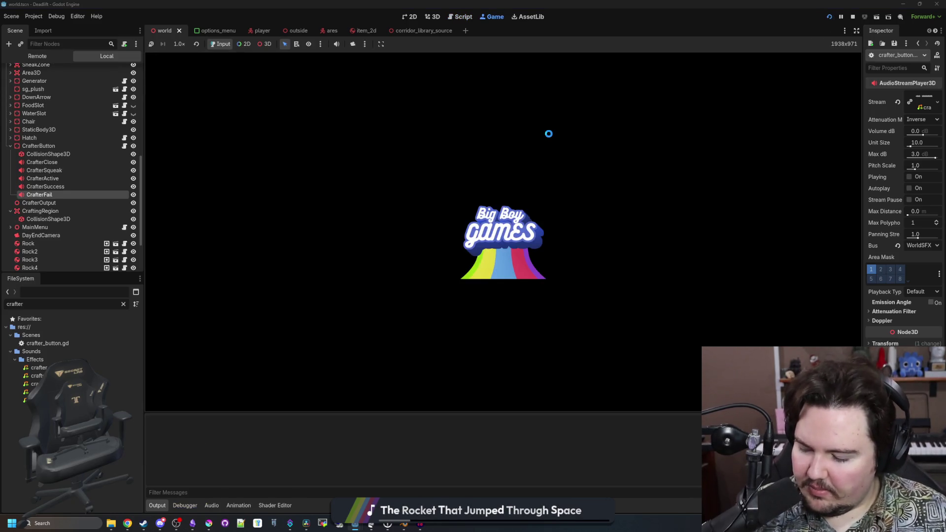